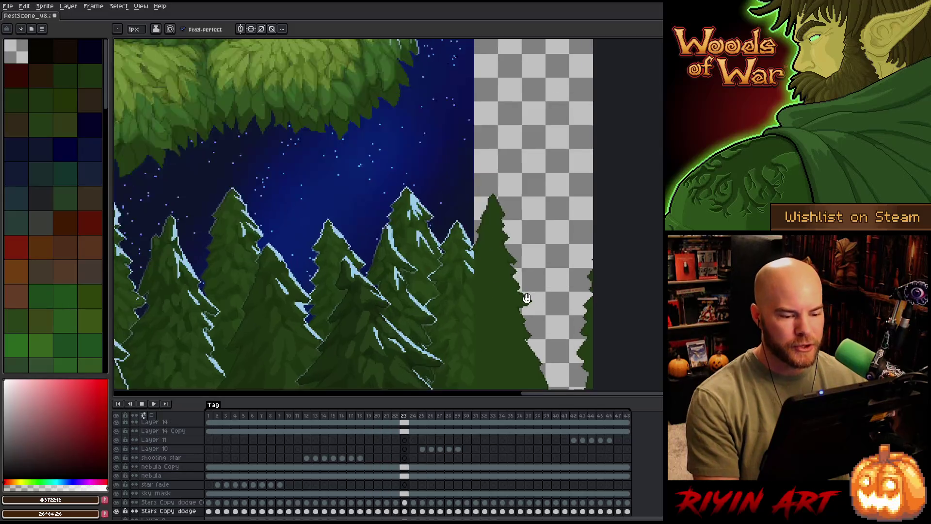
scroll(524, 298, "down", 2)
scroll(525, 297, "down", 1)
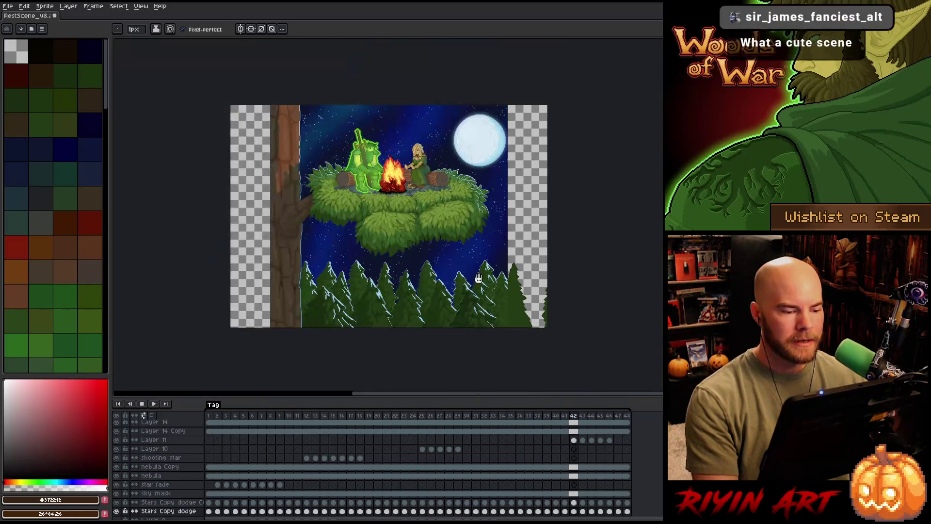
scroll(249, 114, "up", 1)
scroll(249, 114, "up", 1)
scroll(249, 114, "down", 1)
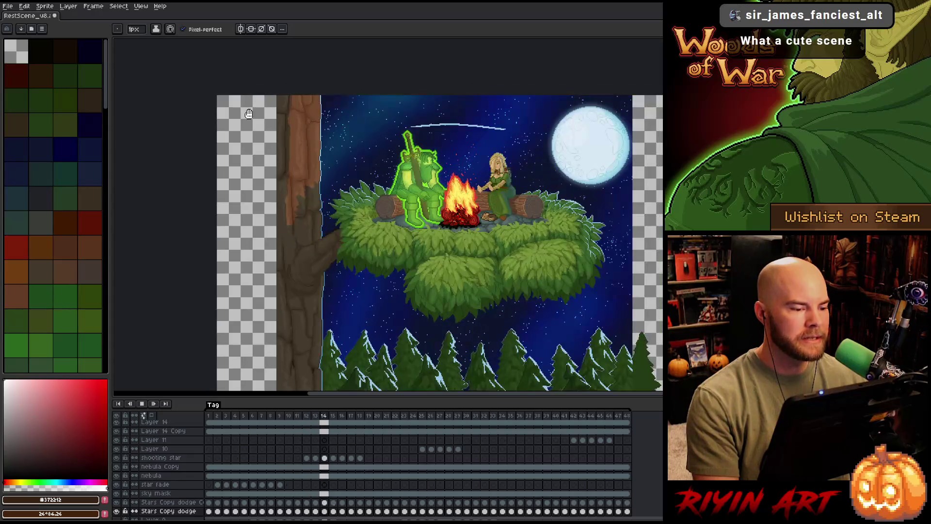
scroll(244, 127, "down", 2)
scroll(238, 138, "up", 2)
Select the Tree layer from its trunk and go to the first animation frame.
left_click_drag(238, 138, 255, 162)
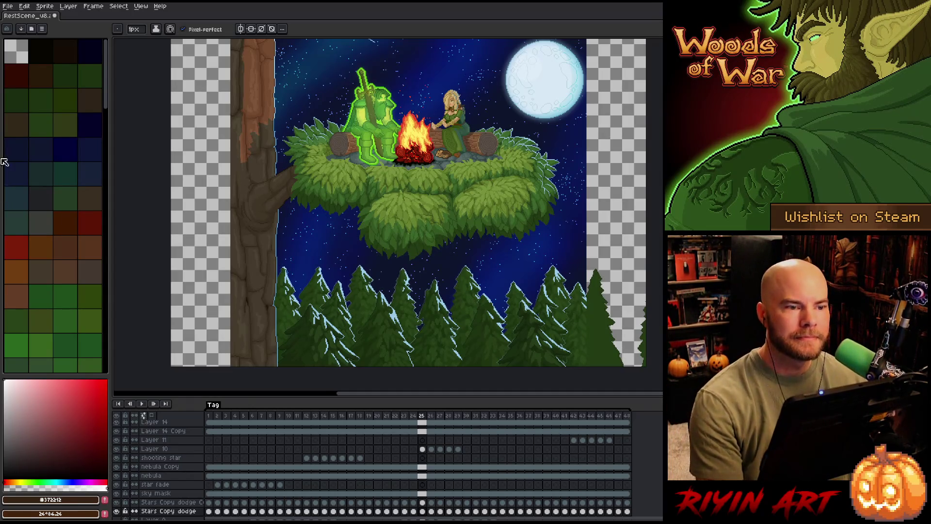
scroll(331, 187, "down", 1)
left_click_drag(330, 186, 289, 233)
key("b")
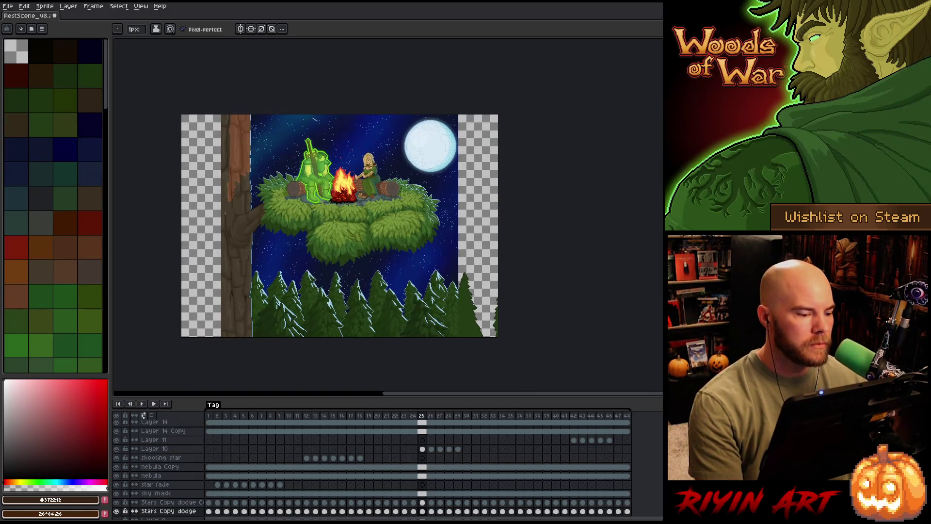
key("v")
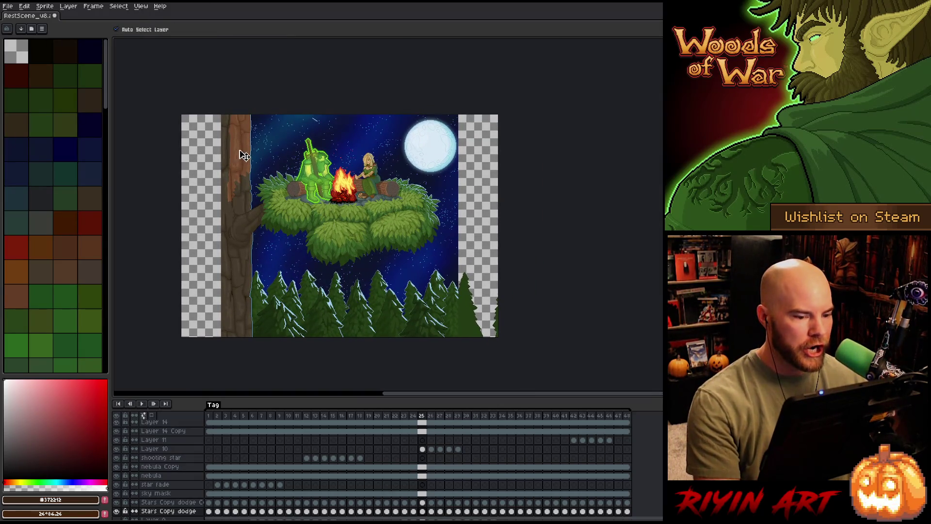
left_click(243, 155)
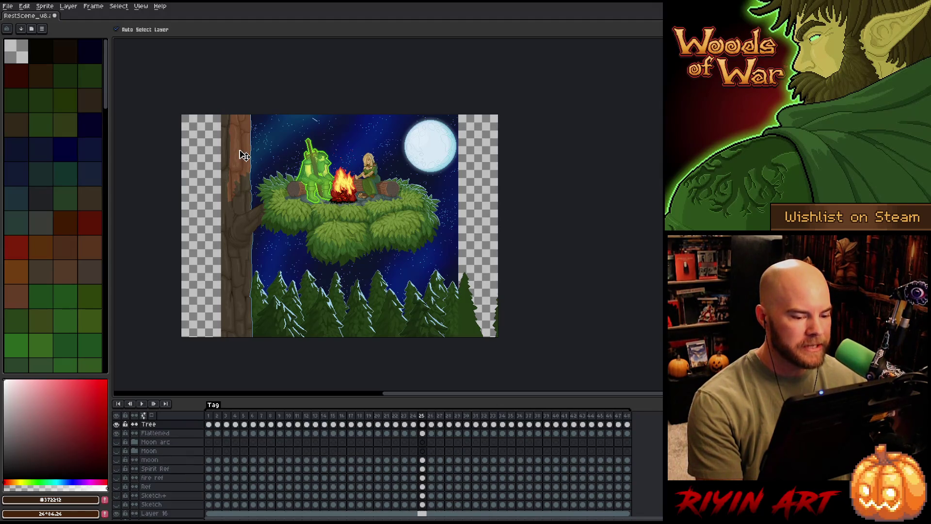
left_click(210, 416)
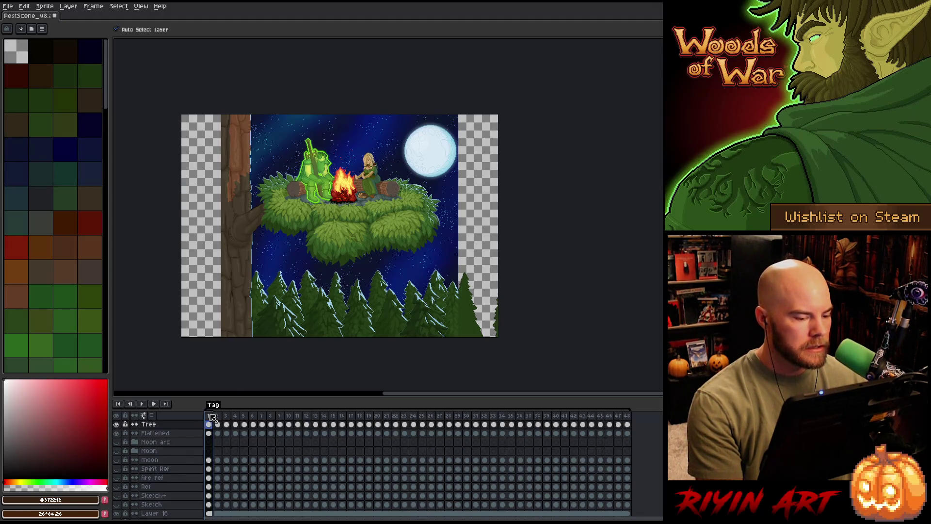
left_click(244, 147)
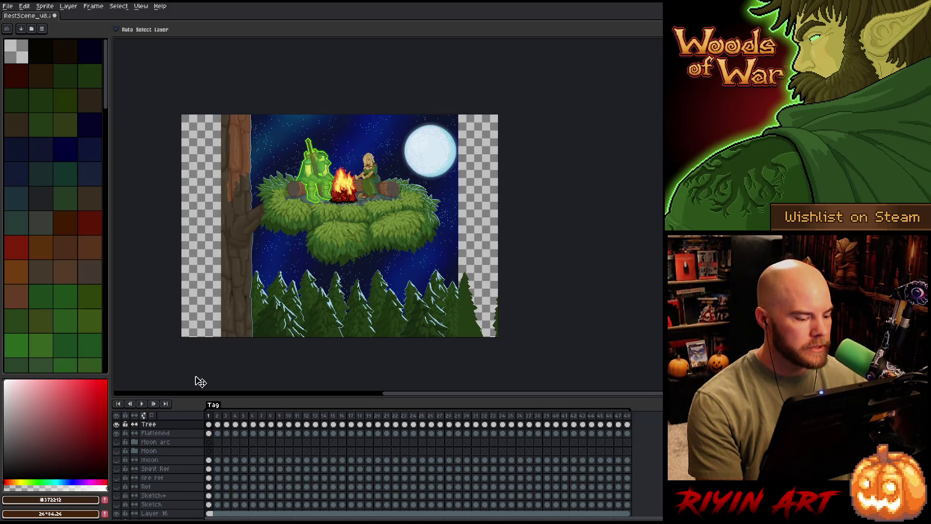
scroll(138, 436, "up", 5)
Solo the Tree layer while playing the animation to check it, then show all layers again.
left_click(121, 471)
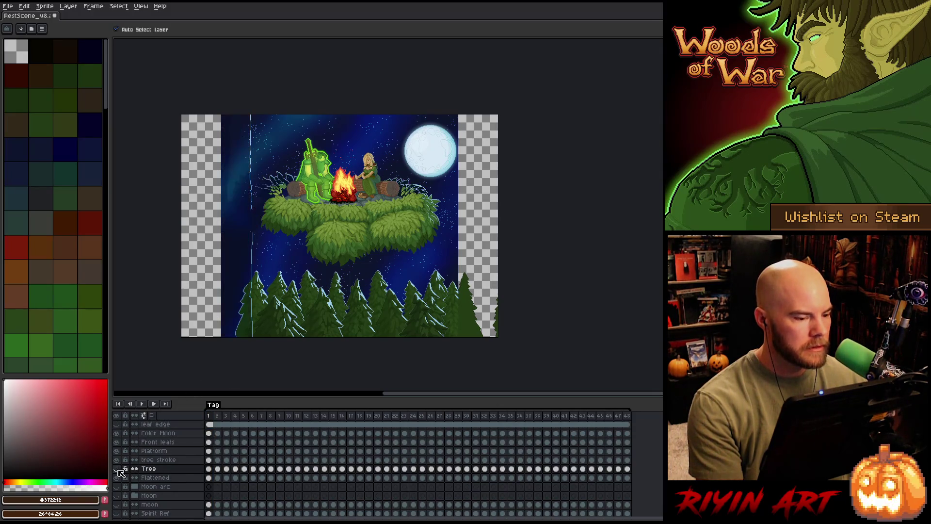
left_click(120, 471)
key("Return")
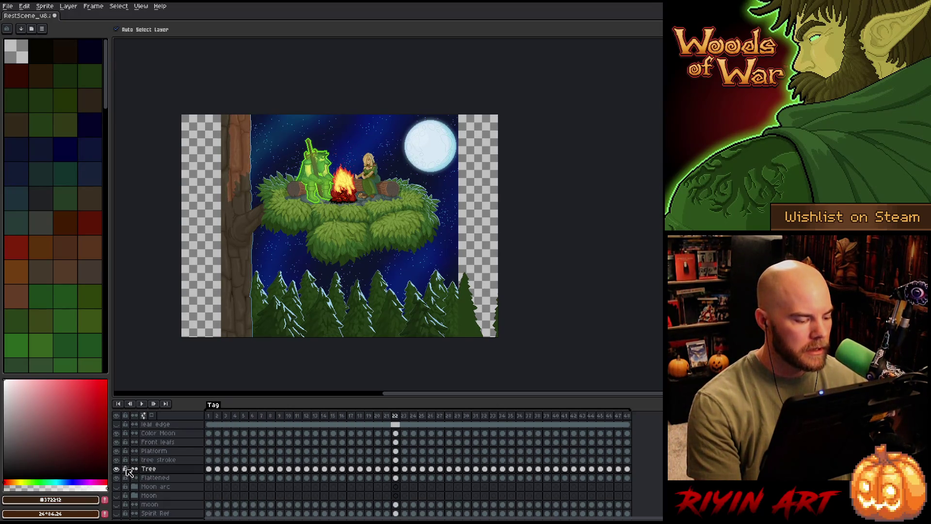
left_click(121, 471, "alt")
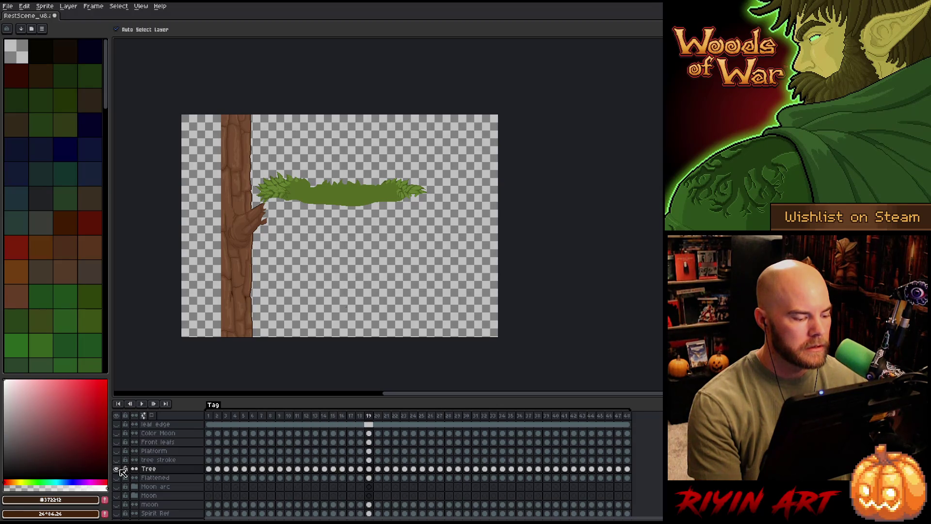
left_click(122, 472, "alt")
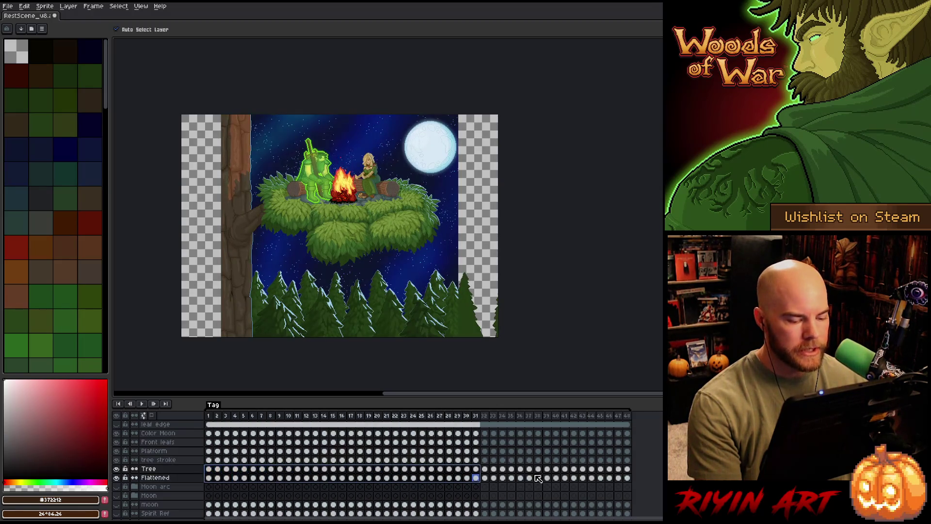
Link all cels of the Tree layer into one shared cel across every frame.
left_click(626, 469, "shift")
right_click(630, 471)
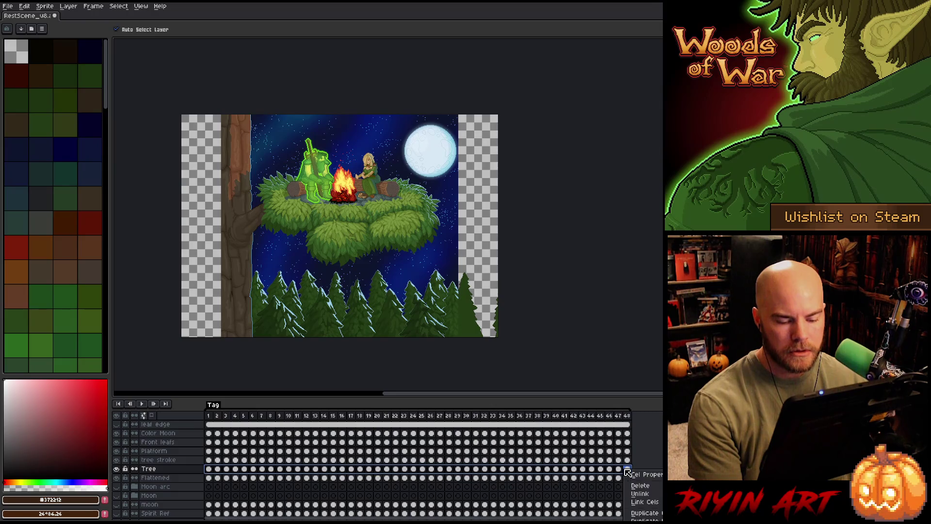
left_click(643, 503)
left_click(8, 6)
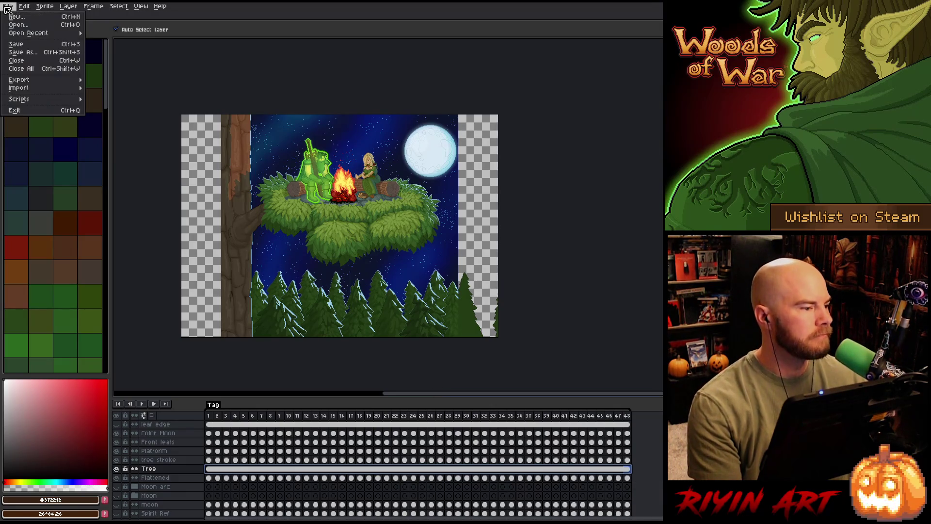
mouse_move(43, 80)
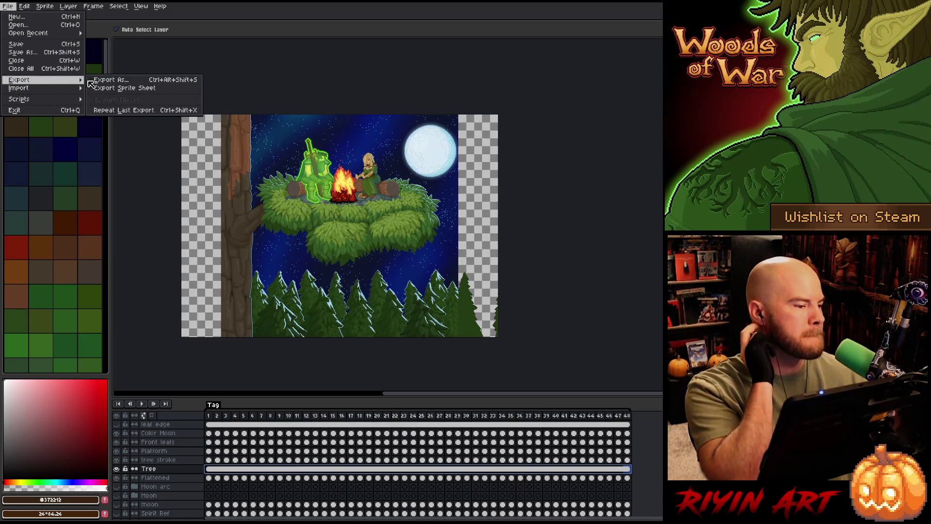
Save the scene as a new version named RestScene_v9.aseprite.
left_click(40, 52)
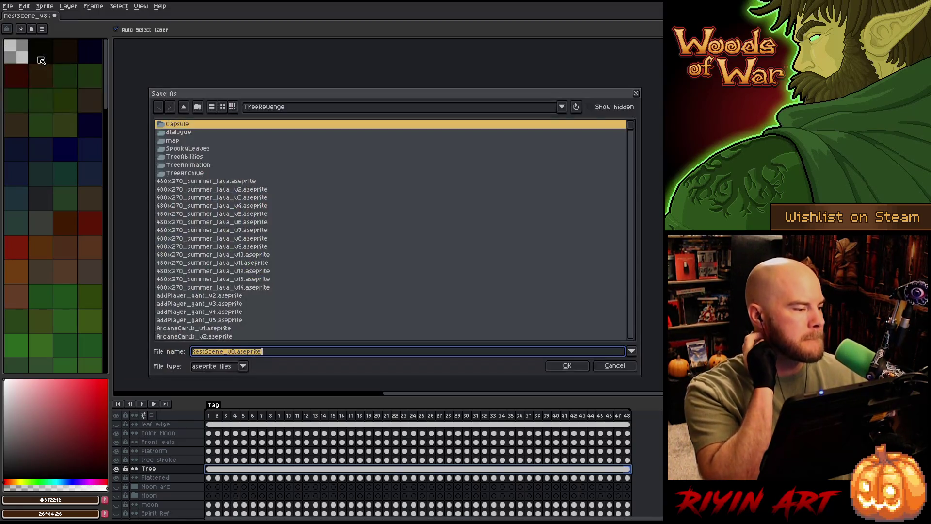
left_click(235, 352)
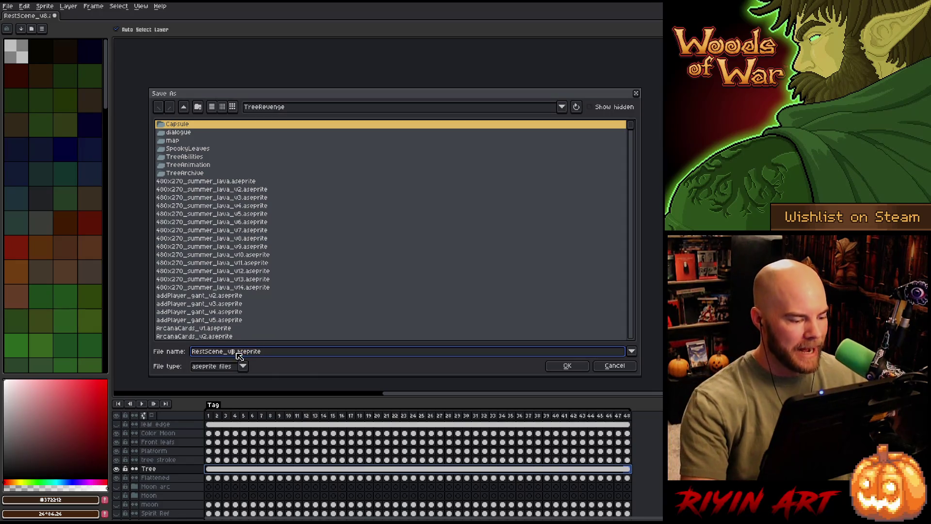
key("BackSpace")
type("9")
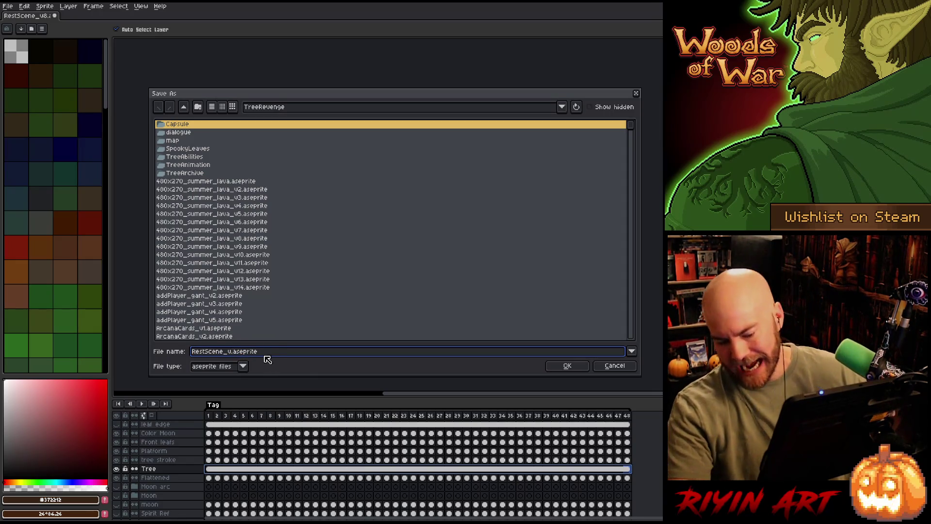
left_click(566, 368)
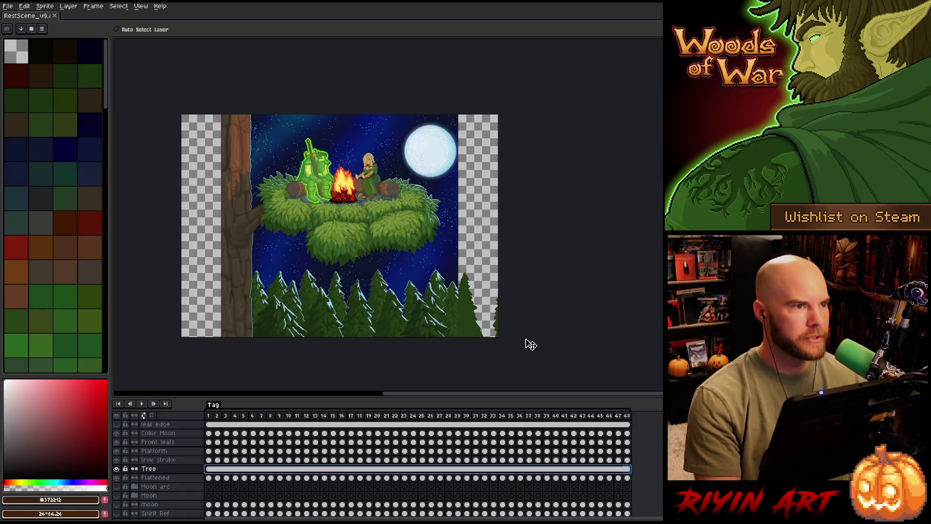
Narrow the cel selection to frame 1 and pick the Color Moon layer.
left_click(213, 473)
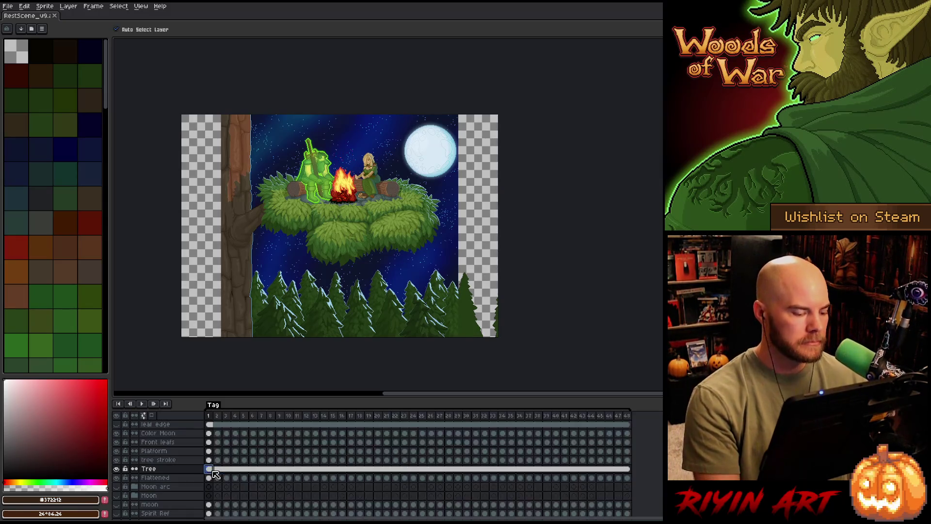
left_click(117, 469, "alt")
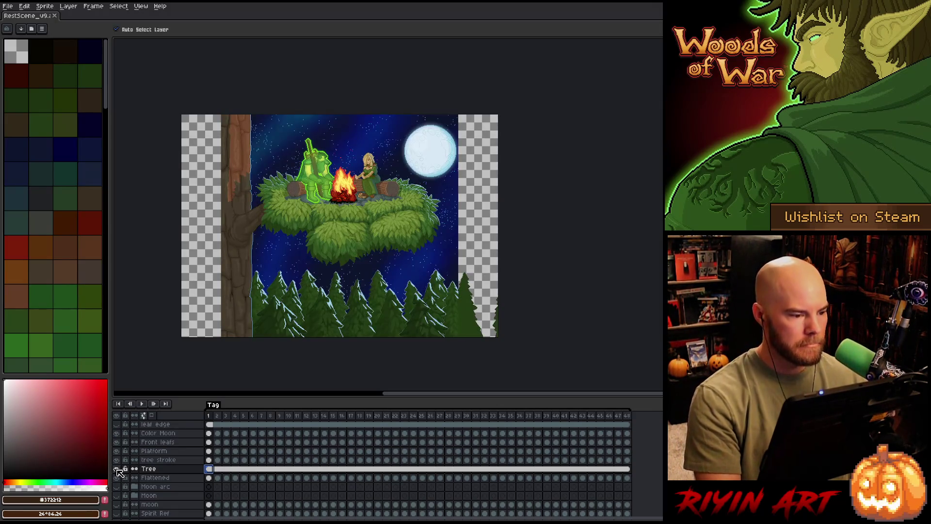
left_click(240, 247)
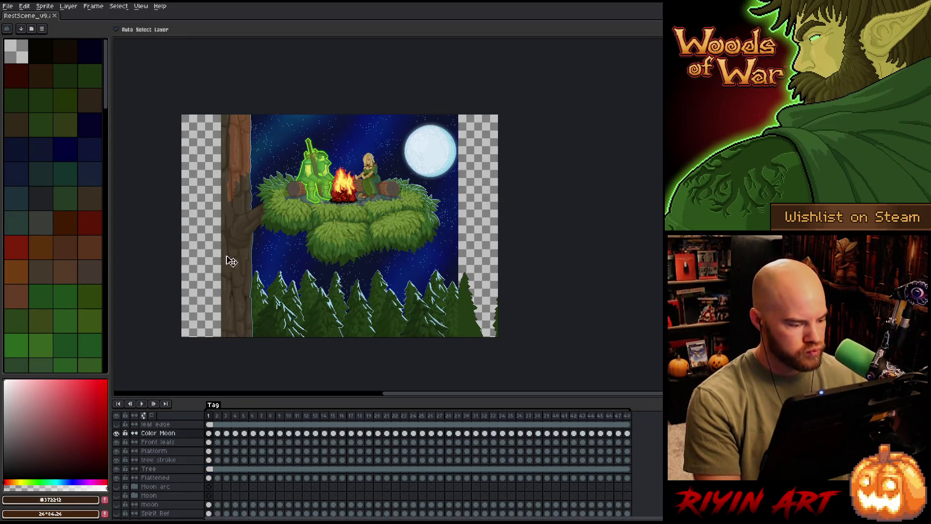
Hide the Color Moon layer and choose the Tree layer for painting.
left_click(118, 432)
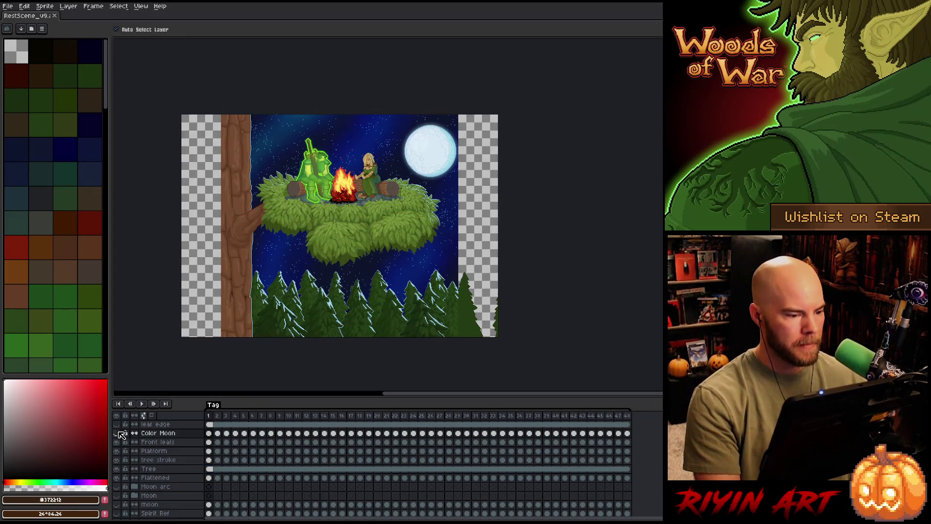
left_click(118, 432)
left_click(117, 433)
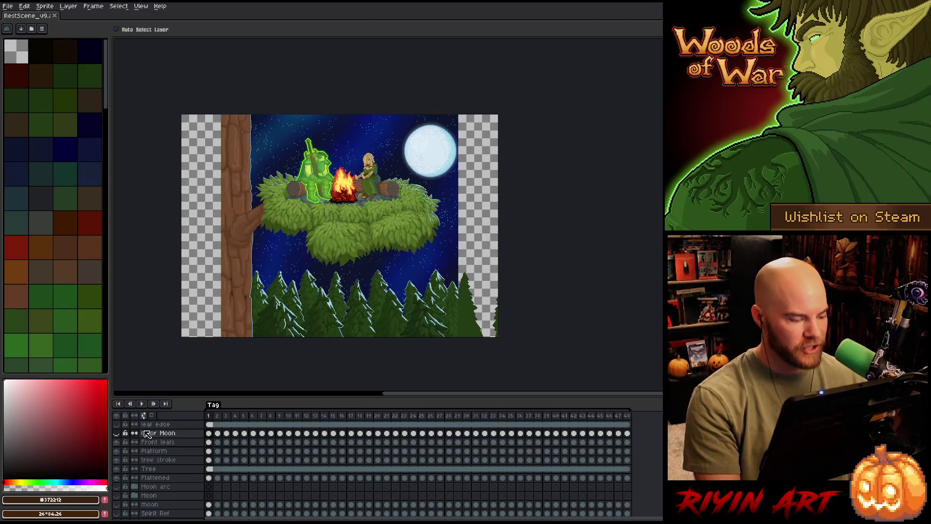
left_click(211, 470)
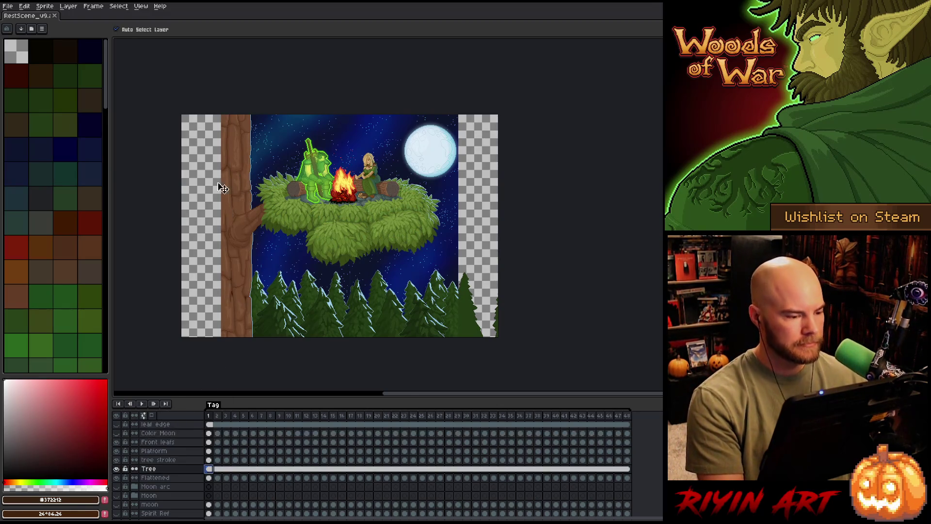
scroll(218, 182, "up", 2)
scroll(214, 172, "up", 1)
scroll(307, 208, "up", 1)
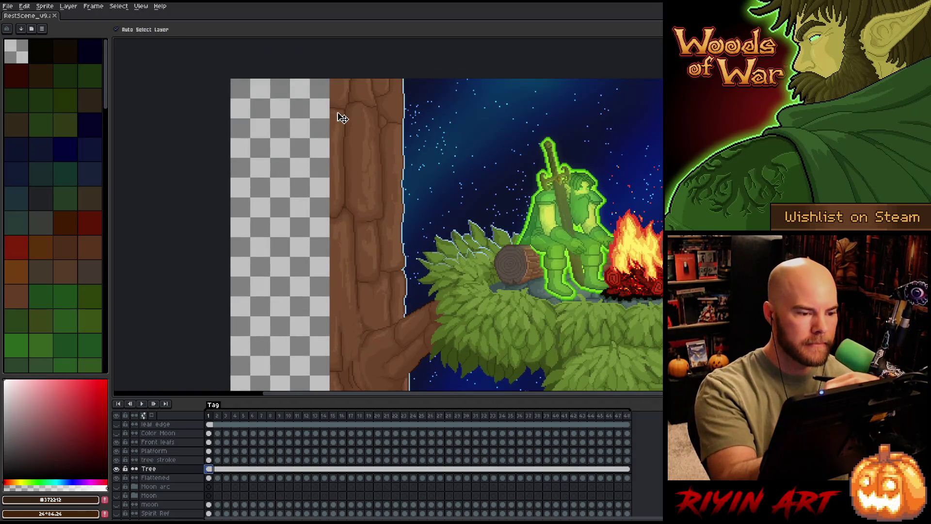
Fill the empty strip beside the trunk with the sampled trunk brown.
key("b")
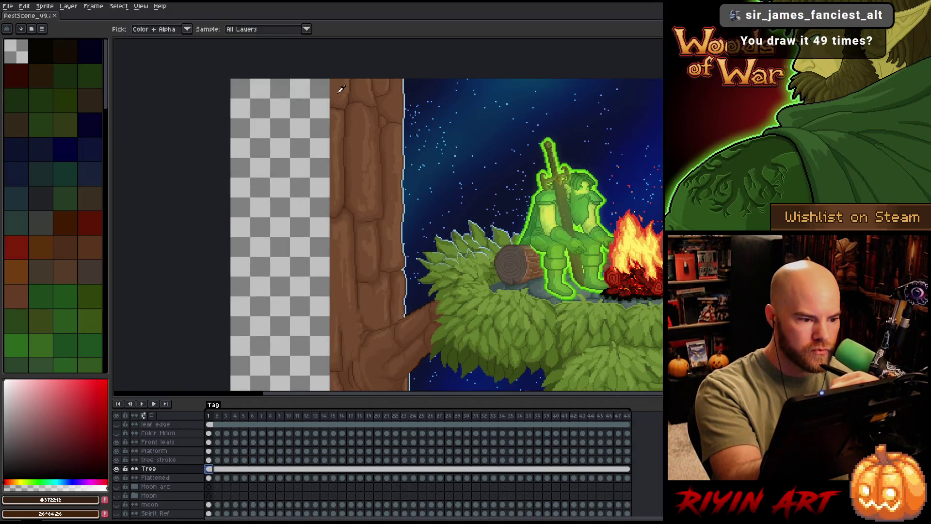
left_click(339, 90, "alt")
key("g")
left_click(291, 219)
scroll(387, 278, "down", 1)
mouse_move(387, 279)
left_mouse_down()
mouse_move(454, 271)
mouse_move(505, 286)
left_mouse_up()
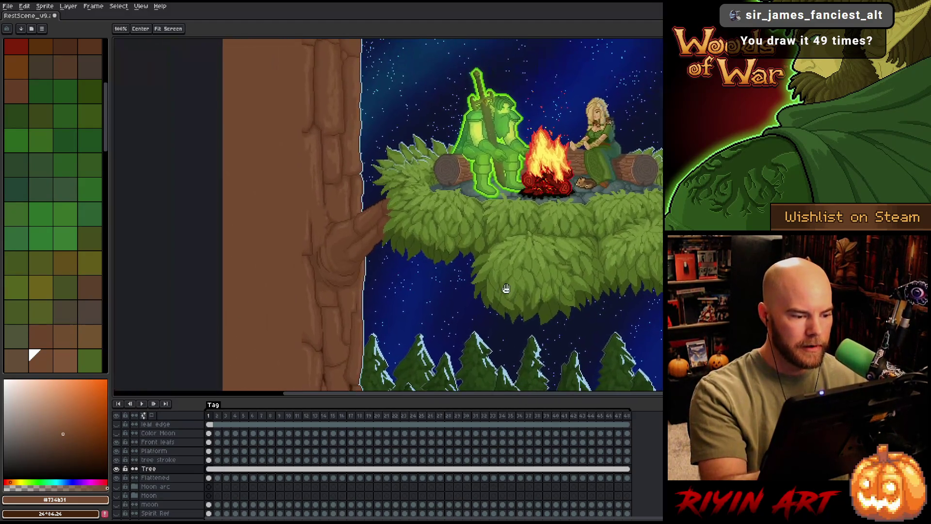
scroll(364, 197, "up", 1)
scroll(404, 135, "up", 2)
left_click_drag(436, 252, 443, 316)
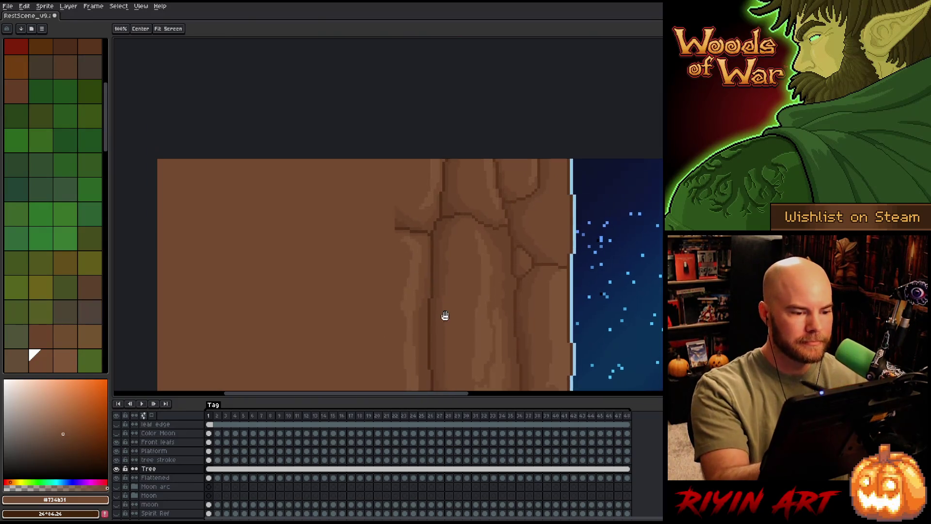
Draw dark crack lines up the trunk, redoing an unwanted stroke.
left_click(403, 217, "alt")
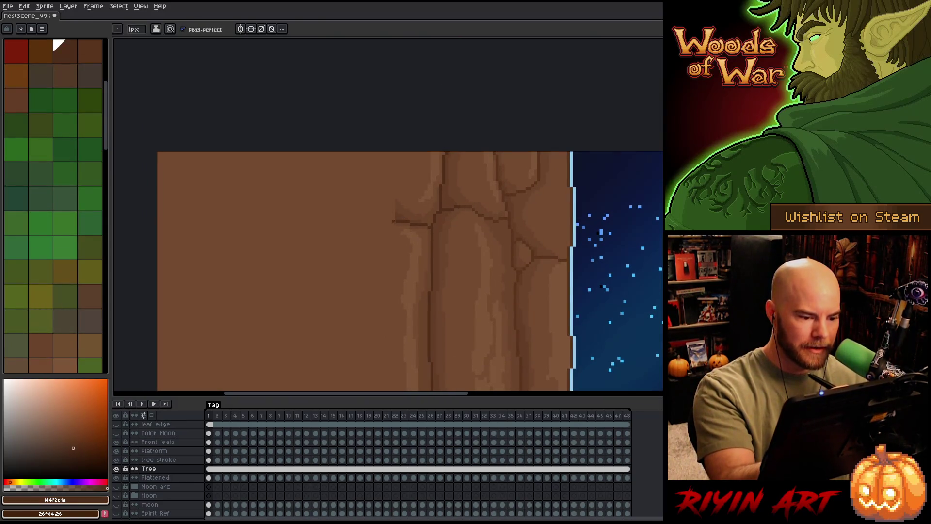
left_click_drag(396, 221, 345, 153)
left_click_drag(396, 381, 435, 139)
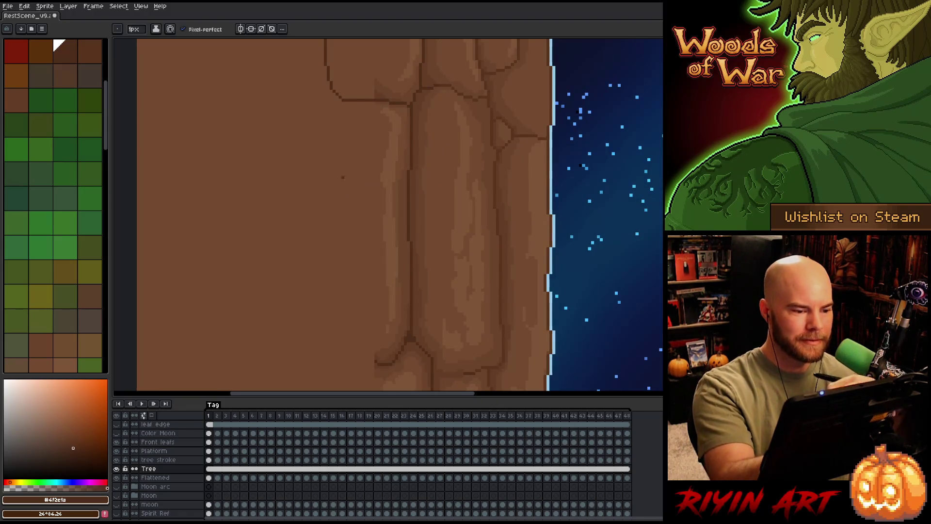
scroll(389, 189, "down", 1)
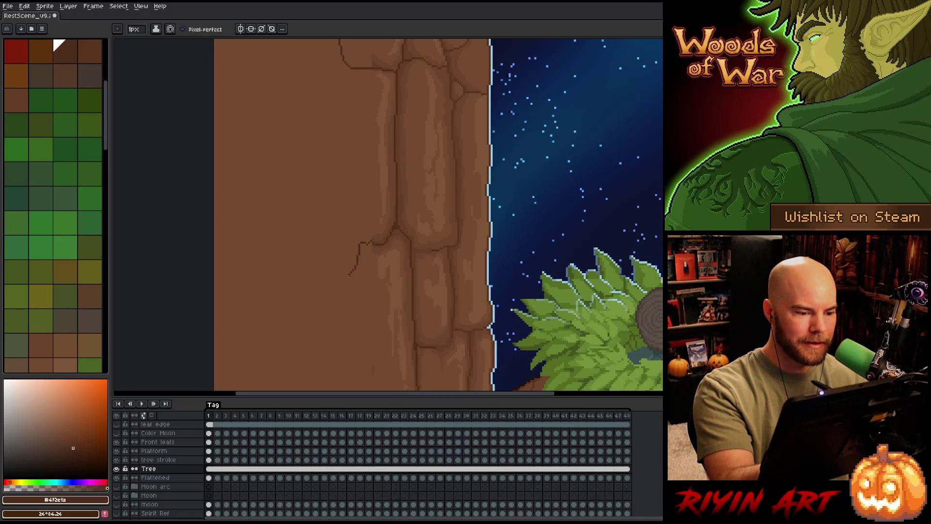
left_click_drag(349, 275, 305, 86)
key("ctrl+z")
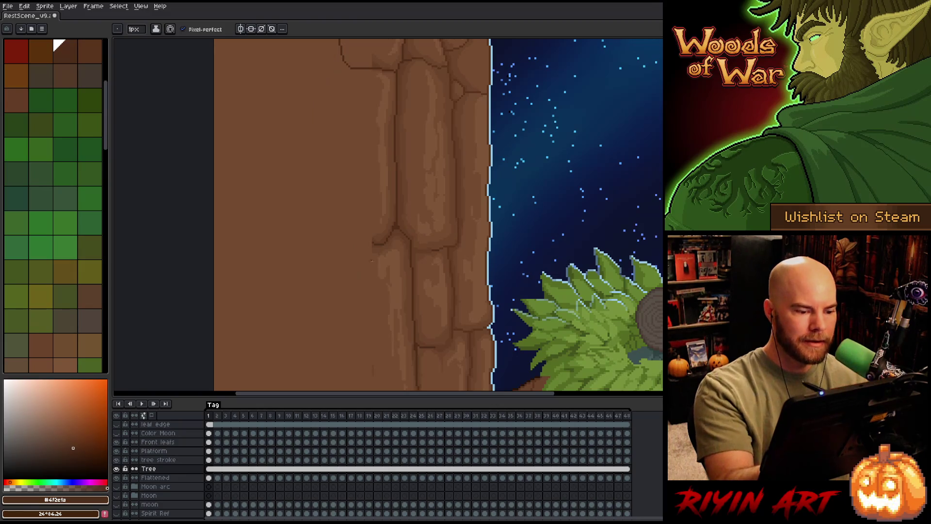
left_click_drag(341, 242, 343, 64)
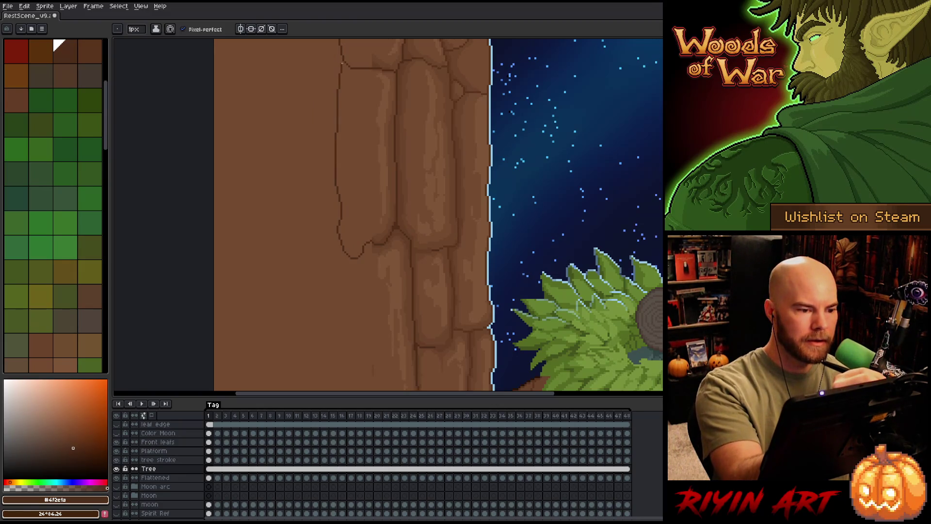
scroll(476, 283, "up", 1)
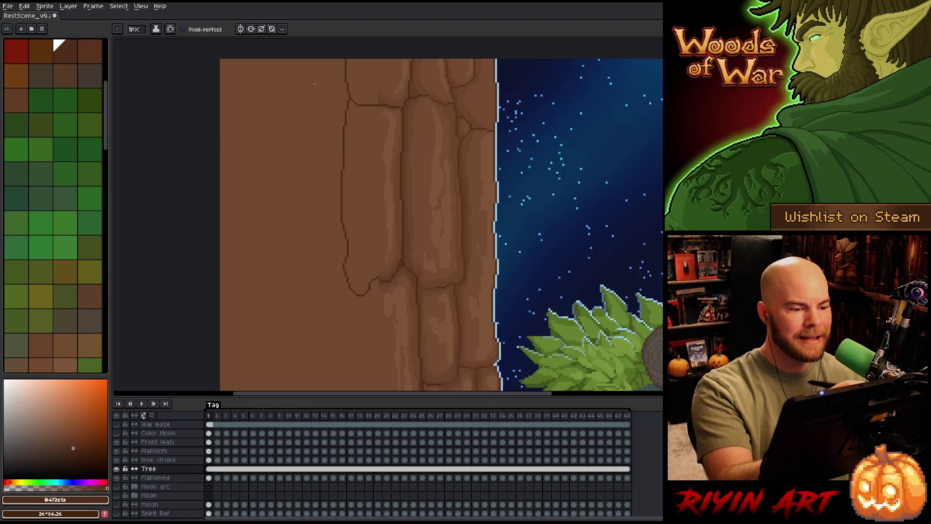
Sketch a thin bark plate outline up the left side of the trunk.
left_click_drag(266, 61, 273, 206)
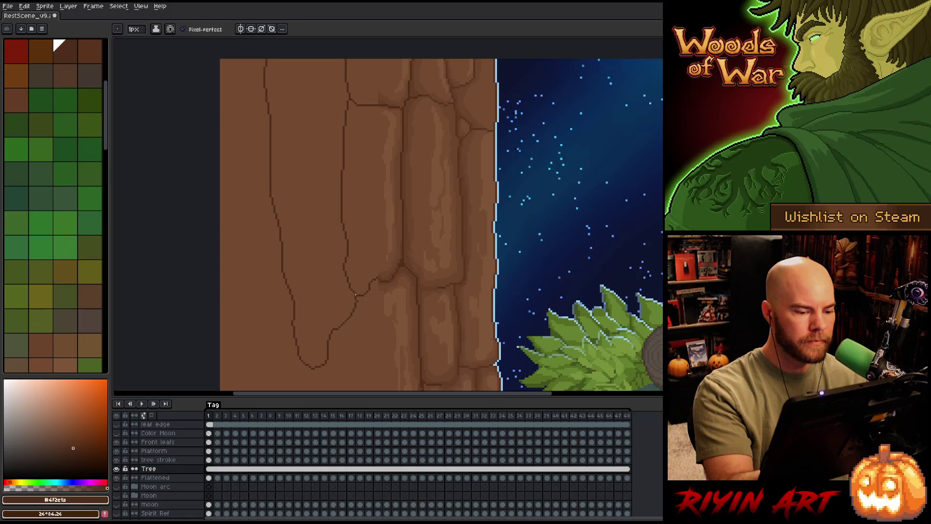
scroll(430, 175, "down", 5)
key("ctrl+z")
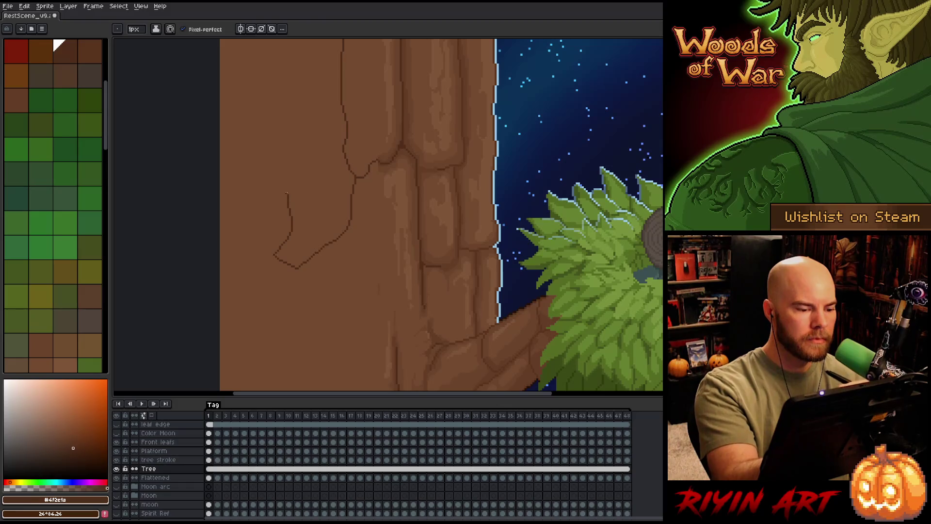
key("ctrl+z")
scroll(373, 318, "up", 3)
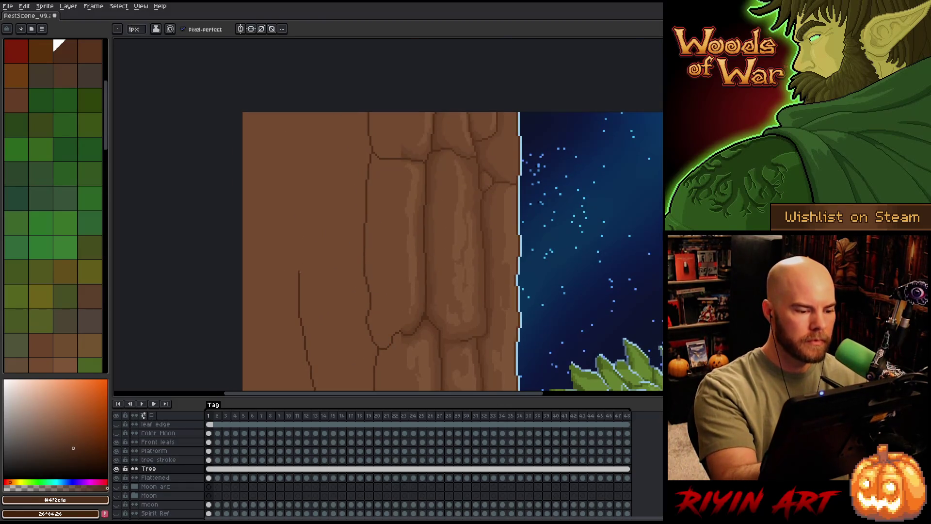
left_click_drag(302, 226, 301, 114)
scroll(353, 199, "down", 8)
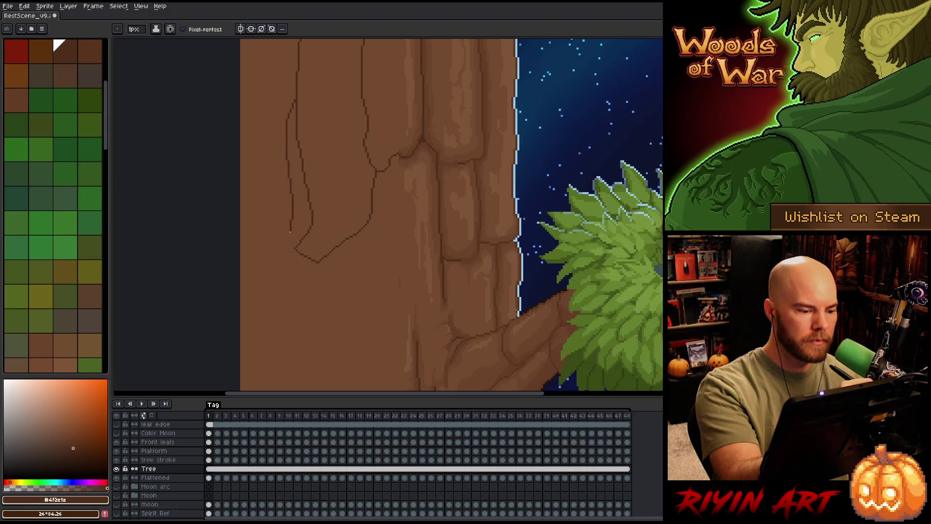
mouse_move(421, 272)
left_mouse_down()
mouse_move(388, 155)
mouse_move(391, 205)
left_mouse_up()
left_click_drag(397, 293, 395, 259)
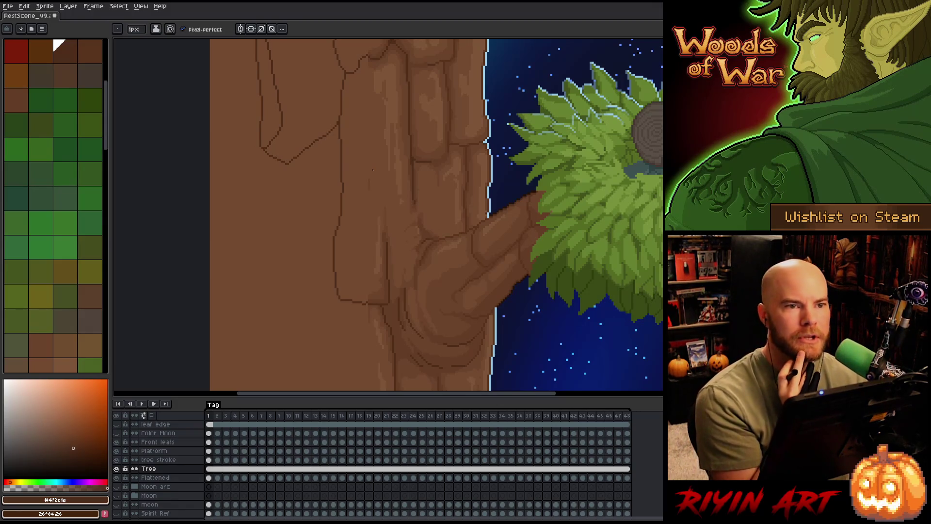
scroll(372, 168, "down", 2)
scroll(354, 185, "down", 2)
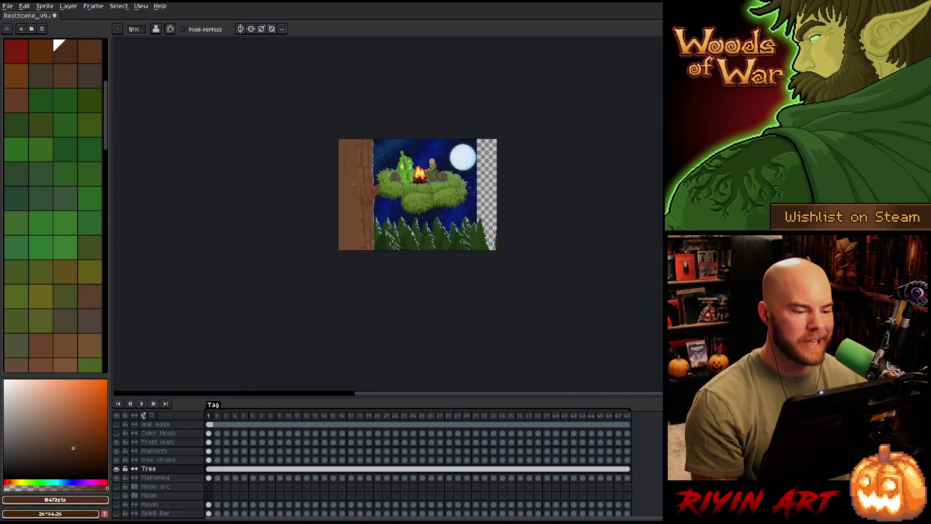
scroll(354, 184, "up", 2)
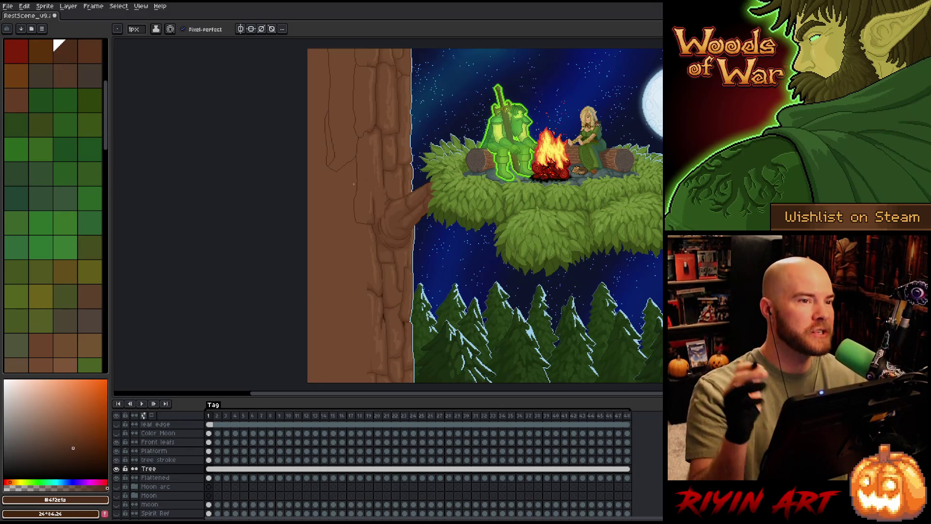
Pan to show the moon beside the trunk and save the sprite file.
key("space")
mouse_move(594, 238)
left_mouse_down()
mouse_move(497, 246)
mouse_move(473, 237)
left_mouse_up()
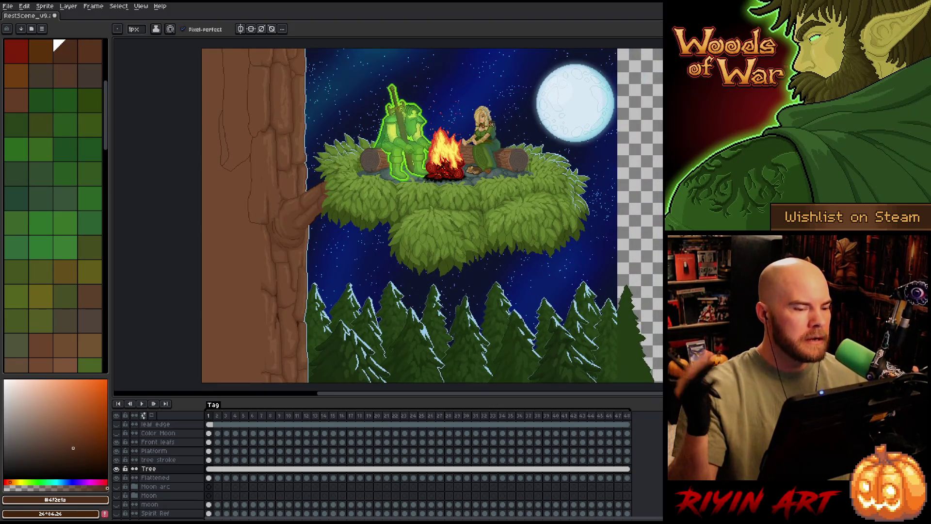
key("ctrl+s")
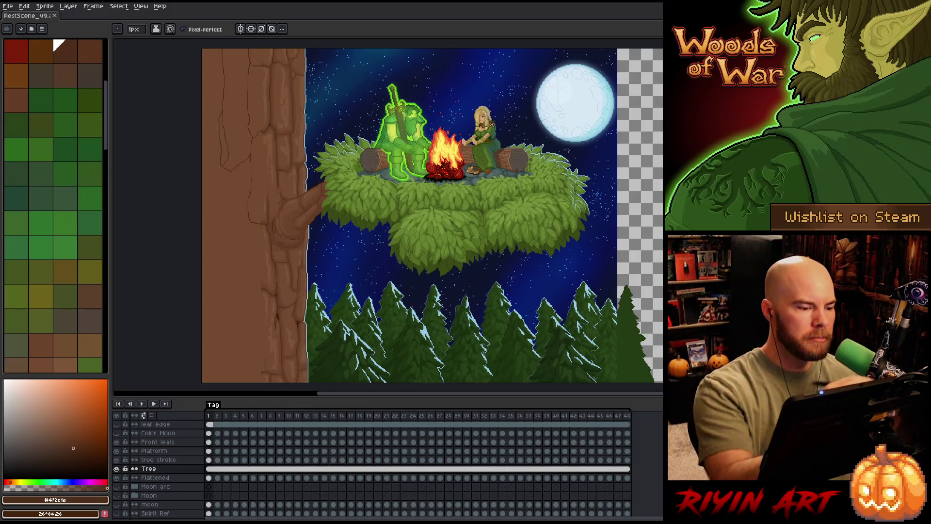
scroll(252, 190, "up", 2)
Pick the bark brown from the trunk and draw a long dark crack line down it.
left_click_drag(323, 221, 384, 241)
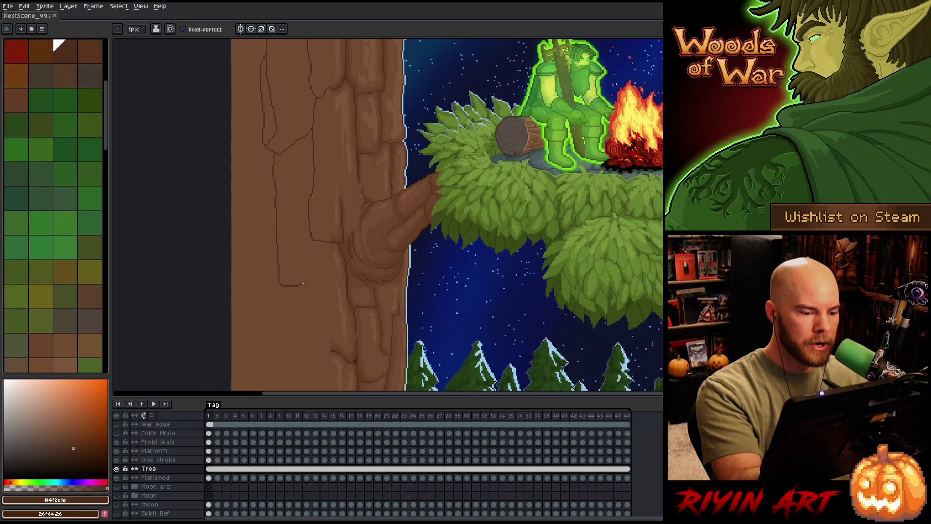
left_click_drag(317, 234, 320, 139)
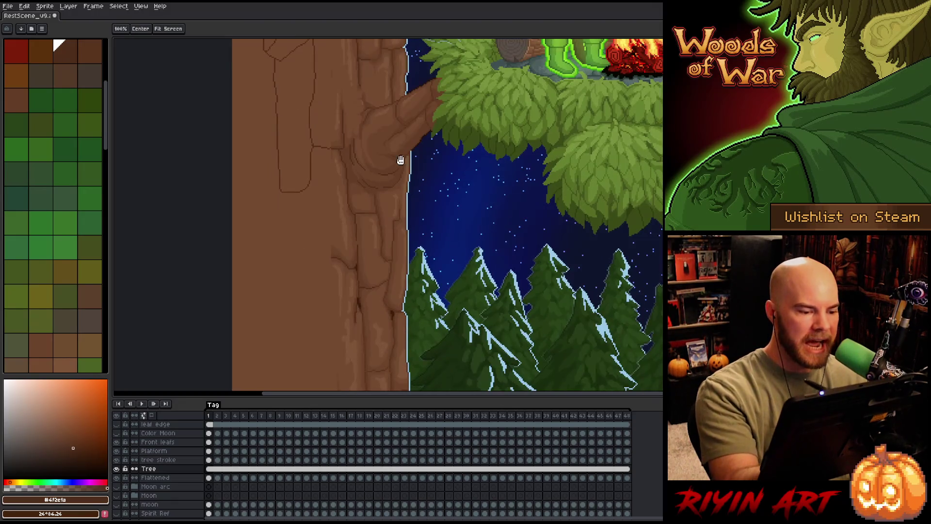
left_click(308, 150, "alt")
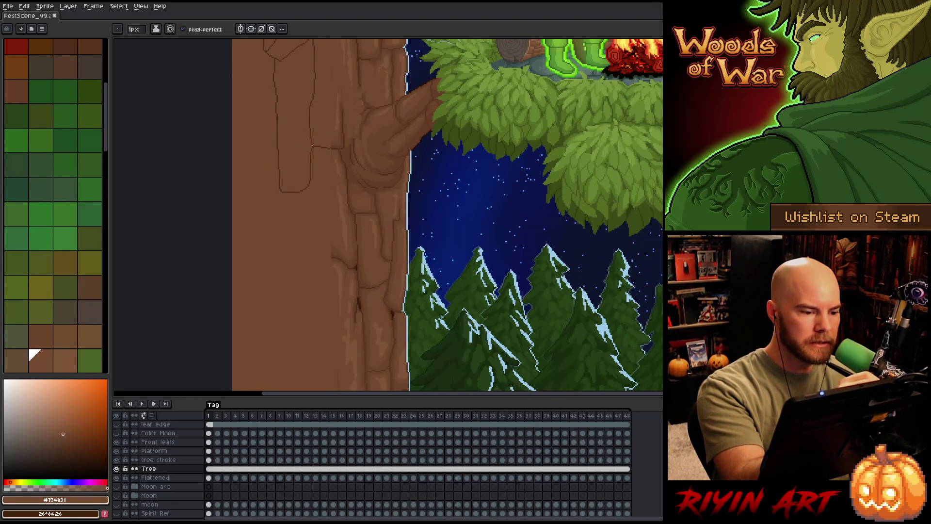
key("b")
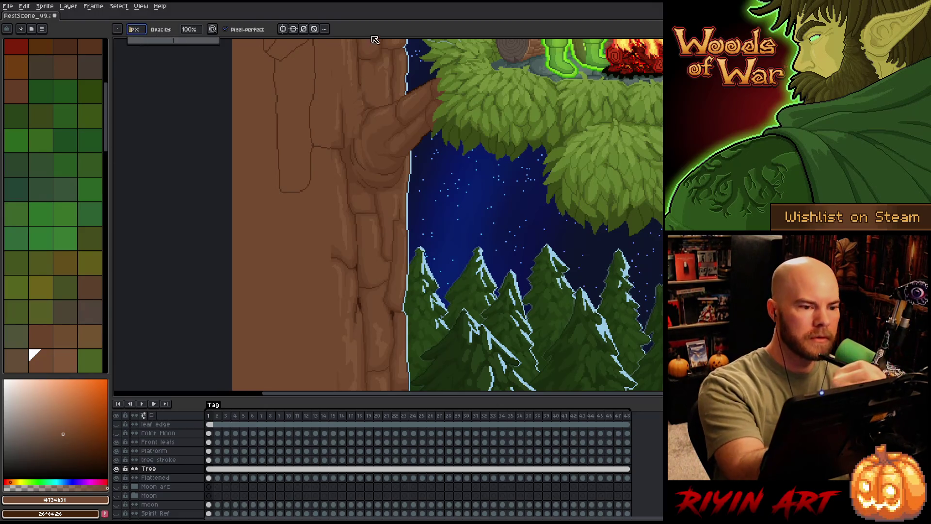
scroll(305, 156, "up", 3)
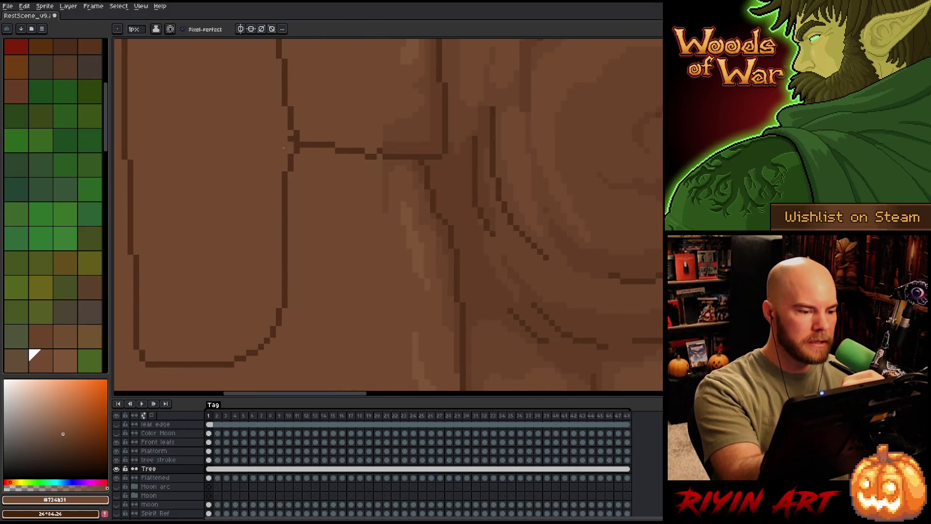
scroll(290, 136, "down", 3)
scroll(300, 197, "up", 1)
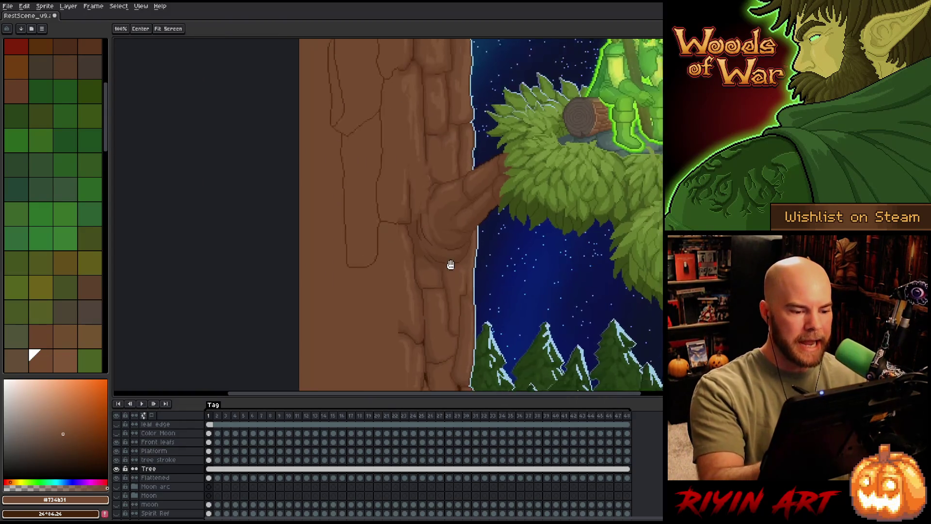
scroll(301, 197, "up", 1)
scroll(301, 197, "up", 2)
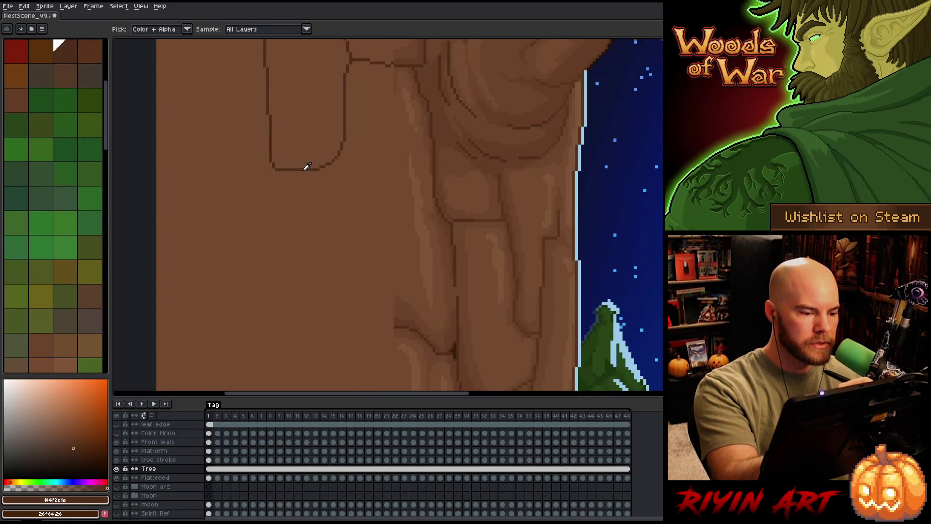
left_click_drag(409, 241, 383, 167)
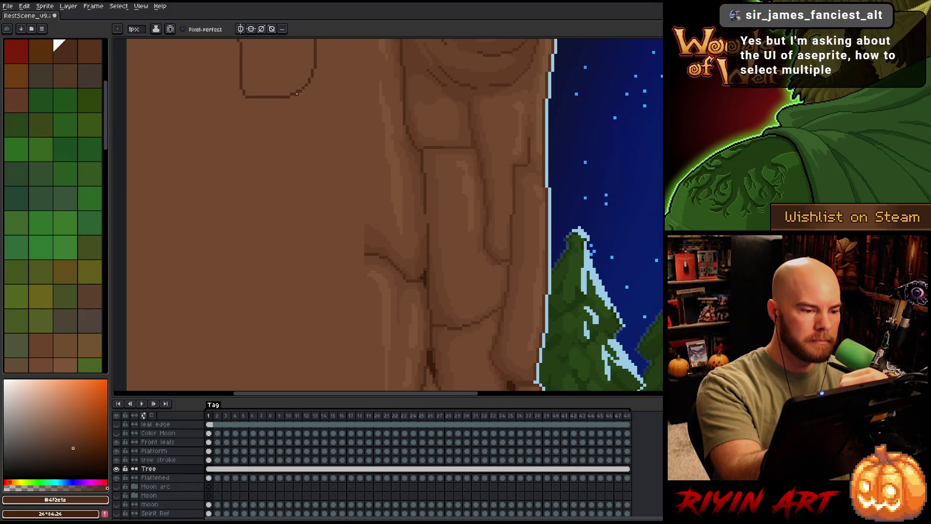
mouse_move(297, 96)
left_mouse_down()
mouse_move(300, 166)
mouse_move(338, 255)
left_mouse_up()
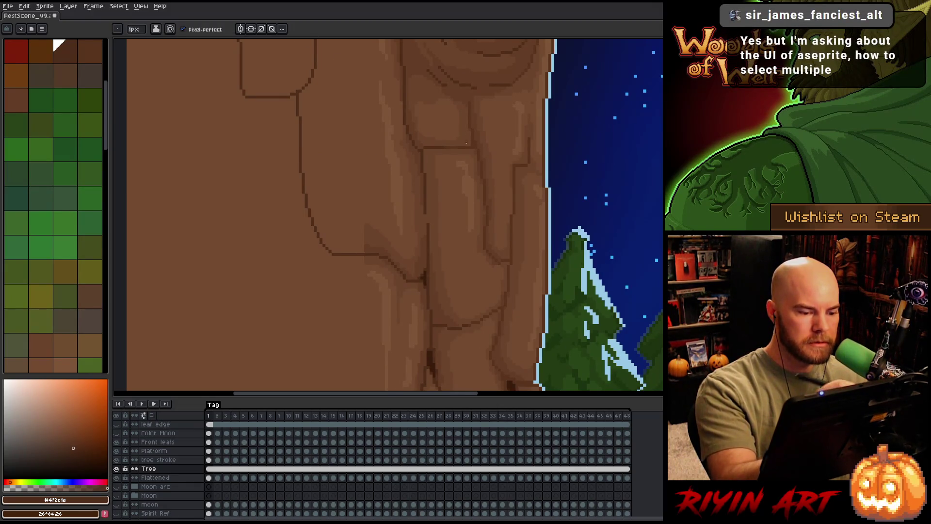
left_click_drag(467, 141, 483, 126)
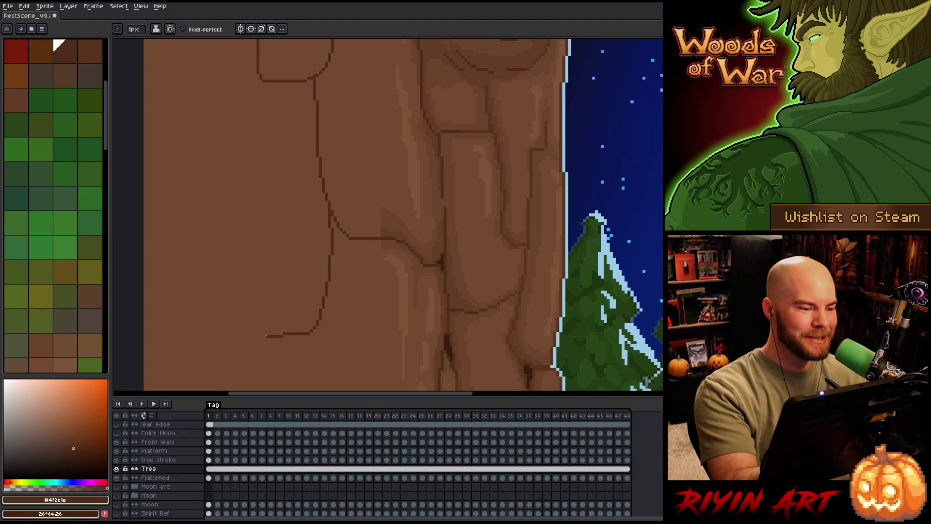
Outline a new bark plate with its edge running up the left trunk.
mouse_move(268, 336)
left_mouse_down()
mouse_move(218, 211)
mouse_move(215, 109)
mouse_move(250, 66)
left_mouse_up()
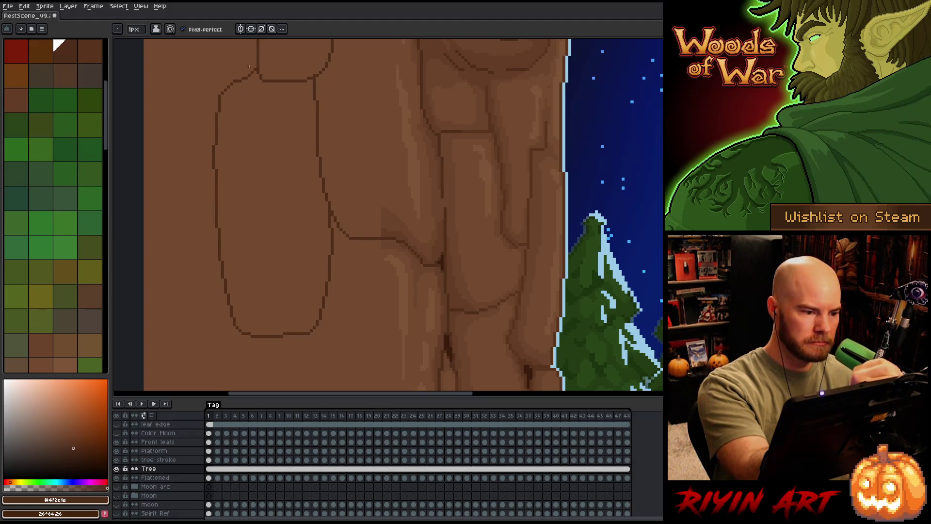
left_click_drag(434, 165, 421, 131)
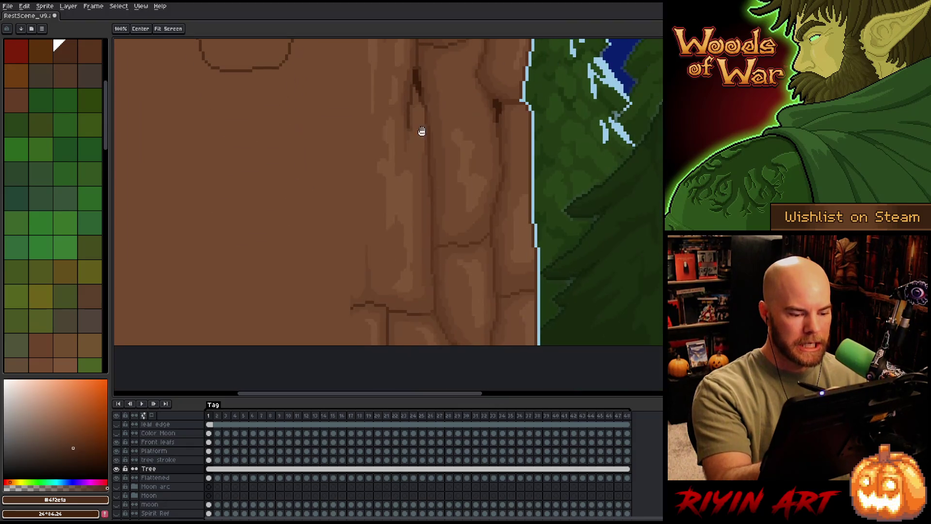
key("b")
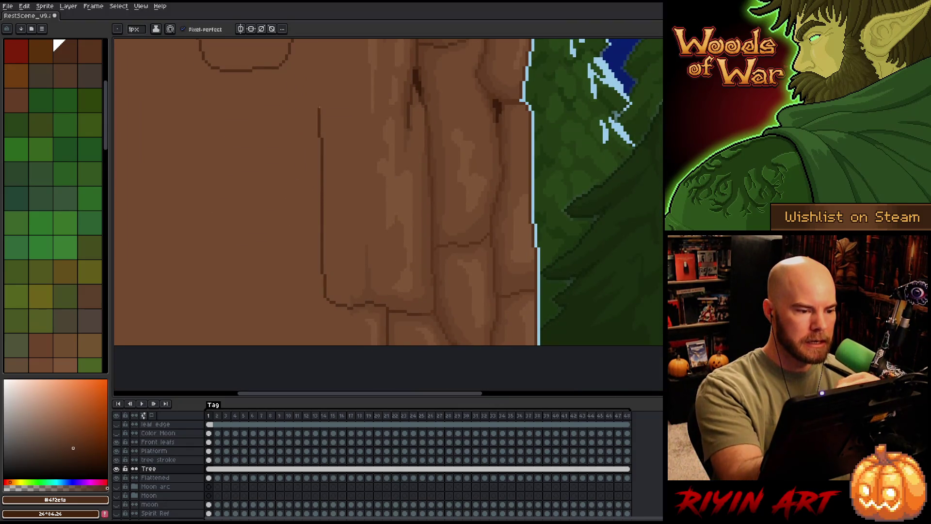
left_click_drag(348, 308, 320, 77)
scroll(344, 171, "up", 5)
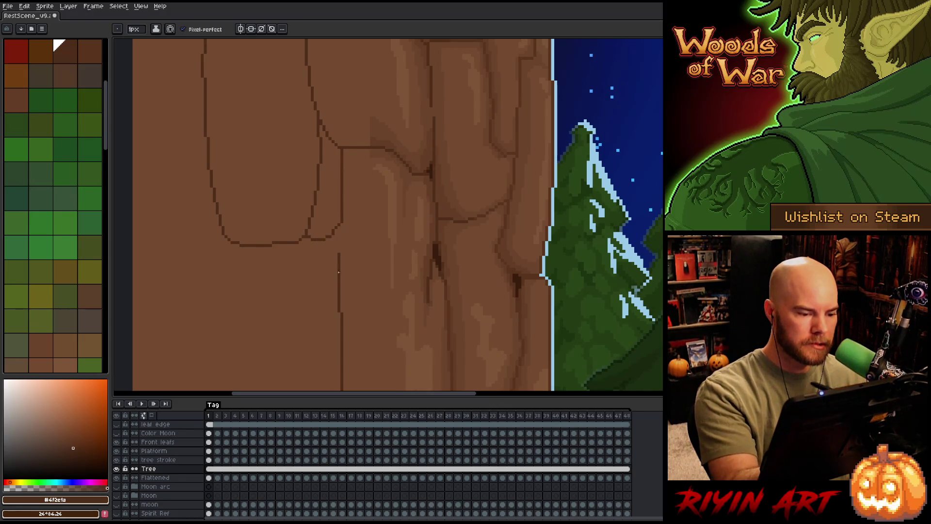
Draw a dark vertical crack and extend the plate outline down the lower trunk.
mouse_move(444, 311)
left_mouse_down()
mouse_move(396, 106)
mouse_move(345, 63)
mouse_move(296, 285)
left_mouse_up()
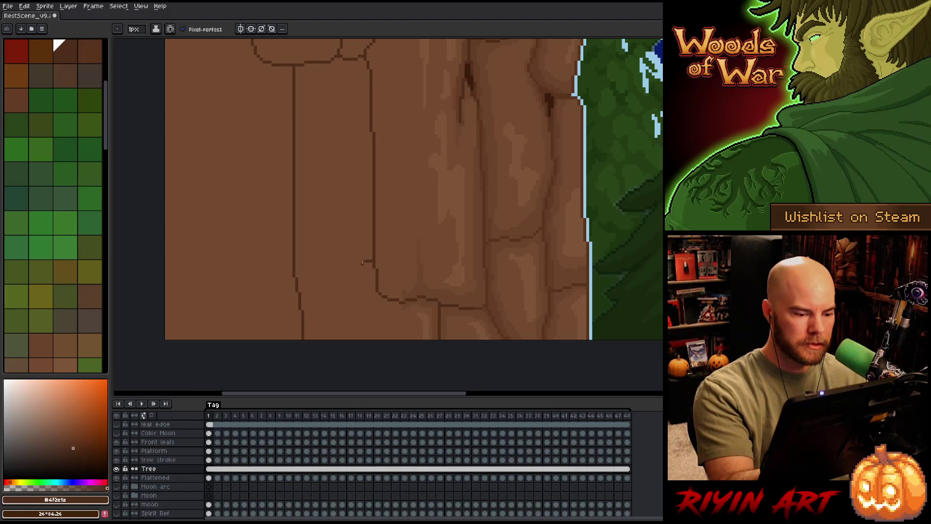
left_click_drag(359, 321, 359, 339)
mouse_move(421, 182)
left_mouse_down()
mouse_move(389, 177)
mouse_move(424, 137)
left_mouse_up()
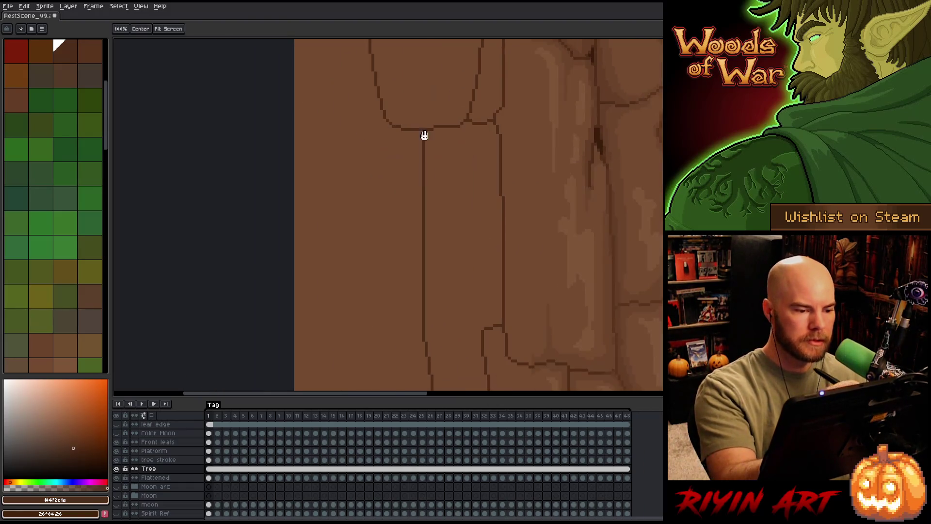
mouse_move(331, 212)
left_mouse_down()
mouse_move(332, 342)
mouse_move(347, 259)
left_mouse_up()
scroll(342, 291, "down", 2)
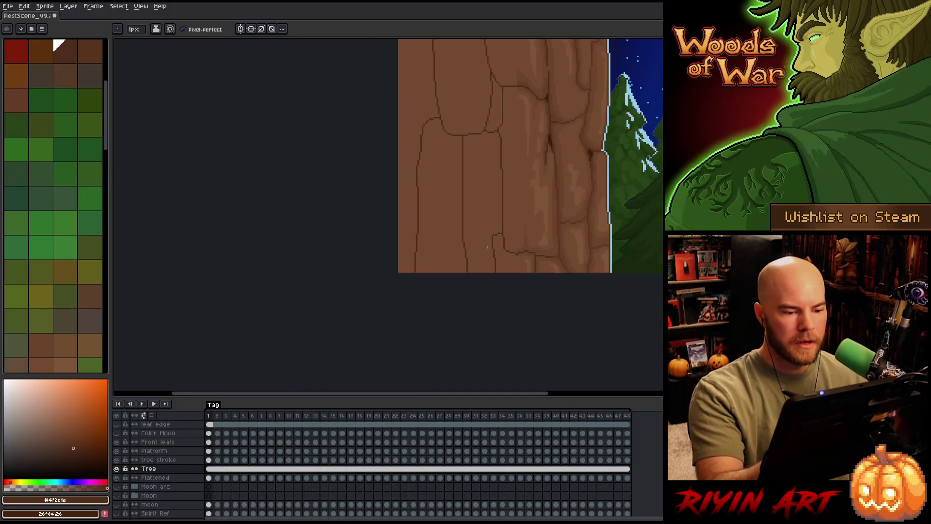
scroll(412, 312, "up", 1)
Pick a lighter brown swatch and add highlights along the bark plates.
left_click_drag(426, 275, 429, 281)
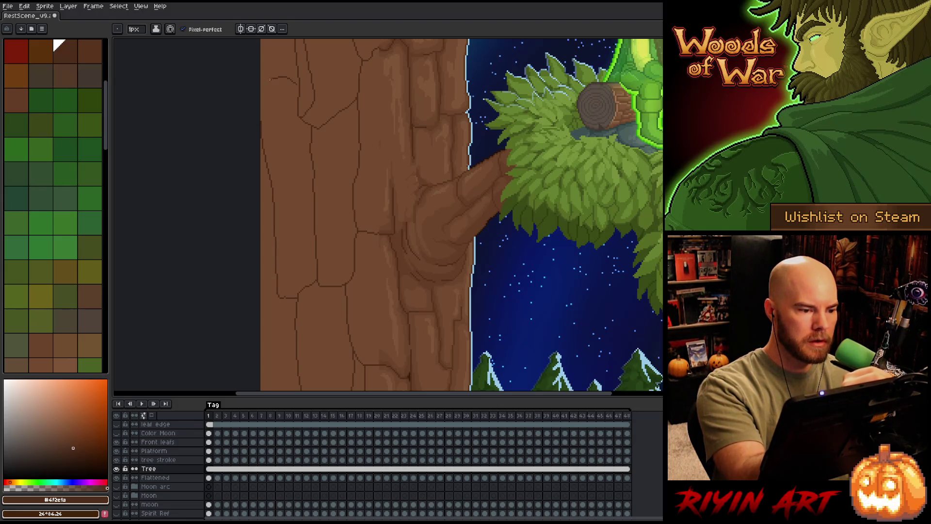
mouse_move(416, 181)
left_mouse_down()
mouse_move(384, 211)
mouse_move(351, 29)
left_mouse_up()
left_click_drag(424, 277, 407, 201)
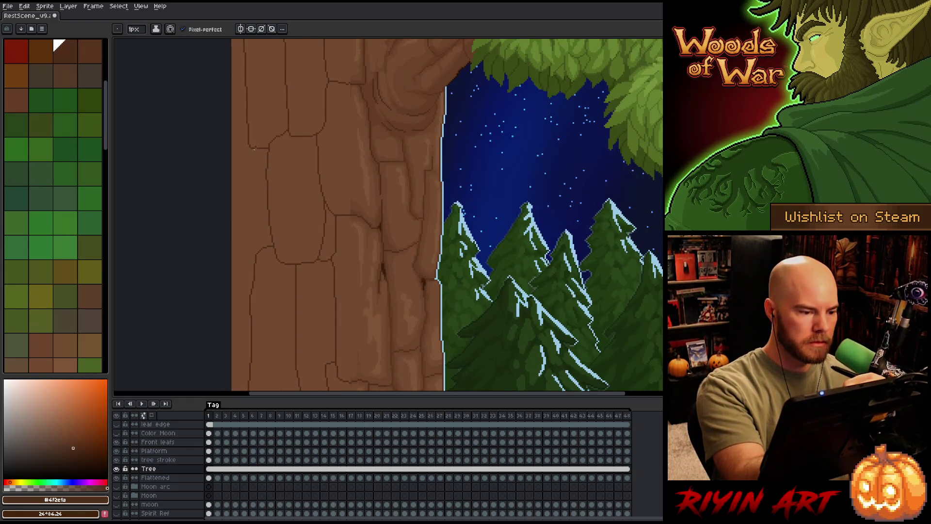
left_click(29, 355)
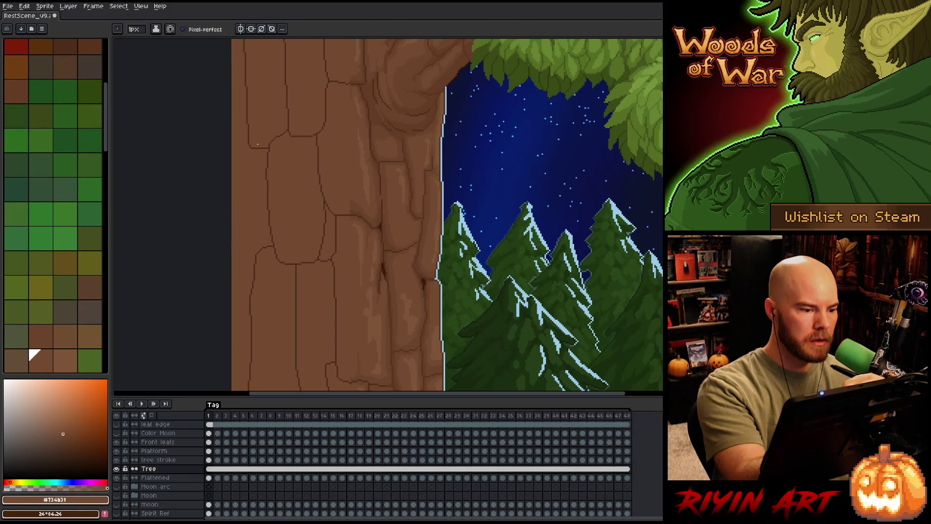
left_click_drag(257, 143, 286, 114)
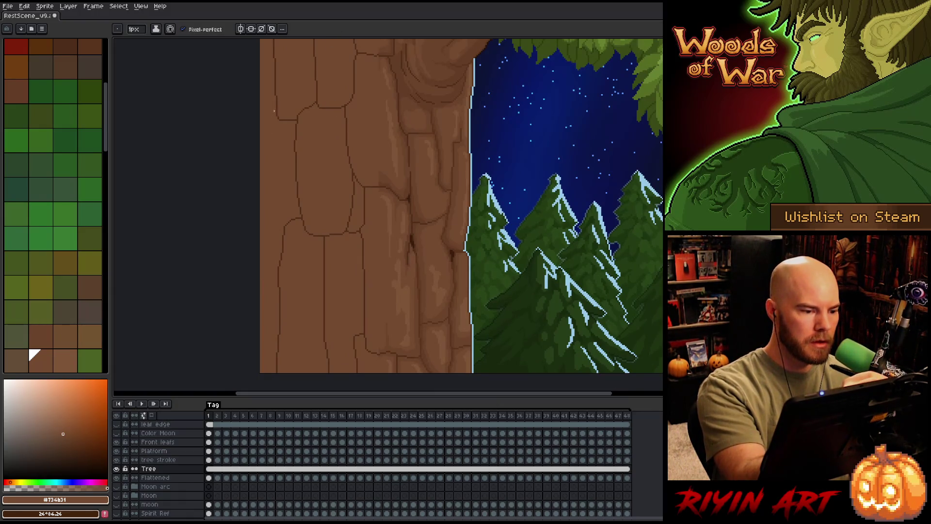
Switch to dark brown and mark crack lines along the trunk's left edge.
left_click(59, 45)
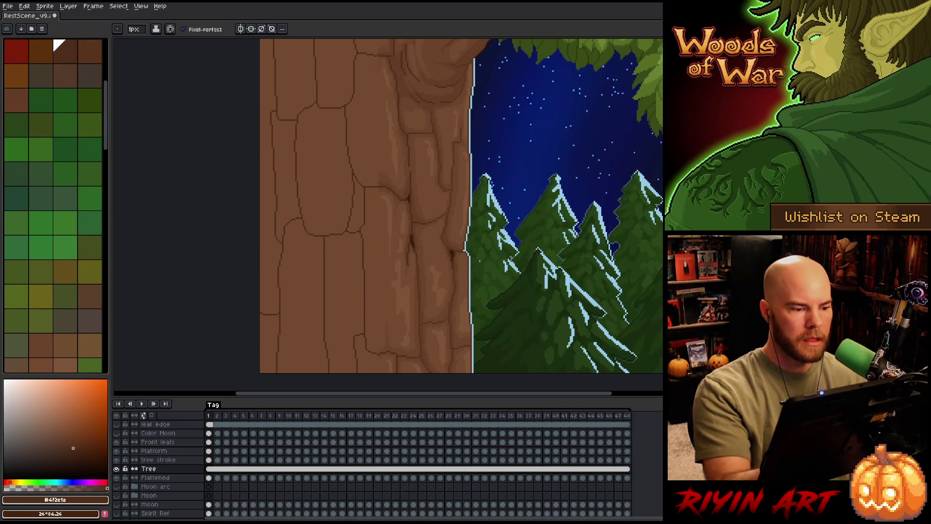
left_click_drag(339, 110, 358, 270)
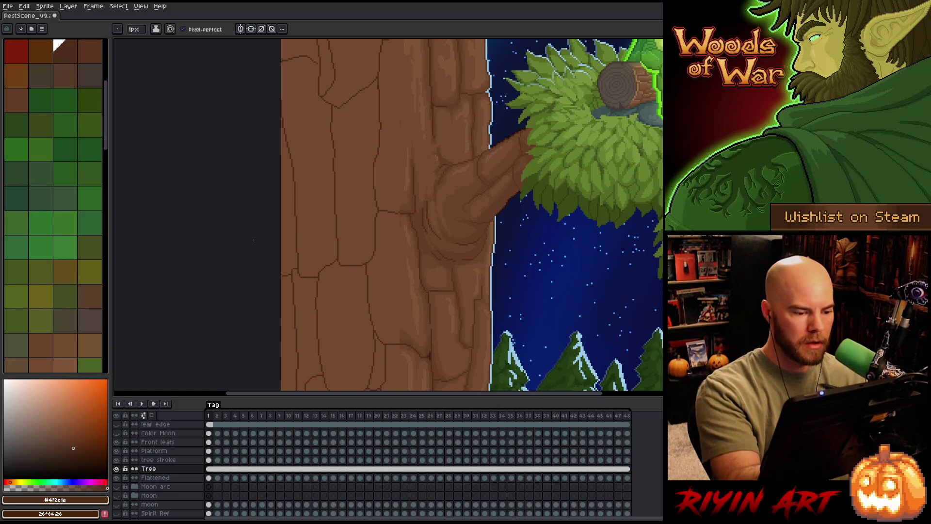
left_click_drag(414, 272, 318, 135)
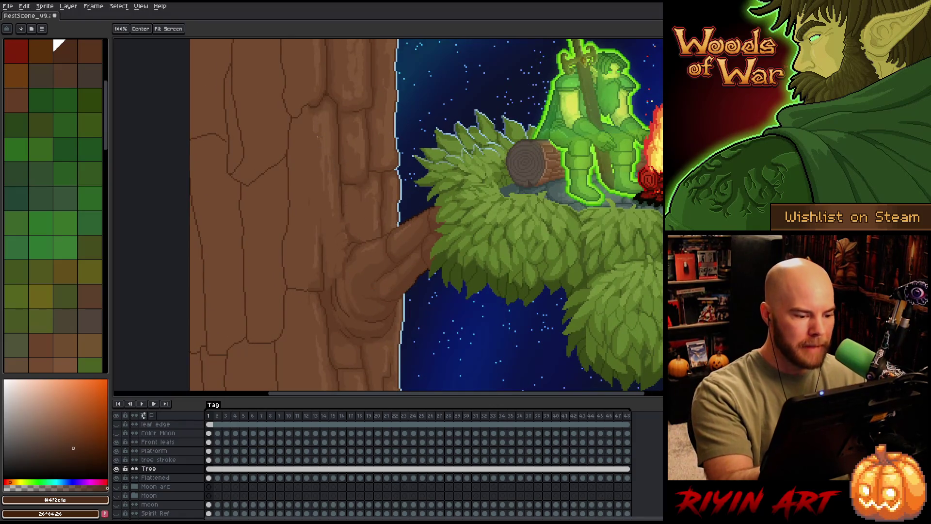
Save the scene file, then select frames of the Front leafs and Platform layers.
key("b")
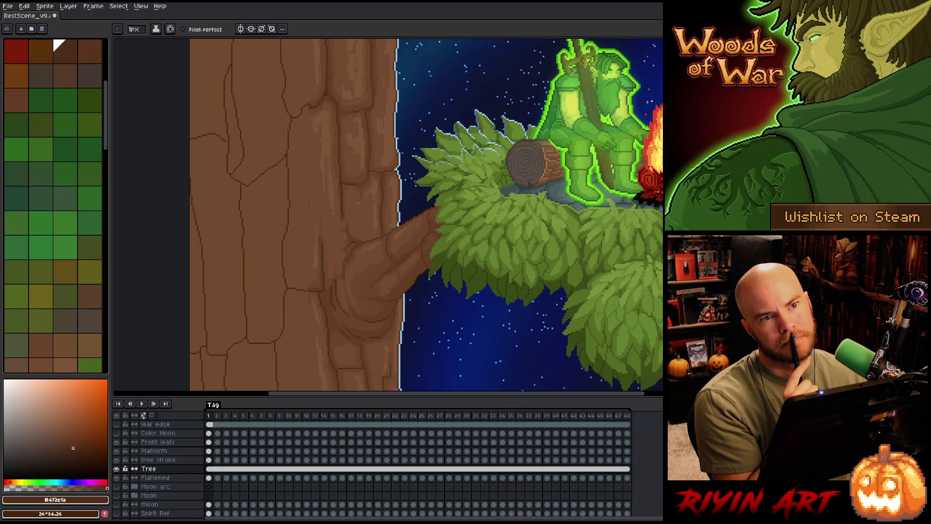
key("v")
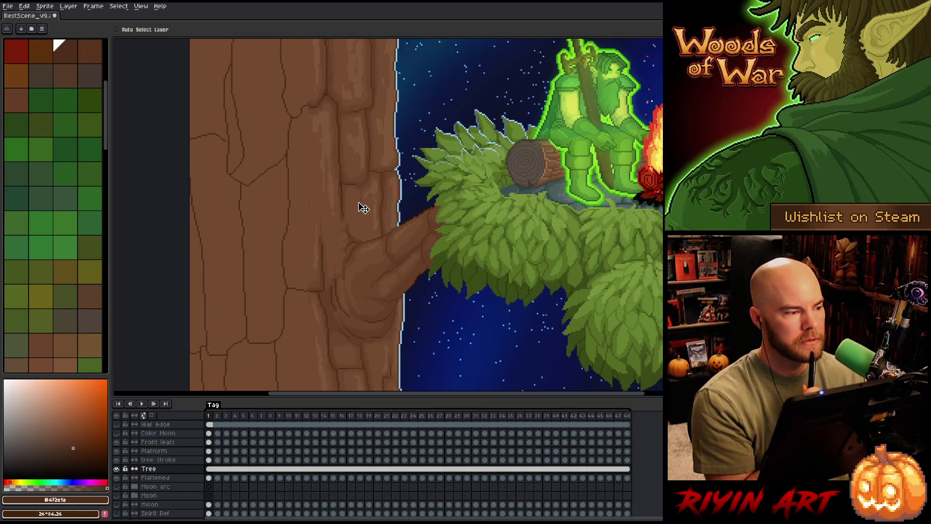
key("ctrl+s")
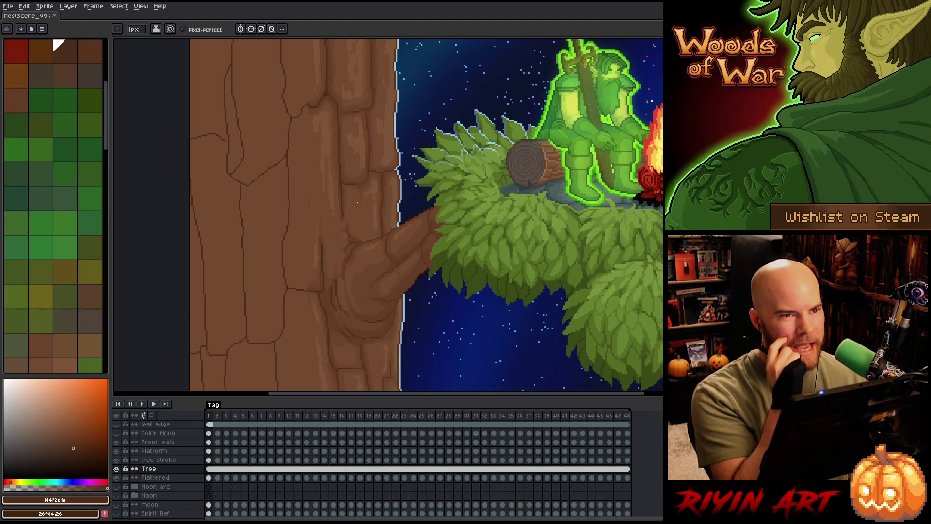
left_click_drag(223, 449, 547, 451)
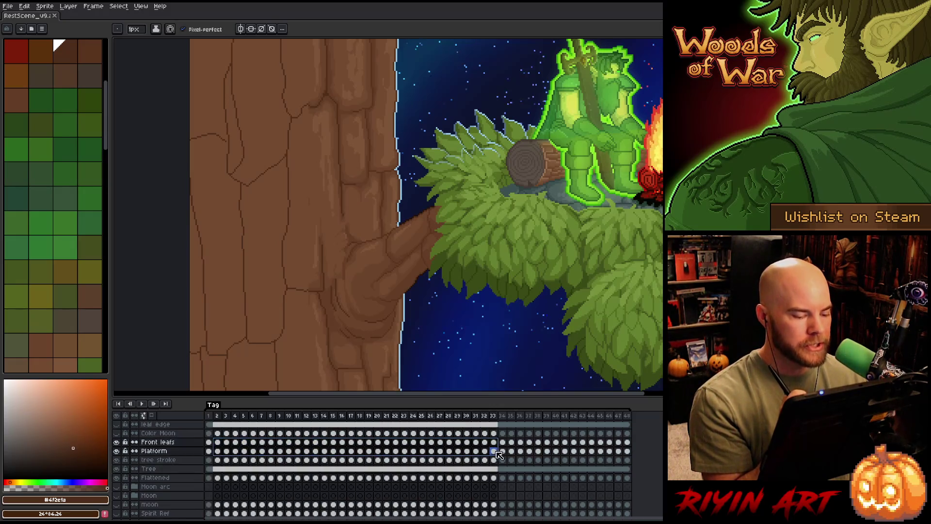
key("Return")
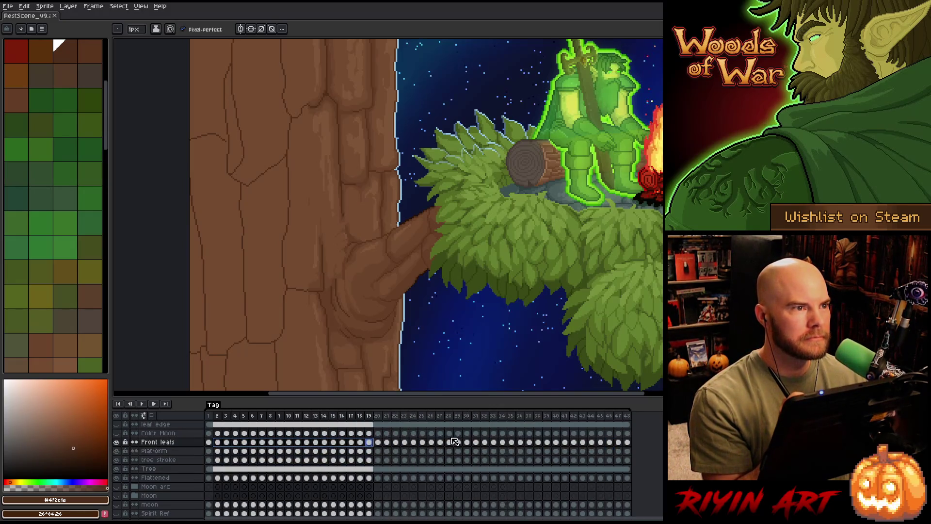
left_click(522, 434)
scroll(522, 434, "down", 5)
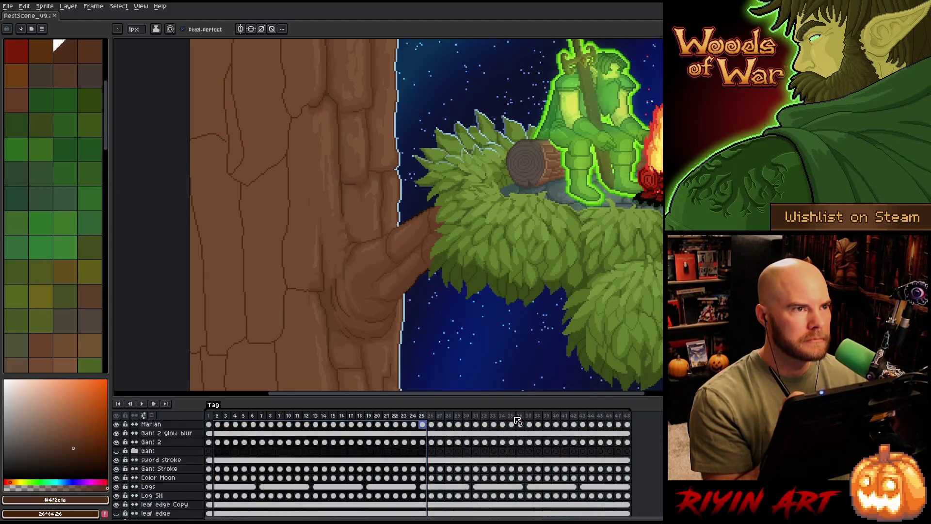
scroll(292, 473, "down", 2)
scroll(275, 480, "down", 2)
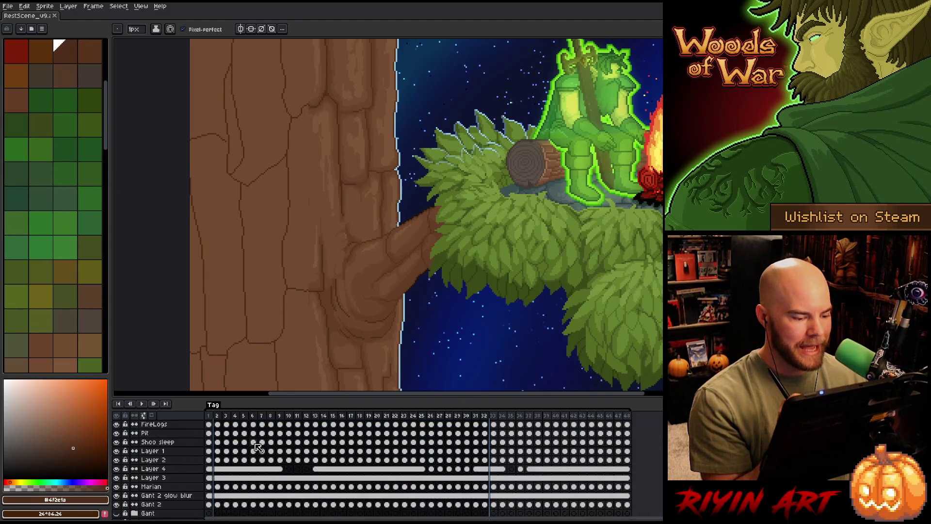
scroll(262, 455, "down", 2)
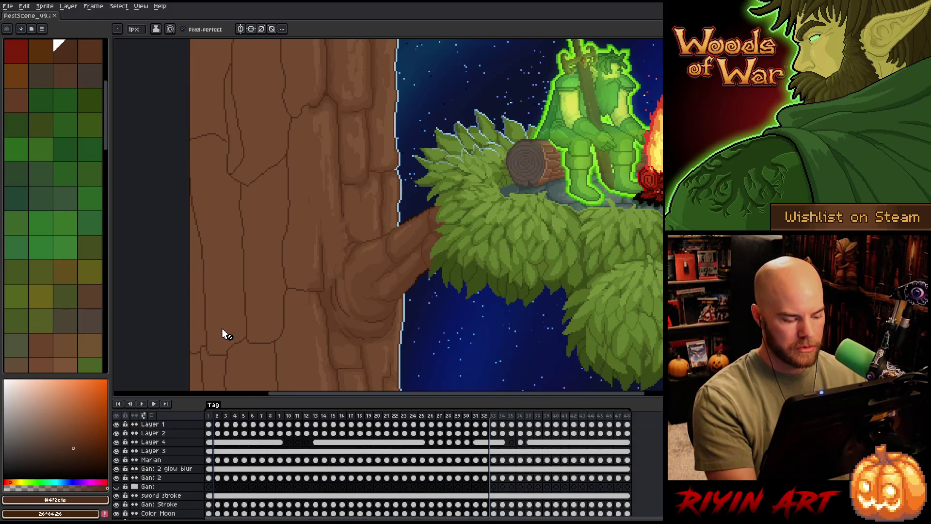
left_click(236, 470)
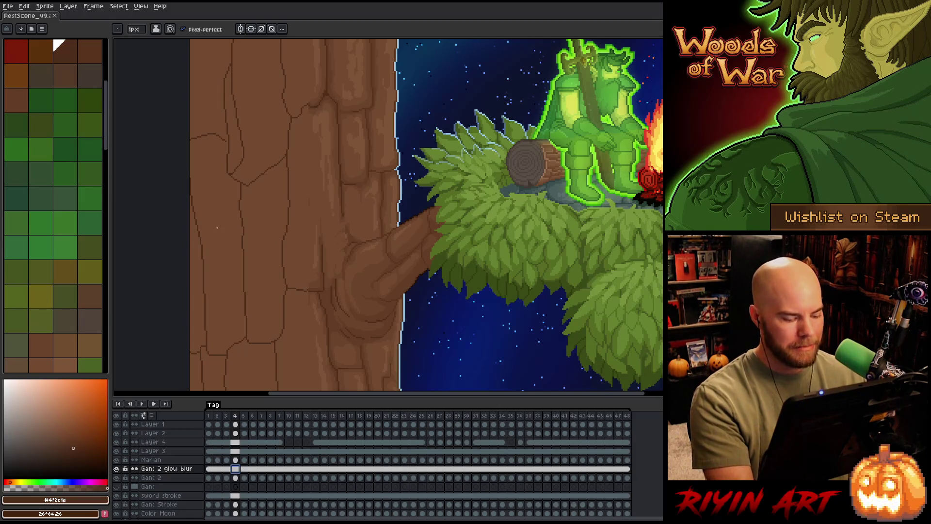
key("v")
left_click(216, 184)
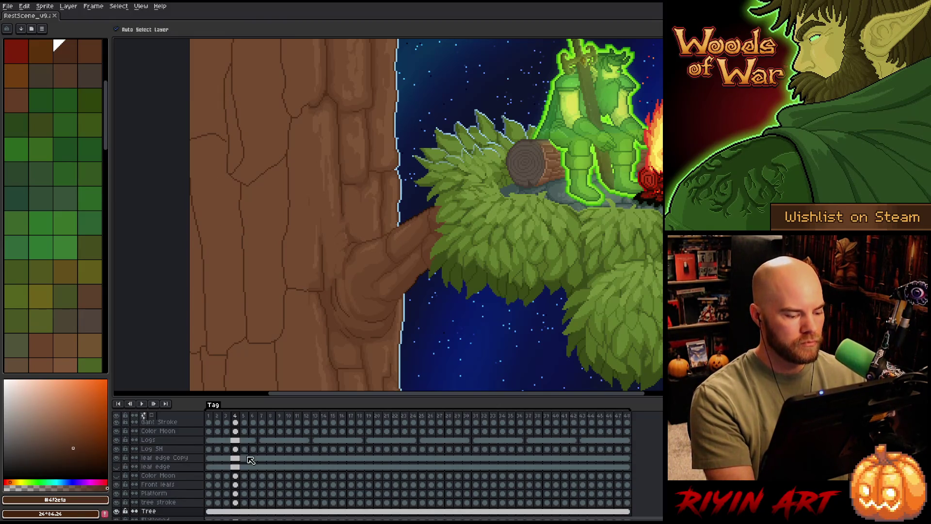
scroll(276, 262, "down", 1)
scroll(275, 258, "down", 2)
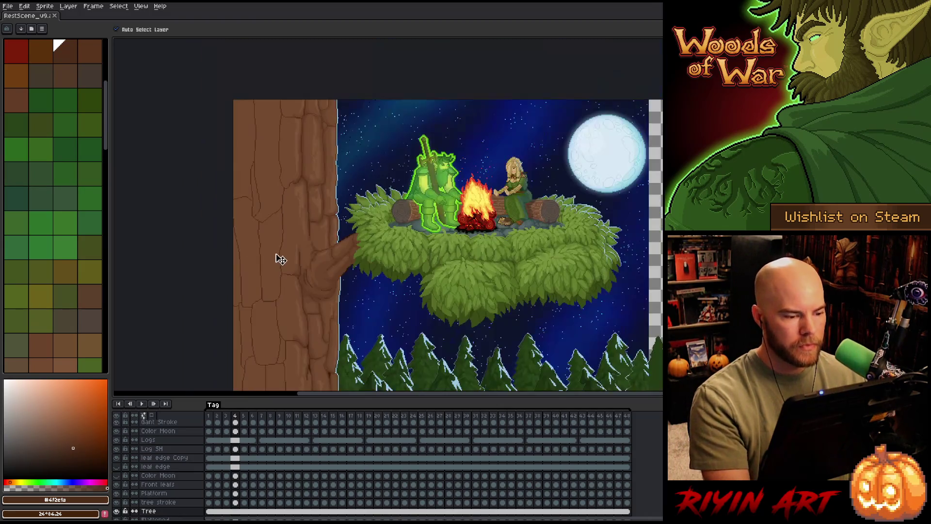
scroll(284, 185, "up", 2)
scroll(321, 208, "down", 1)
scroll(314, 230, "up", 1)
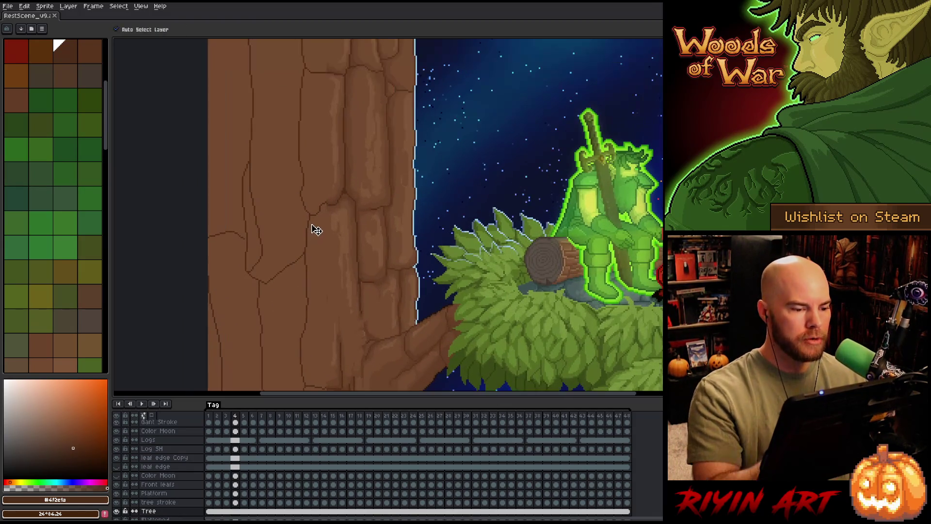
scroll(380, 301, "up", 1)
scroll(364, 182, "up", 2)
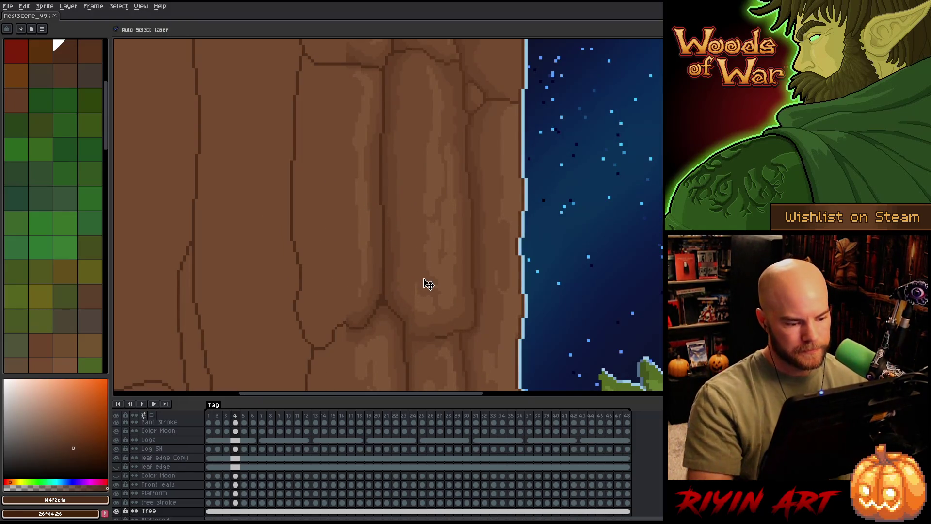
scroll(389, 293, "down", 1)
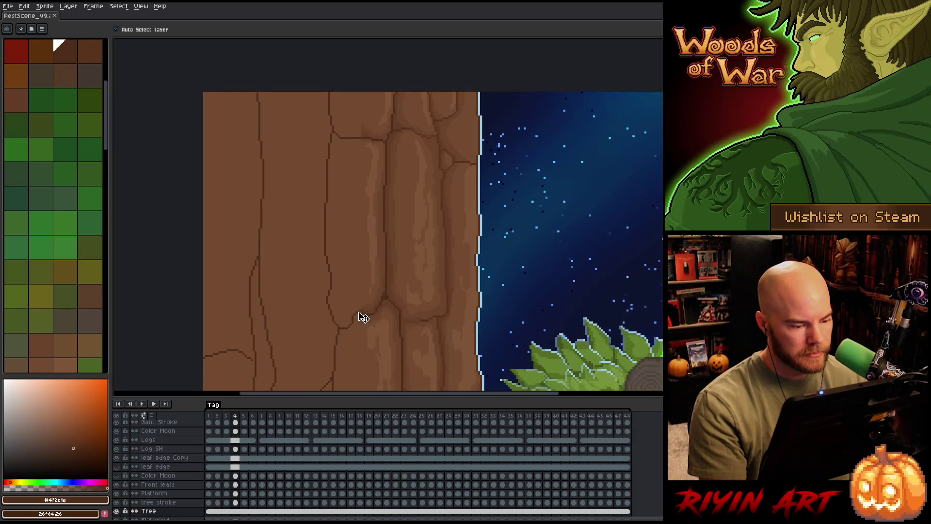
scroll(358, 317, "down", 1)
key("space")
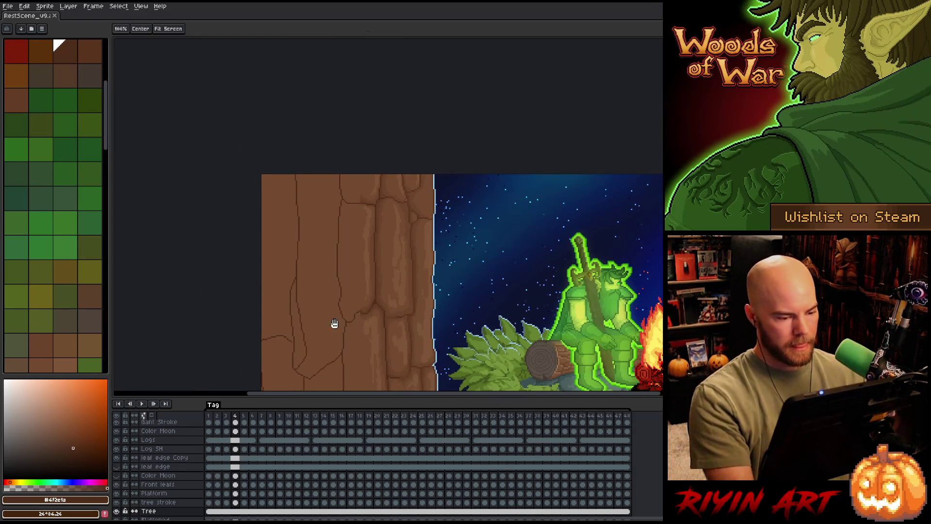
Select the trunk's bark plates as one region, adding strips down to the lower trunk.
left_click_drag(334, 323, 254, 158)
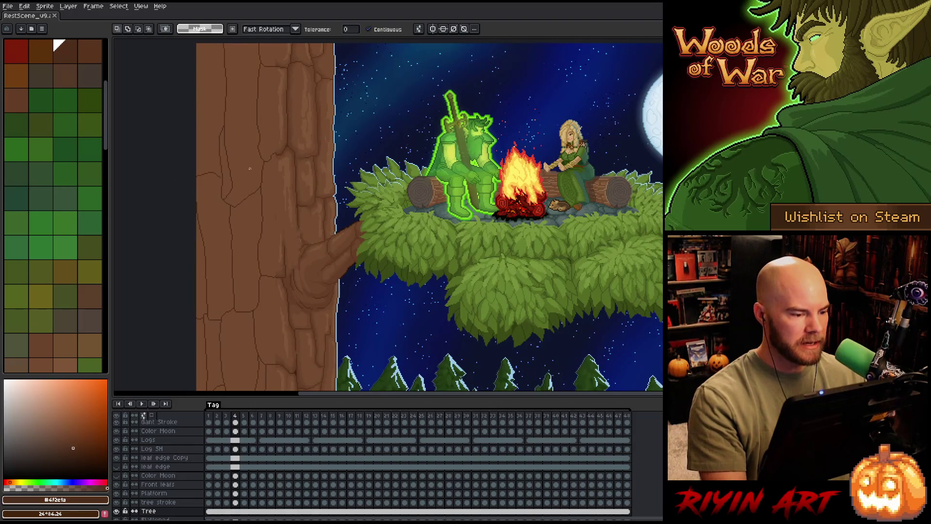
left_click(250, 168)
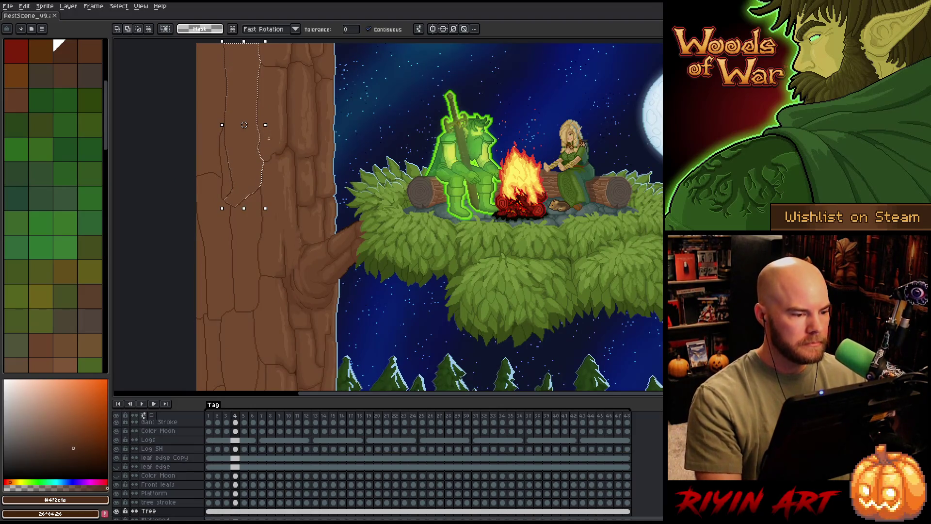
left_click(236, 244, "shift")
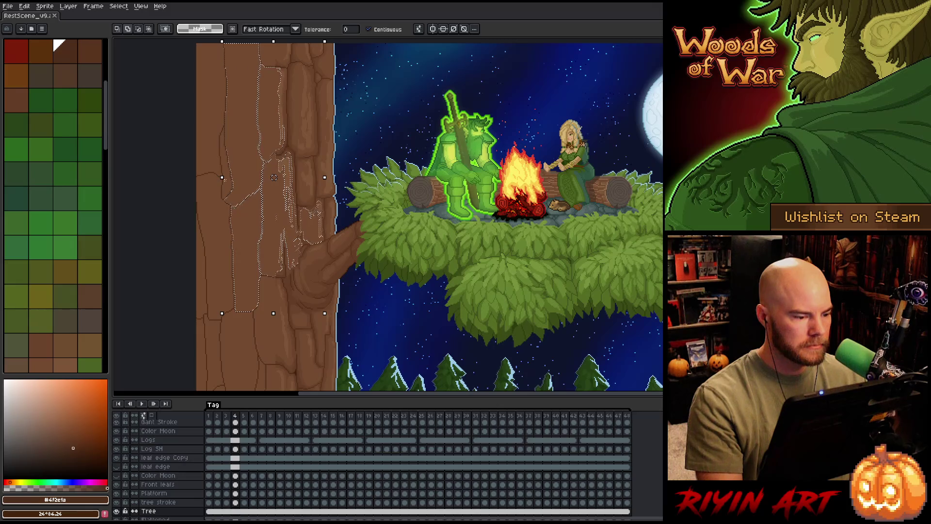
left_click(217, 250, "shift")
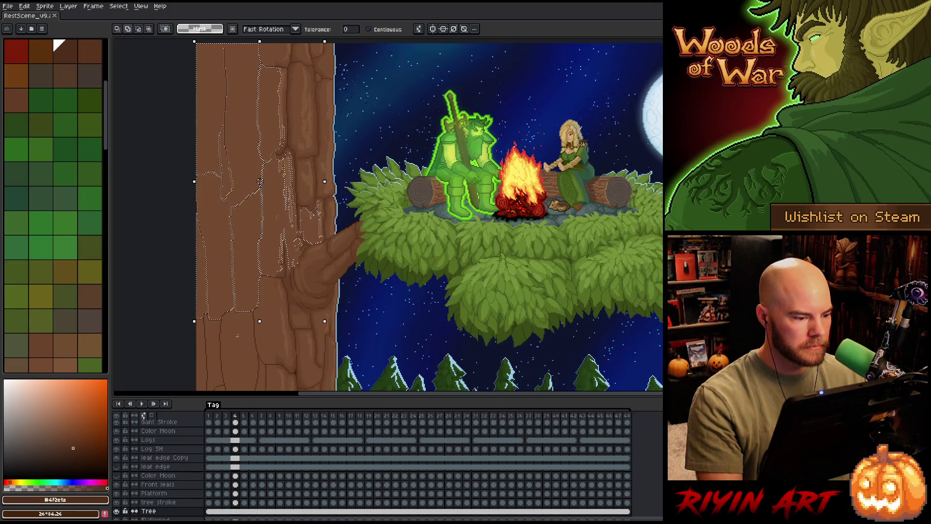
left_click(206, 346, "shift")
scroll(207, 347, "down", 3)
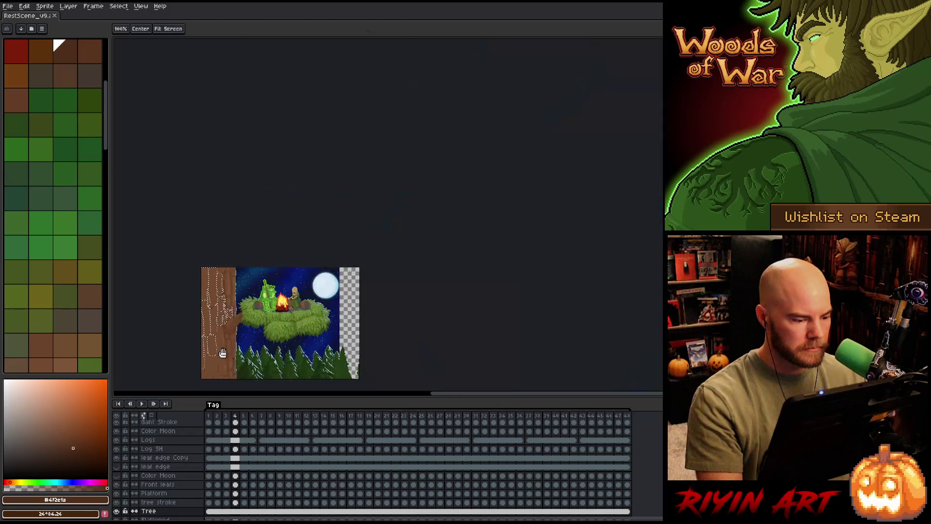
scroll(225, 294, "up", 2)
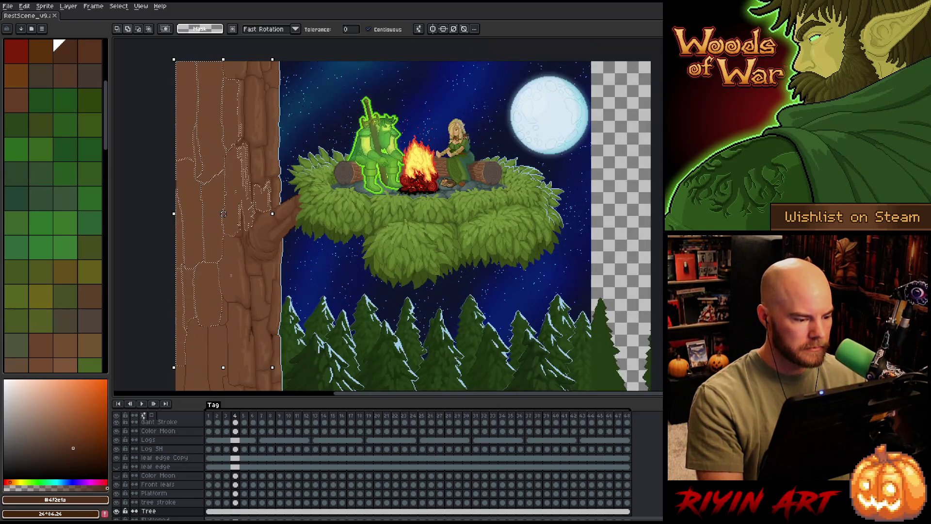
left_click(235, 322, "shift")
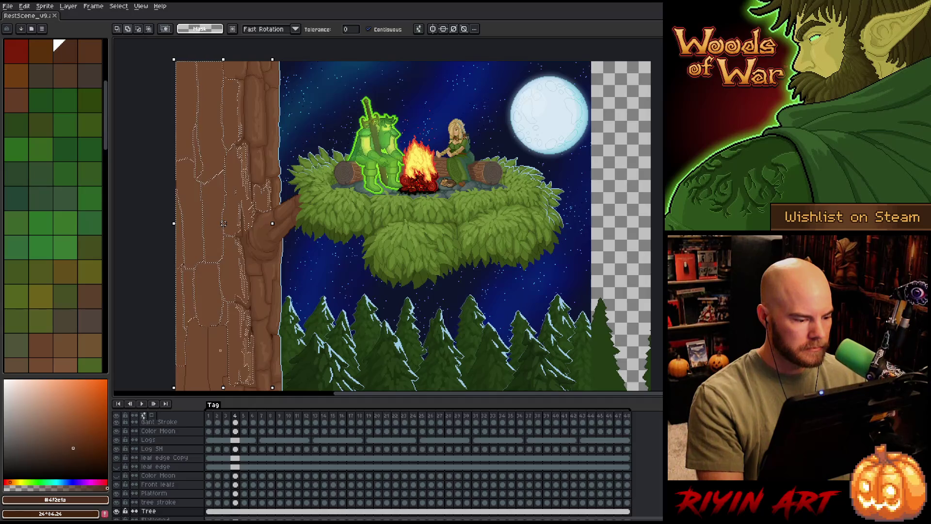
left_click_drag(221, 350, 218, 222)
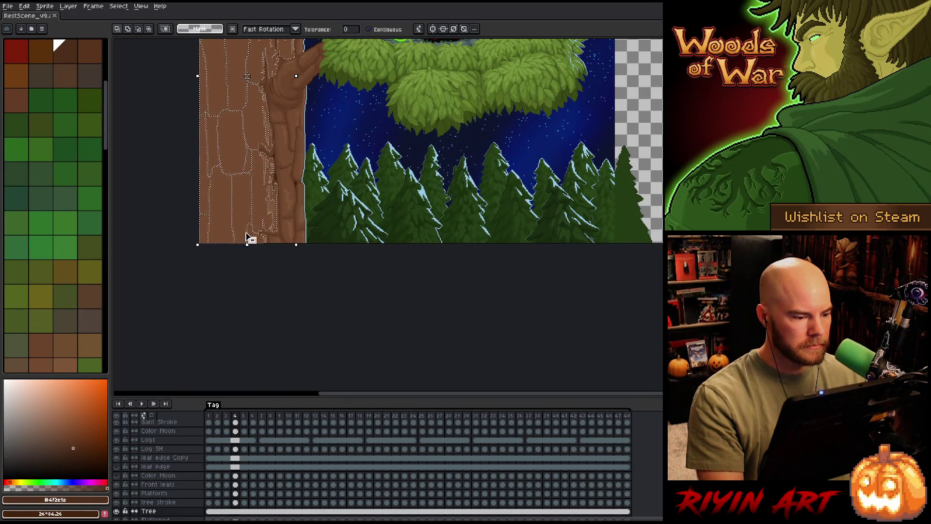
scroll(247, 239, "down", 3)
scroll(258, 225, "up", 1)
scroll(261, 224, "up", 2)
scroll(262, 222, "down", 1)
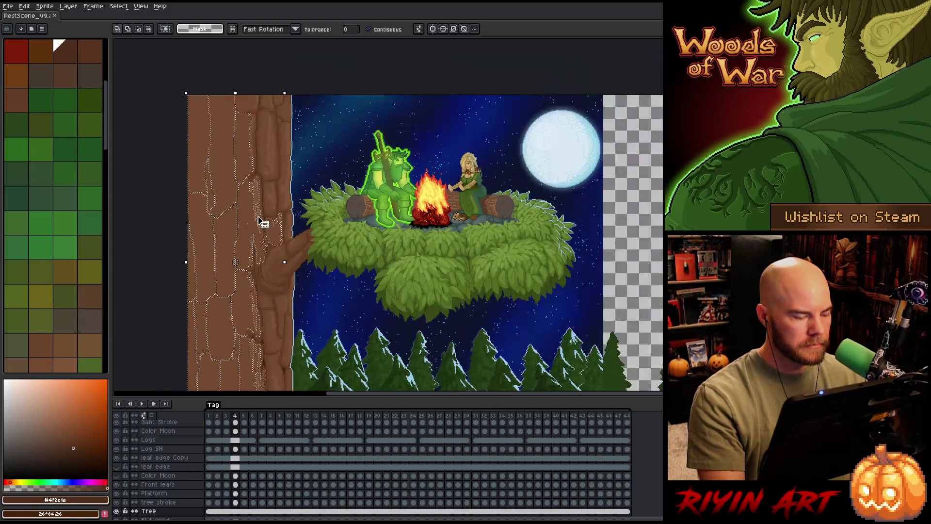
scroll(214, 182, "up", 1)
scroll(214, 181, "up", 1)
scroll(216, 180, "down", 1)
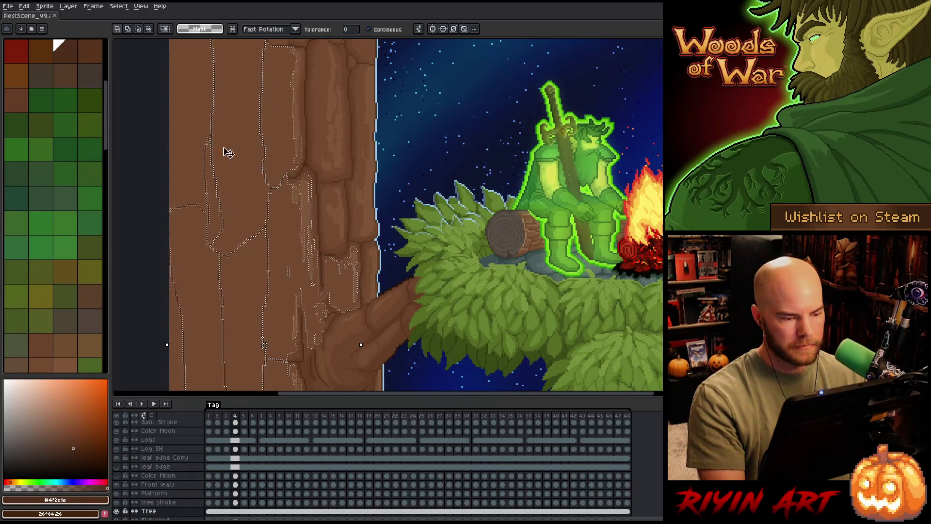
Bring up Select > Modify > Contract for the bark-plate selection.
left_click(94, 7)
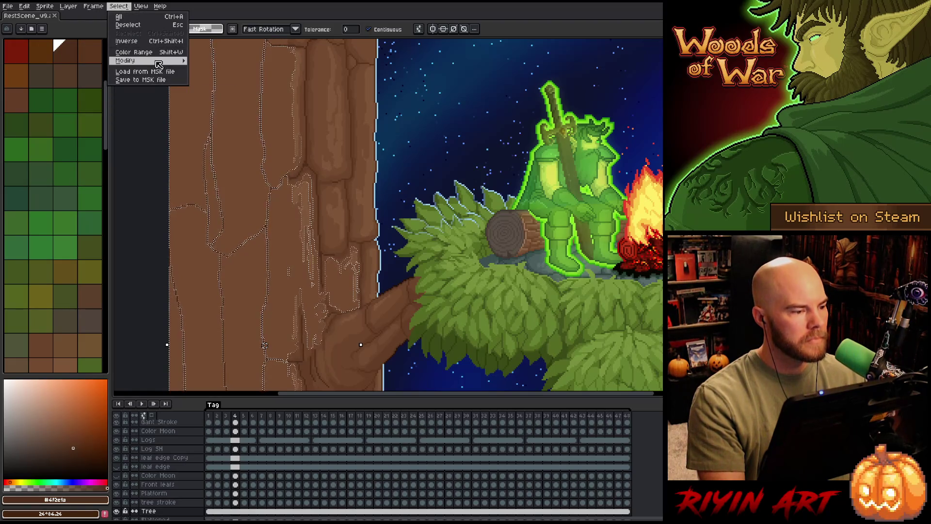
mouse_move(126, 61)
left_click(211, 78)
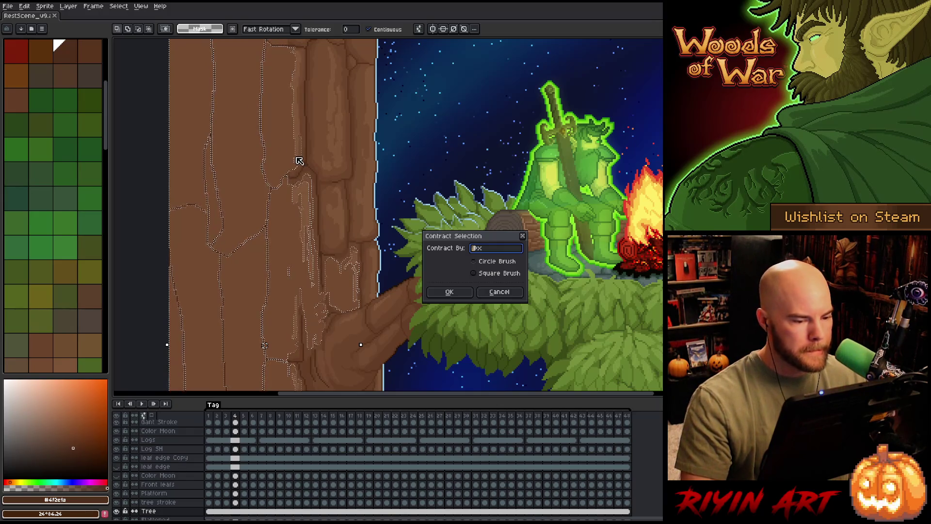
Contract the selection, subtract the crack colour via Color Range, and pick a lighter brown.
key("Return")
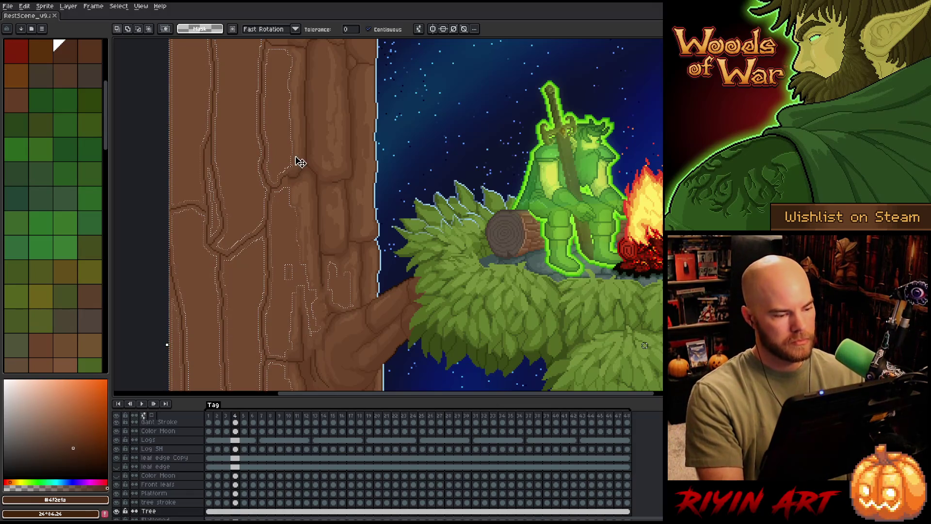
key("shift+c")
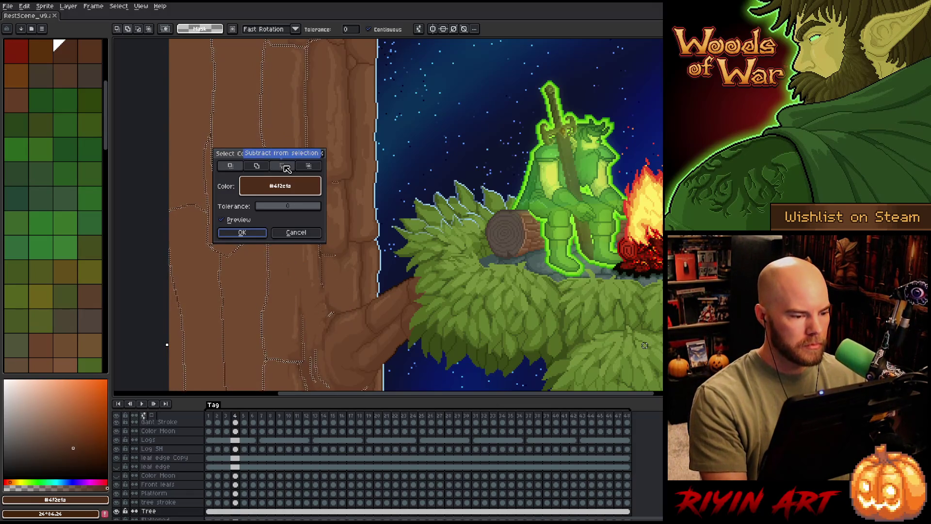
left_click(286, 168)
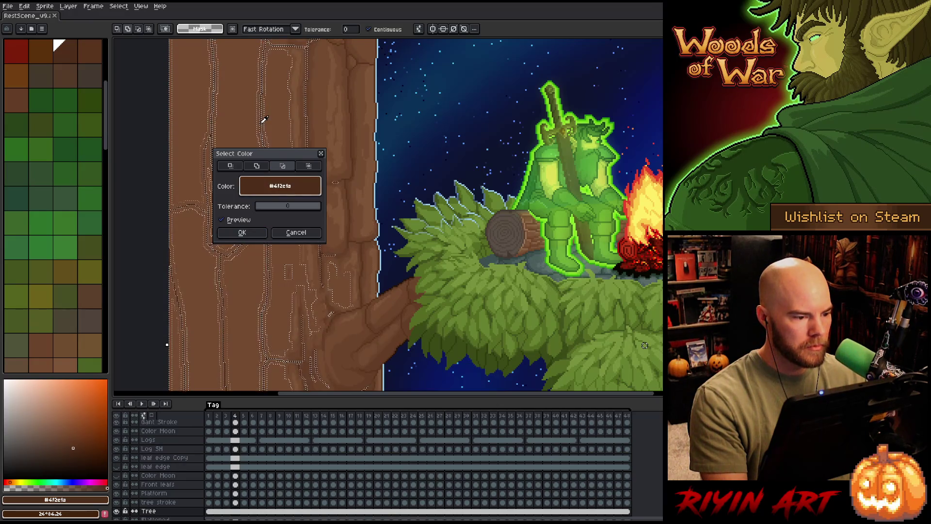
left_click(243, 232)
scroll(291, 173, "up", 2)
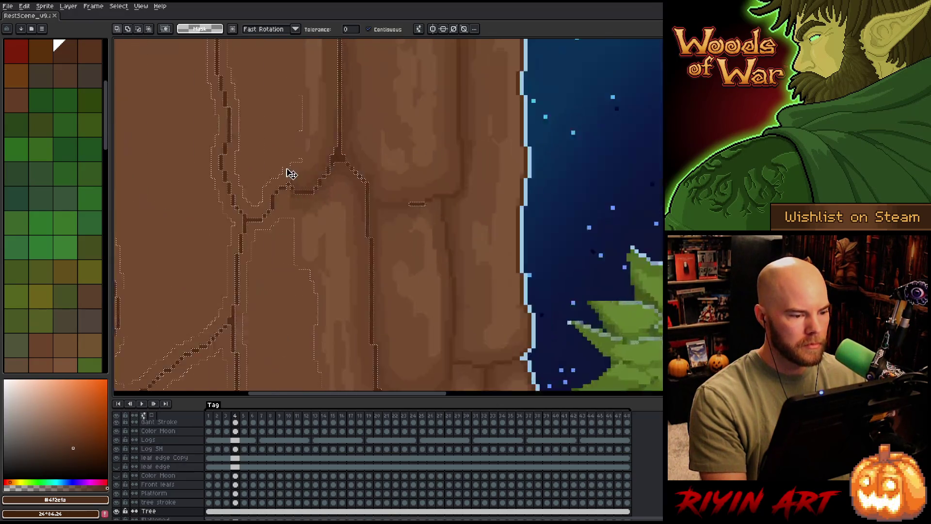
scroll(291, 173, "up", 1)
key("b")
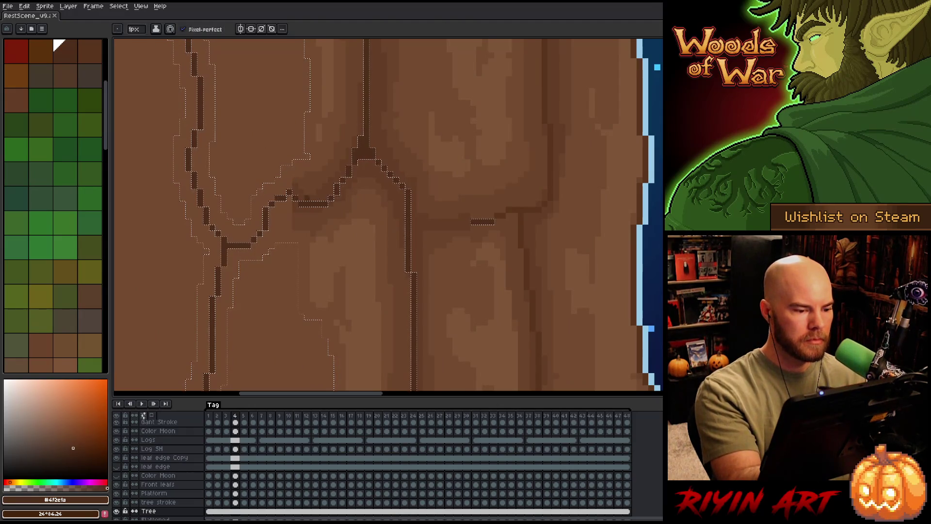
left_click(310, 181, "alt")
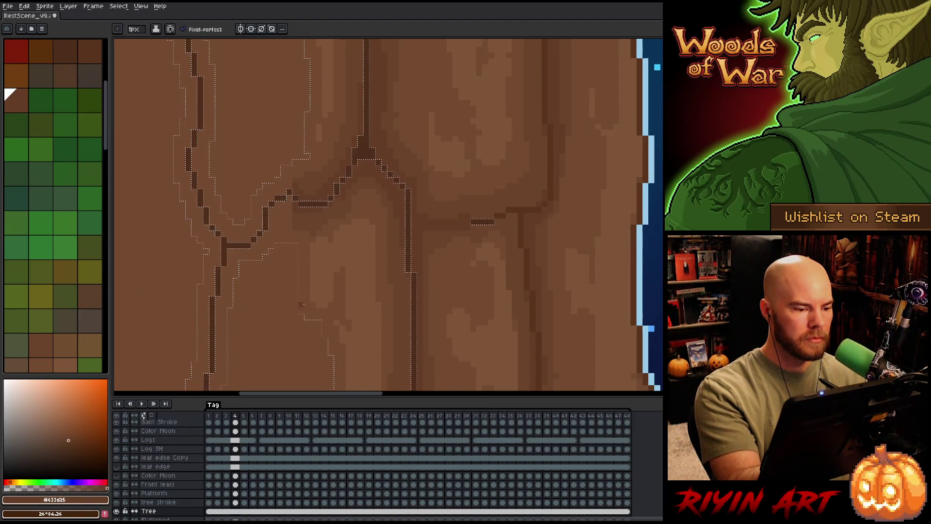
scroll(418, 183, "down", 2)
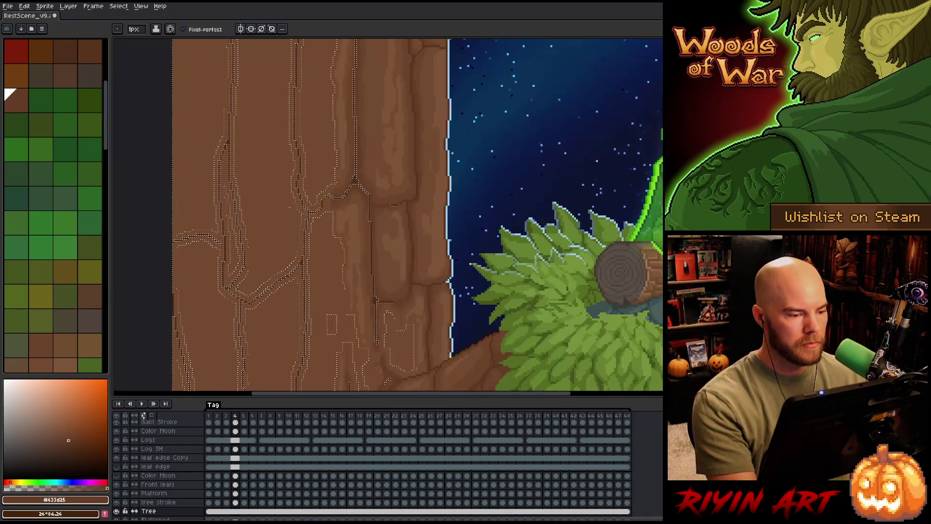
scroll(417, 183, "up", 1)
scroll(453, 203, "up", 1)
scroll(404, 177, "up", 2)
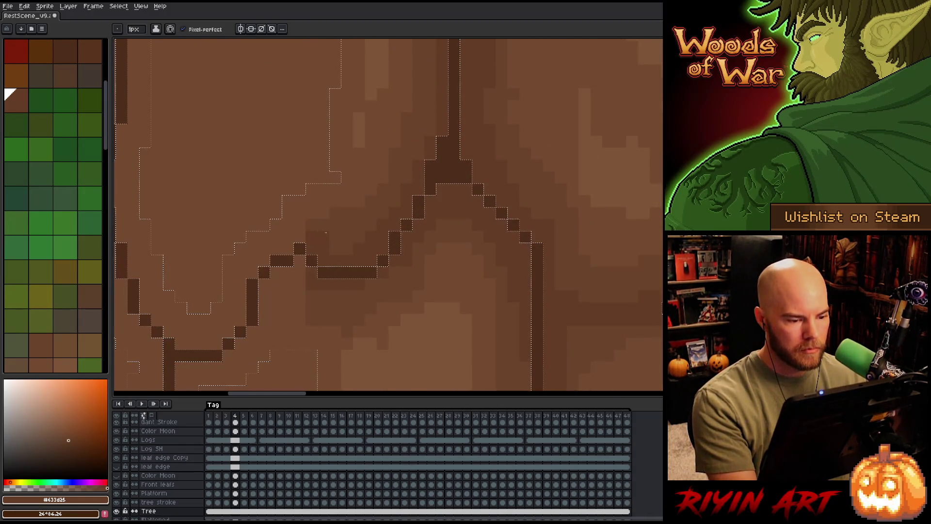
scroll(247, 273, "down", 2)
Contract the selection again and subtract the dark crack colour once more.
key("v")
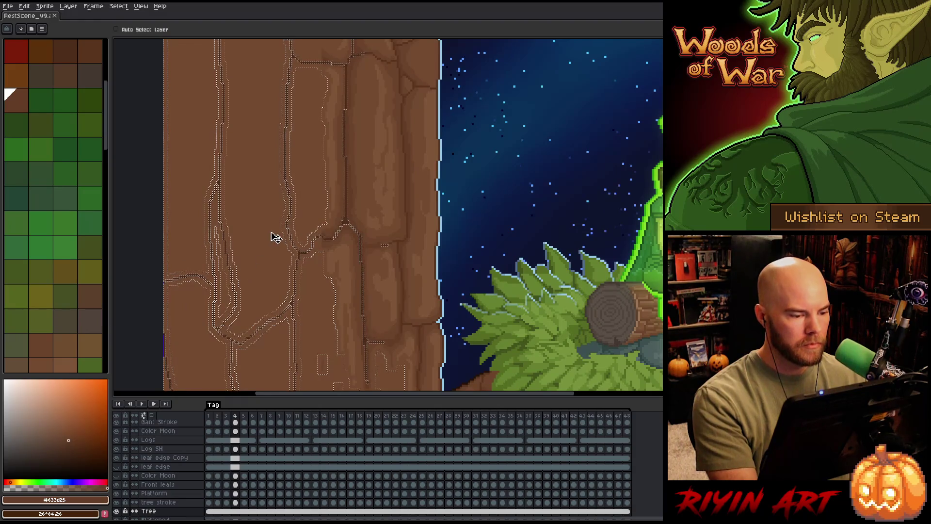
key("m")
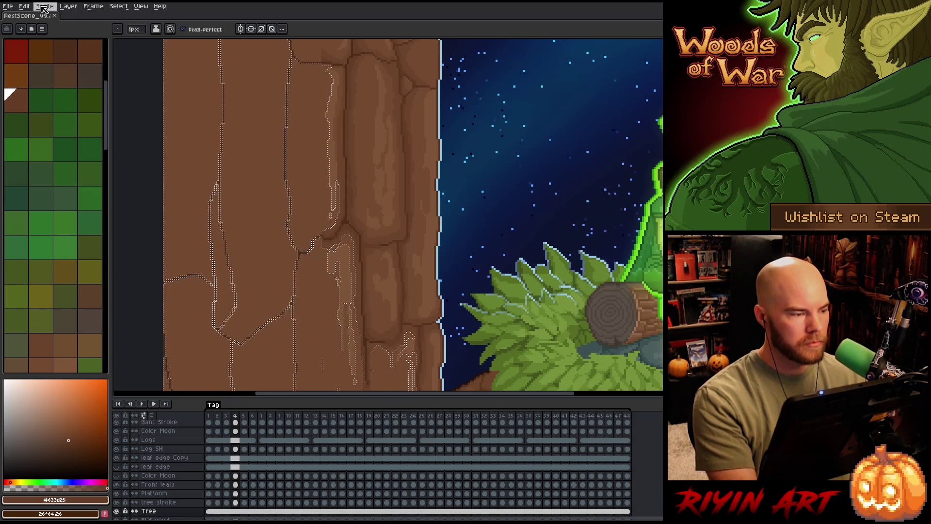
left_click(118, 6)
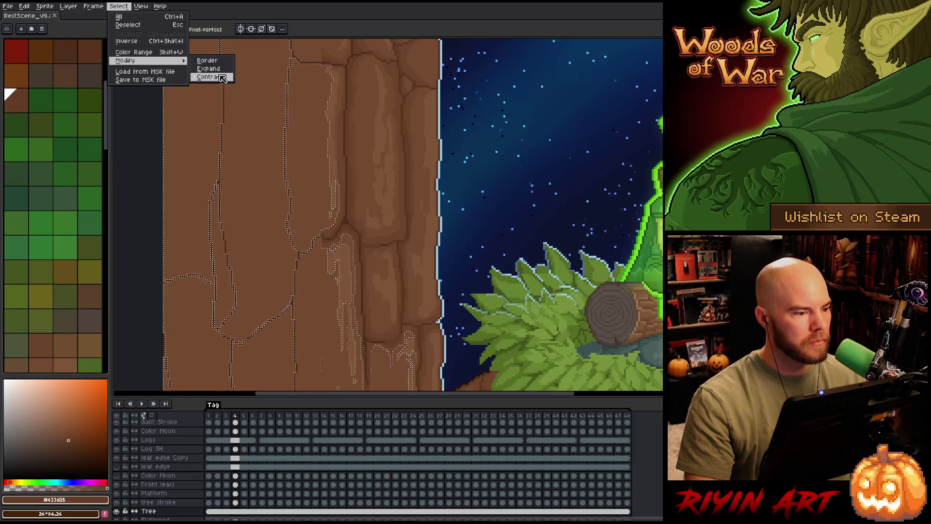
left_click(209, 77)
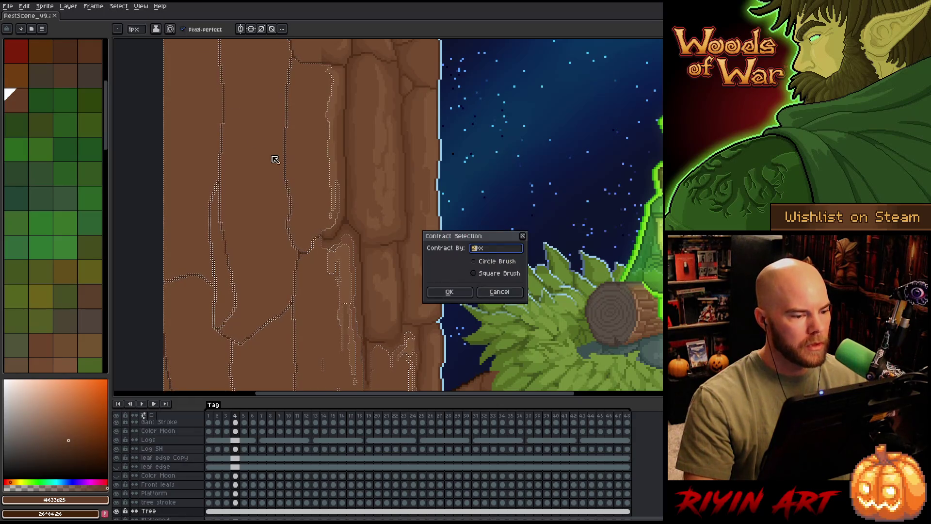
left_click(449, 291)
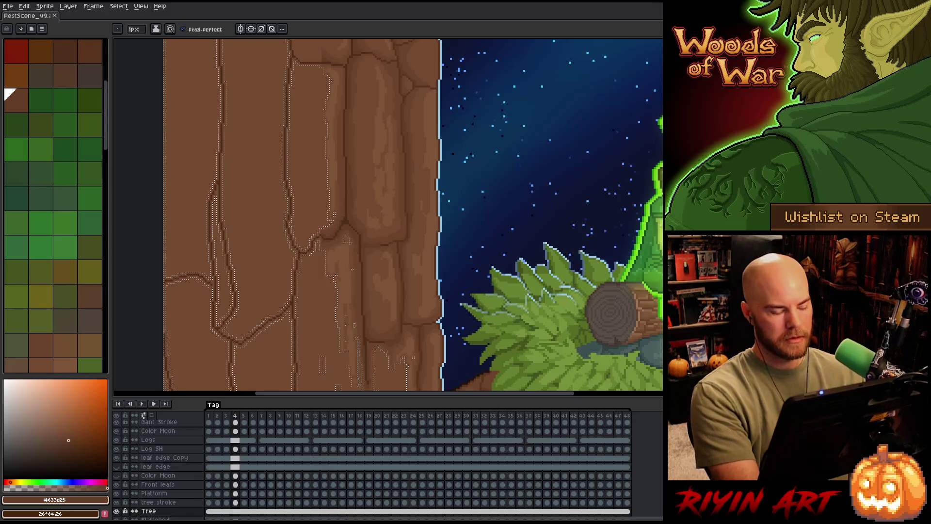
key("shift+c")
left_click(290, 102)
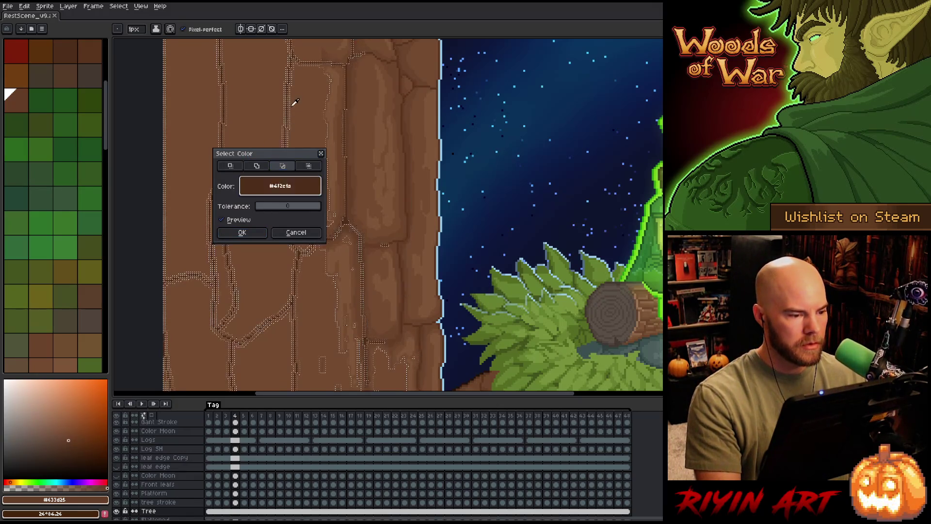
left_click(244, 232)
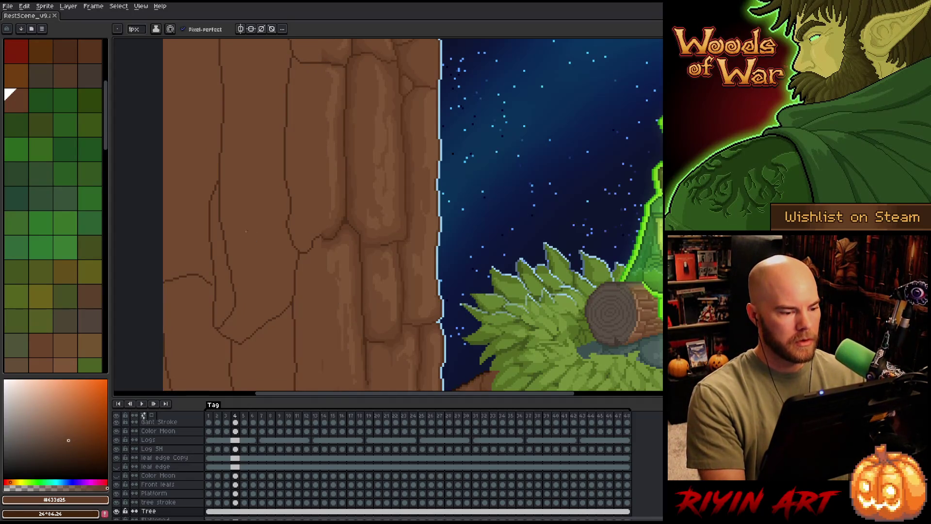
scroll(250, 229, "up", 3)
left_click_drag(523, 262, 248, 226)
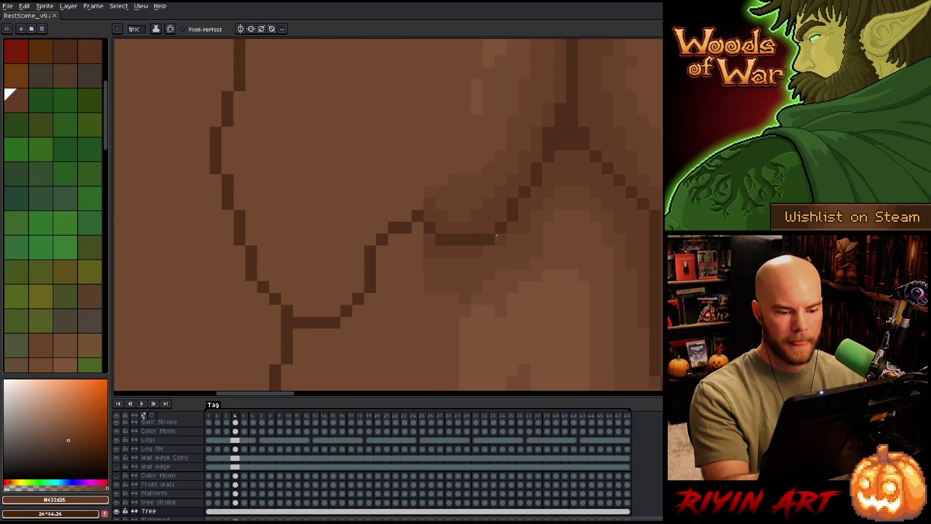
Dismiss a stray new-sprite dialog and paint lighter brown shading inside a bark plate's dark outline, undoing a stroke.
key("ctrl+n")
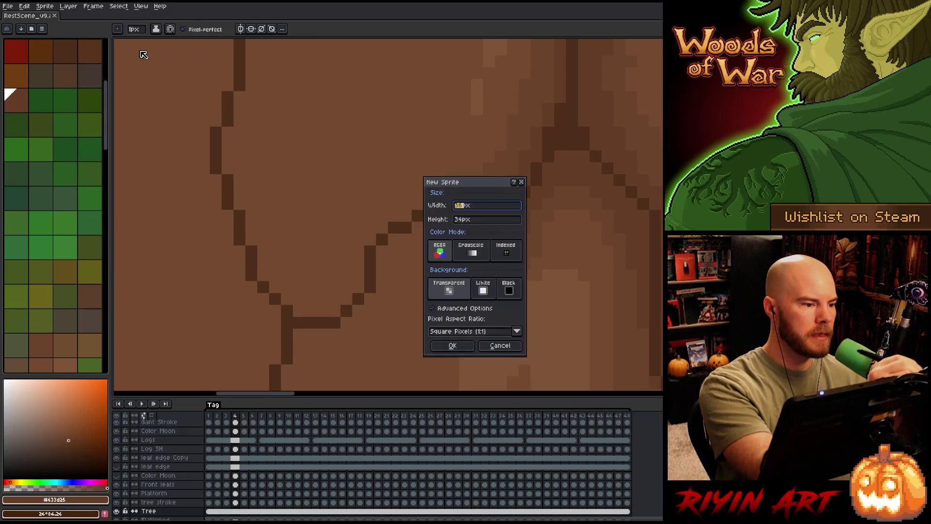
key("Escape")
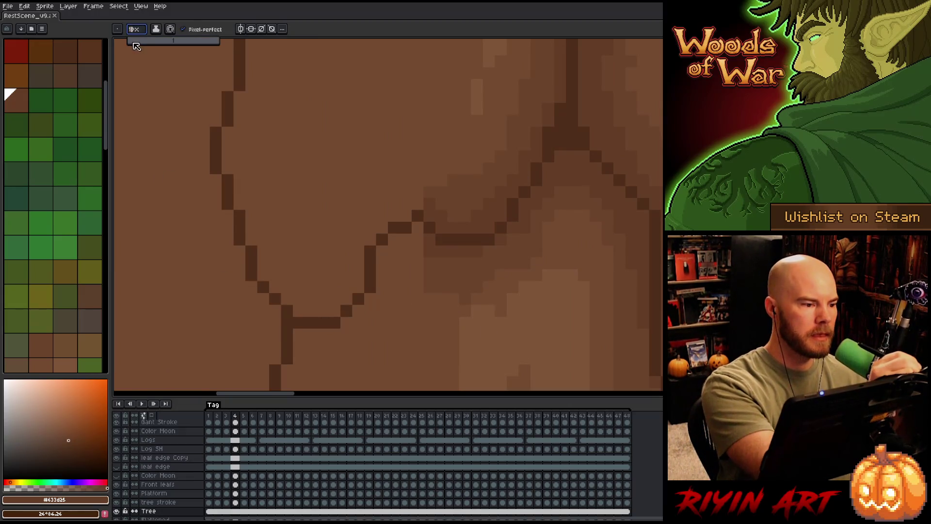
mouse_move(320, 327)
left_mouse_down()
mouse_move(364, 240)
mouse_move(214, 150)
left_mouse_up()
mouse_move(371, 298)
left_mouse_down()
mouse_move(338, 288)
mouse_move(405, 215)
left_mouse_up()
key("ctrl+z")
key("ctrl+z")
key("ctrl+z")
key("ctrl+z")
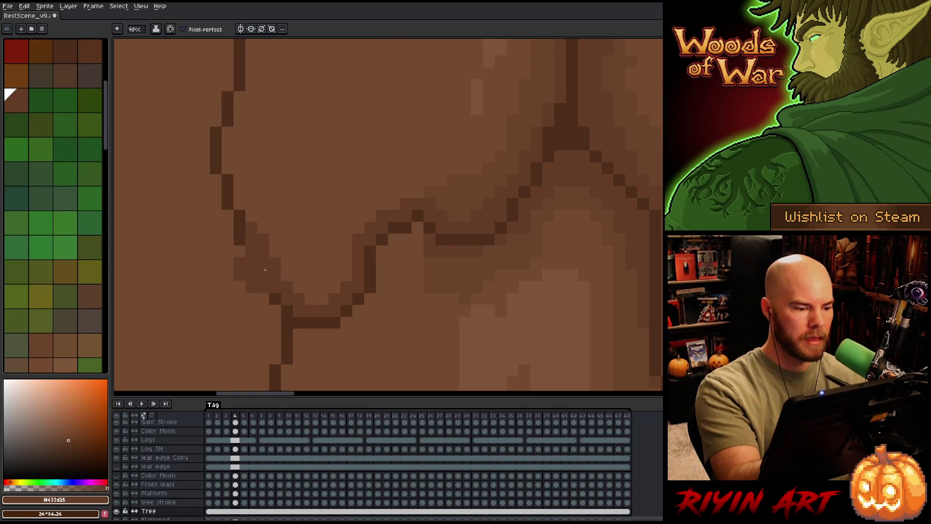
Add a mid-tone patch inside the plate and a small darker mark on the trunk.
left_click_drag(276, 229, 286, 249)
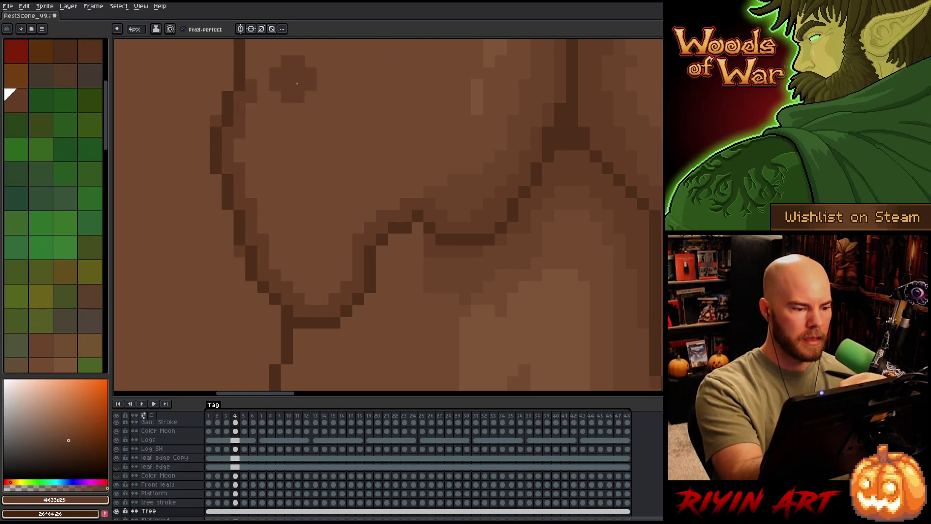
scroll(319, 293, "down", 3)
scroll(320, 292, "down", 1)
scroll(354, 298, "up", 1)
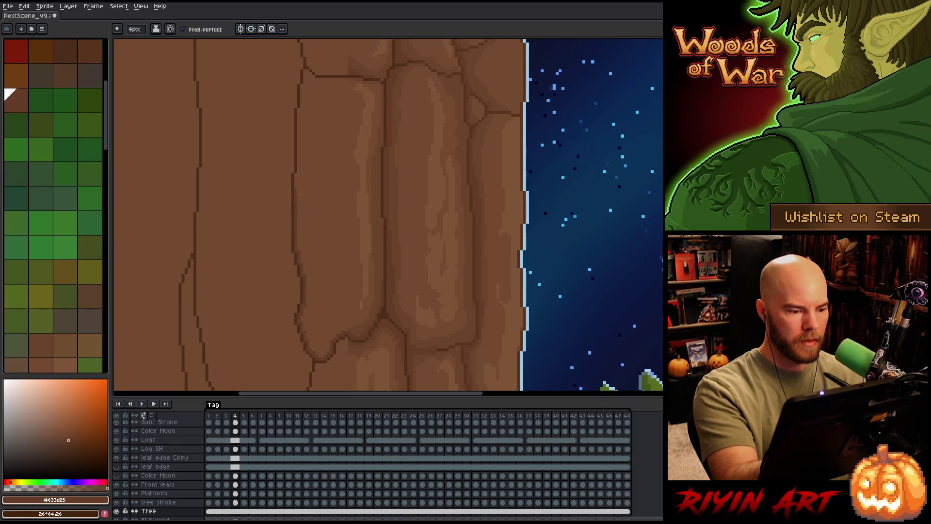
scroll(307, 208, "up", 3)
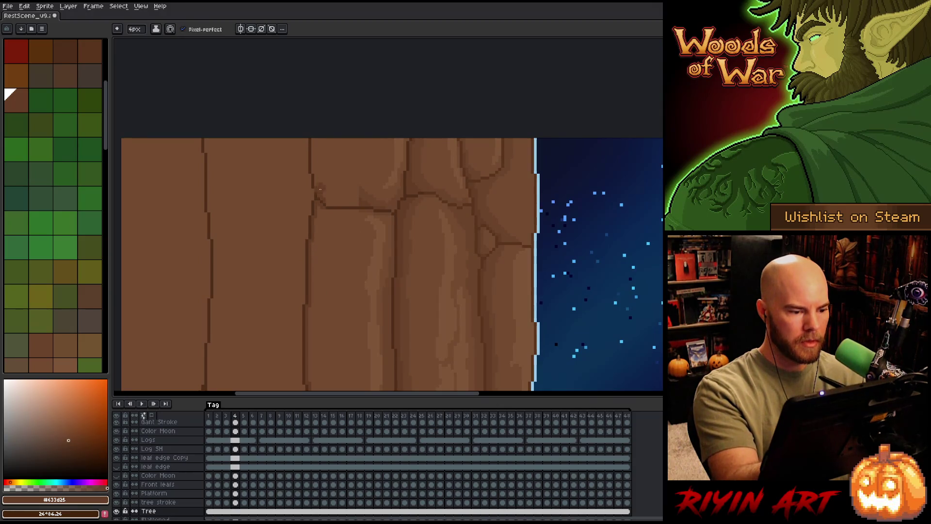
mouse_move(323, 191)
left_mouse_down()
mouse_move(359, 220)
mouse_move(354, 208)
left_mouse_up()
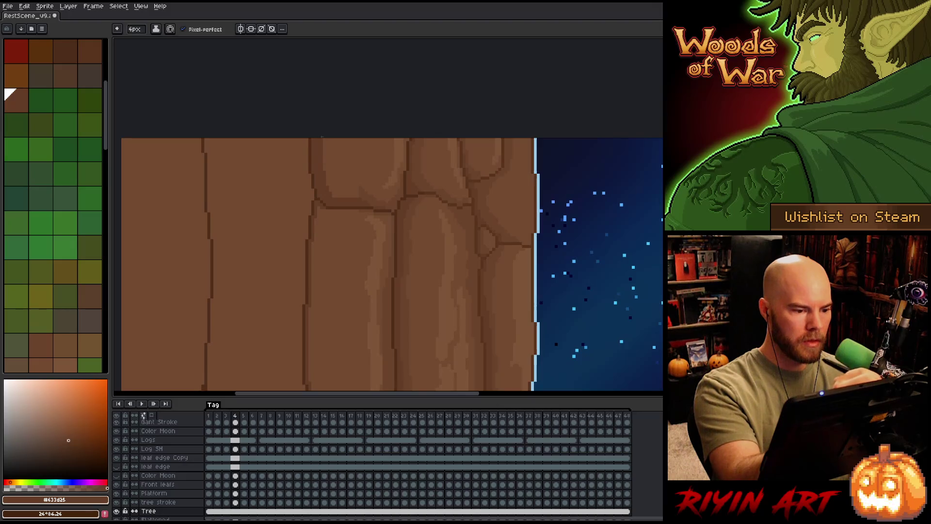
Sample the trunk browns and redraw the left crack and the diagonal crack across the upper trunk in dark brown.
left_click(339, 187, "alt")
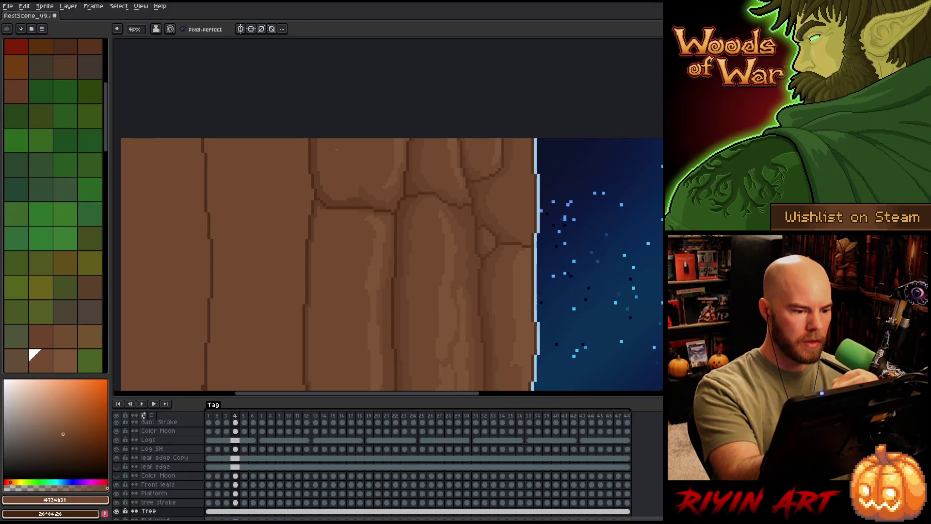
left_click(350, 198, "alt")
left_click_drag(333, 270, 371, 226)
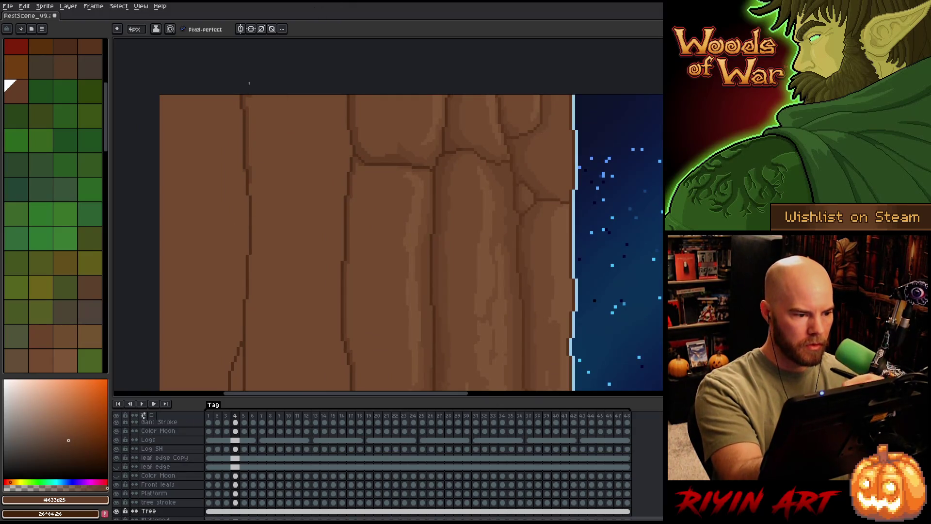
left_click_drag(244, 101, 251, 184)
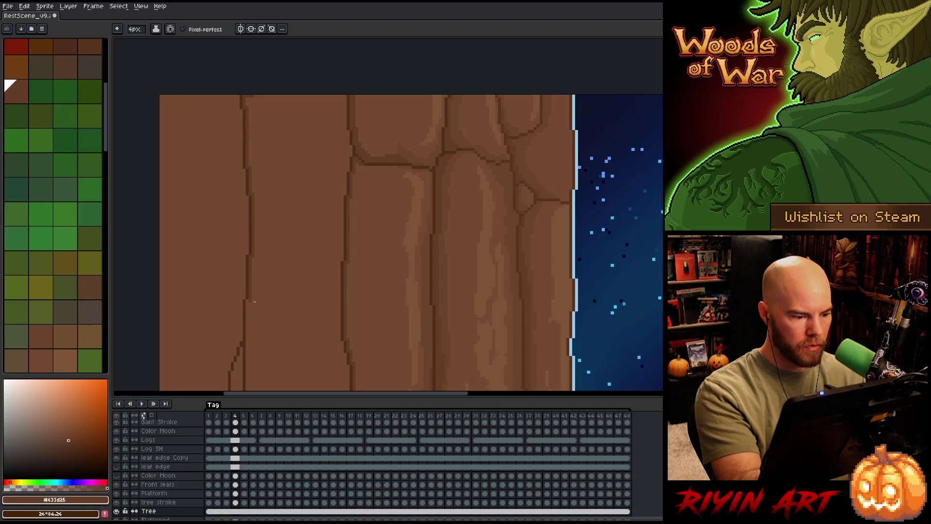
left_click_drag(269, 46, 279, 158)
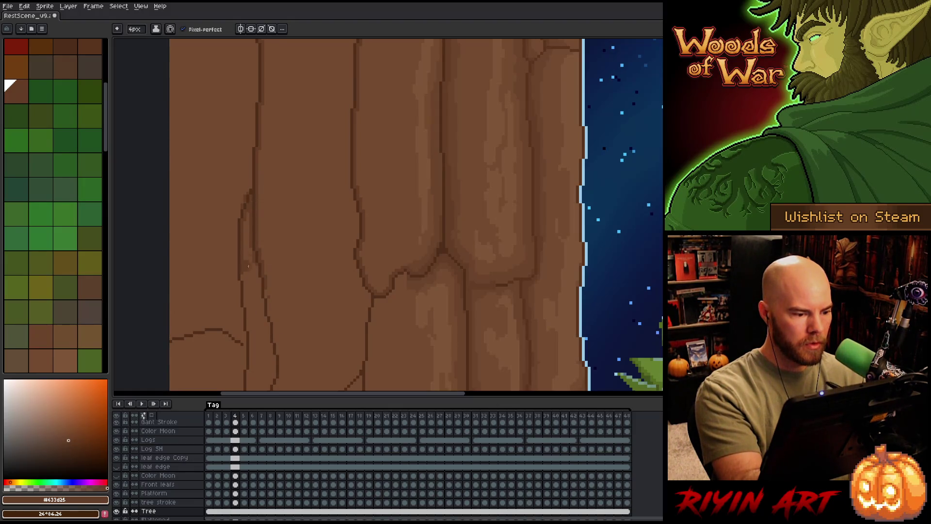
left_click_drag(269, 295, 272, 171)
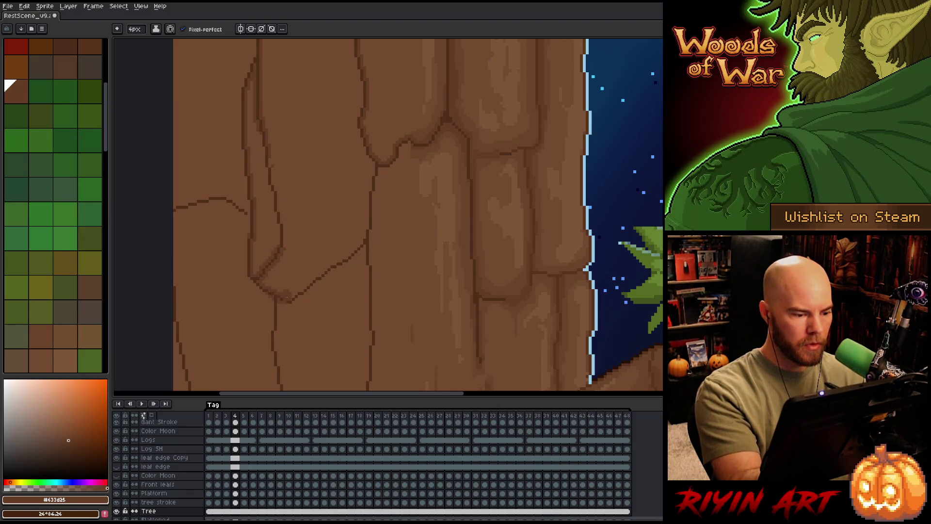
left_click_drag(295, 292, 368, 238)
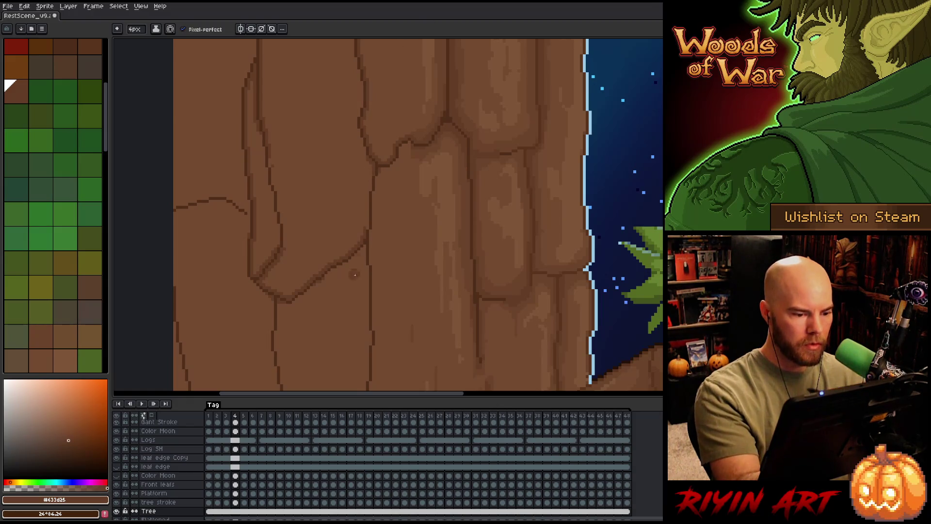
Alternate between #734b31 and #633d25 while touching up crack pixels on the plates farther down the trunk.
left_click(379, 214, "alt")
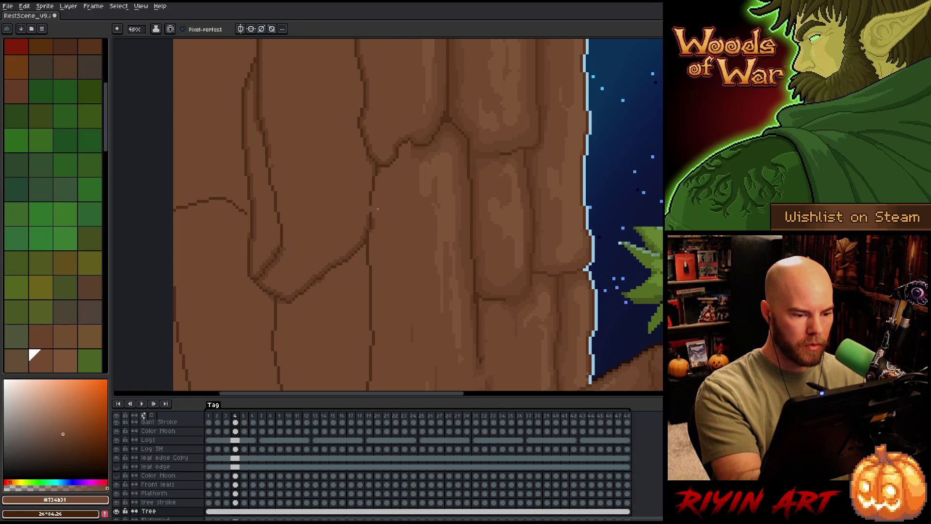
left_click(368, 225, "alt")
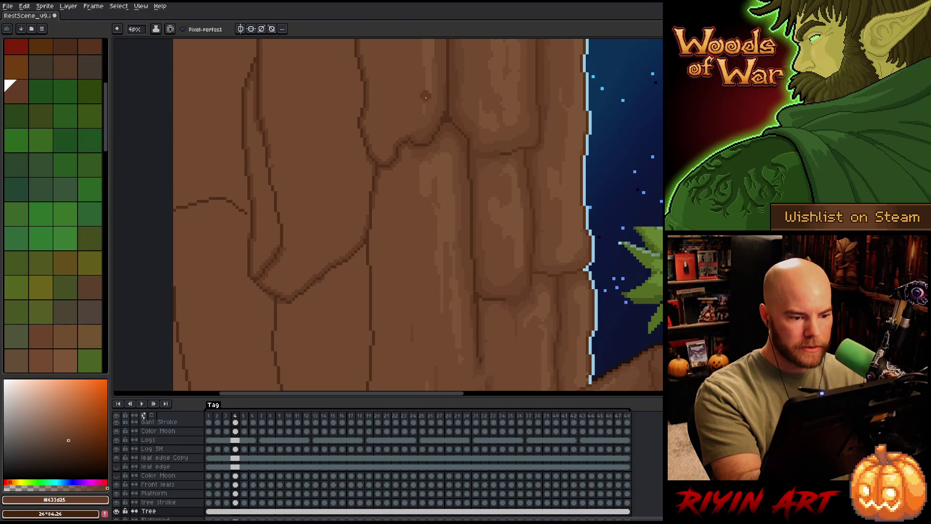
left_click_drag(391, 251, 396, 120)
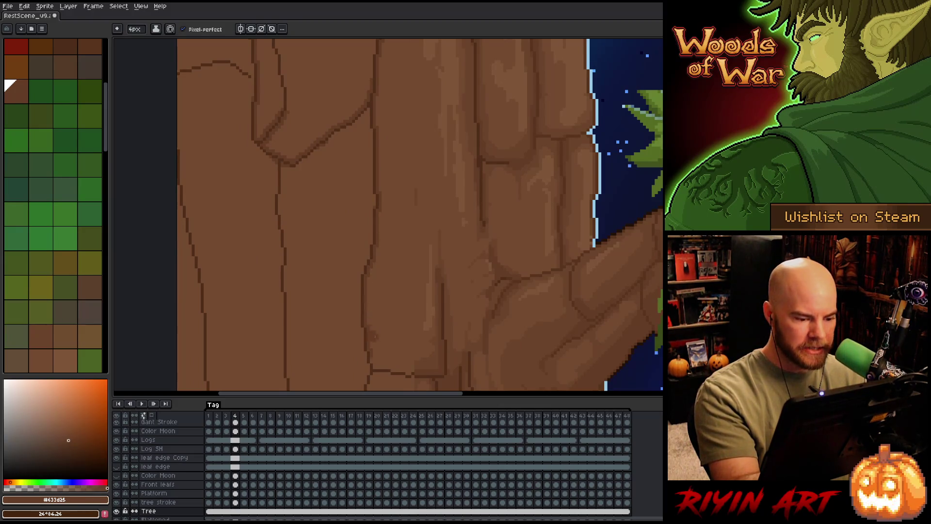
mouse_move(381, 342)
left_mouse_down()
mouse_move(374, 270)
mouse_move(454, 305)
left_mouse_up()
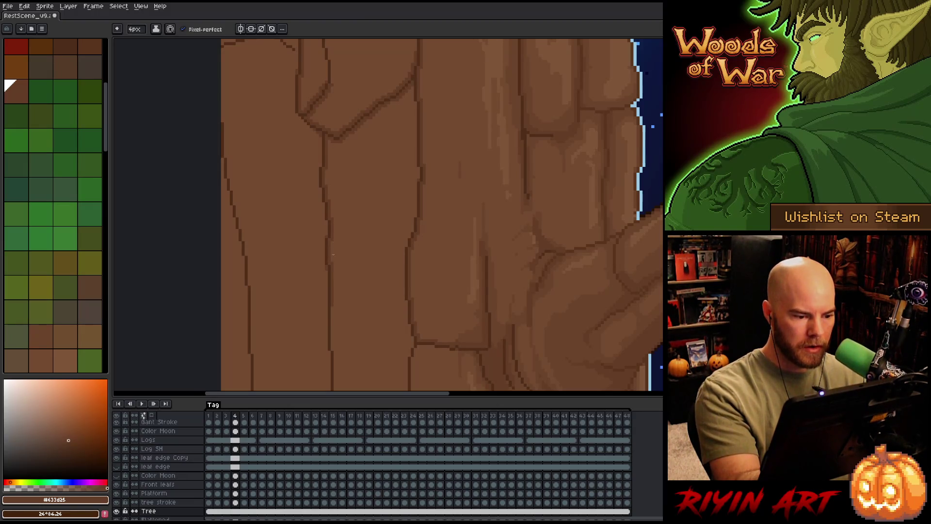
left_click_drag(339, 300, 336, 139)
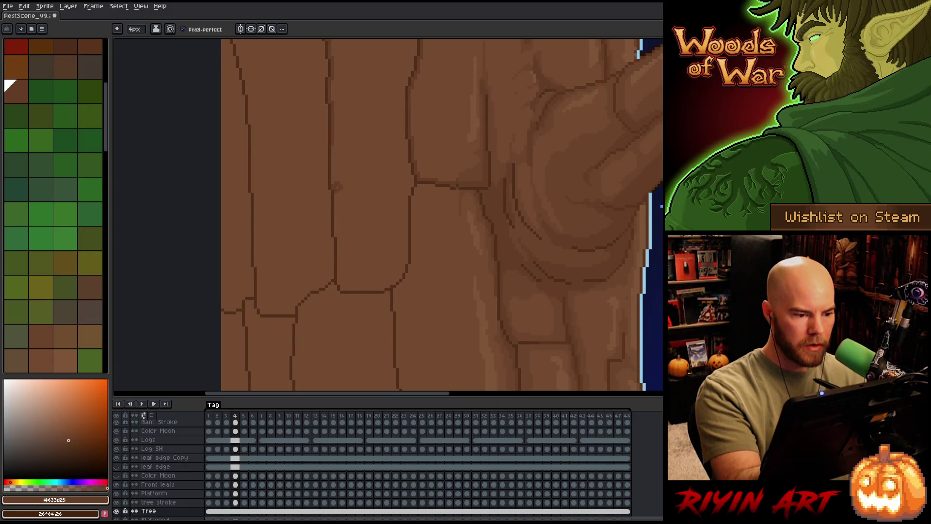
left_click_drag(334, 164, 336, 220)
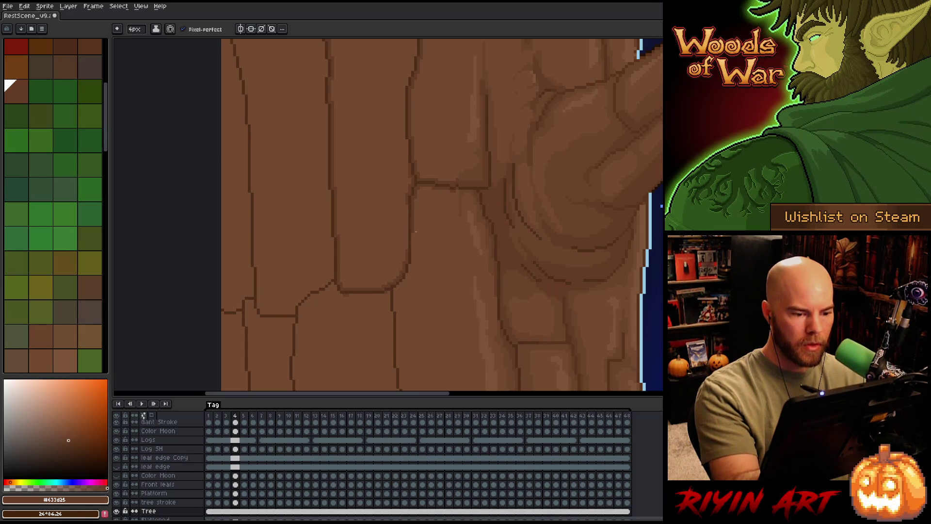
left_click_drag(400, 343, 399, 196)
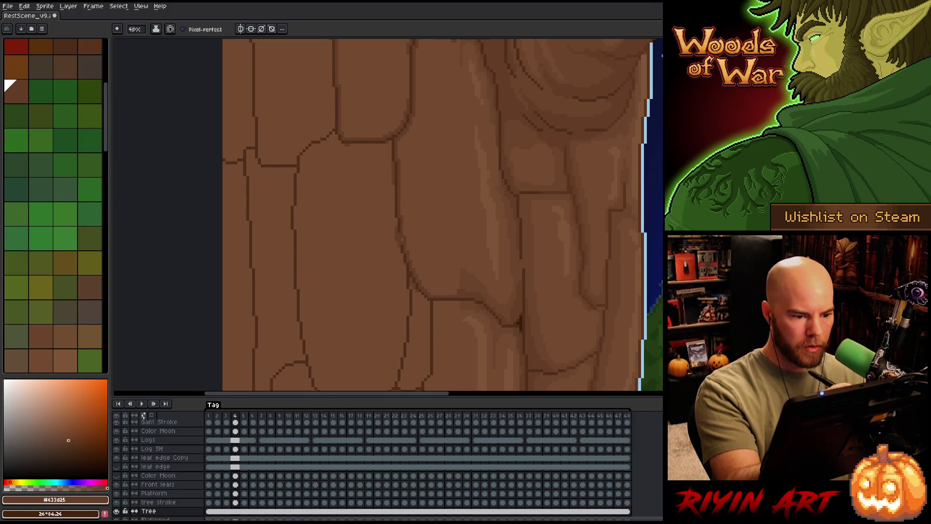
left_click(392, 234, "alt")
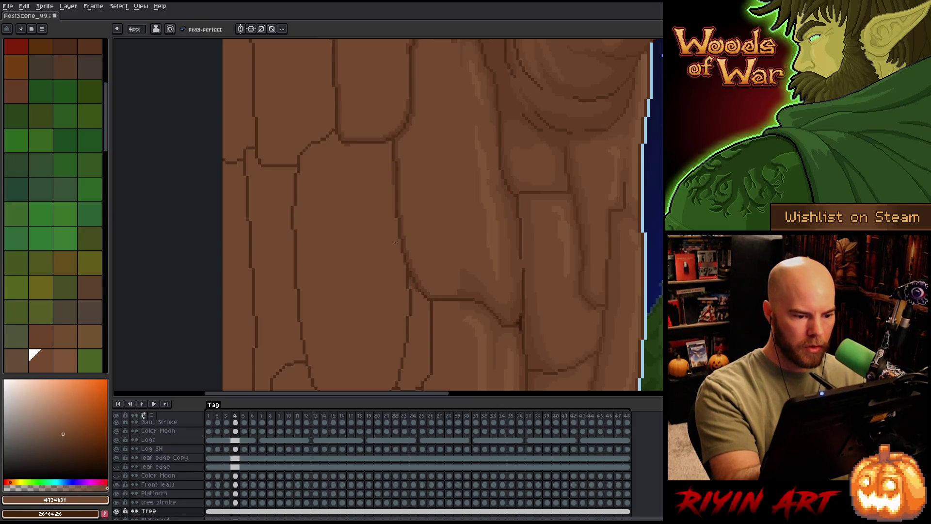
left_click(398, 136, "alt")
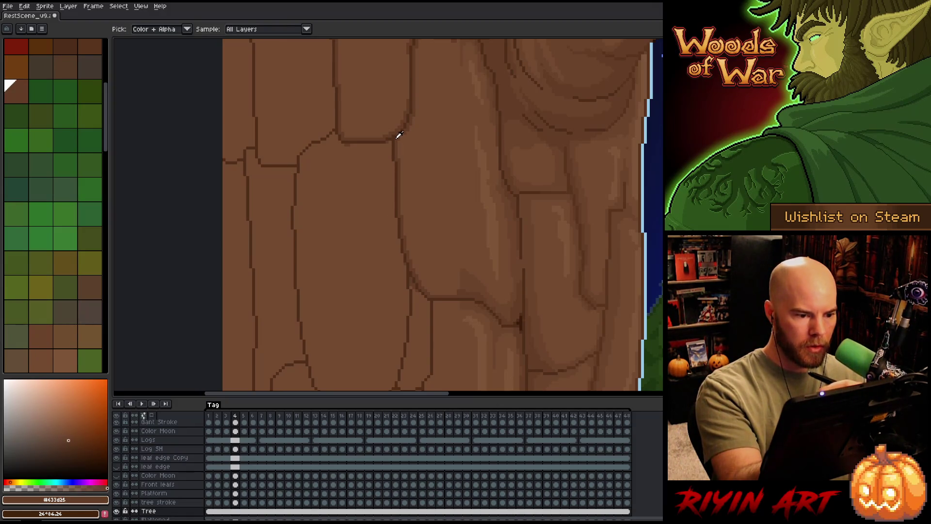
Darken crack lines along the lower plate edges in #633d25, checking the tree rings and bottom of the sprite.
left_click_drag(383, 146, 350, 146)
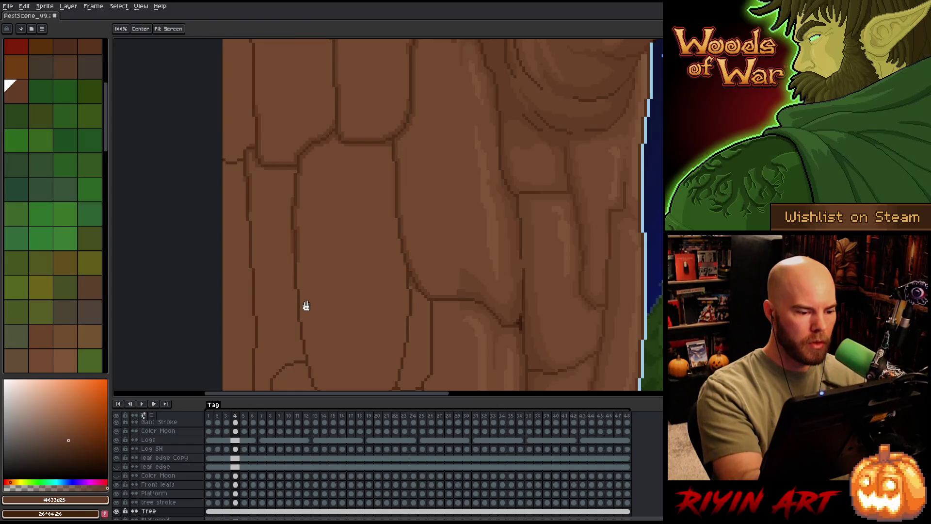
left_click_drag(303, 307, 311, 213)
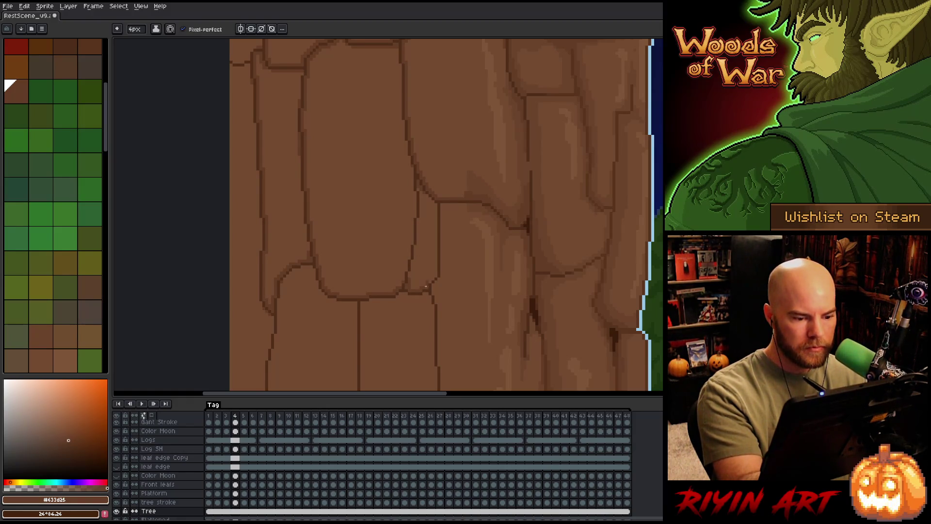
left_click(425, 132, "alt")
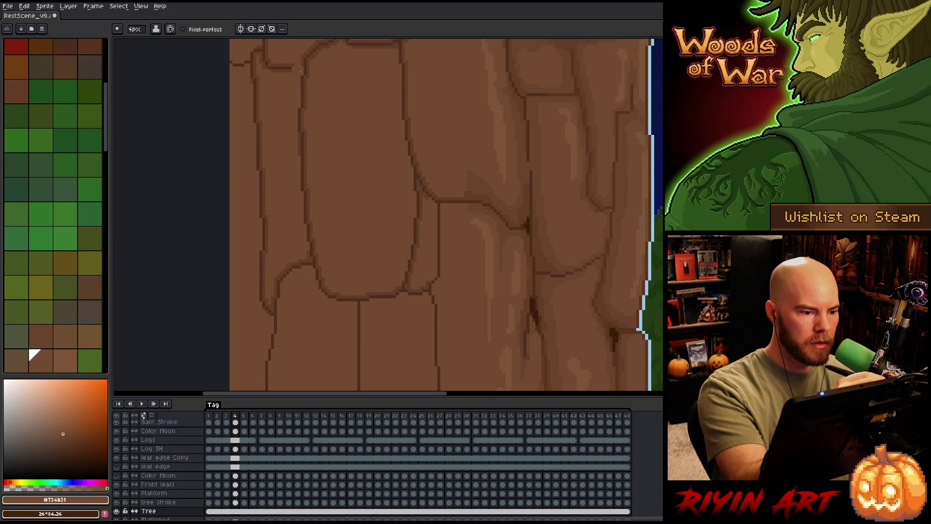
left_click(424, 182, "alt")
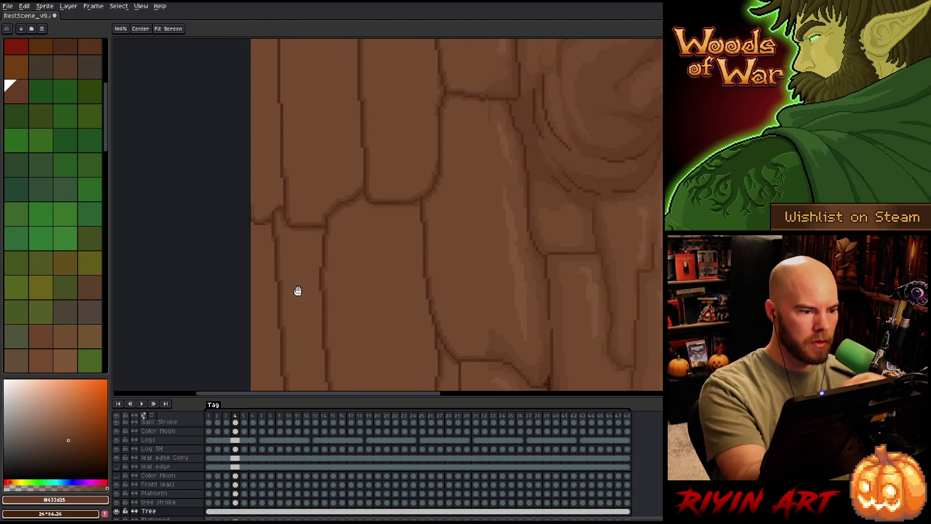
left_click_drag(250, 61, 271, 231)
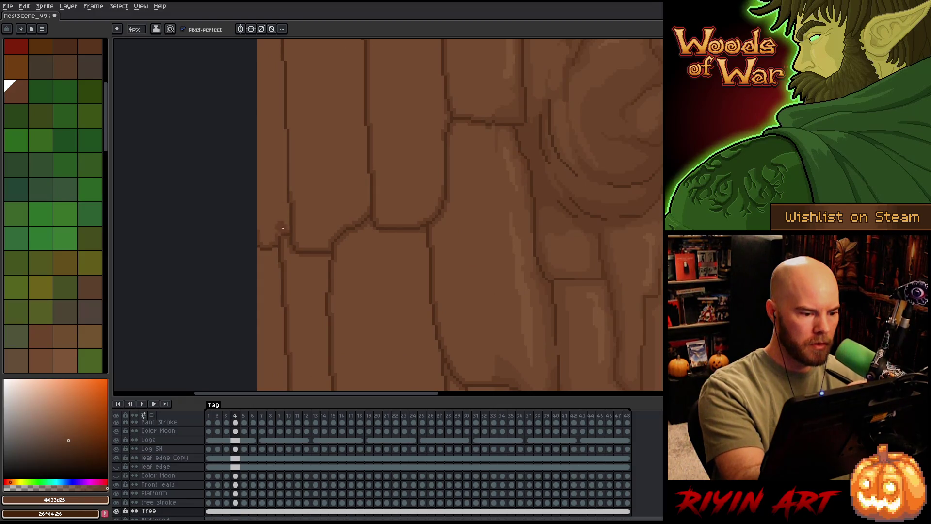
left_click_drag(370, 281, 395, 129)
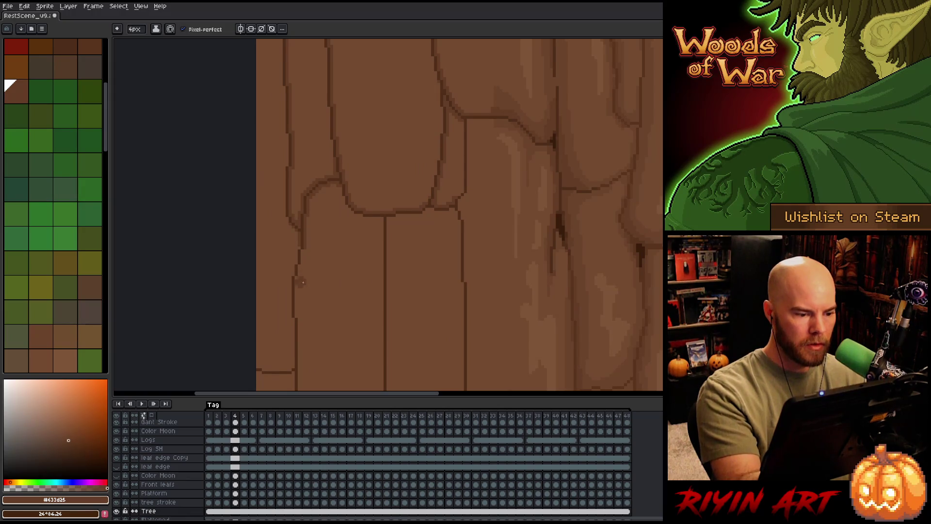
left_click_drag(322, 322, 316, 265)
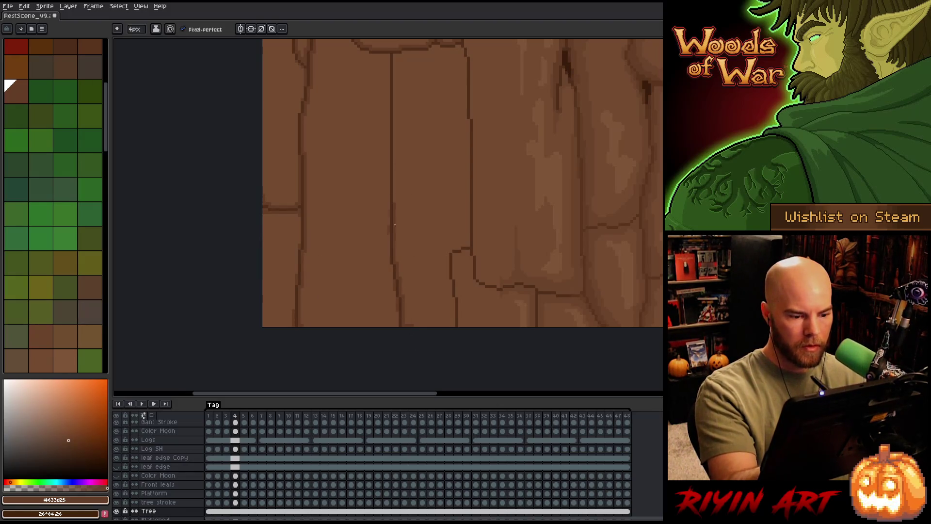
left_click_drag(399, 190, 416, 281)
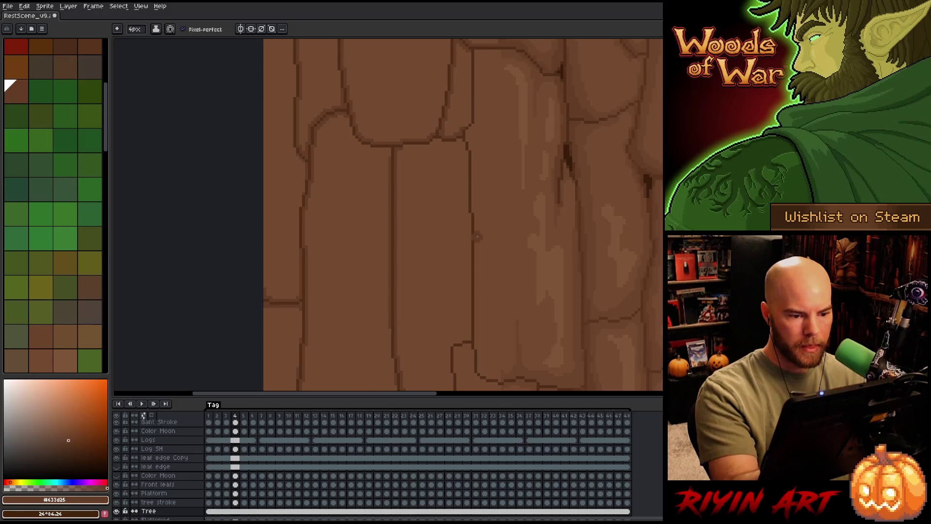
scroll(424, 141, "down", 2)
scroll(438, 192, "down", 2)
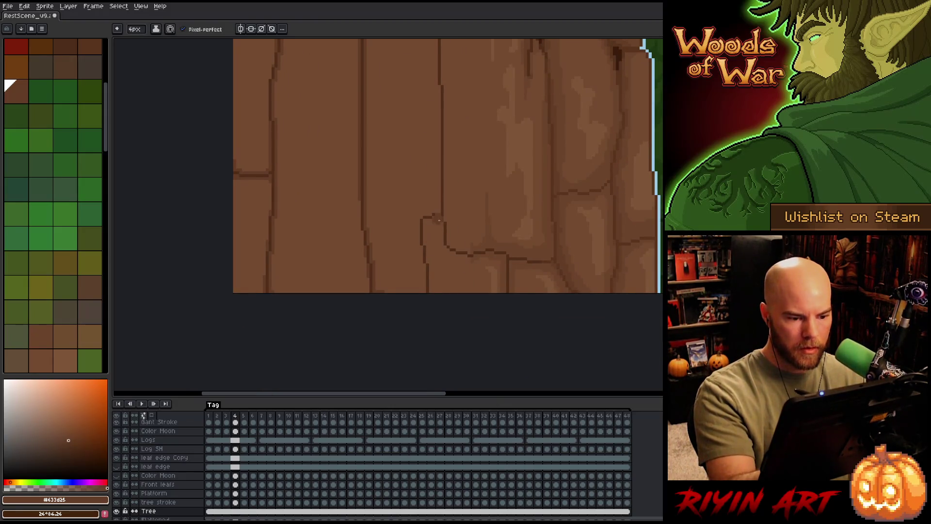
left_click_drag(428, 231, 430, 291)
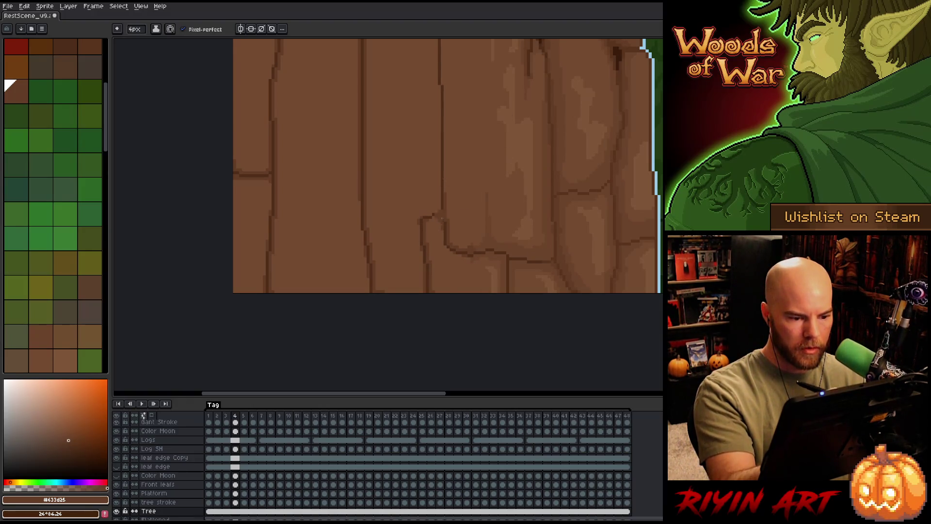
scroll(430, 221, "up", 3)
scroll(430, 221, "right", 1)
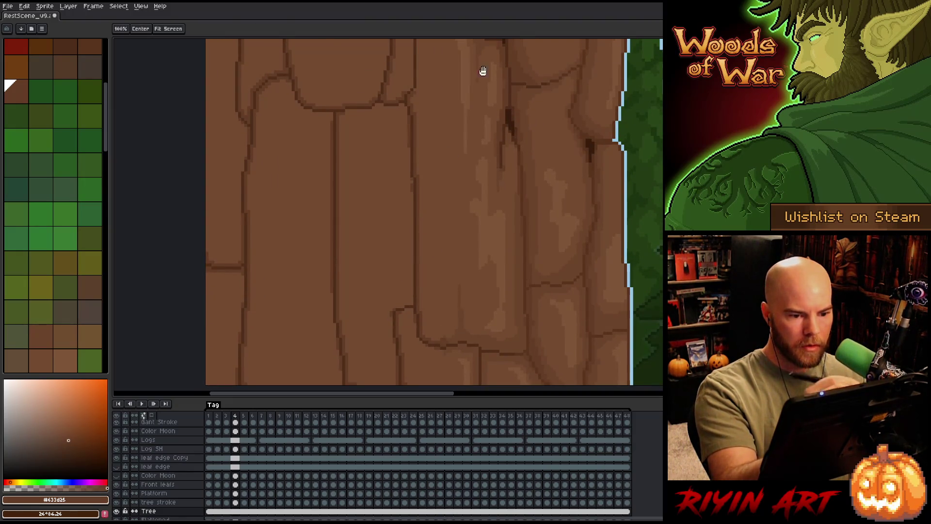
Save the campfire scene file, swap the working colours and sample the dark bark brown from the canvas.
left_click_drag(482, 70, 483, 163)
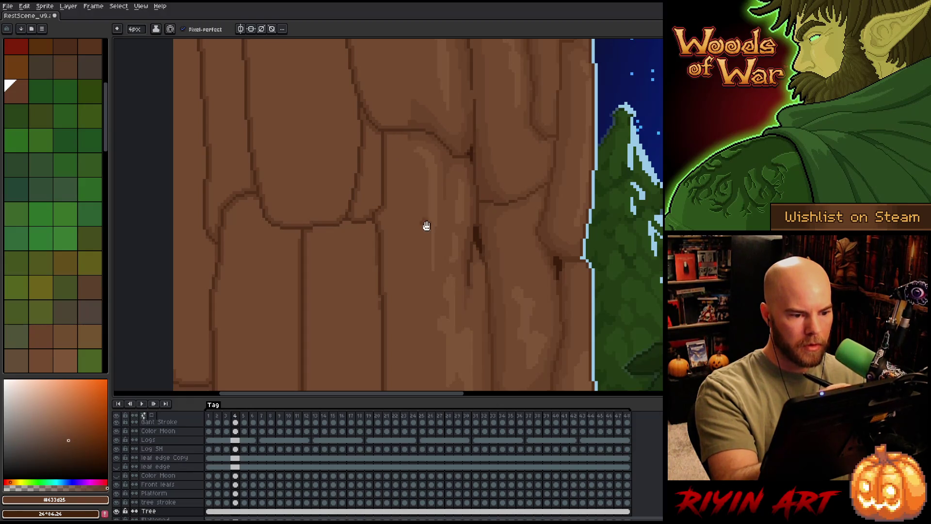
left_click_drag(426, 226, 448, 225)
key("space")
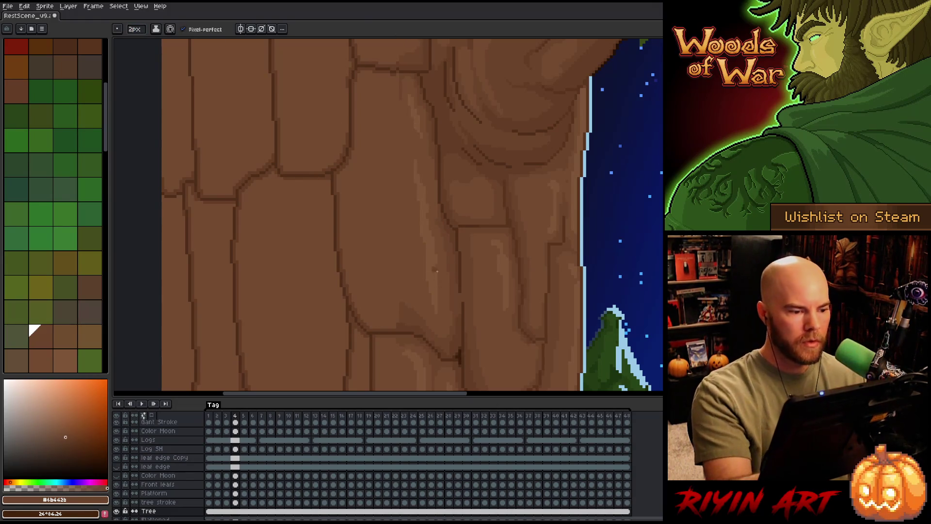
key("v")
key("ctrl+s")
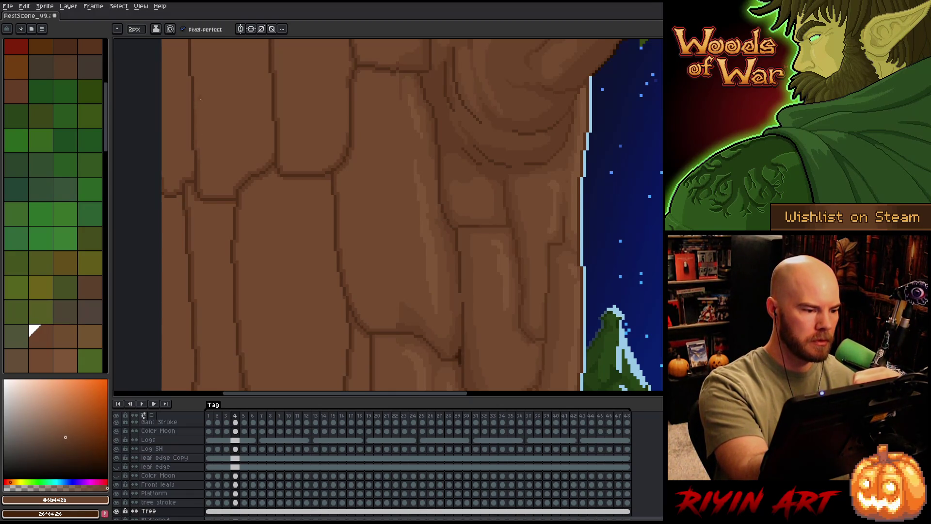
key("x")
left_click(198, 168, "alt")
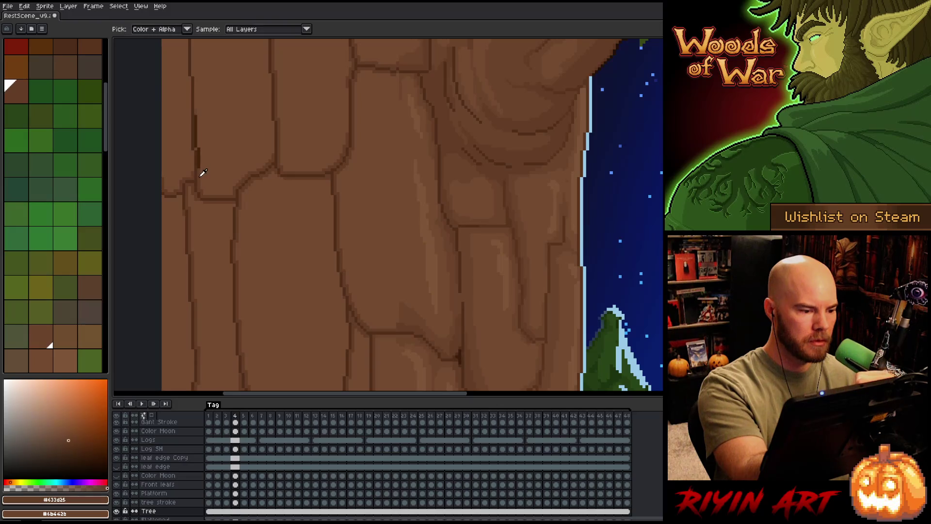
Pan up the trunk to the upper plates and branch area.
key("space")
left_click_drag(220, 112, 233, 249)
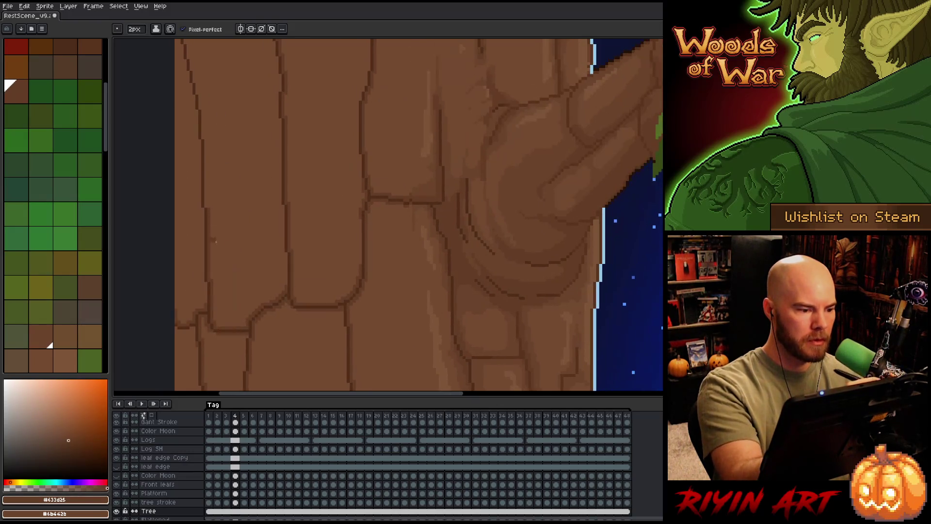
key("space")
left_click_drag(212, 151, 222, 251)
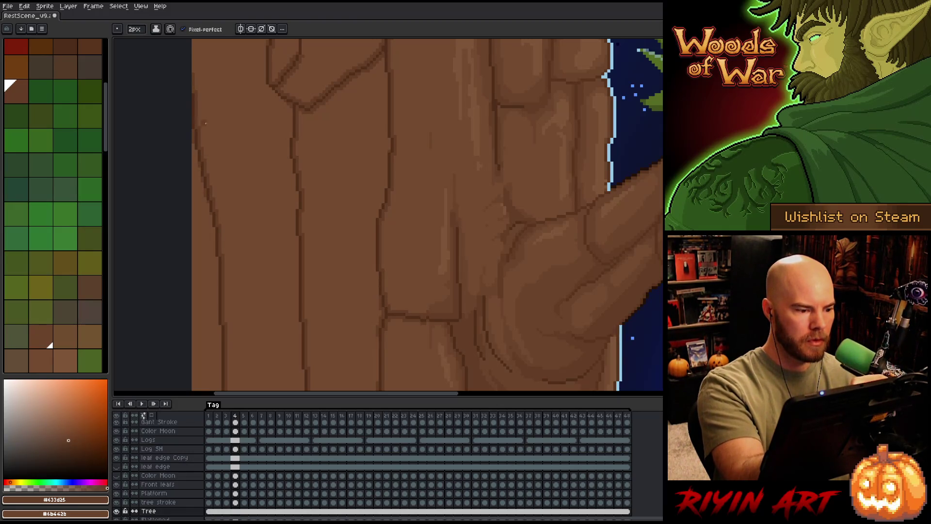
key("space")
left_click_drag(257, 94, 249, 305)
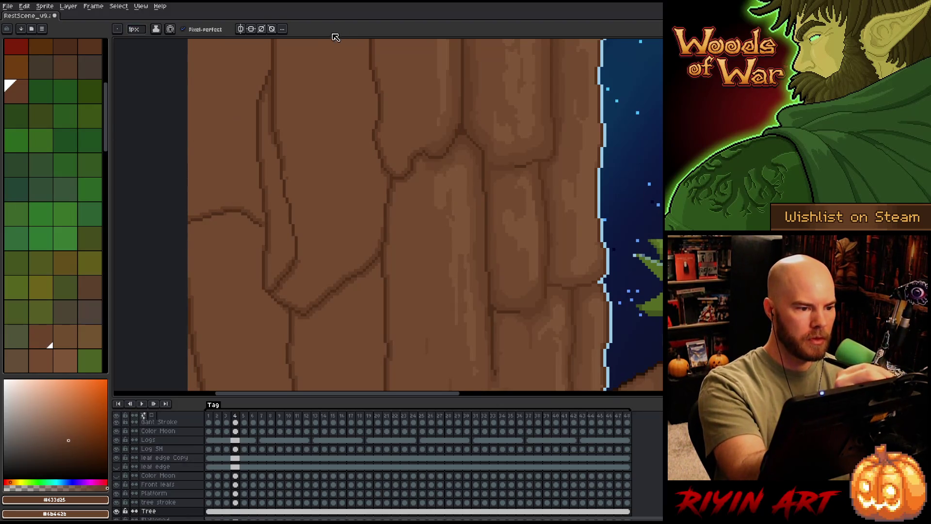
Sample the darker and lighter bark browns from the trunk, swap them and bring up Select Color Range.
key("alt")
left_click(252, 213)
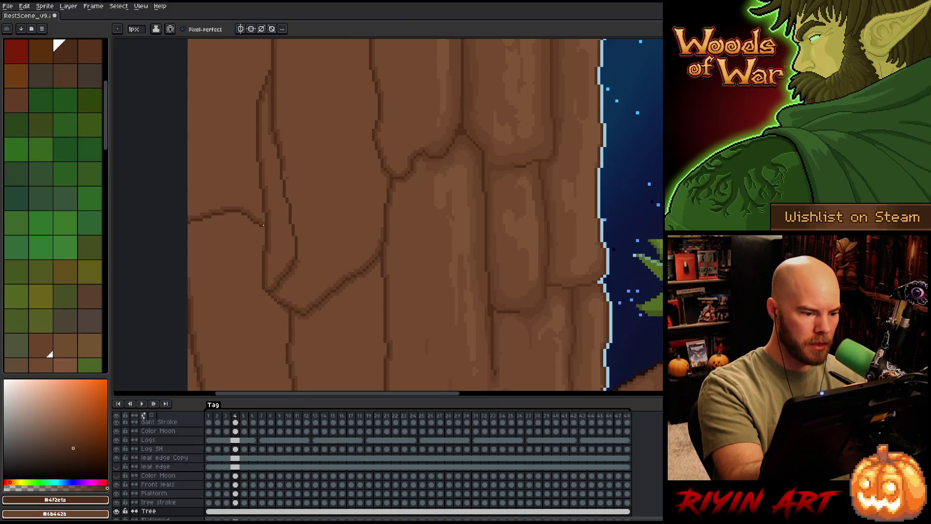
left_click(256, 210, "alt")
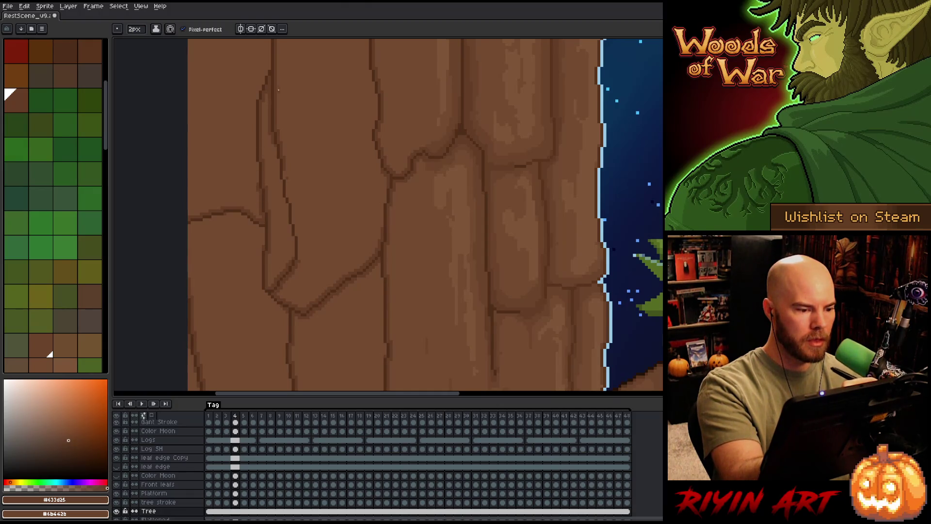
left_click_drag(278, 90, 303, 380)
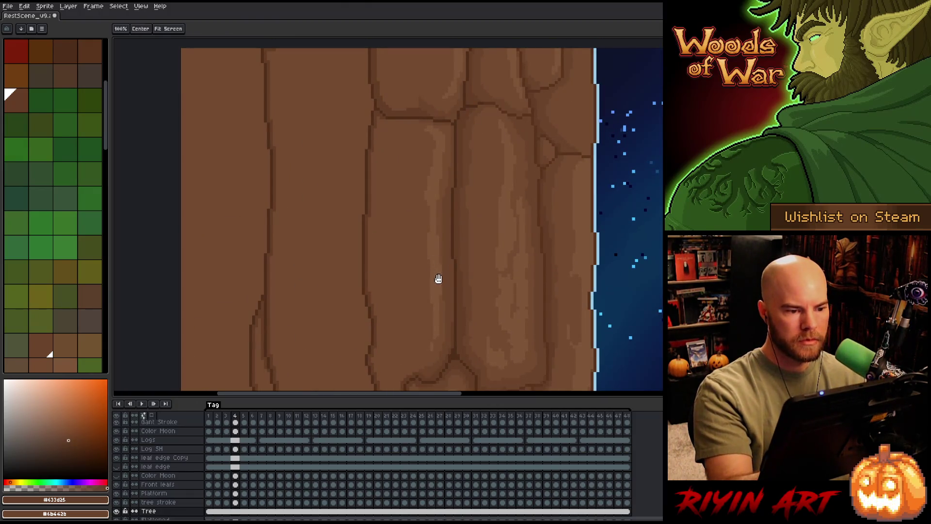
key("x")
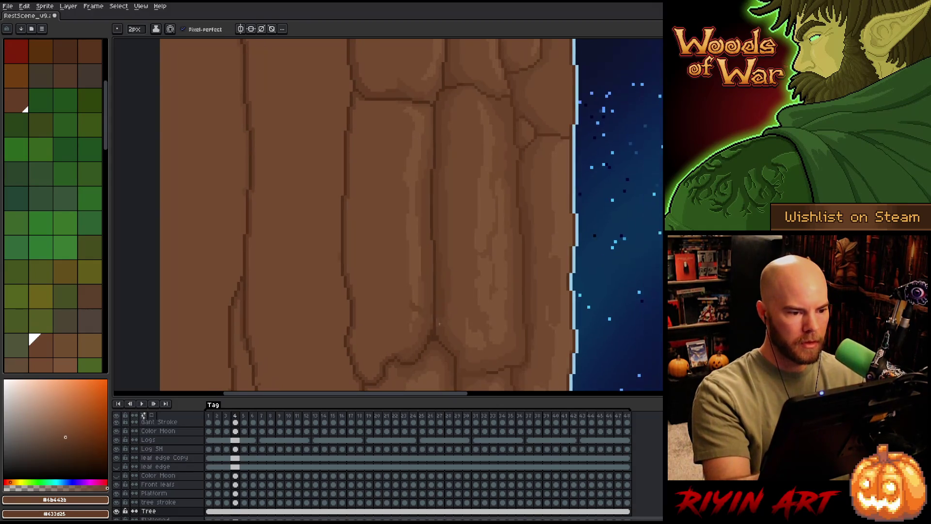
key("shift+c")
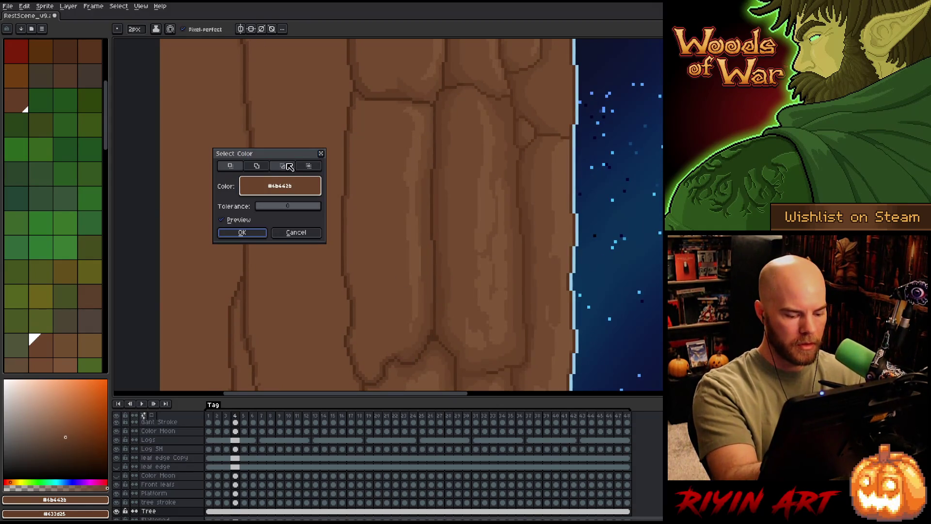
Select every trunk pixel of the dark crack brown via the Select Color dialog and confirm it.
left_click(296, 232)
key("b")
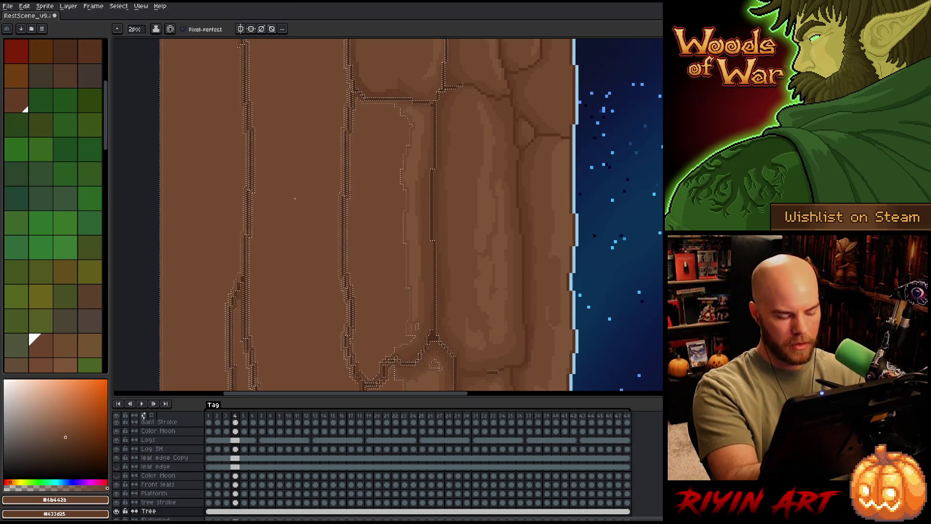
key("shift+c")
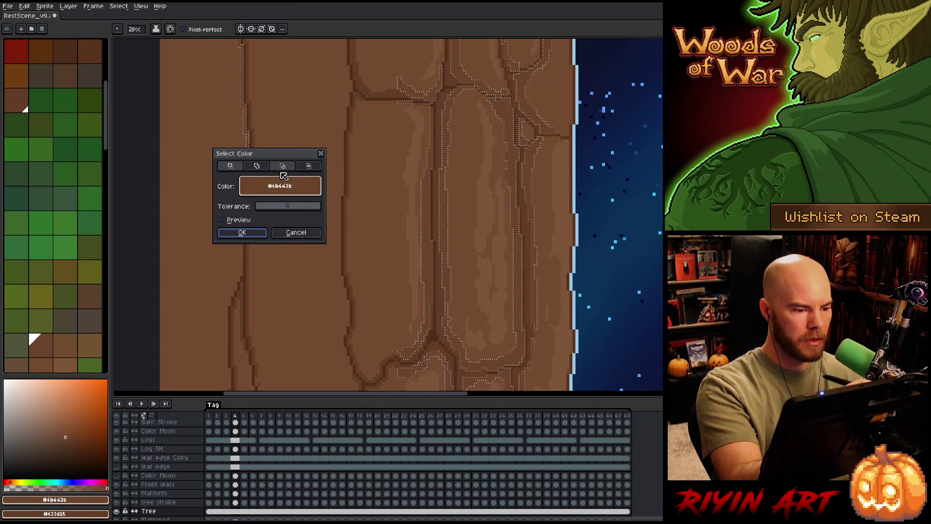
left_click(282, 166)
left_click(254, 125)
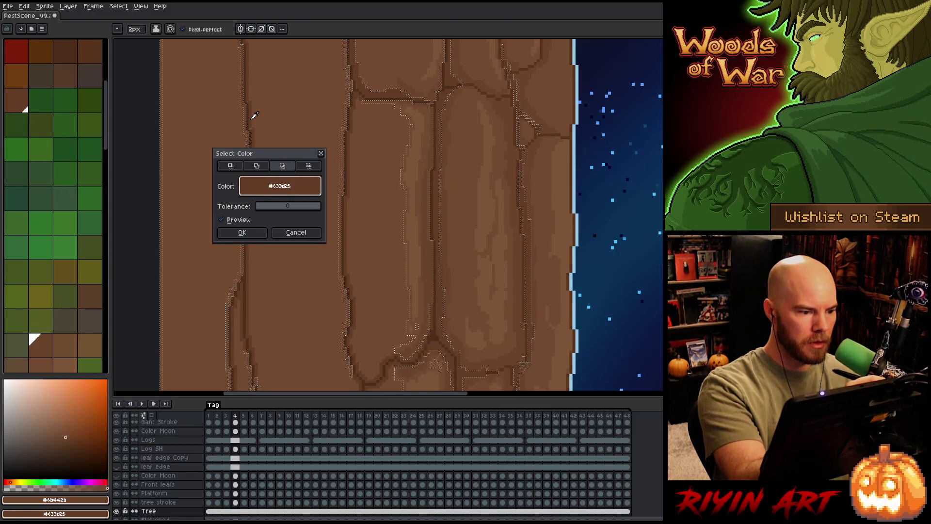
mouse_move(284, 158)
left_mouse_down()
mouse_move(410, 92)
mouse_move(394, 99)
left_mouse_up()
left_click(354, 172)
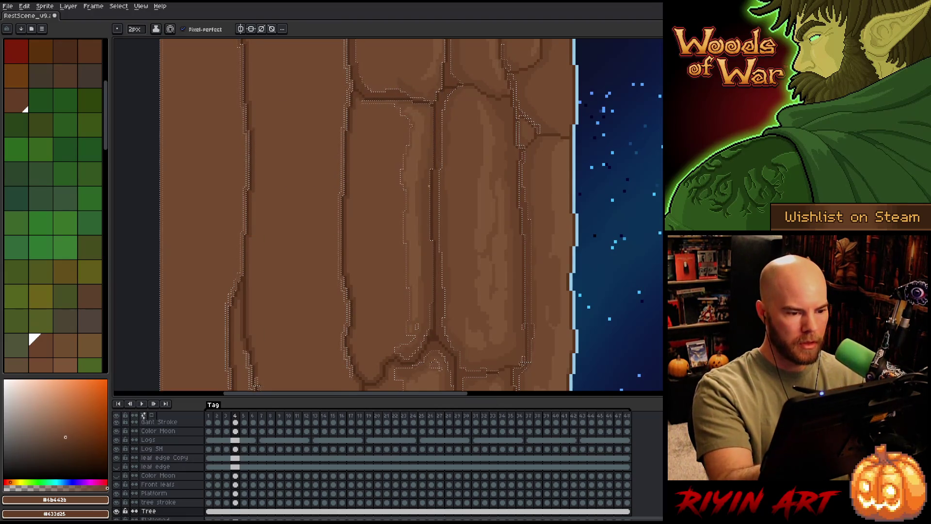
Clear the crack-colour selection and return to the pencil.
key("v")
key("ctrl+d")
key("b")
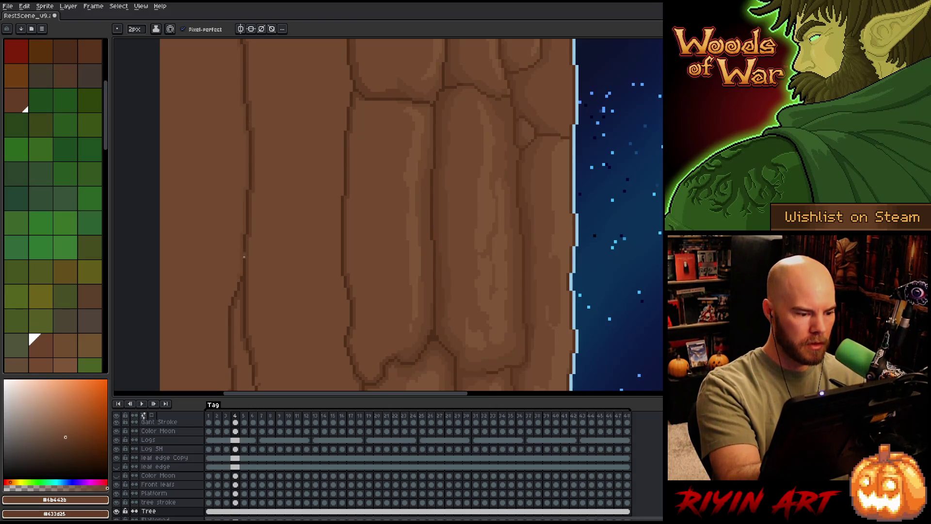
Look over the upper trunk, top edge and branch base, briefly swapping the working colours.
left_click_drag(232, 343, 270, 194)
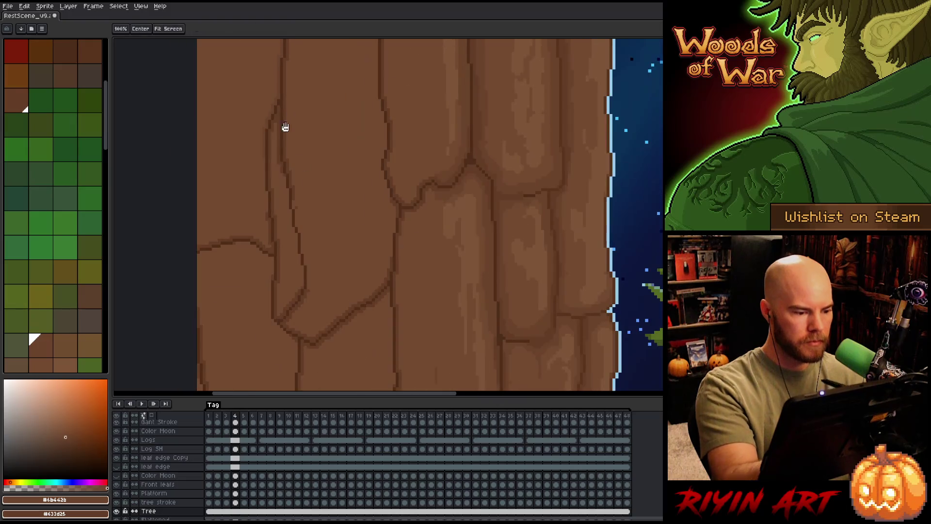
left_click_drag(269, 235, 272, 107)
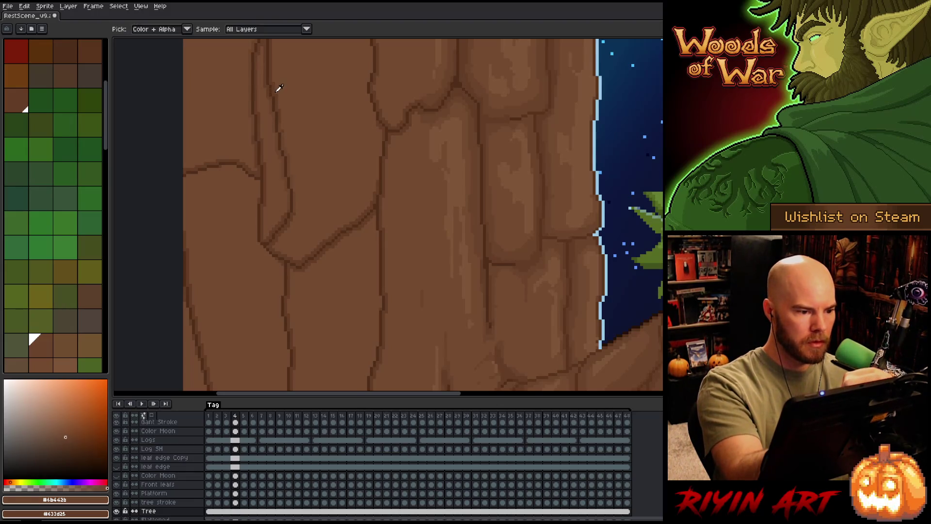
key("x")
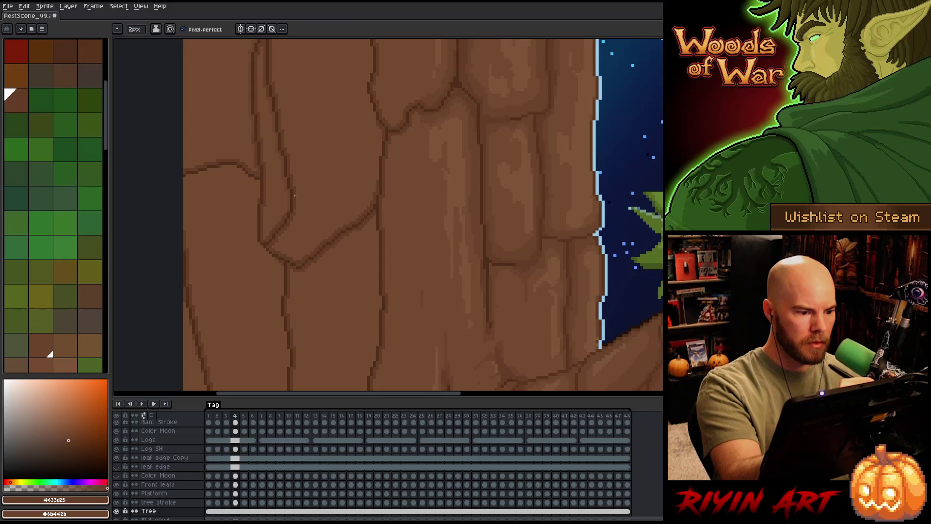
key("alt")
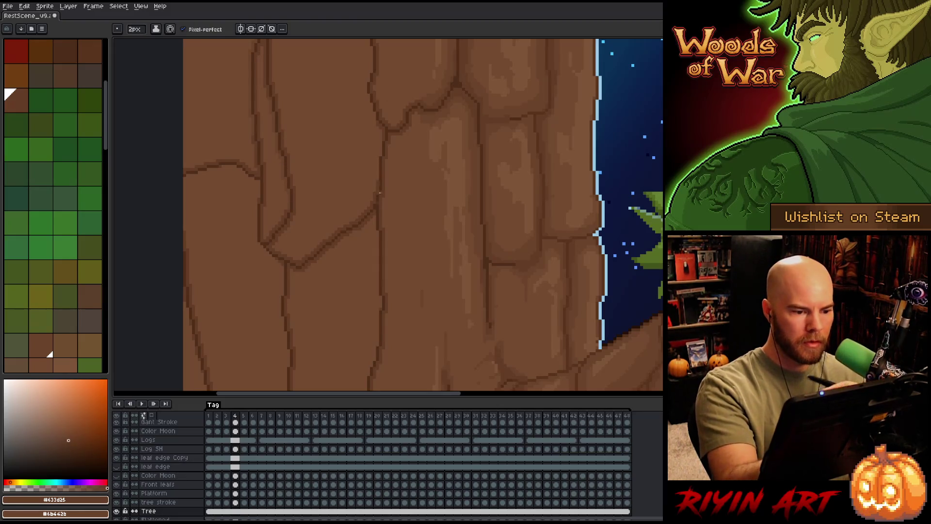
key("x")
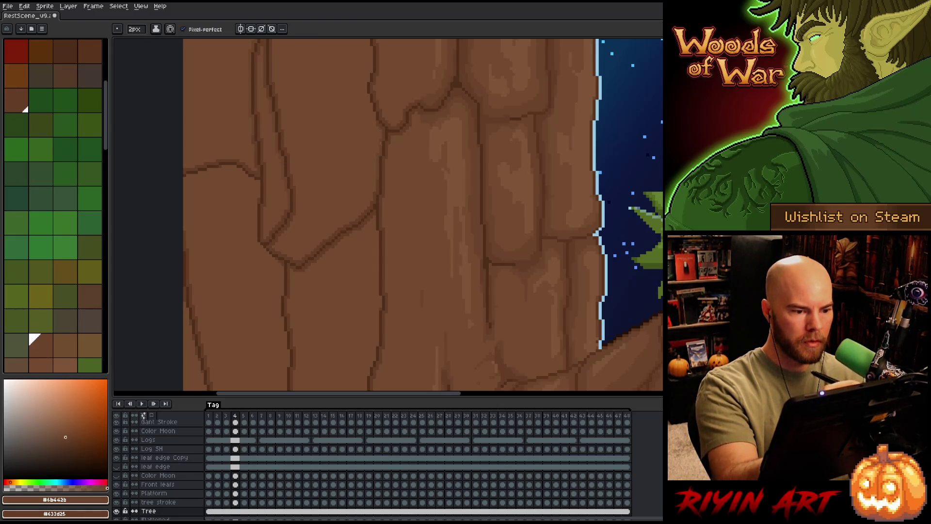
left_click_drag(412, 149, 403, 295)
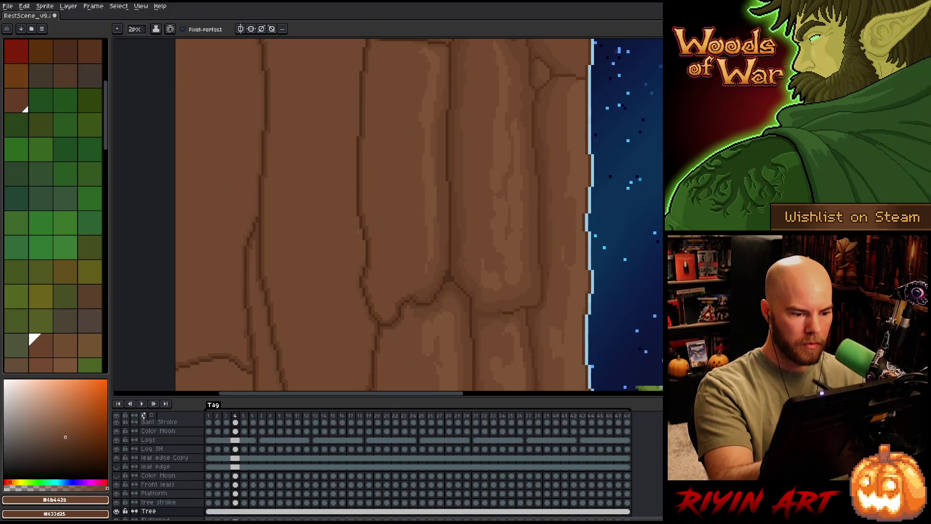
left_click_drag(358, 133, 354, 286)
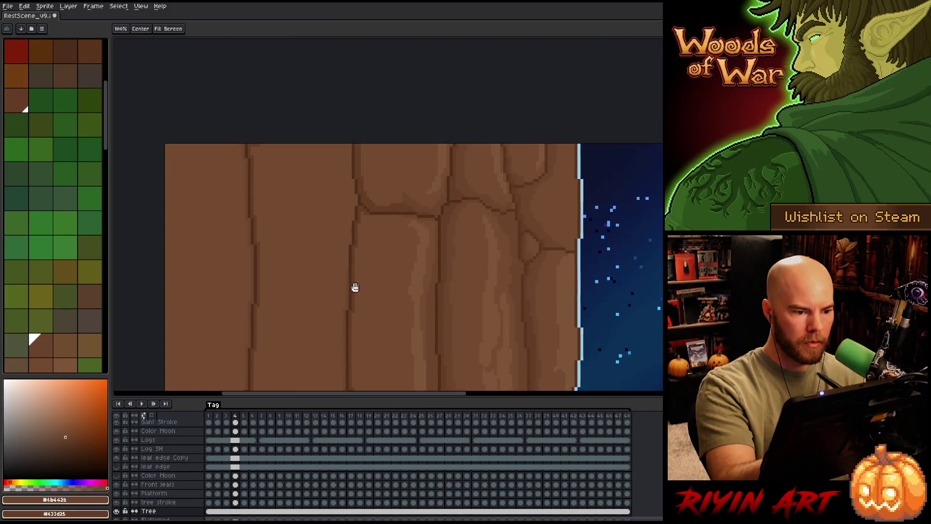
scroll(442, 174, "up", 1)
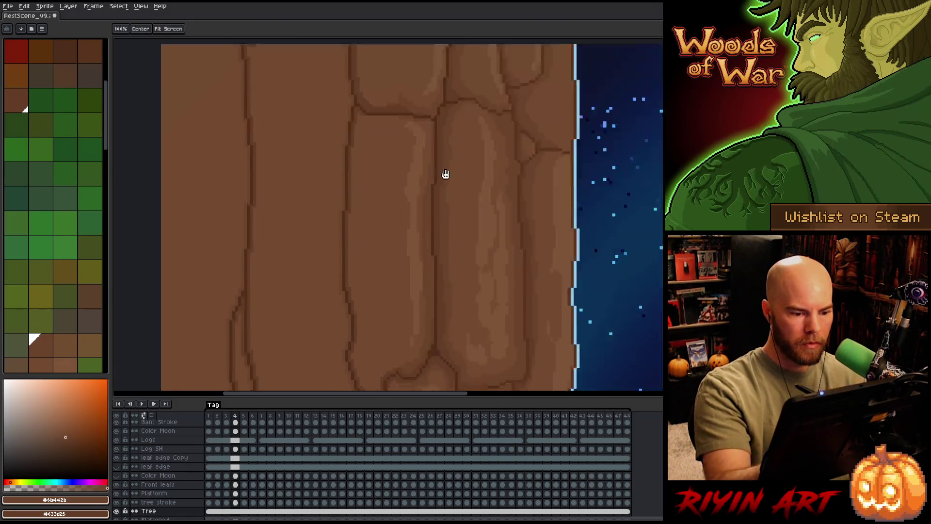
scroll(454, 139, "up", 1)
left_click_drag(388, 302, 386, 129)
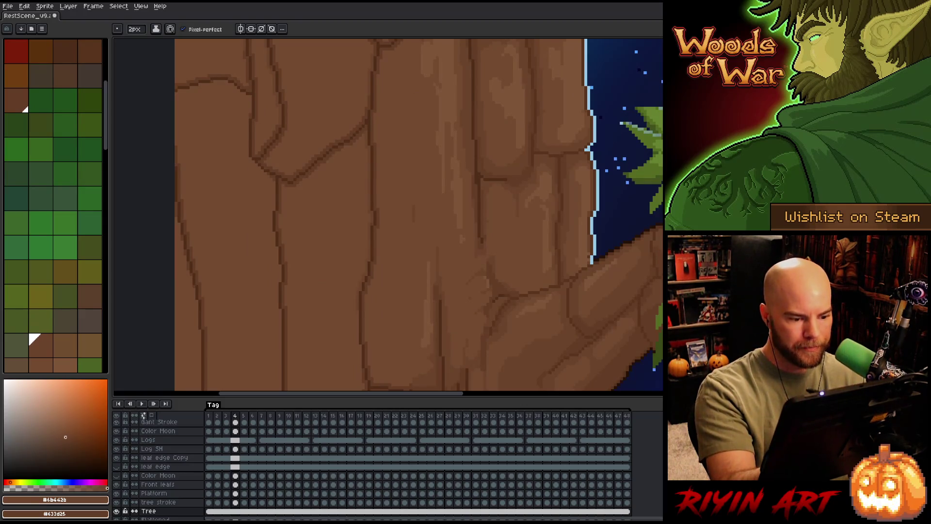
left_click_drag(358, 332, 359, 212)
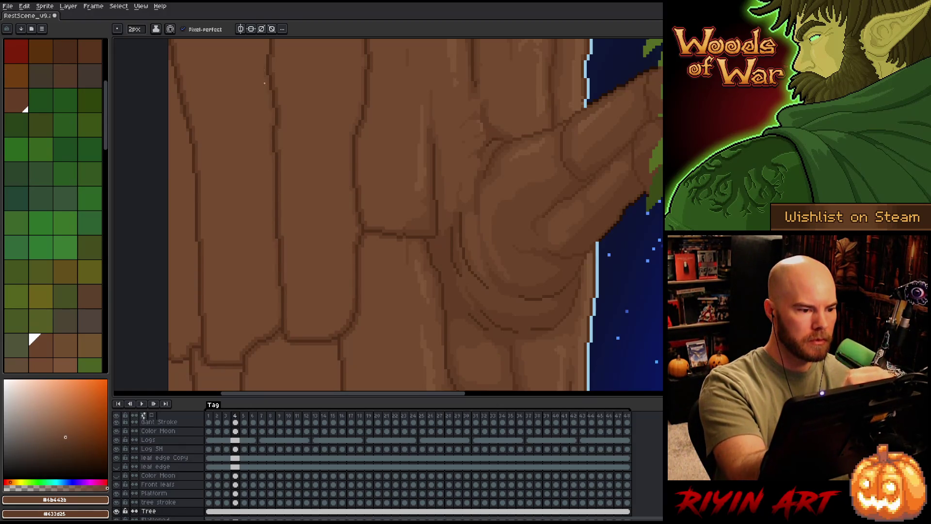
left_click_drag(286, 124, 316, 291)
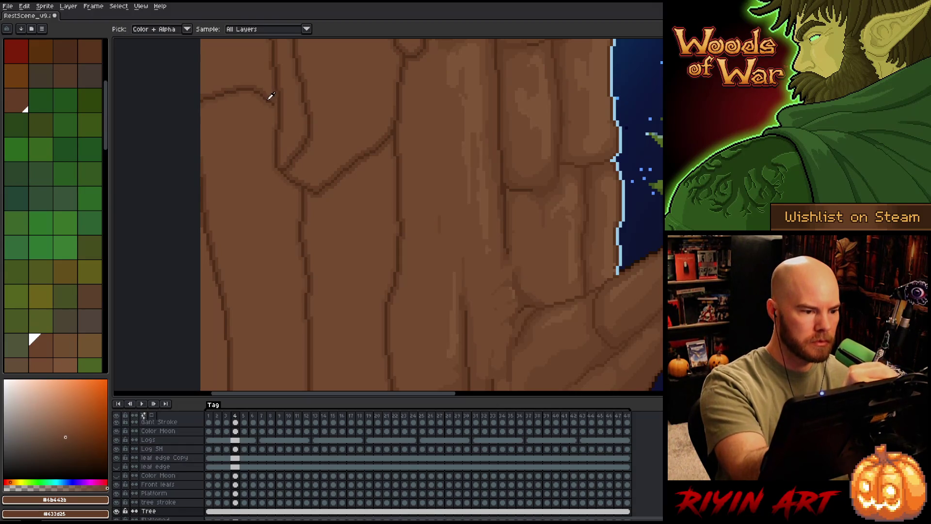
Sample the dark crack browns, set the pencil to 1px and pick a lighter then mid bark brown from the palette.
left_click(269, 94, "alt")
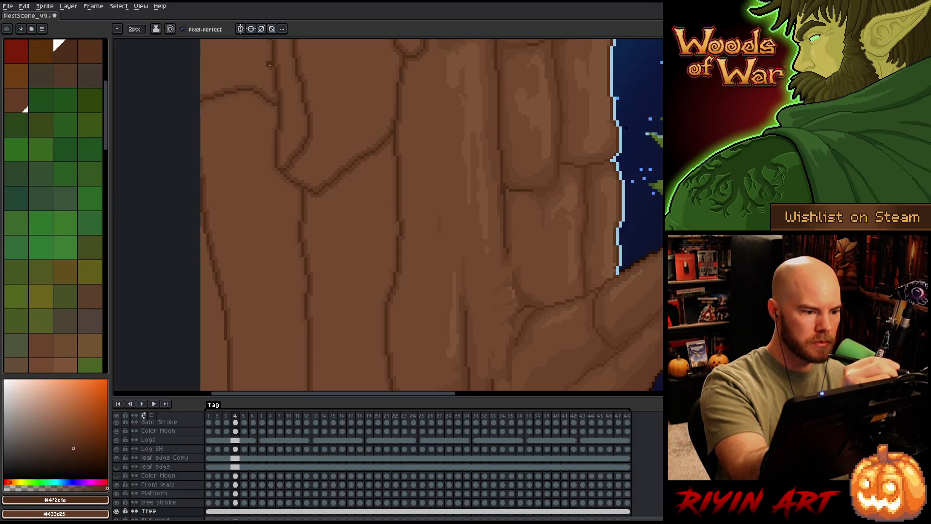
left_click(277, 104, "alt")
left_click_drag(383, 207, 354, 97)
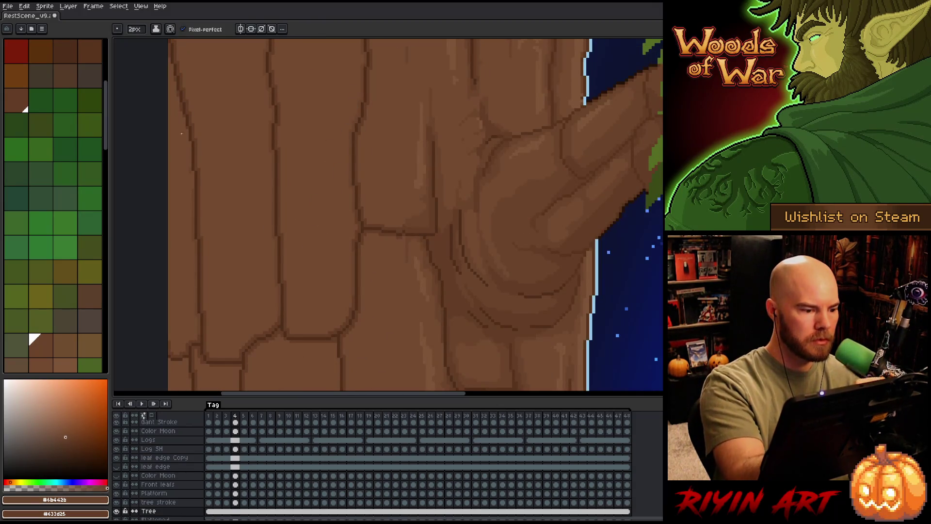
key("minus")
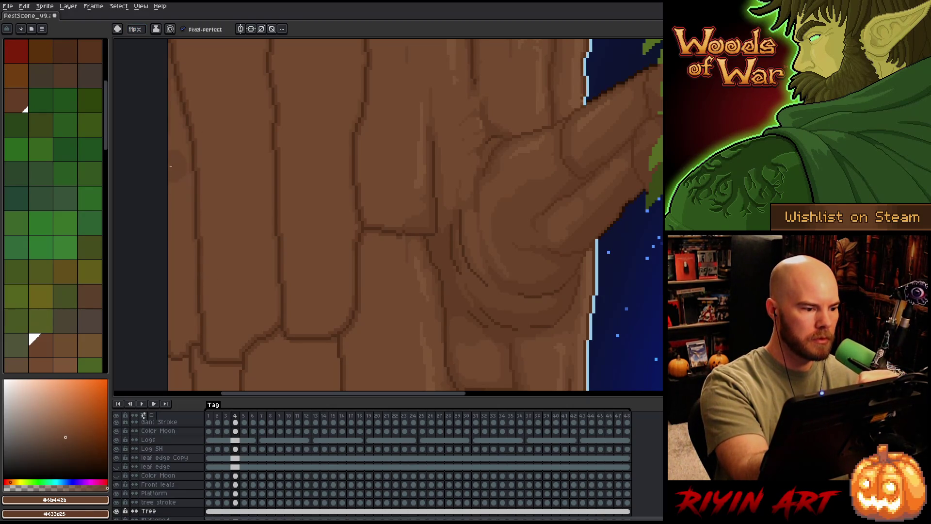
left_click(134, 30)
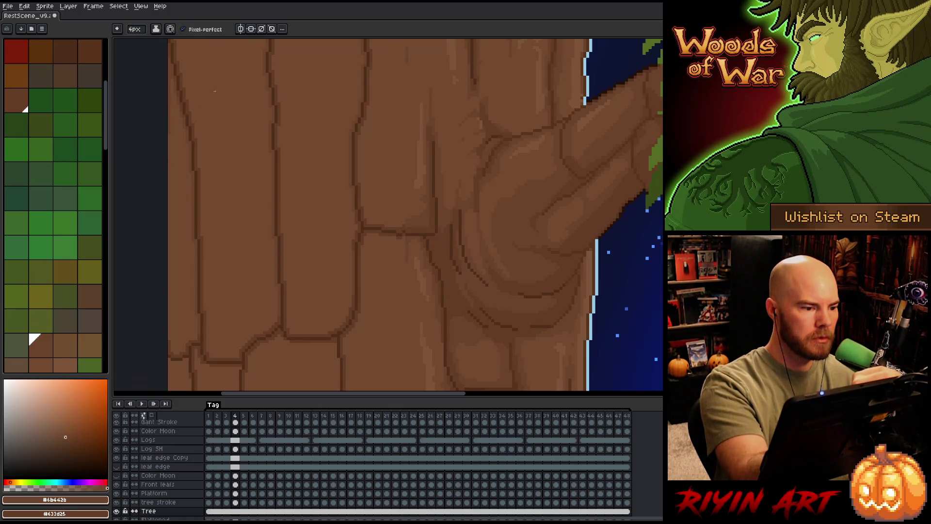
left_click(169, 128, "alt")
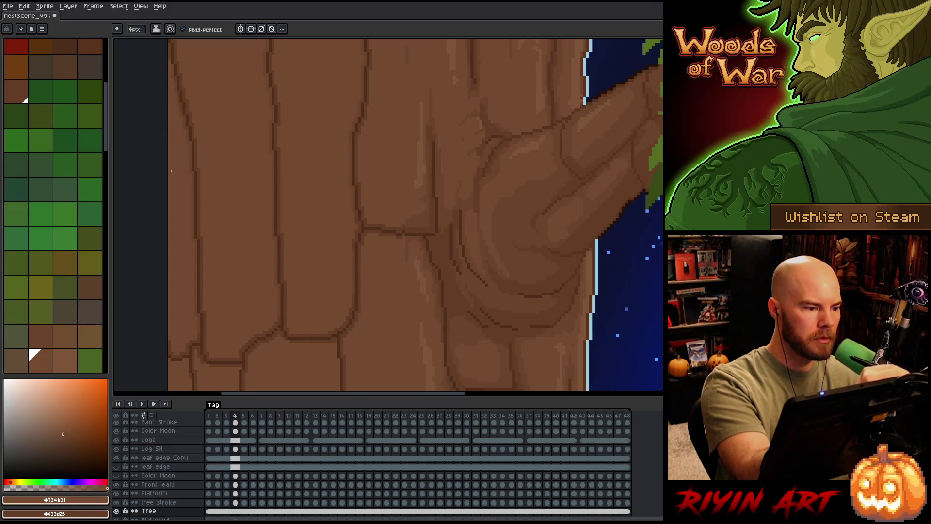
left_click(175, 66, "alt")
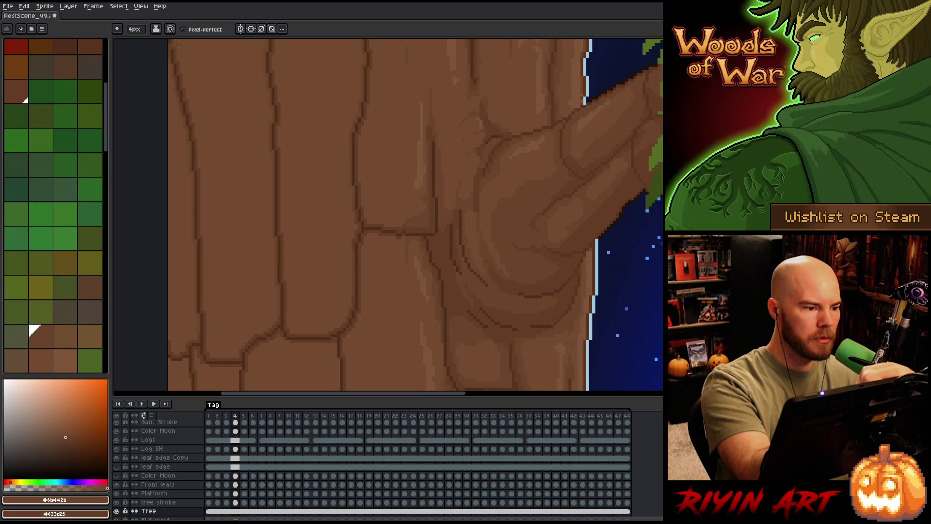
scroll(368, 306, "up", 1)
scroll(339, 205, "down", 1)
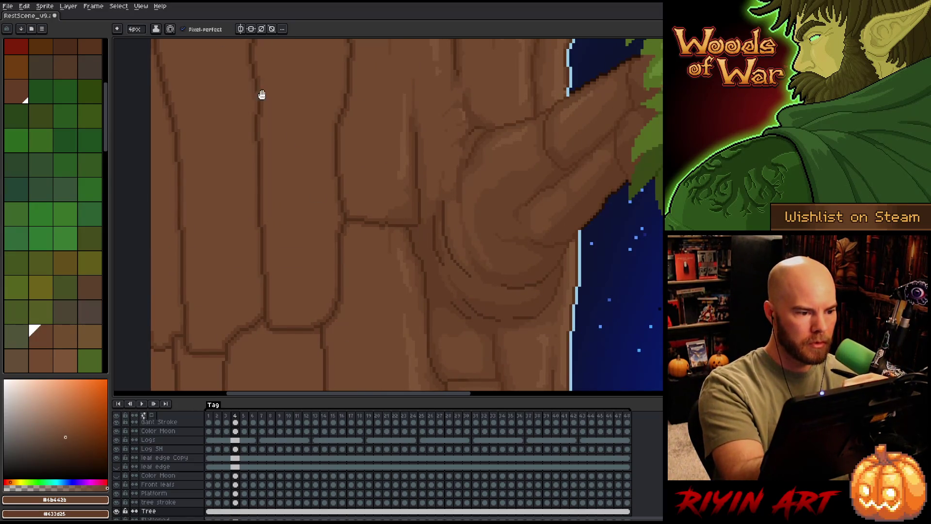
scroll(291, 139, "down", 3)
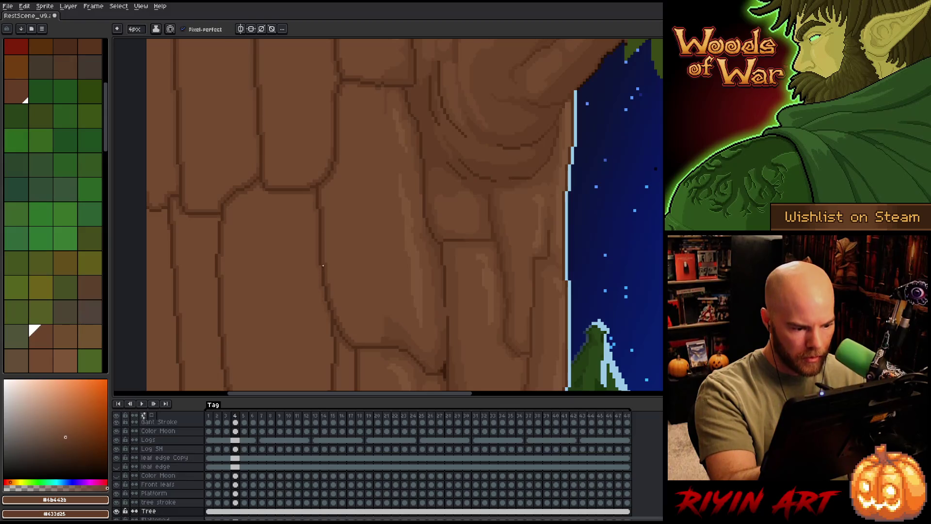
scroll(320, 204, "down", 3)
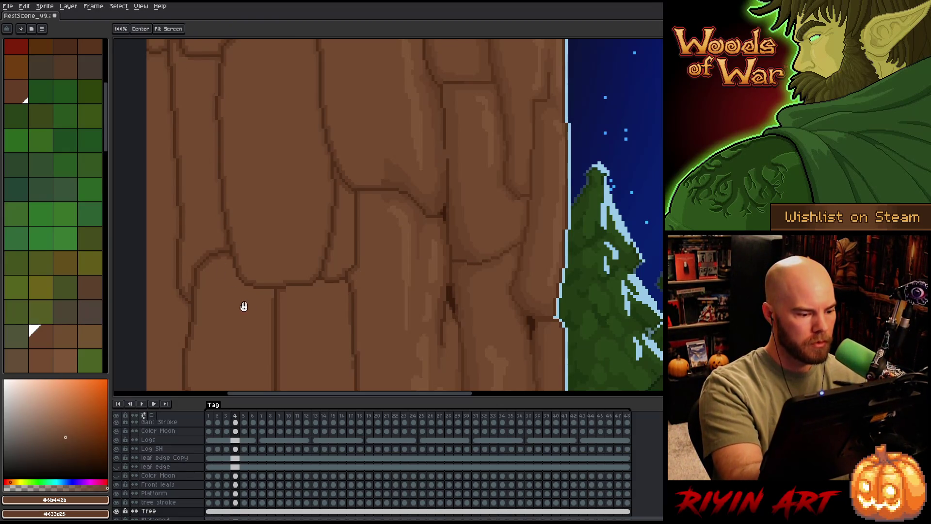
Pan across the right-edge bark plates and down the trunk, then bring up the select-by-colour settings.
left_click_drag(244, 305, 262, 174)
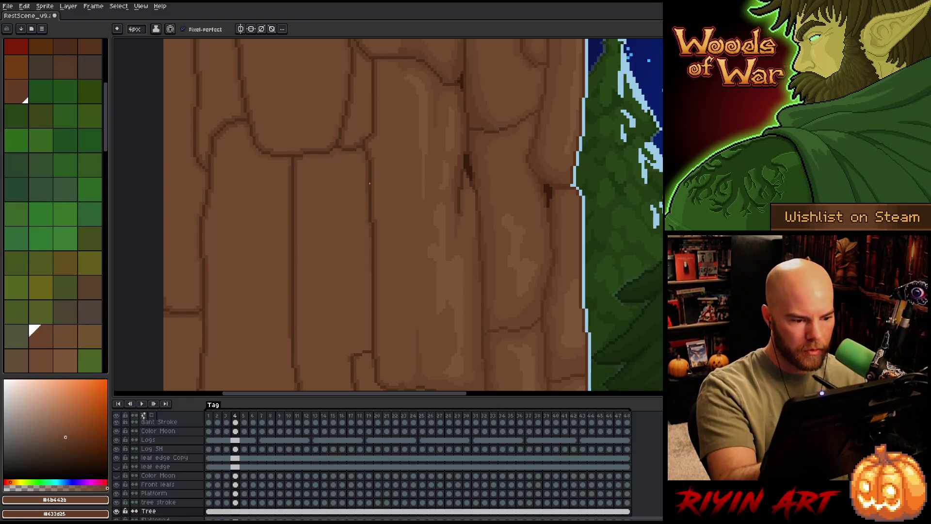
scroll(369, 355, "down", 3)
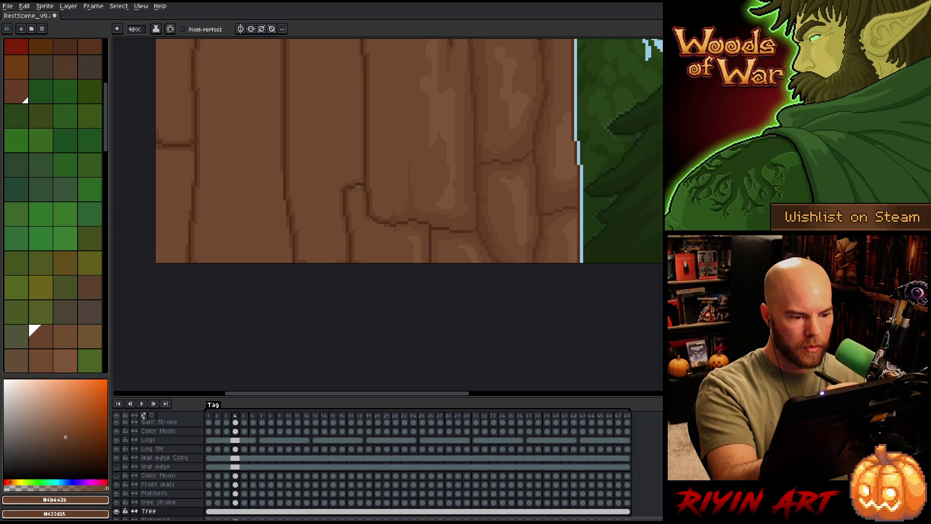
key("space")
scroll(461, 223, "up", 2)
left_click_drag(461, 223, 449, 275)
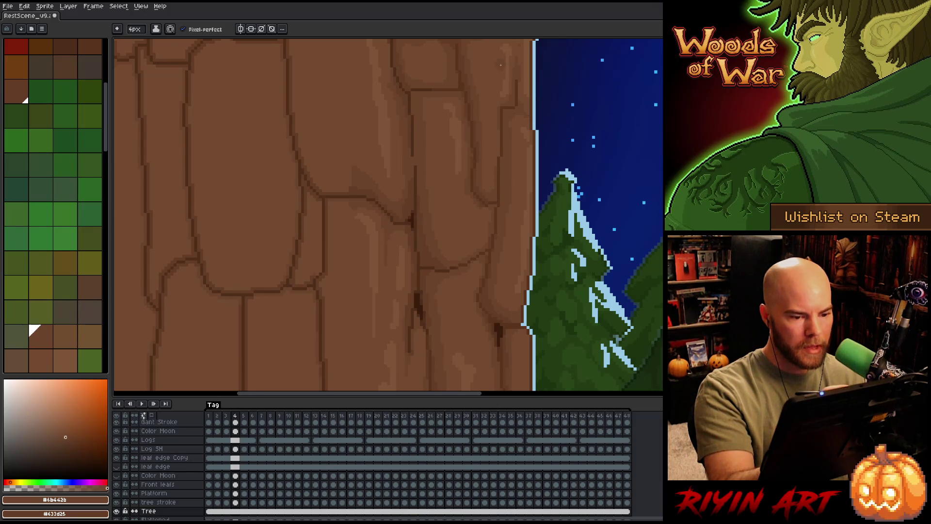
key("space")
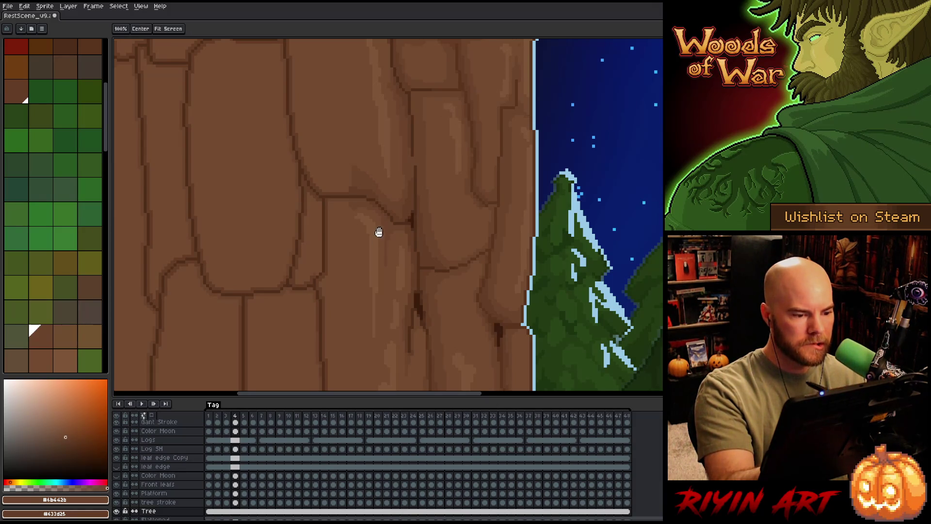
left_click_drag(376, 231, 376, 332)
key("shift+c")
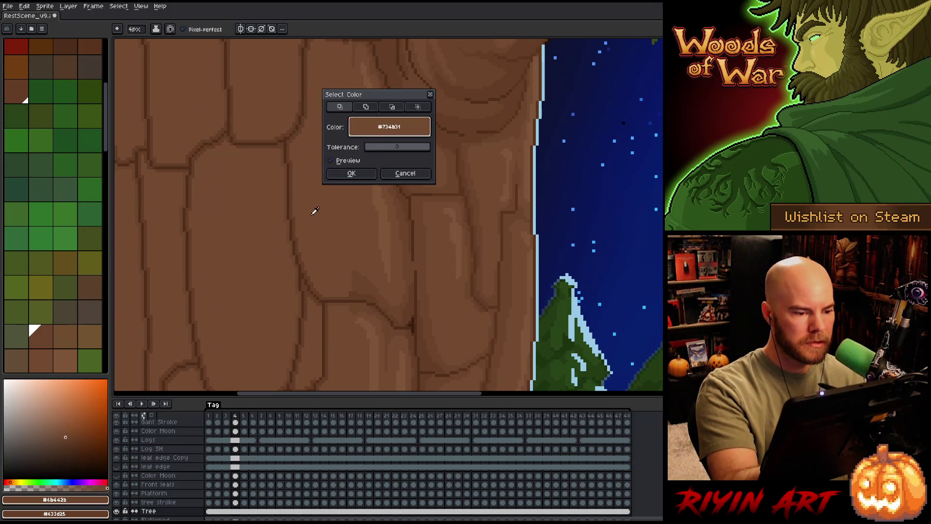
Dismiss the Select Color dialog and pick the dark brown #433d25 for the cracks.
key("Return")
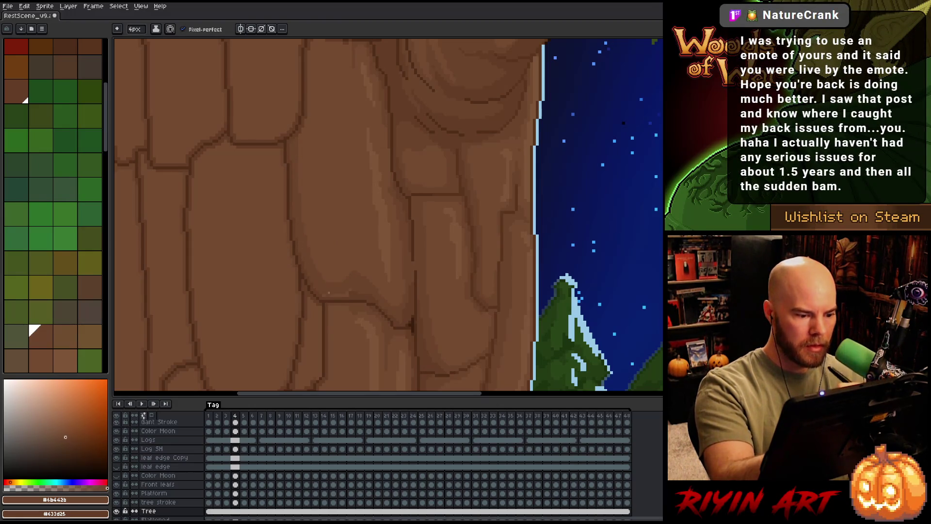
left_click_drag(338, 156, 354, 178)
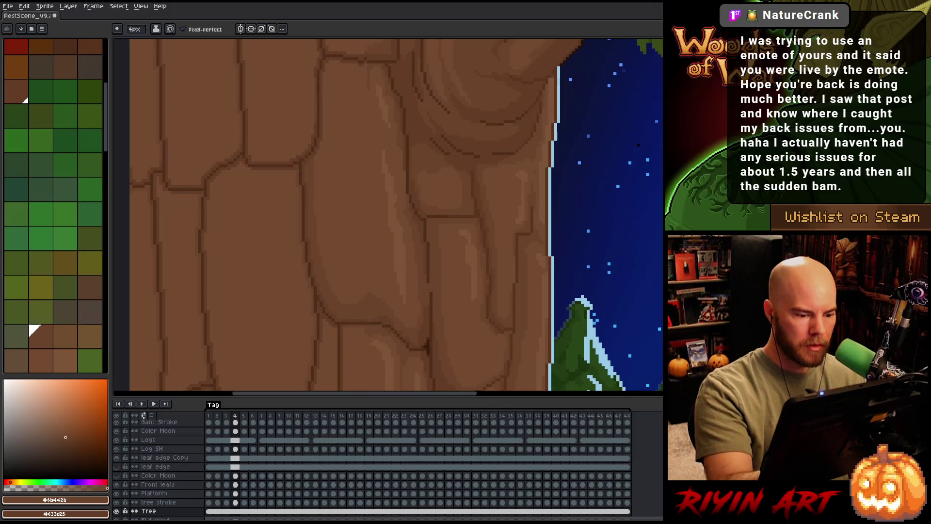
left_click(364, 320, "alt")
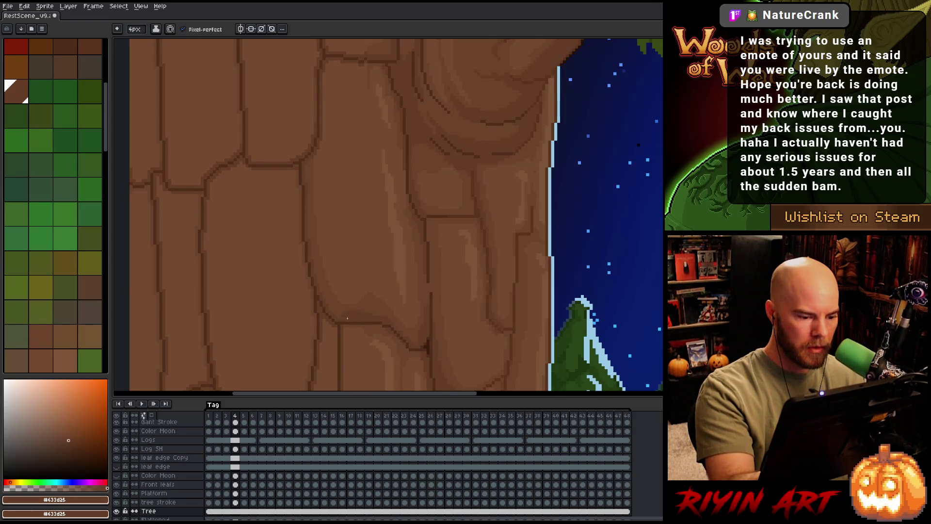
Switch to #6b4a2b and pan up the trunk to its top edge, reviewing the bark plates.
left_click(339, 298, "alt")
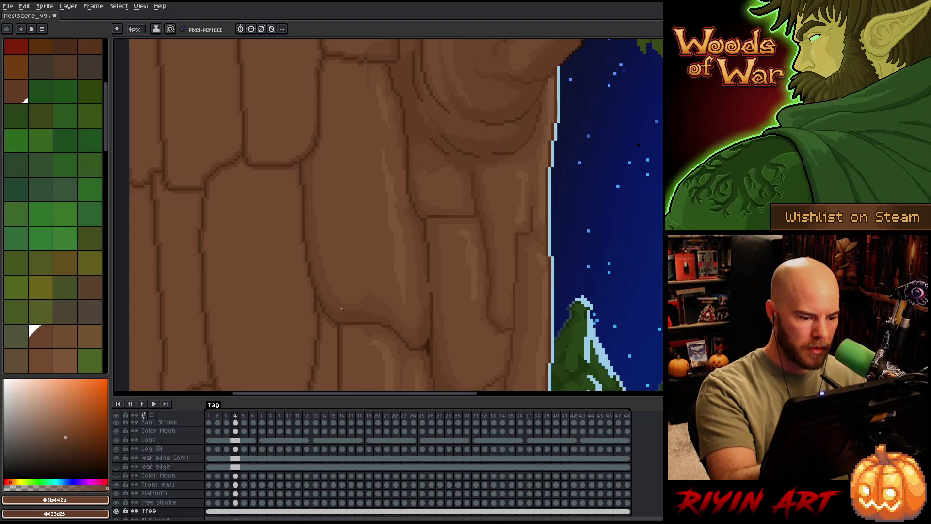
mouse_move(346, 196)
left_mouse_down()
mouse_move(370, 187)
mouse_move(378, 195)
left_mouse_up()
key("space")
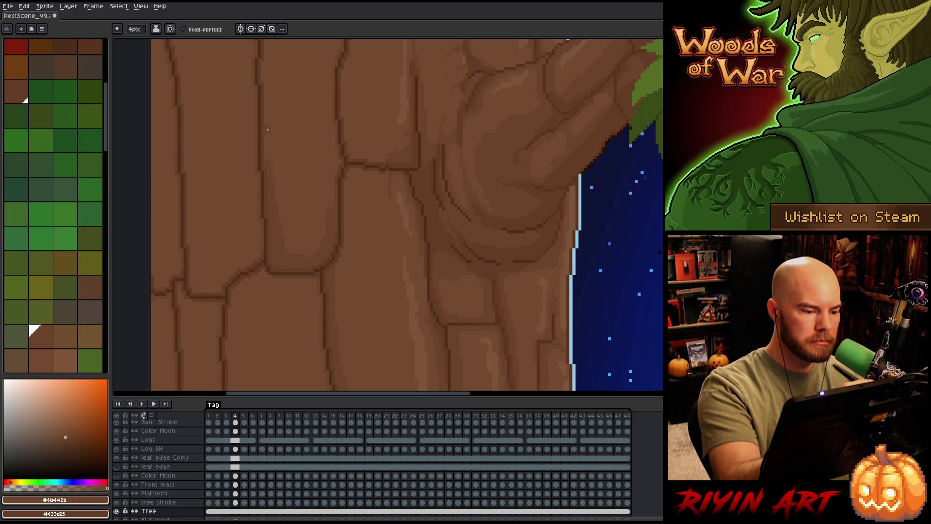
left_click_drag(267, 130, 287, 239)
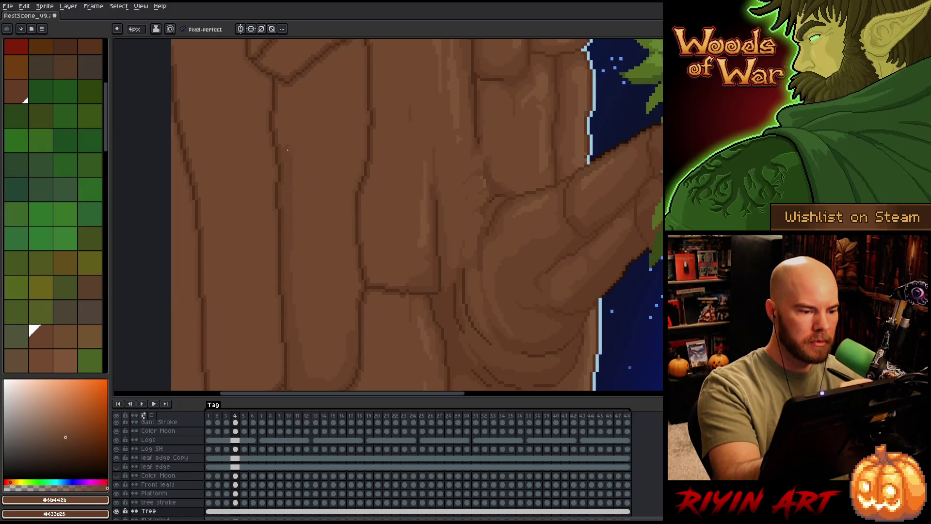
left_click_drag(282, 170, 320, 308)
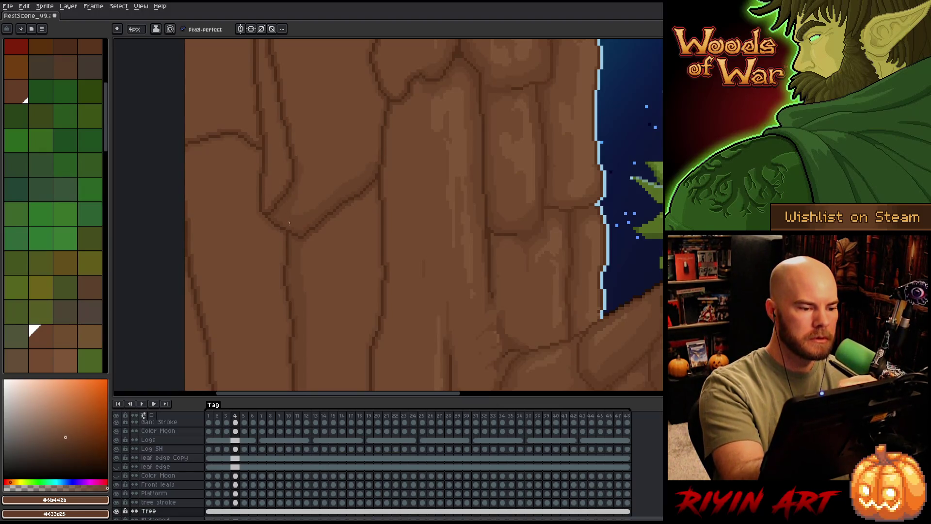
left_click_drag(298, 121, 319, 241)
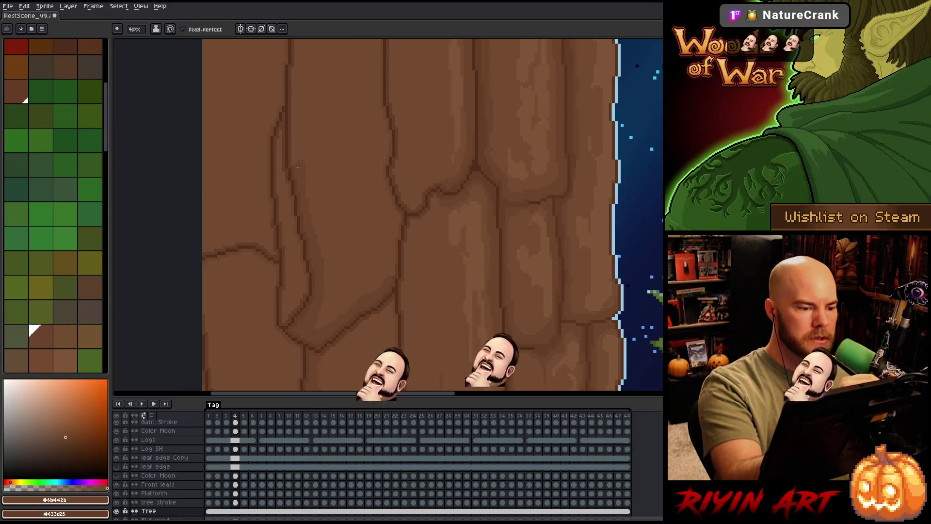
left_click_drag(328, 89, 341, 253)
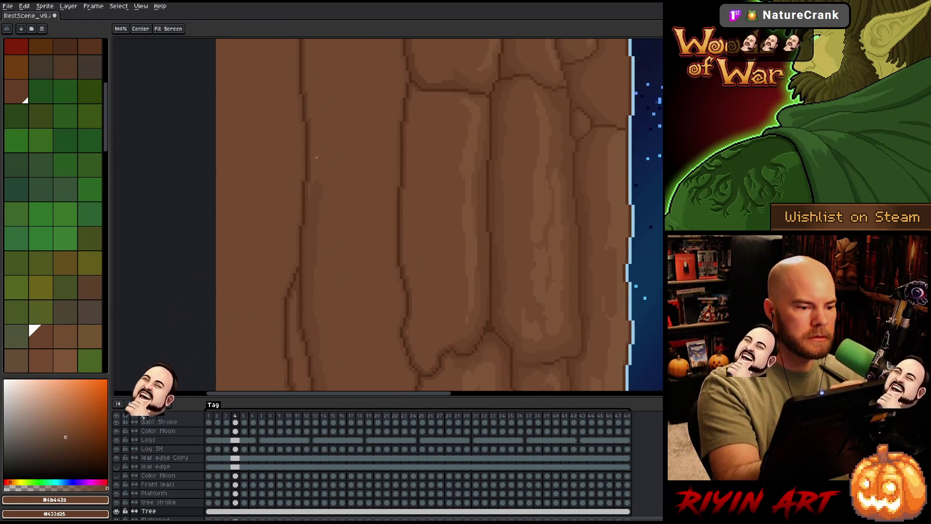
left_click_drag(320, 112, 324, 243)
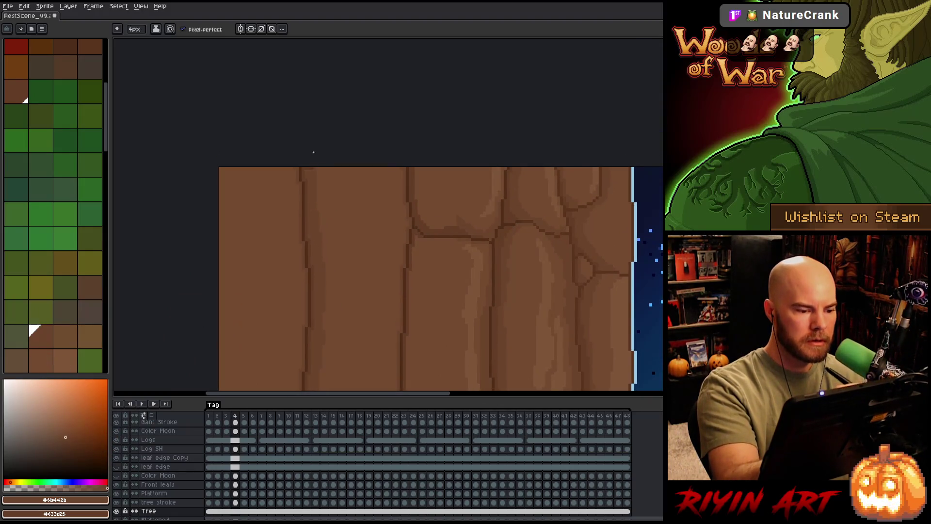
scroll(517, 168, "up", 1)
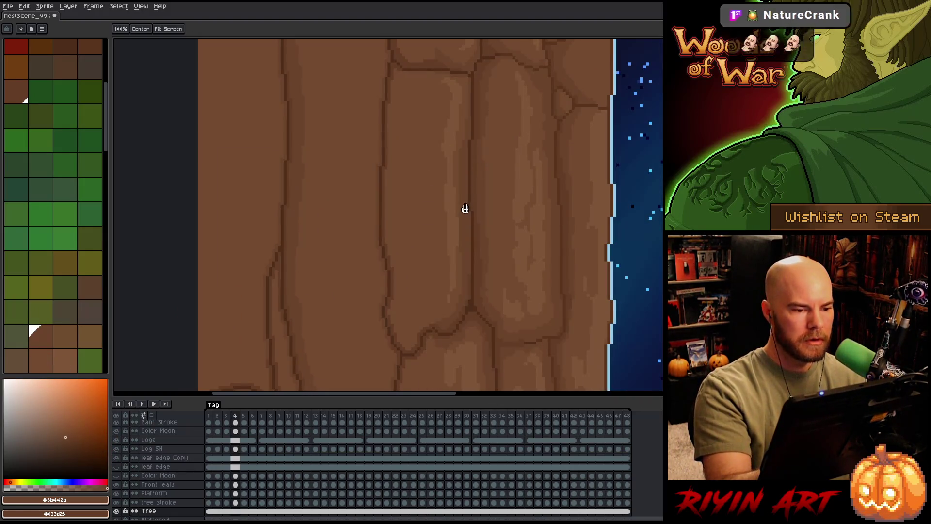
Return to the pencil, view the lower plates again and pick the lighter brown #734b31 for highlights.
key("b")
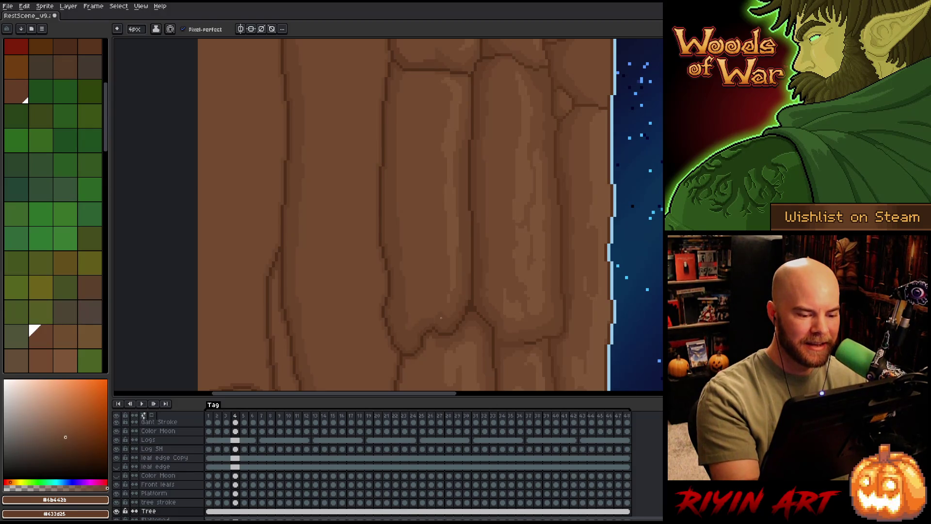
left_click_drag(460, 263, 450, 340)
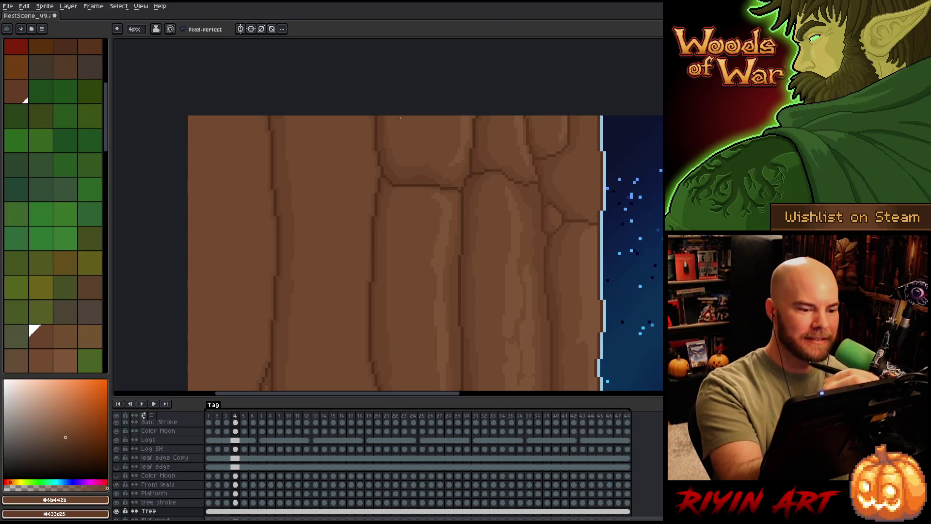
scroll(402, 240, "up", 1)
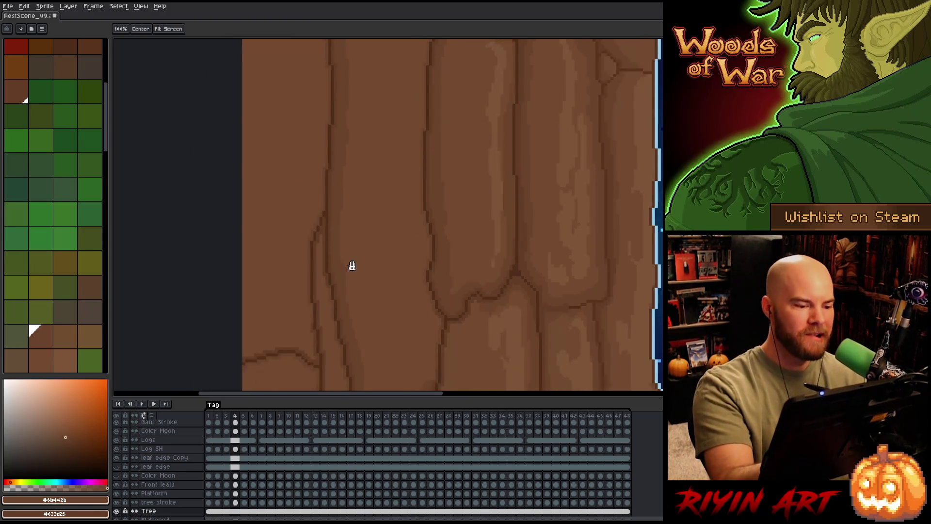
left_click_drag(352, 266, 374, 184)
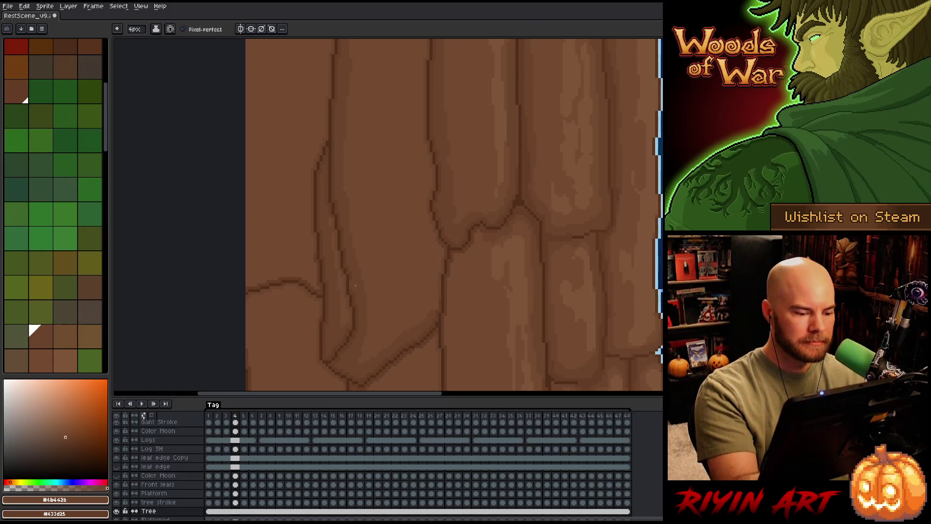
left_click(339, 299, "alt")
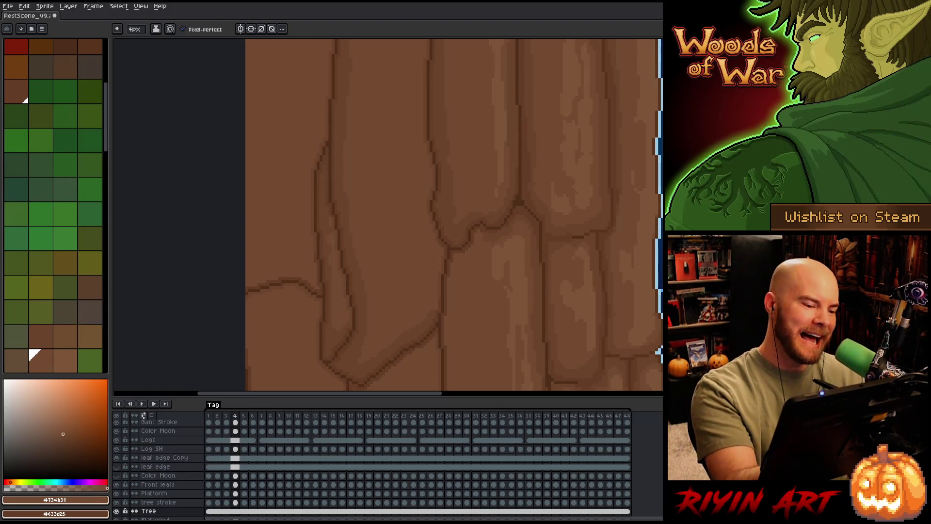
Toggle between #6b4a2b and #734b31 while painting highlights, sampling bark colour from the artwork.
left_click(336, 200, "alt")
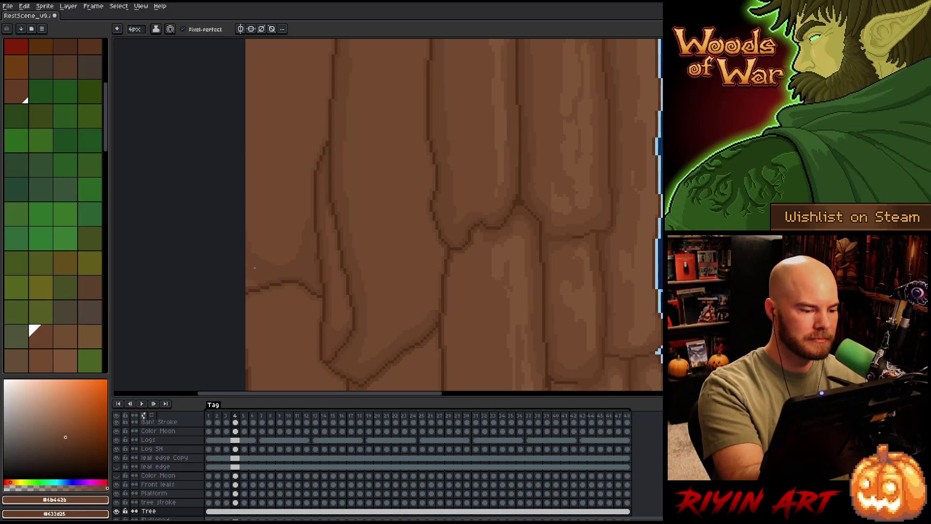
left_click(266, 235, "alt")
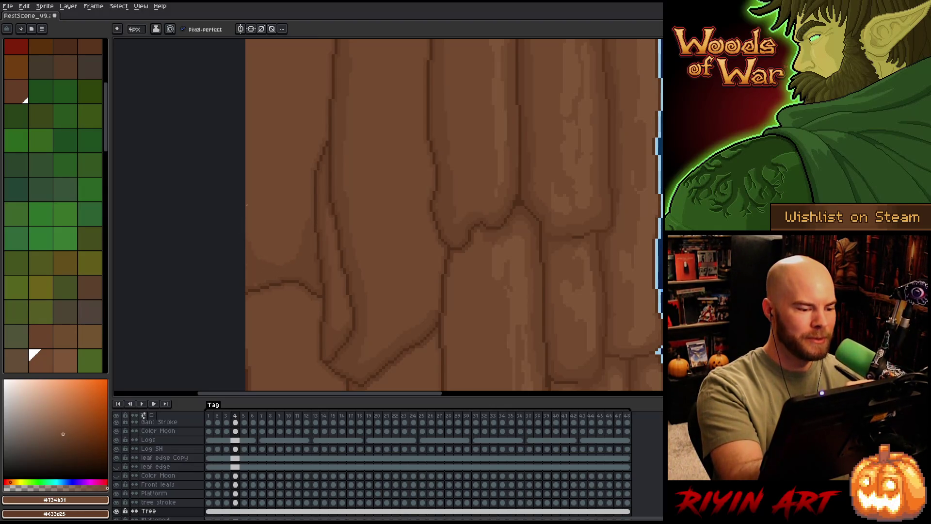
left_click(258, 274, "alt")
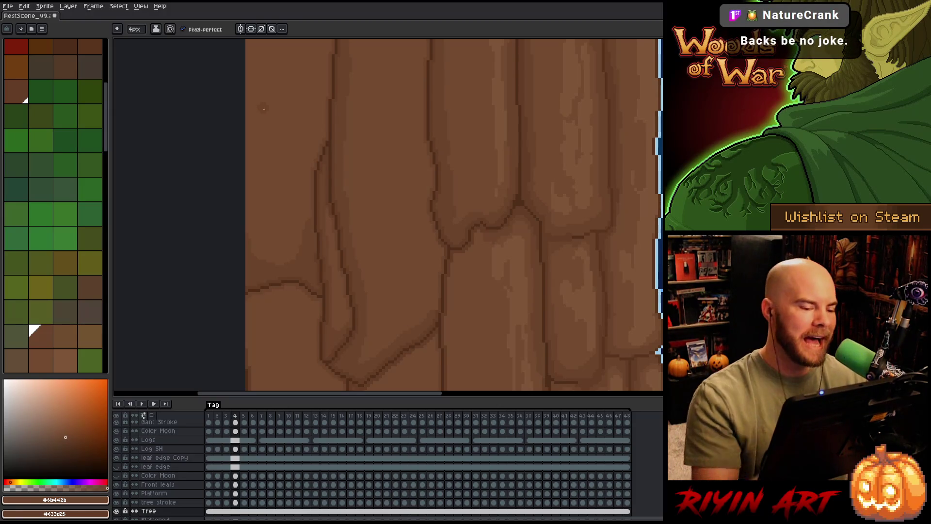
key("space")
mouse_move(337, 216)
left_mouse_down()
mouse_move(404, 281)
mouse_move(372, 179)
left_mouse_up()
key("alt")
left_click(328, 326, "alt")
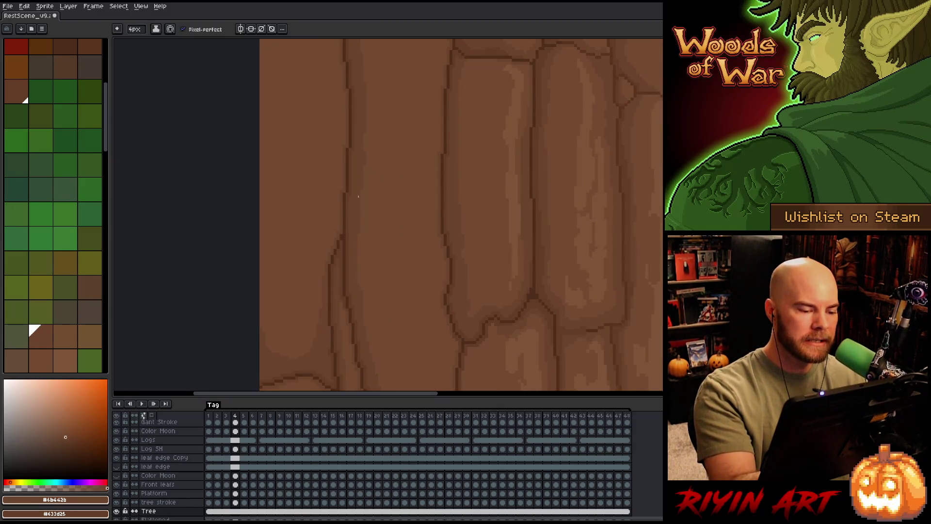
Pan from the trunk's sky edge down to the lower bark and branch while streaking highlights across the plates.
left_click_drag(461, 215, 428, 237)
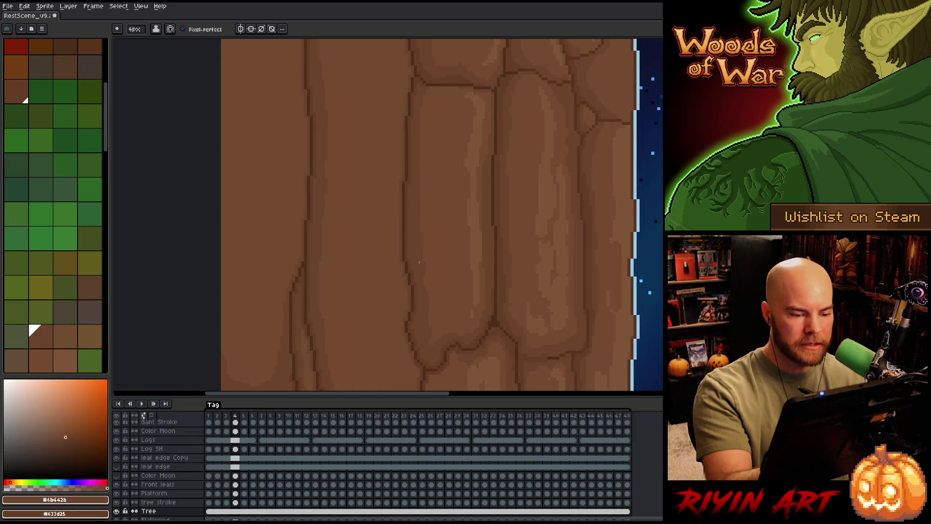
left_click_drag(484, 291, 491, 96)
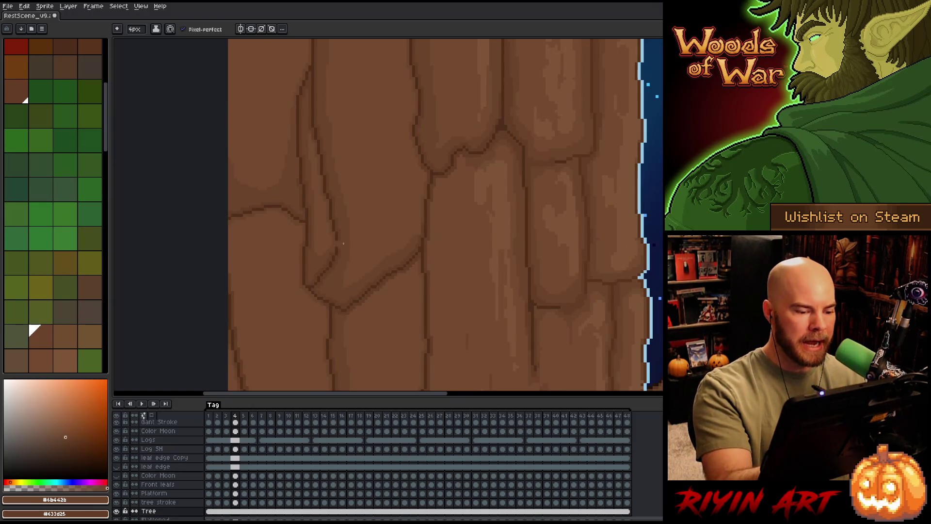
left_click_drag(273, 224, 258, 217)
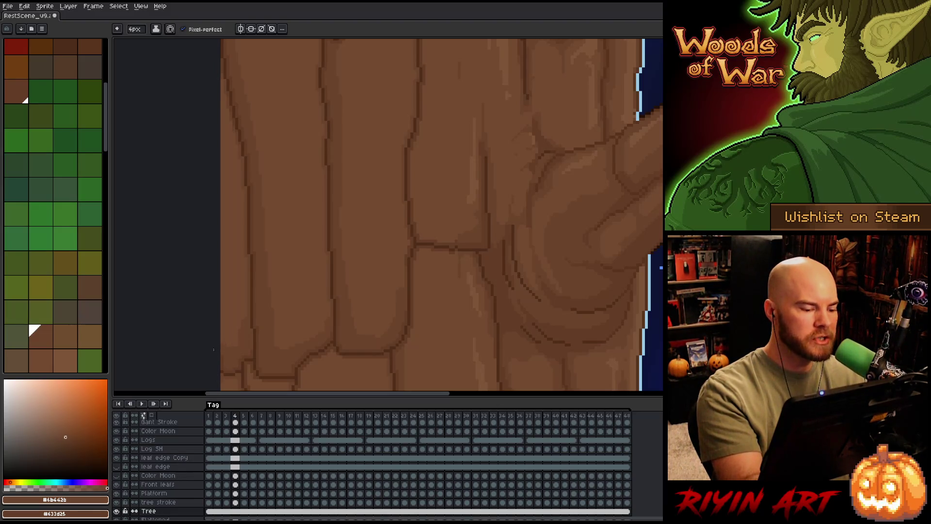
left_click_drag(297, 318, 312, 167)
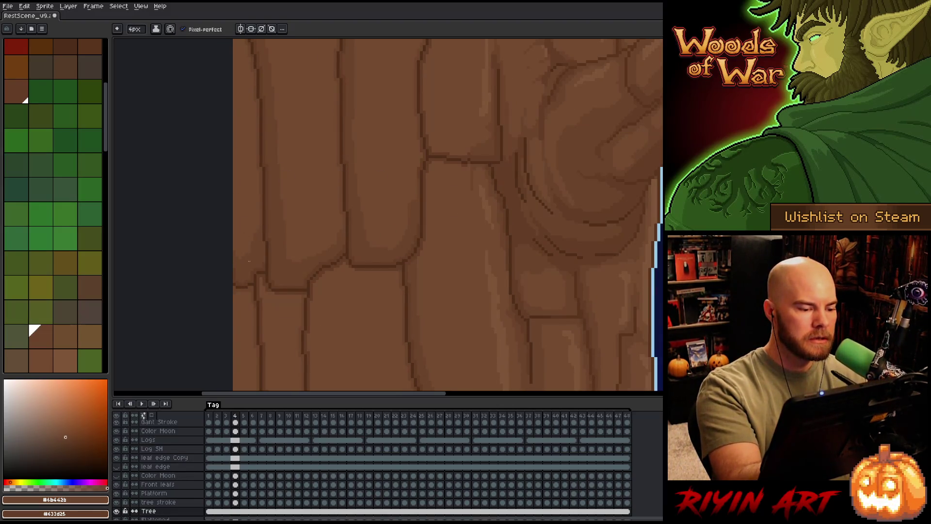
left_click_drag(505, 189, 349, 125)
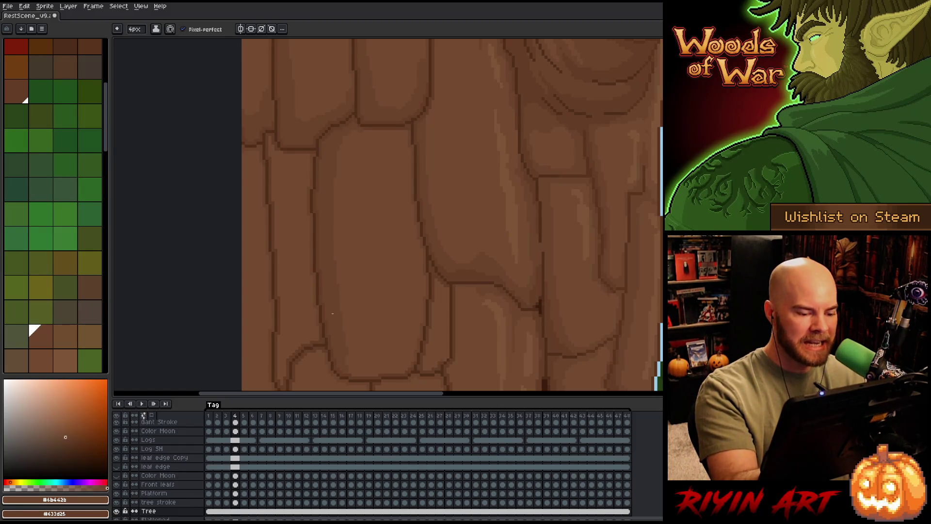
left_click_drag(356, 370, 327, 280)
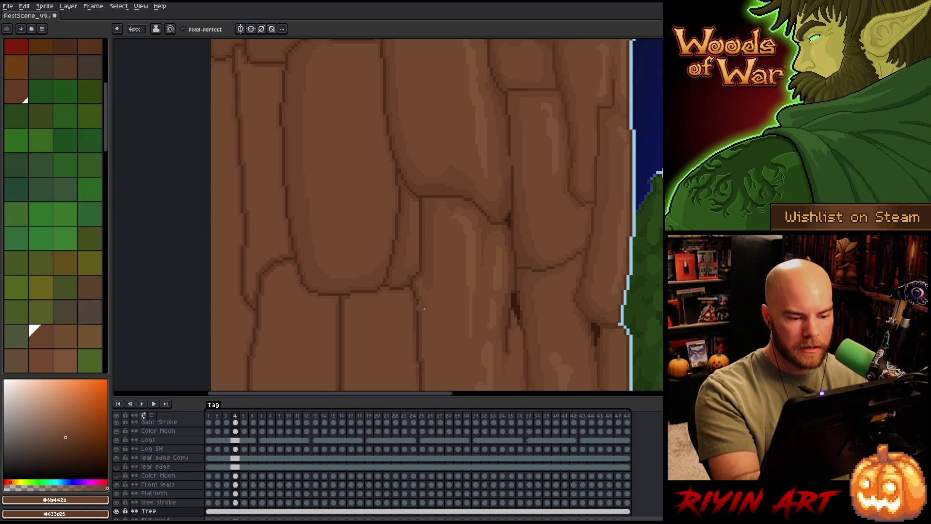
left_click_drag(459, 320, 428, 180)
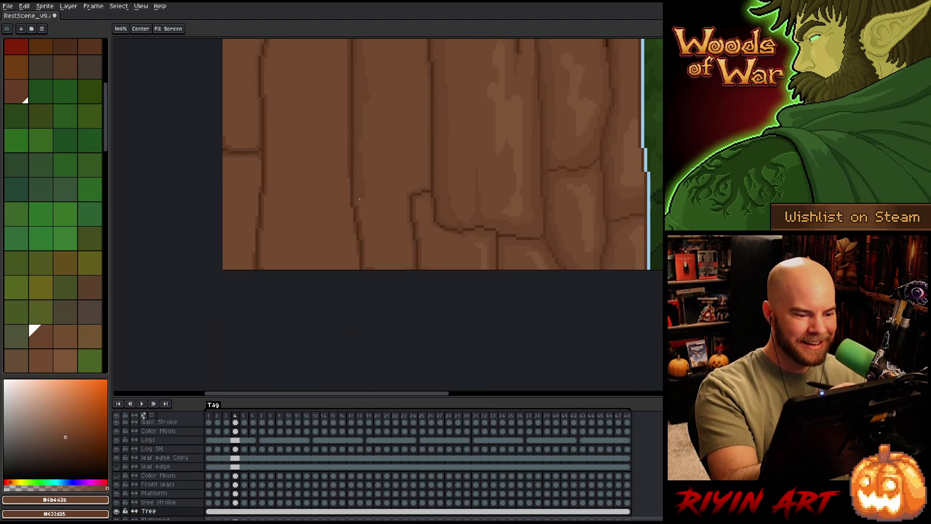
left_click_drag(375, 337, 450, 301)
key("space")
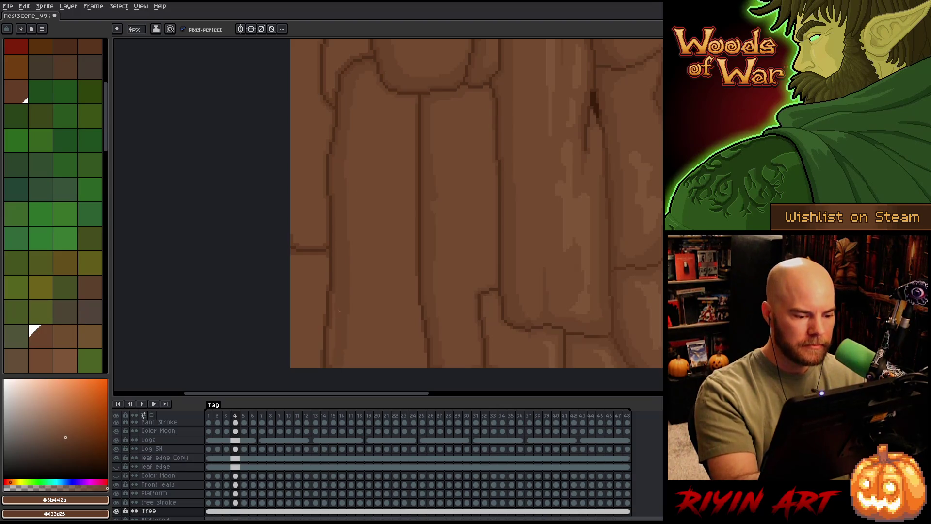
scroll(330, 220, "down", 1)
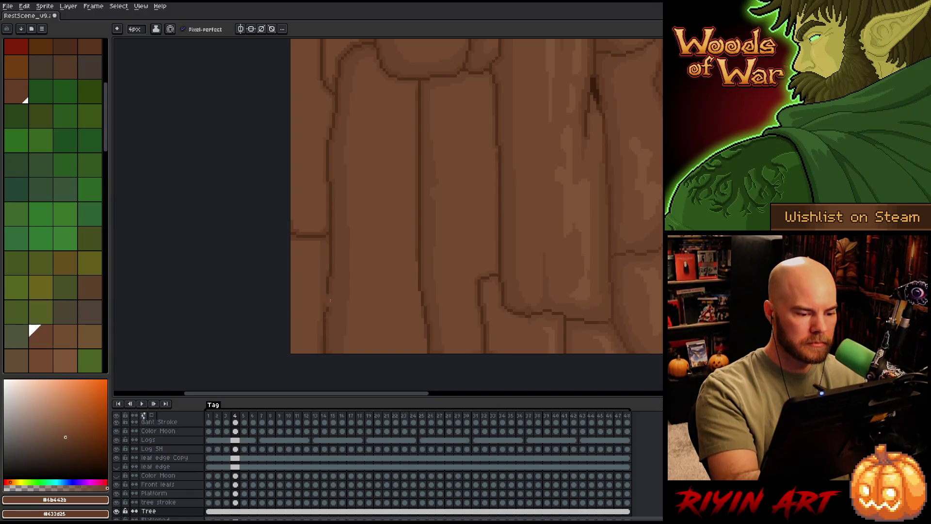
scroll(368, 191, "up", 5)
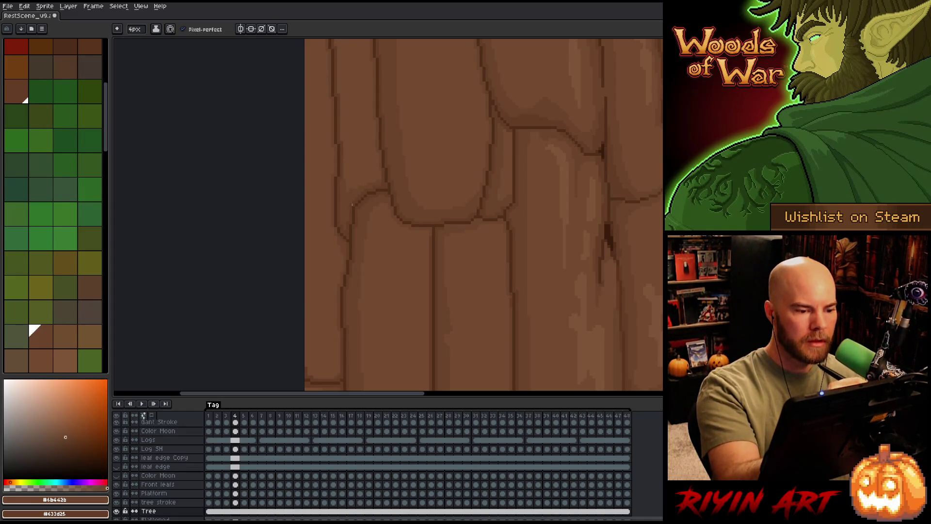
Pan around the upper trunk, its sky-facing edge and the nearby leaves to review the bark shading.
left_click_drag(356, 170, 369, 243)
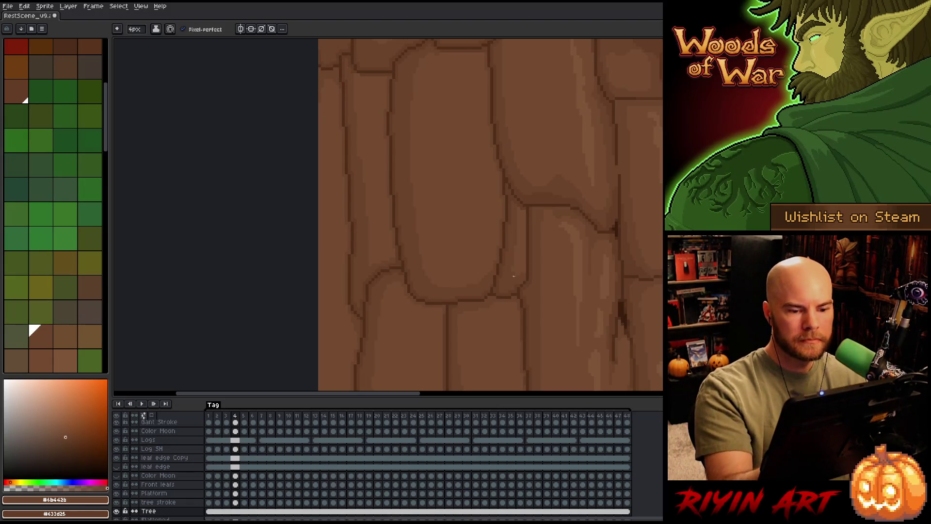
mouse_move(605, 281)
left_mouse_down()
mouse_move(496, 252)
mouse_move(462, 330)
left_mouse_up()
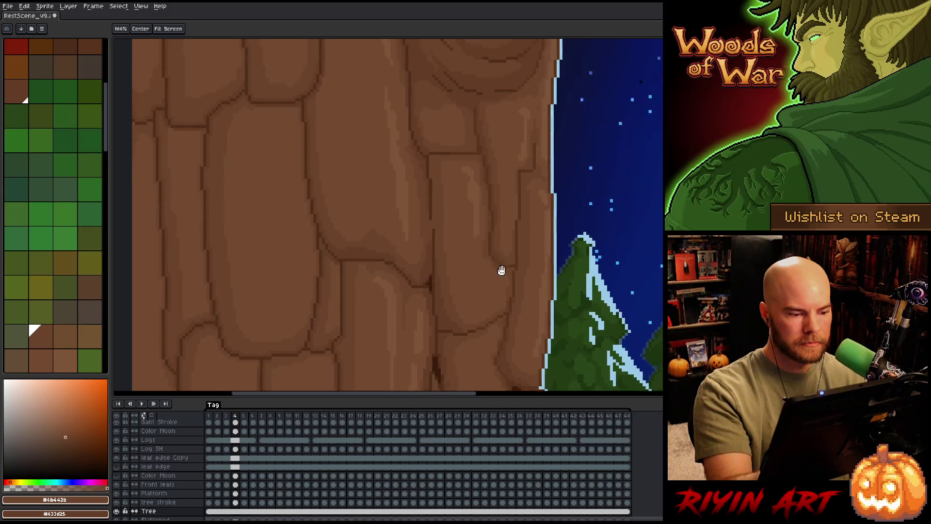
left_click_drag(421, 175, 438, 284)
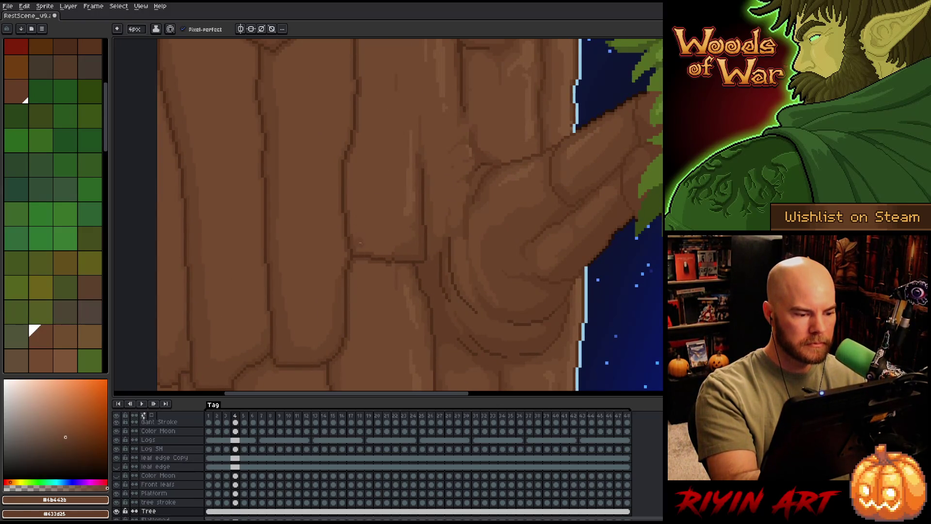
mouse_move(361, 243)
left_mouse_down()
mouse_move(383, 239)
mouse_move(376, 268)
left_mouse_up()
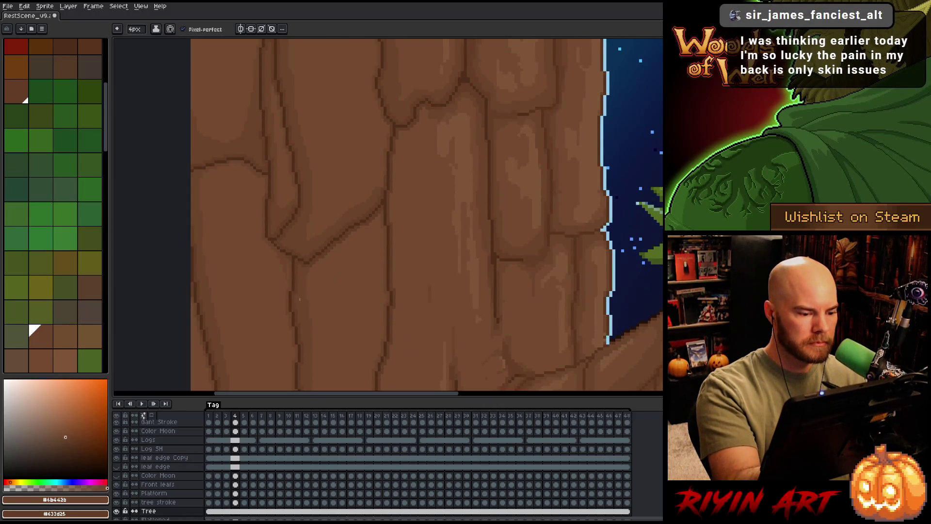
mouse_move(349, 181)
left_mouse_down()
mouse_move(398, 289)
mouse_move(317, 197)
left_mouse_up()
left_click_drag(510, 291, 497, 197)
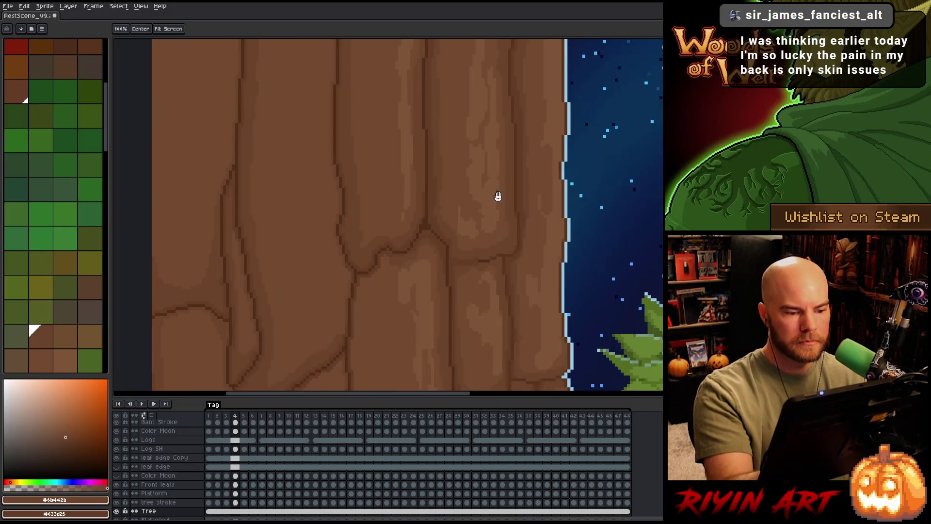
mouse_move(510, 285)
left_mouse_down()
mouse_move(487, 220)
mouse_move(468, 253)
left_mouse_up()
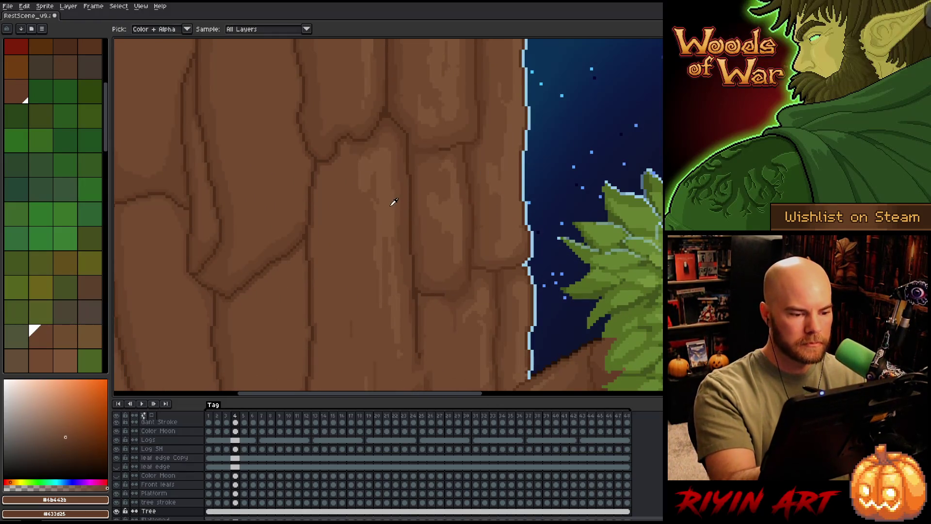
left_click_drag(390, 201, 472, 125)
scroll(427, 287, "up", 2)
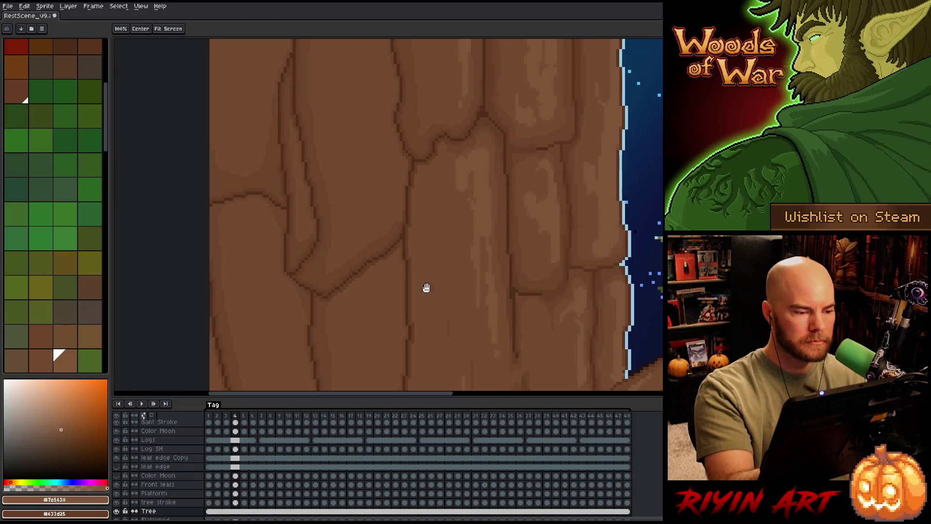
scroll(368, 194, "up", 2)
Paint light vertical highlight streaks down the left and middle bark plates, then sample brown #734b31.
key("b")
left_click_drag(328, 75, 344, 242)
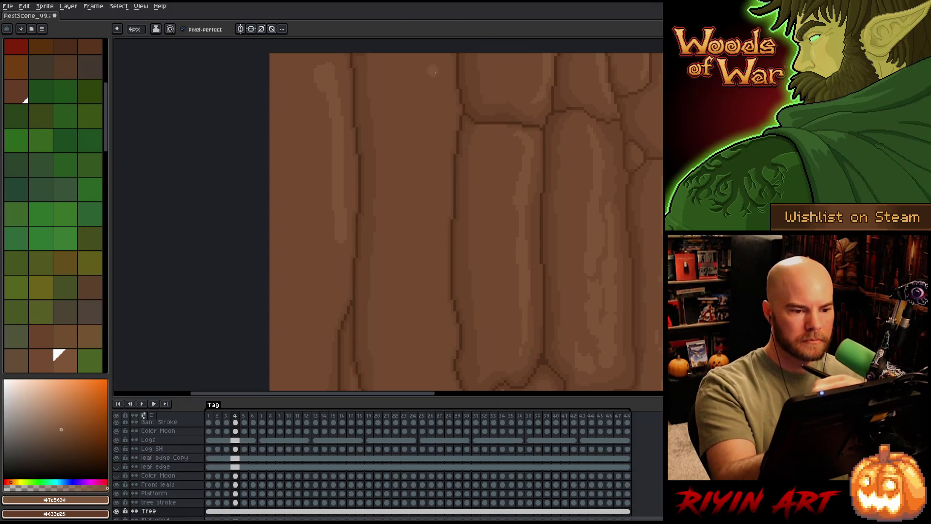
left_click_drag(435, 62, 445, 210)
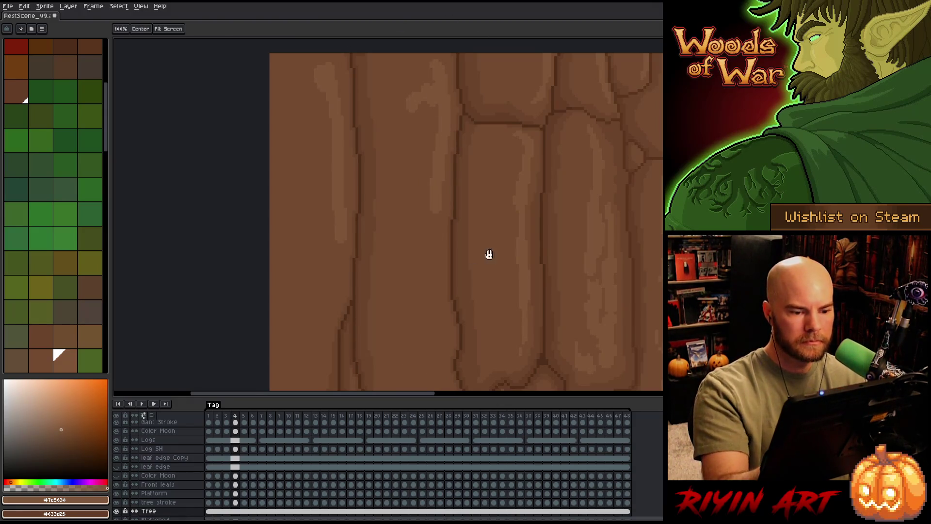
left_click_drag(488, 254, 482, 189)
left_click_drag(421, 91, 422, 222)
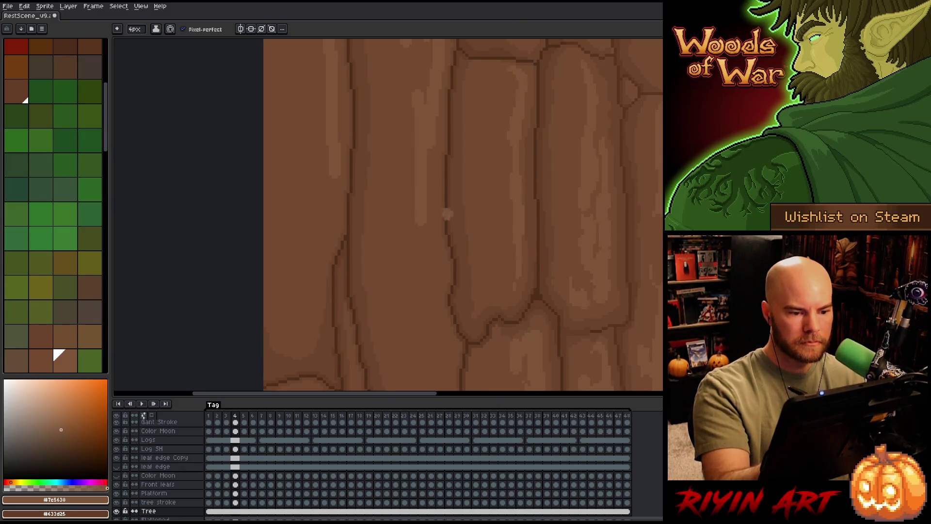
left_click(404, 183, "alt")
Add lighter highlights to the upper bark plates with the new brown while reviewing the trunk's edges.
left_click_drag(453, 170, 442, 273)
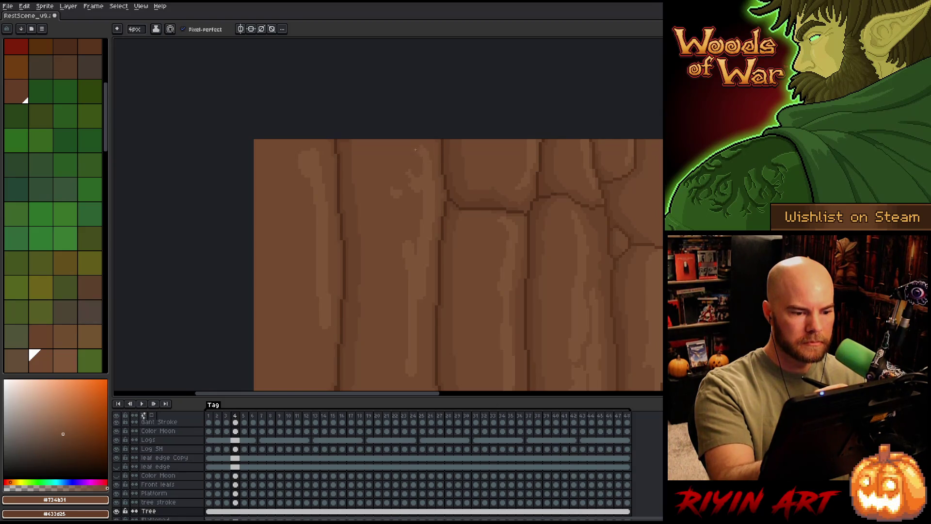
left_click_drag(422, 281, 418, 182)
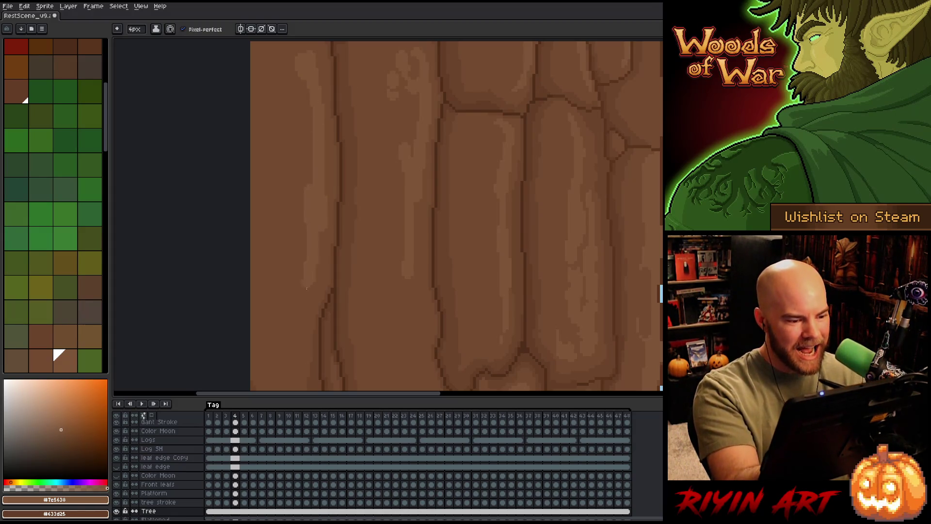
mouse_move(458, 297)
left_mouse_down()
mouse_move(472, 75)
mouse_move(438, 322)
mouse_move(391, 187)
left_mouse_up()
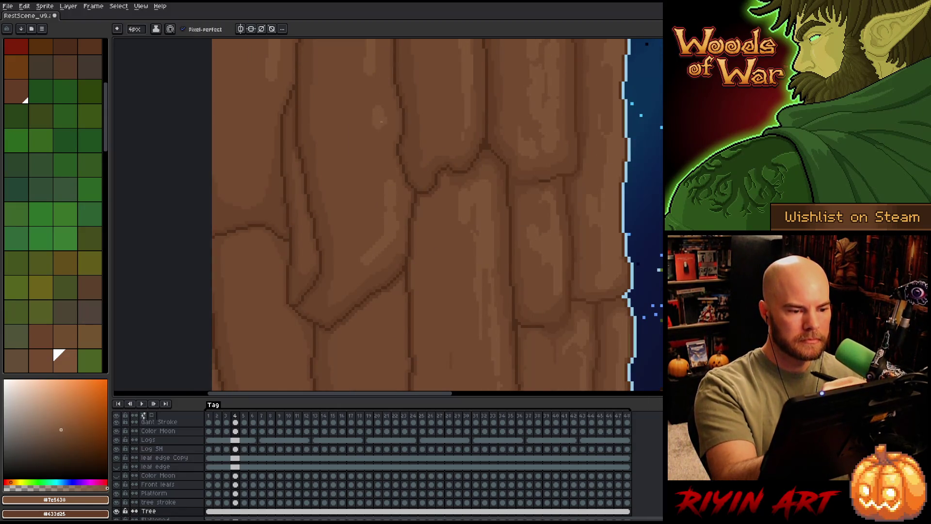
left_click_drag(383, 109, 357, 162)
left_click_drag(379, 77, 361, 125)
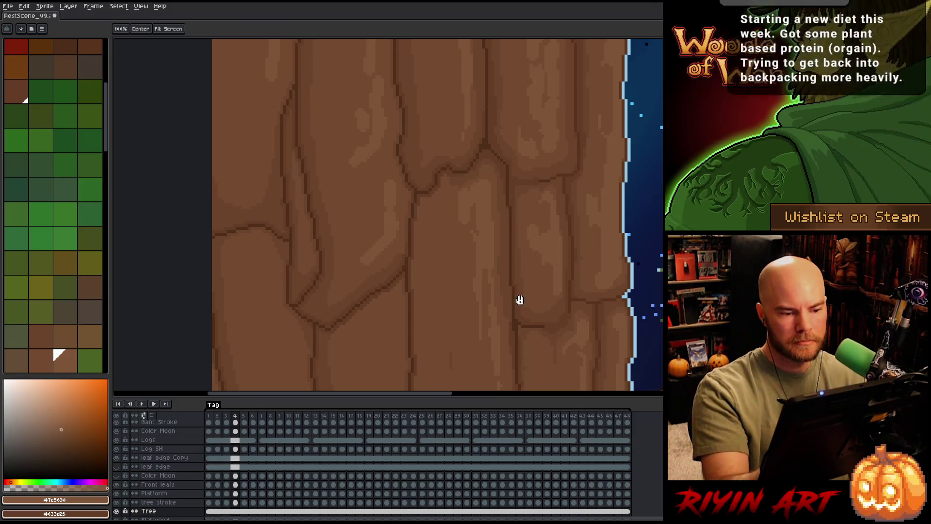
left_click_drag(520, 298, 446, 122)
left_click_drag(399, 192, 411, 301)
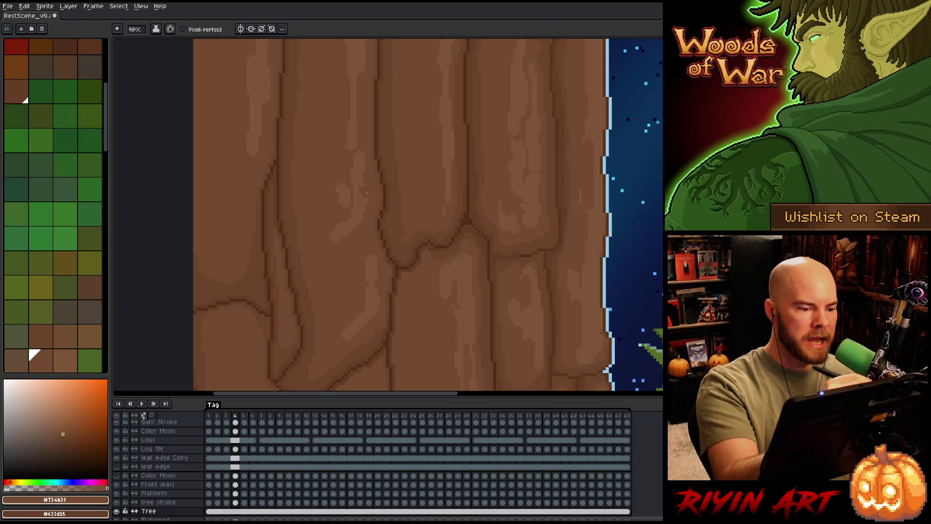
left_click_drag(348, 119, 348, 213)
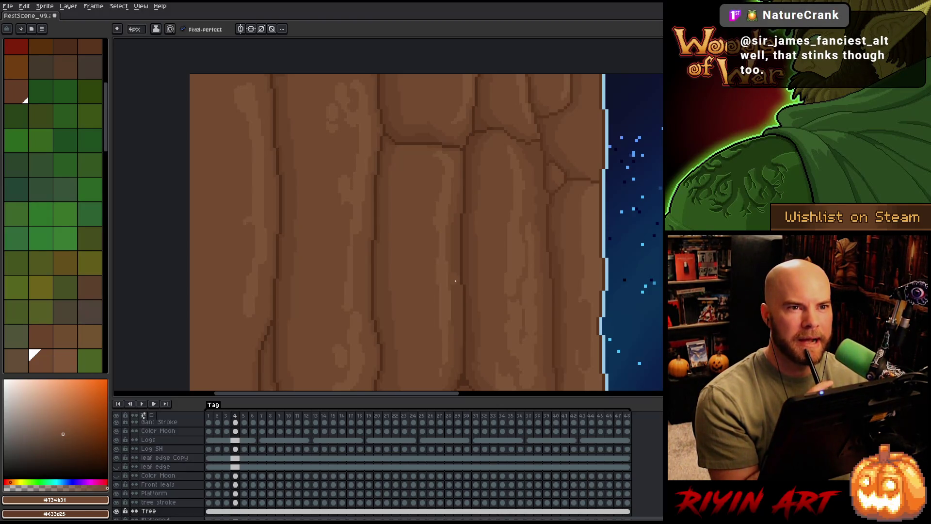
left_click_drag(416, 260, 414, 204)
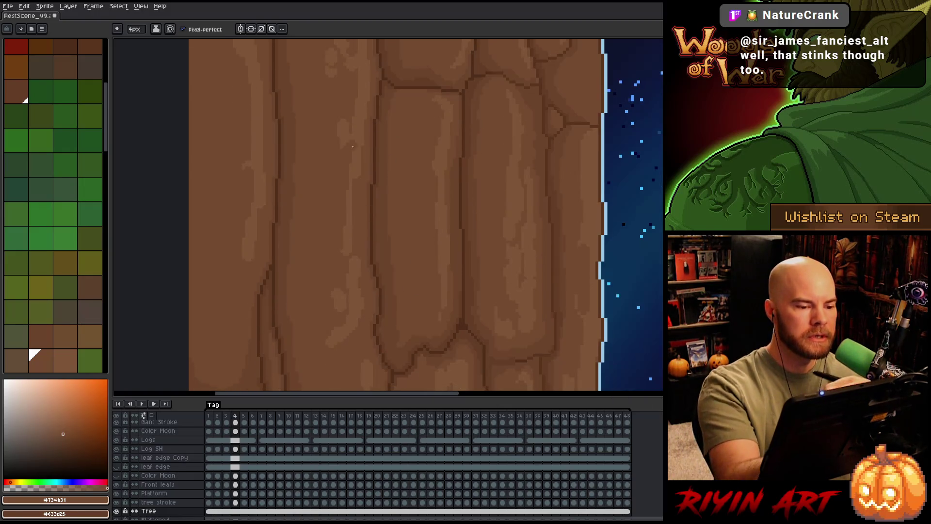
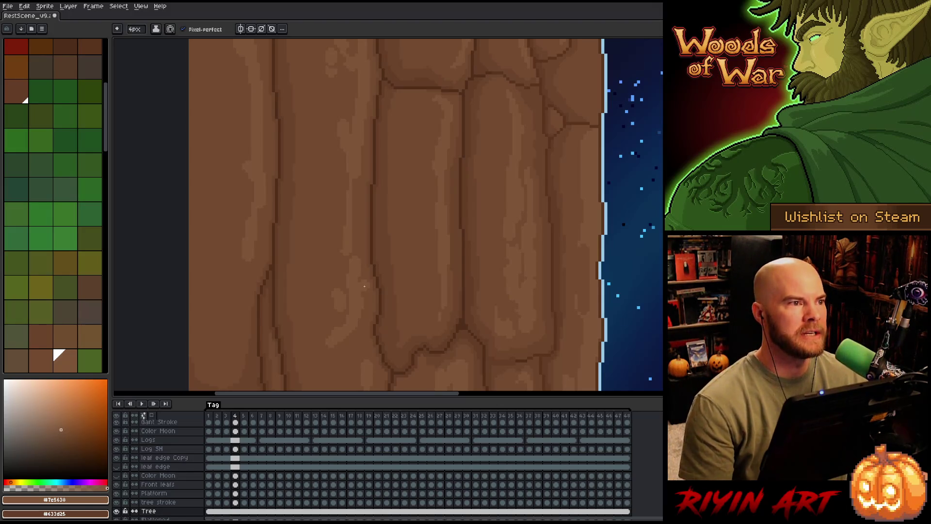
scroll(306, 286, "down", 3)
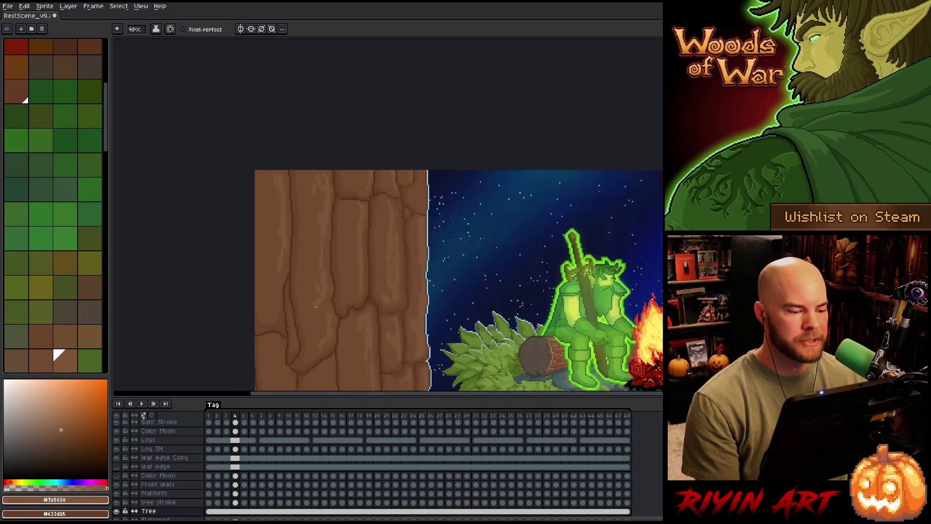
scroll(315, 306, "up", 2)
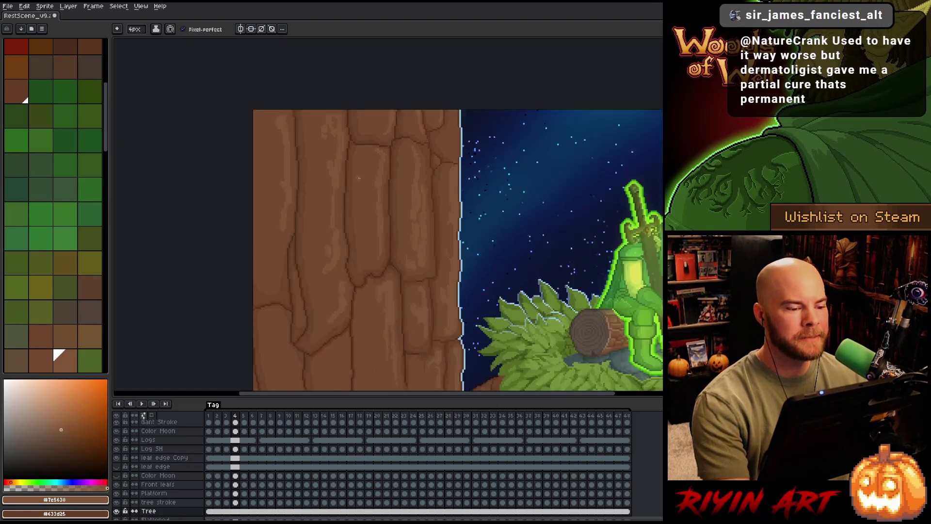
scroll(290, 230, "up", 2)
Pan over the trunk, bush, foliage and branch base to inspect the bark before shading.
left_click_drag(346, 108, 358, 163)
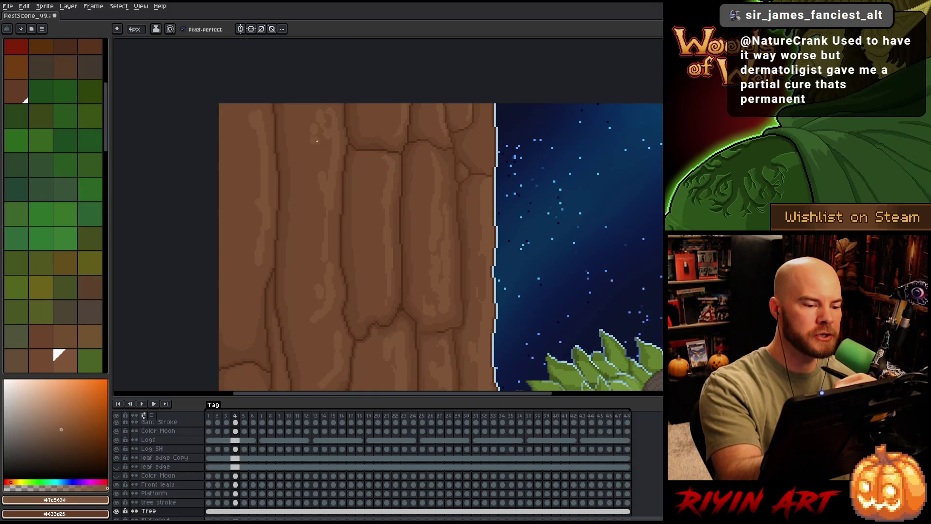
left_click_drag(463, 249, 427, 140)
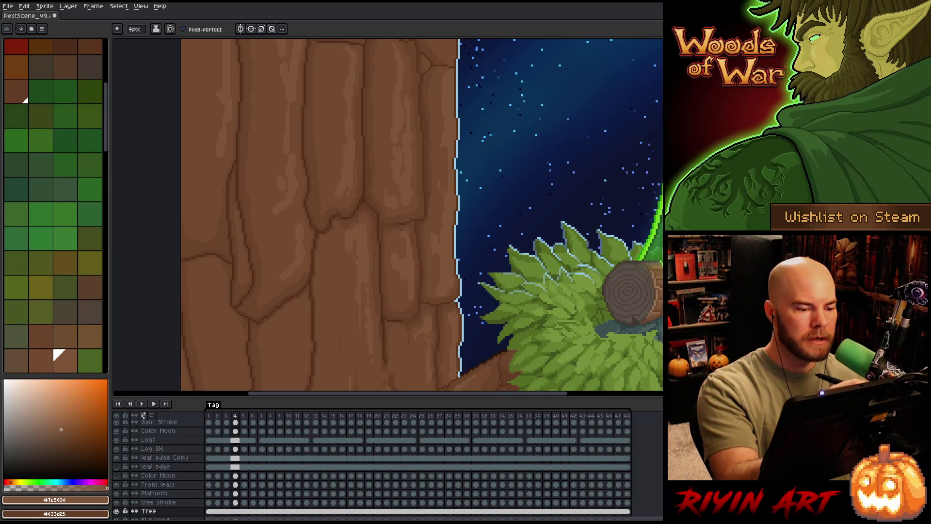
left_click_drag(473, 219, 461, 118)
key("space")
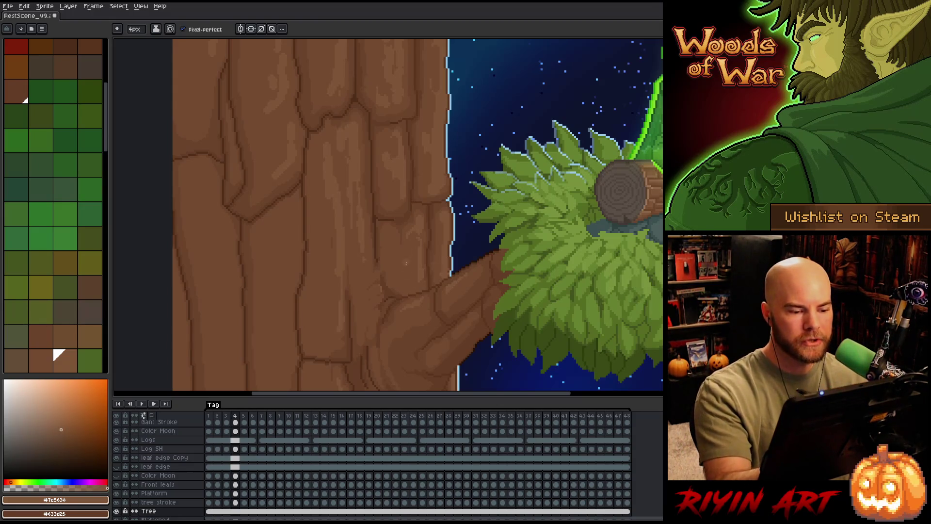
left_click_drag(440, 235, 495, 162)
left_click_drag(362, 147, 351, 275)
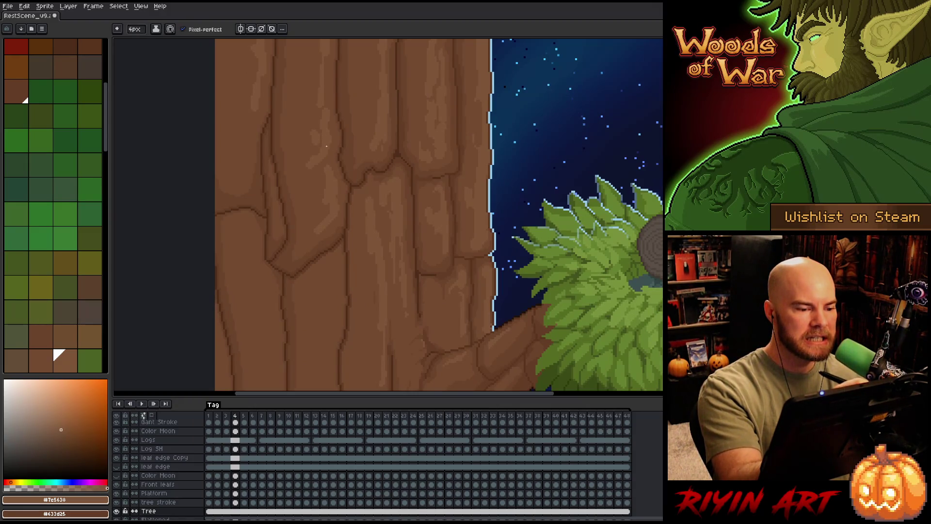
left_click_drag(359, 162, 378, 233)
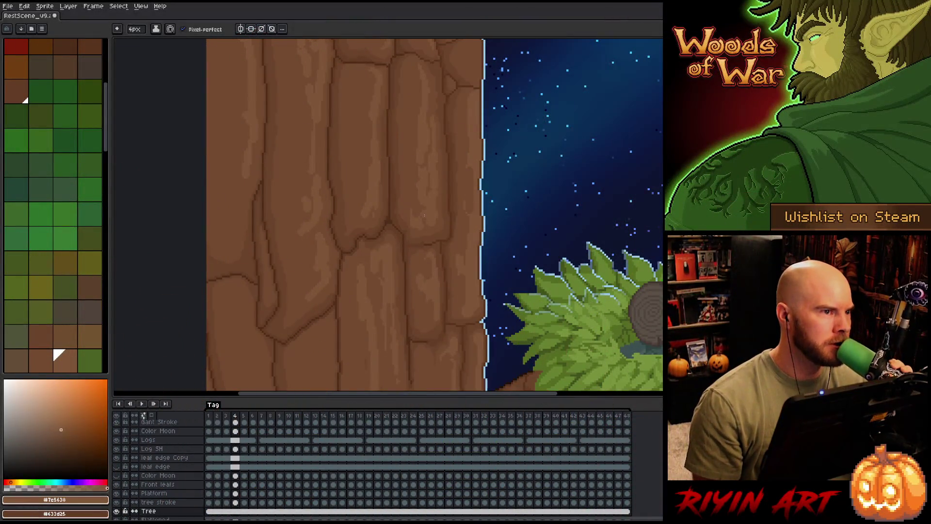
left_click_drag(424, 215, 405, 125)
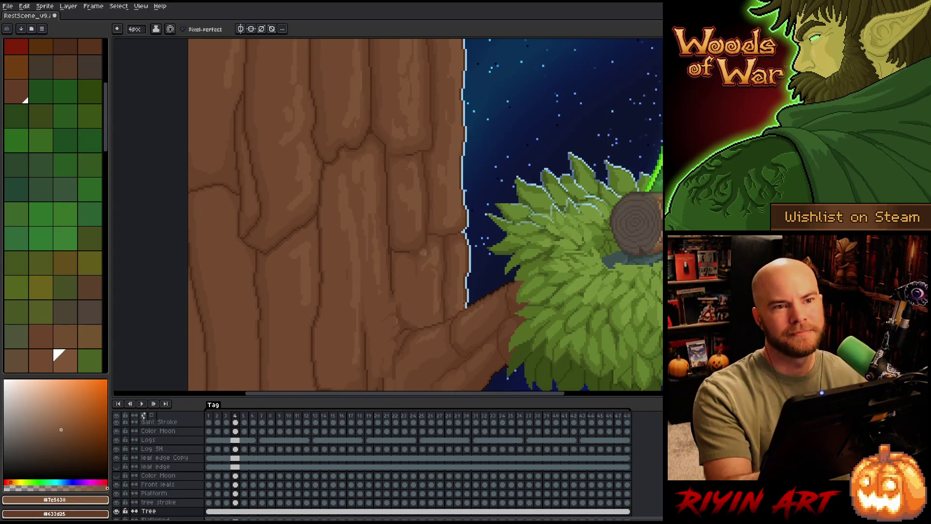
left_click_drag(436, 227, 426, 181)
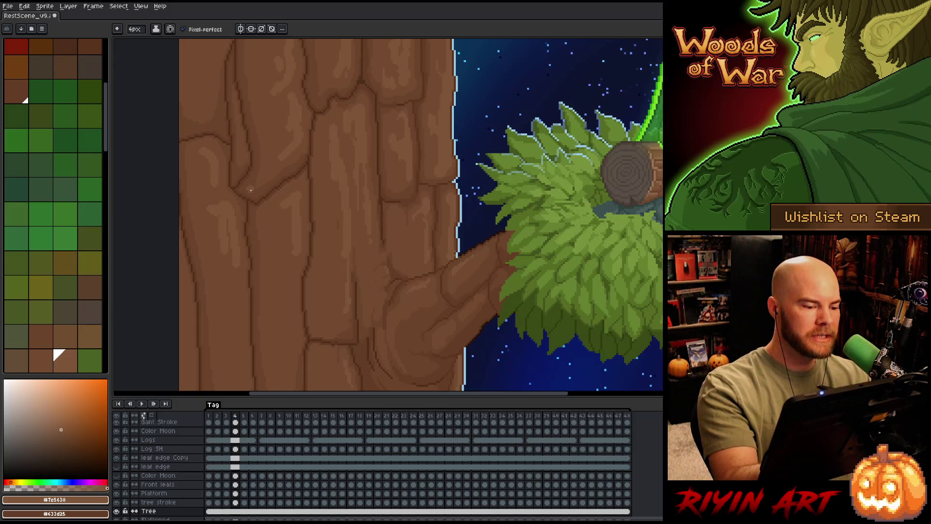
left_click_drag(264, 280, 255, 215)
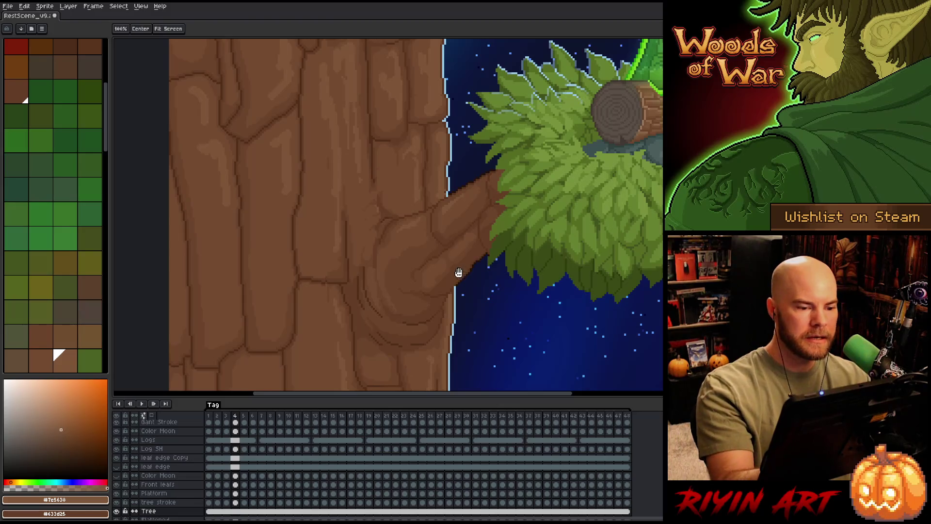
left_click_drag(459, 273, 439, 248)
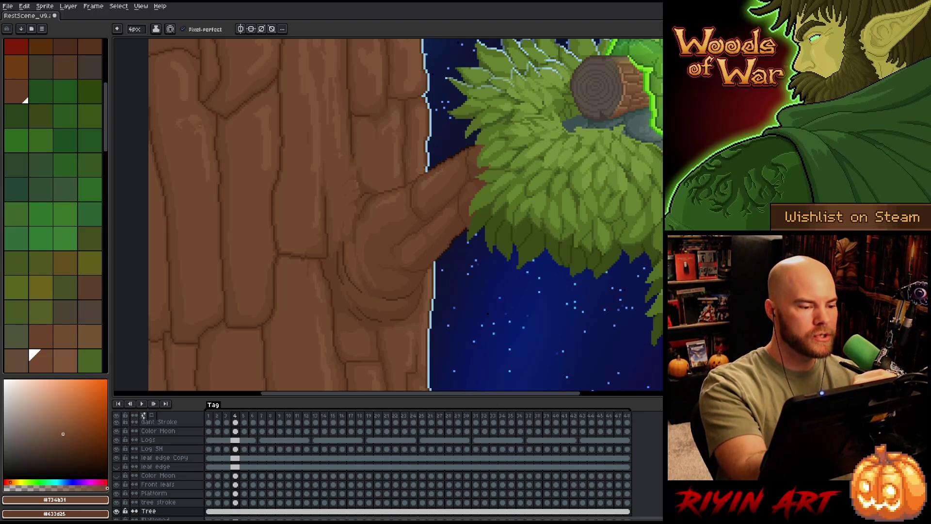
Sample bark brown #7c5638 and paint light vertical highlight strokes down the trunk below the branch.
left_click(212, 154, "alt")
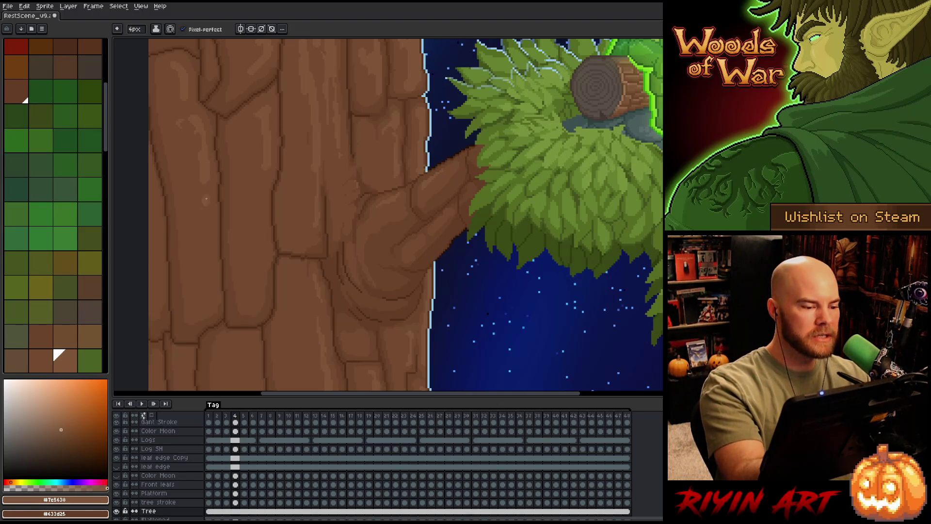
left_click_drag(206, 203, 203, 259)
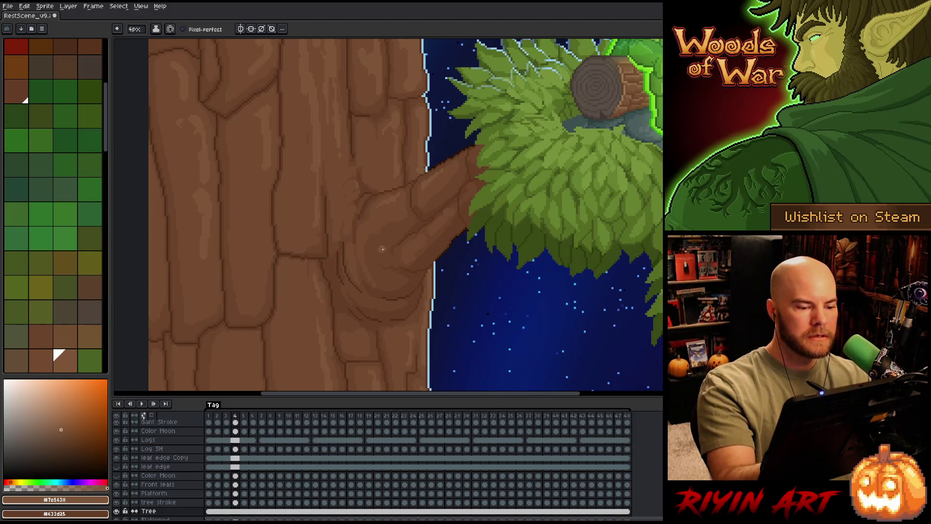
left_click_drag(391, 295, 384, 197)
key("space")
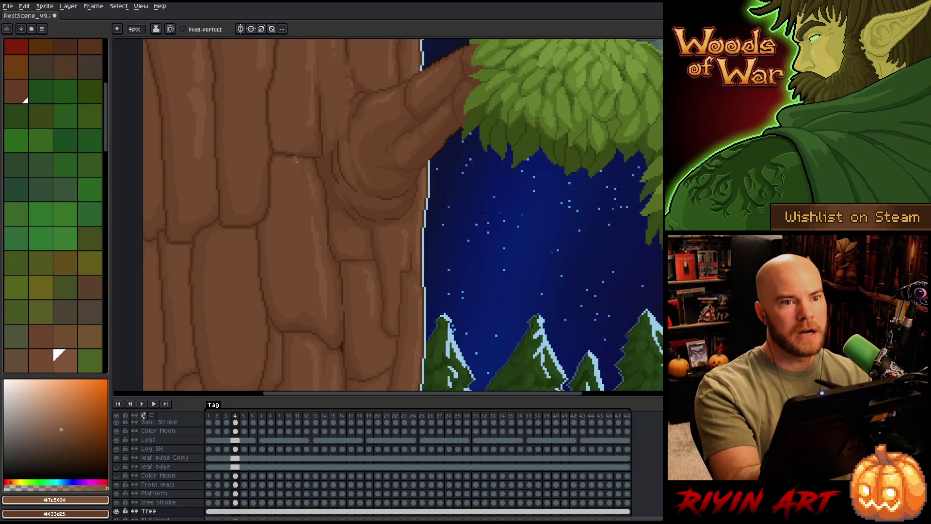
left_click_drag(295, 214, 291, 167)
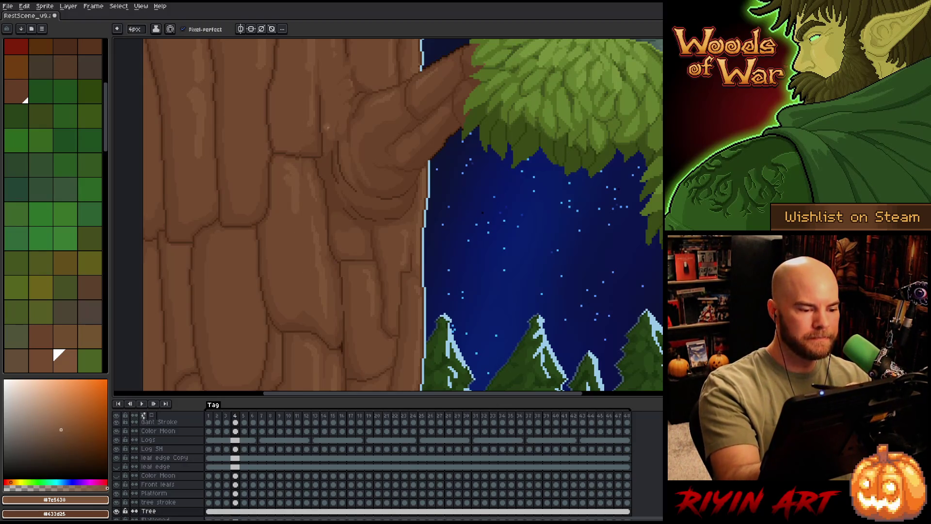
left_click_drag(329, 109, 339, 254)
key("space")
left_click(339, 254, "alt")
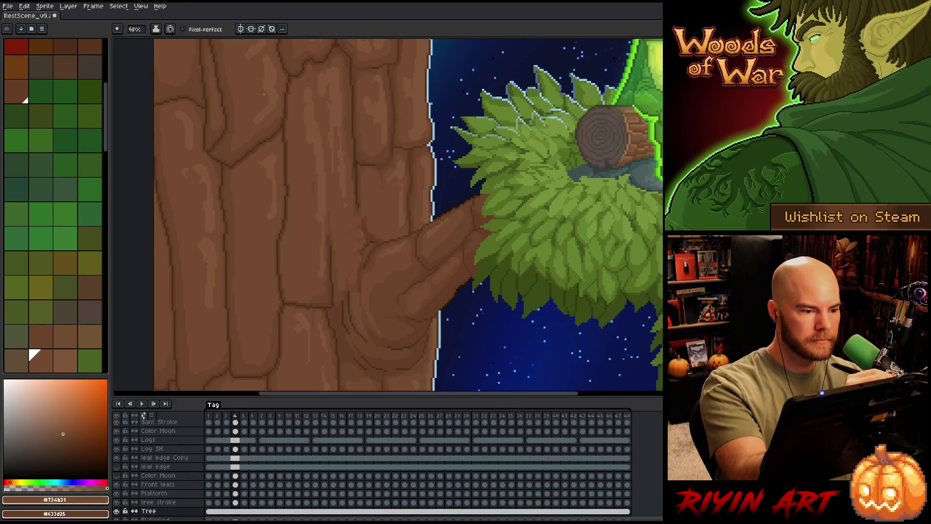
left_click_drag(268, 78, 244, 217)
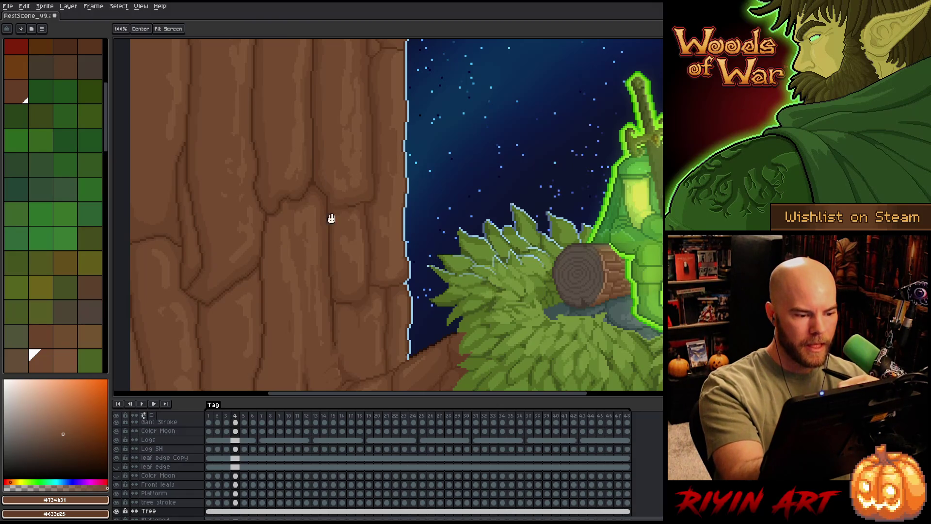
left_click_drag(329, 216, 242, 107)
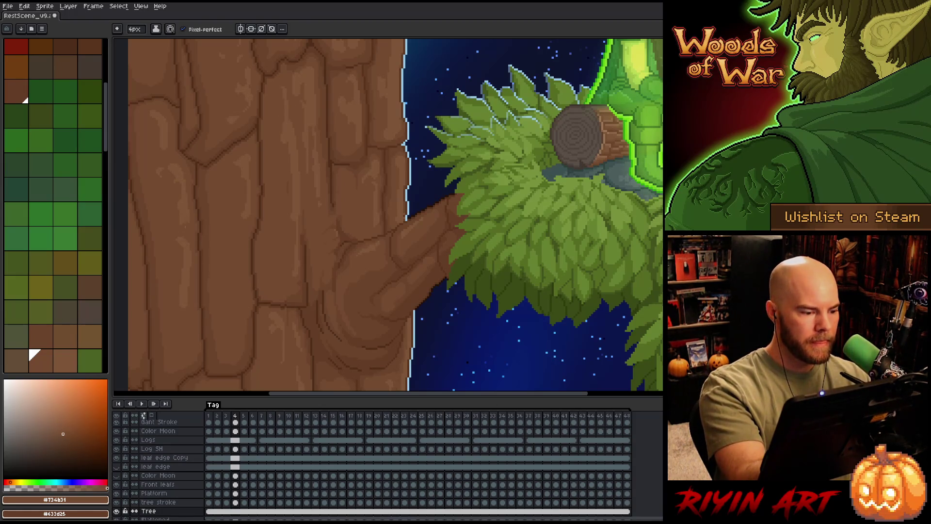
scroll(364, 293, "down", 5)
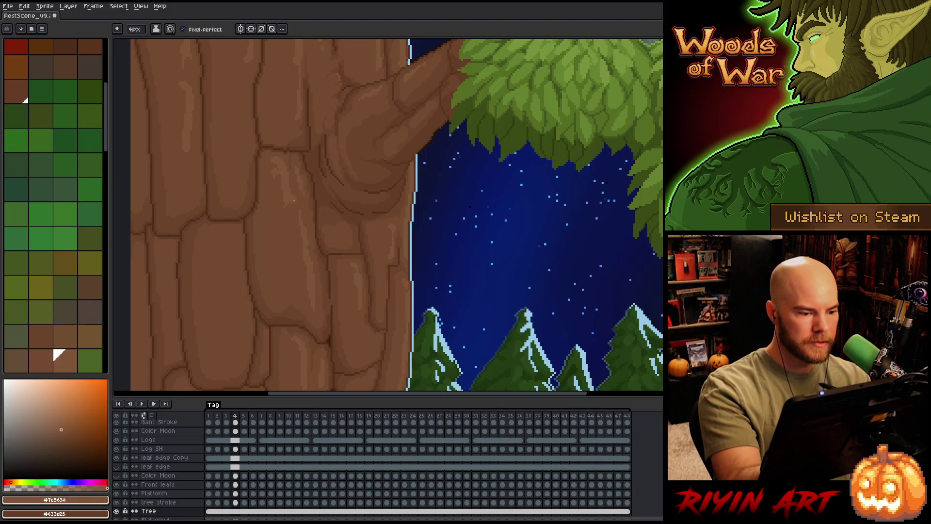
Alternate the eyedropper between the two bark browns near the pines, ending with #734b31 as foreground.
left_click(31, 351)
left_click(286, 167, "alt")
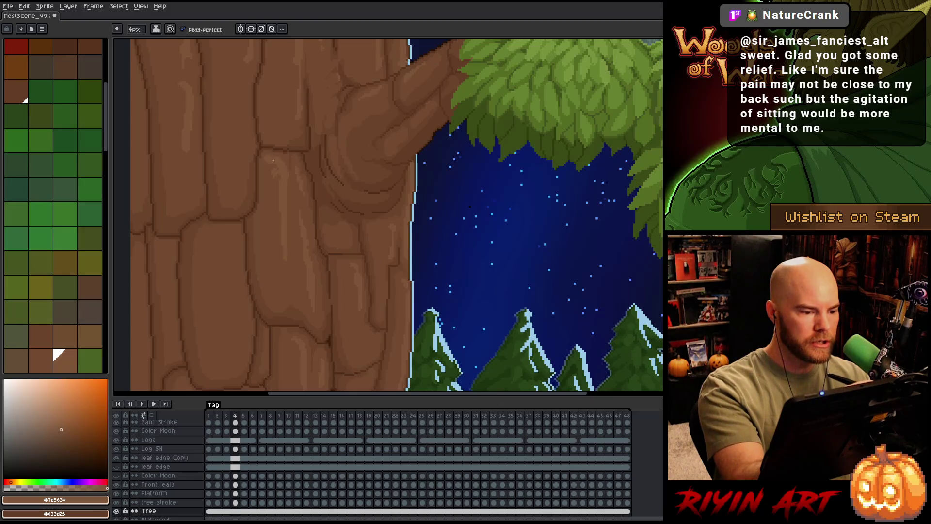
left_click(276, 167, "alt")
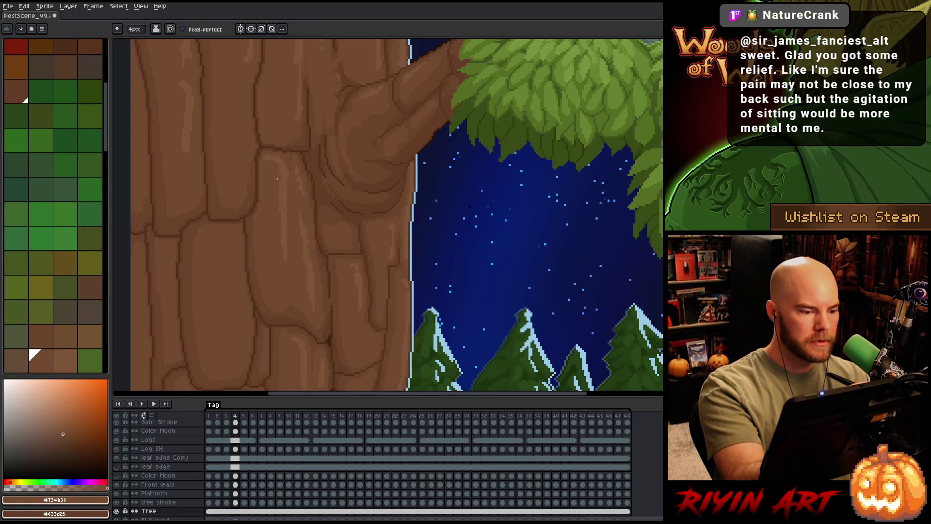
left_click(283, 232, "alt")
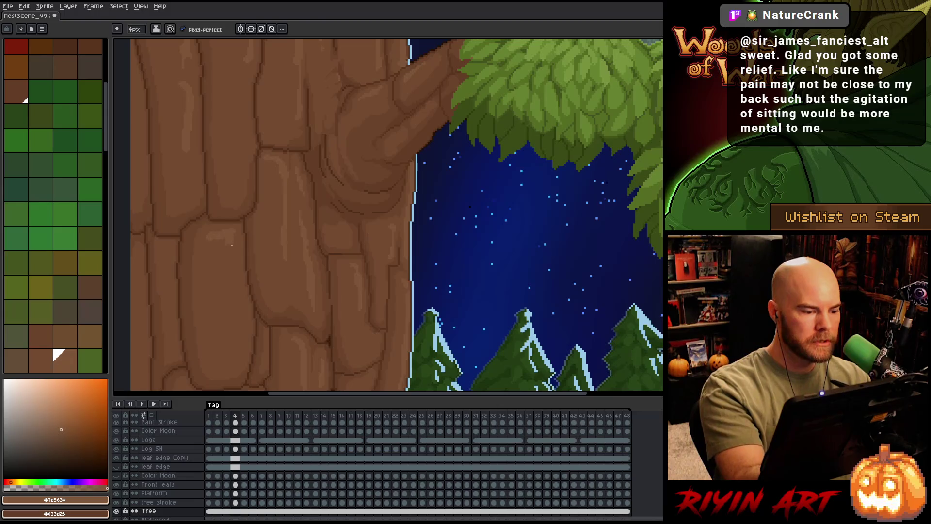
left_click(233, 269, "alt")
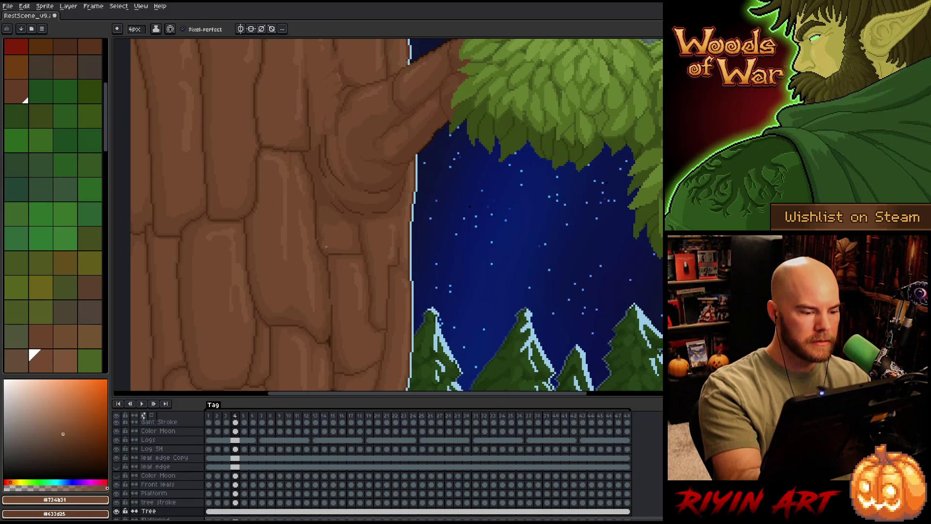
left_click_drag(325, 247, 333, 170)
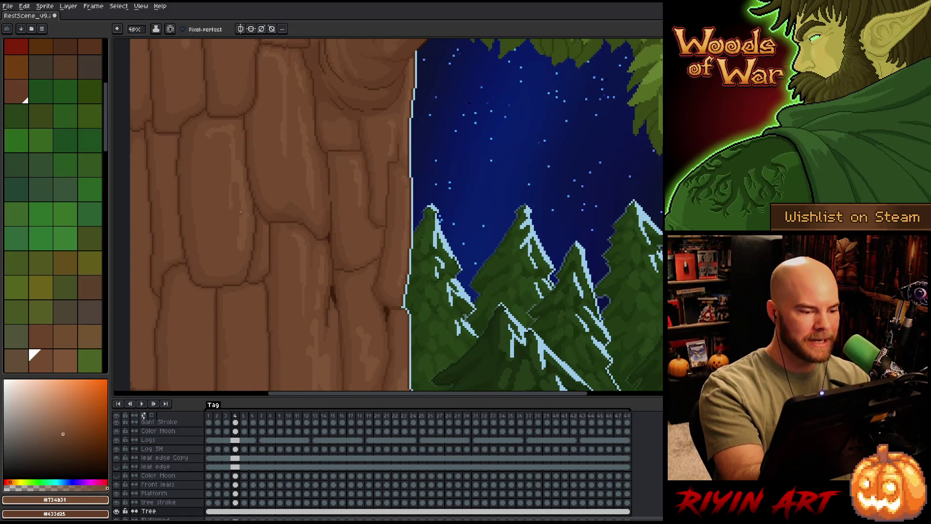
left_click(303, 251, "alt")
left_click_drag(353, 293, 367, 226)
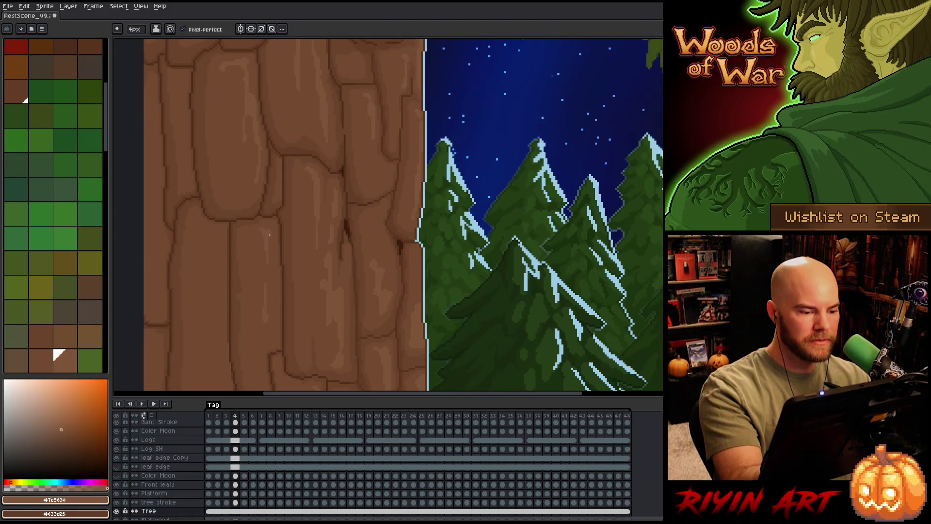
left_click_drag(401, 305, 324, 226)
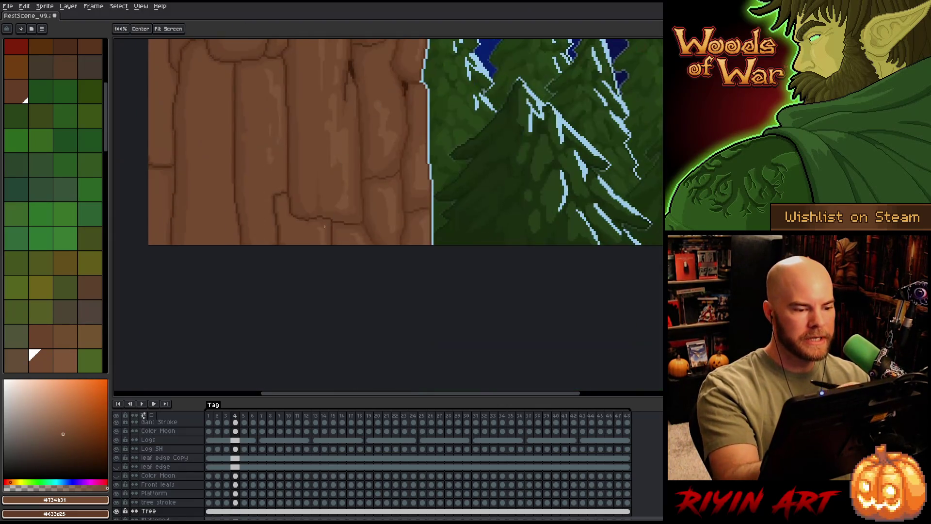
Touch up upper-trunk bark pixels, alternating between #734b31 and #7e5638 with the eyedropper.
left_click(306, 244, "alt")
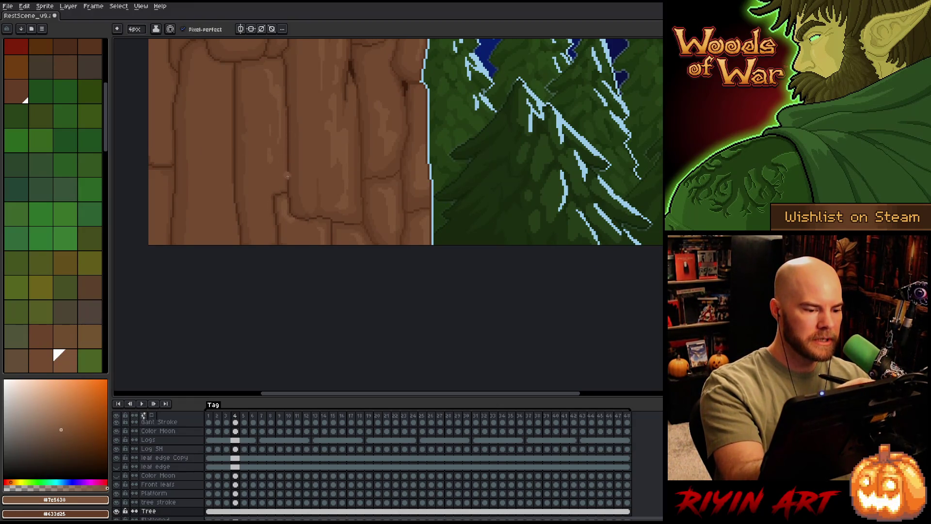
left_click(283, 213, "alt")
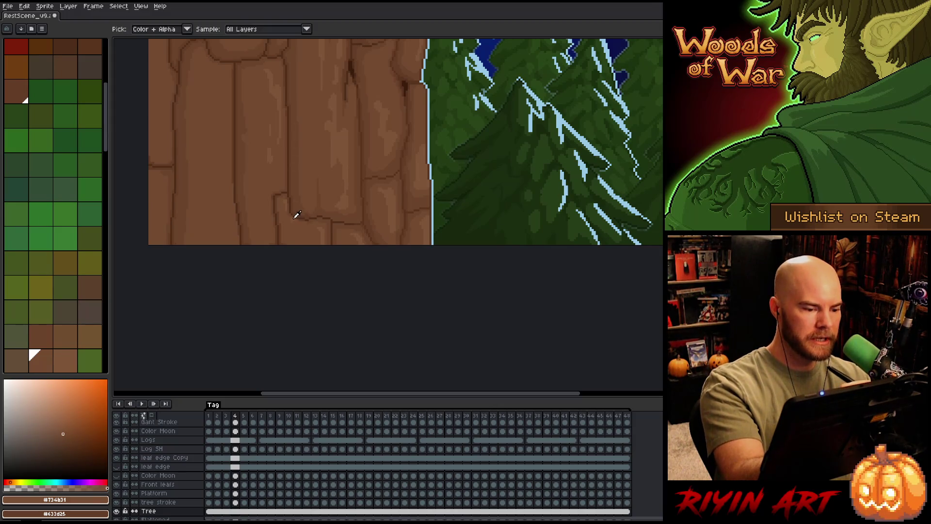
left_click(297, 211, "alt")
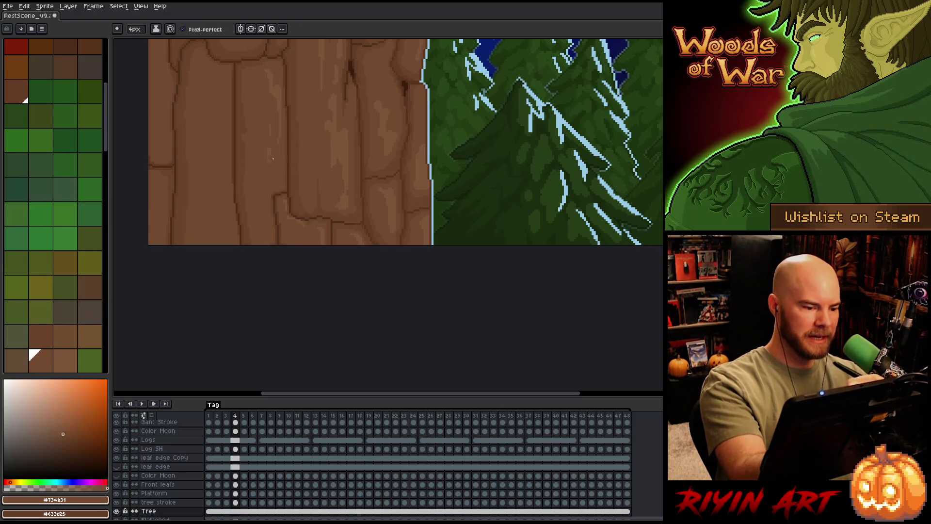
left_click(223, 75, "alt")
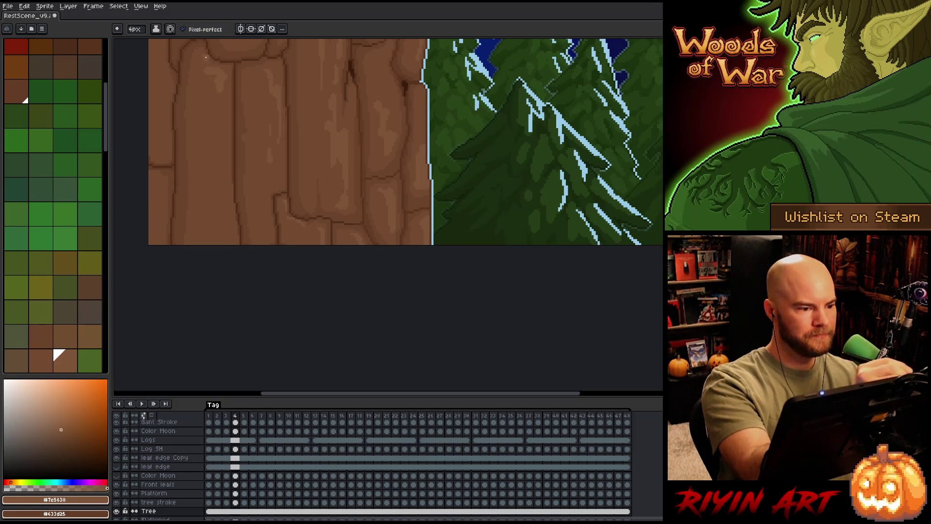
left_click(211, 109, "alt")
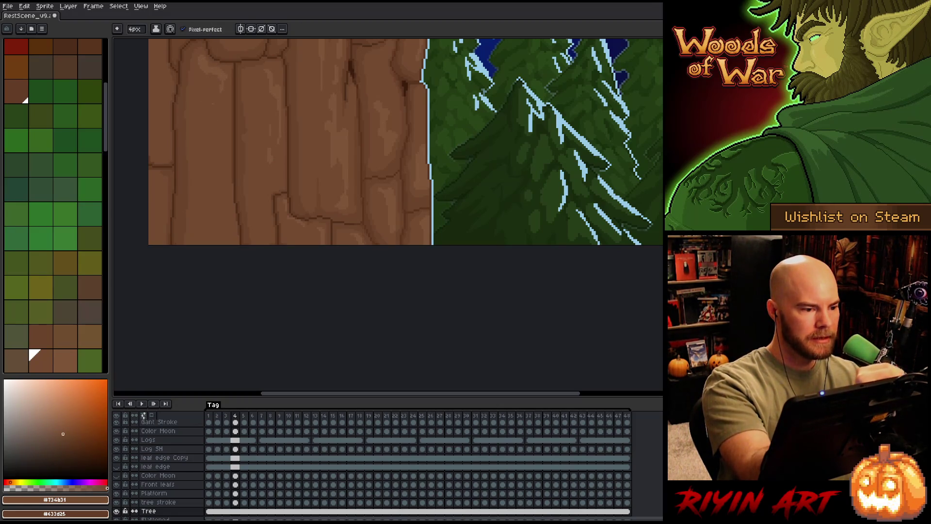
left_click(217, 162, "alt")
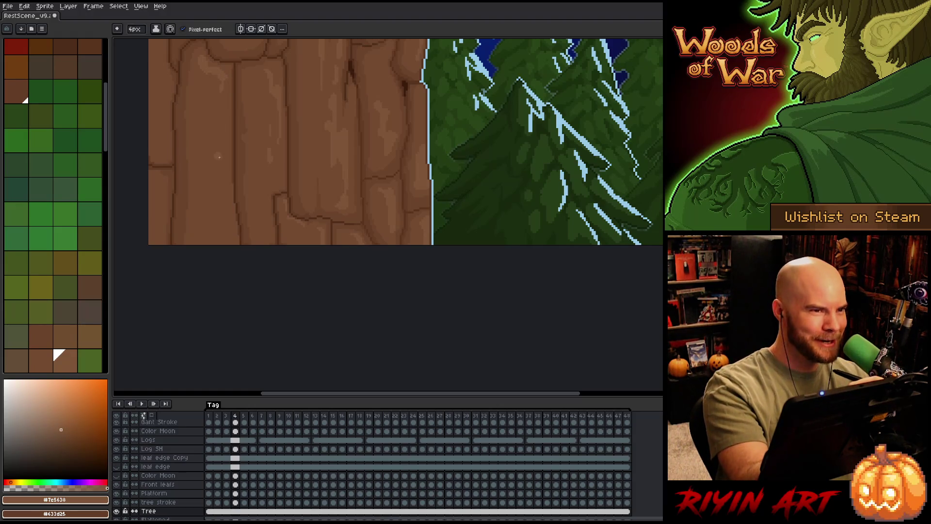
left_click(210, 108, "alt")
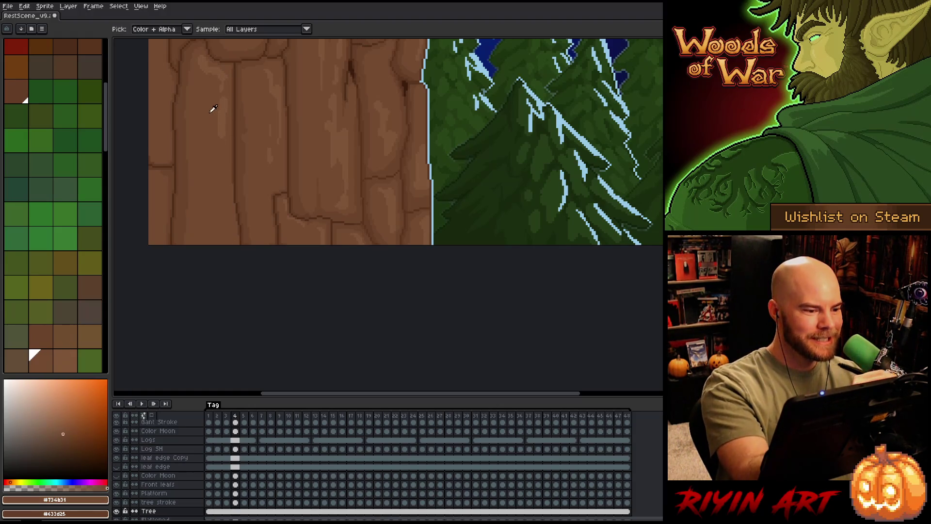
left_click_drag(254, 121, 301, 201)
left_click(275, 183, "alt")
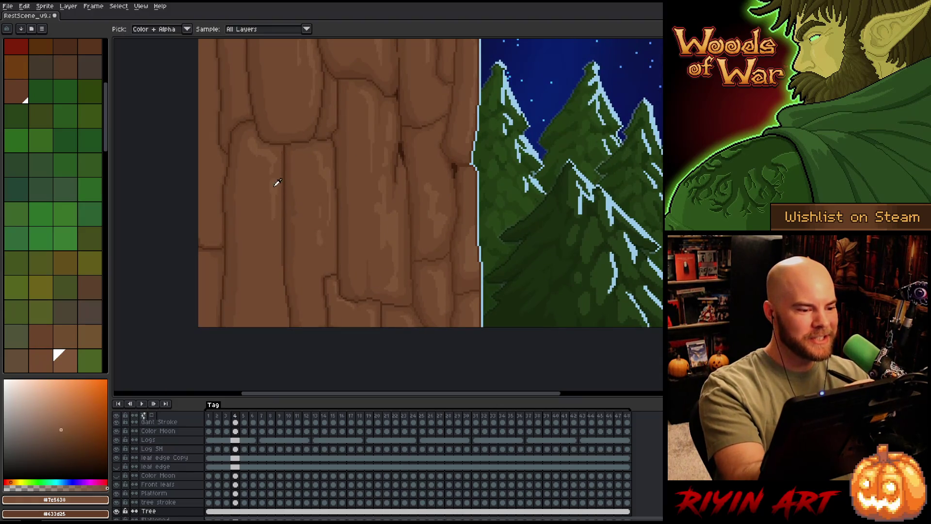
left_click_drag(465, 248, 434, 266)
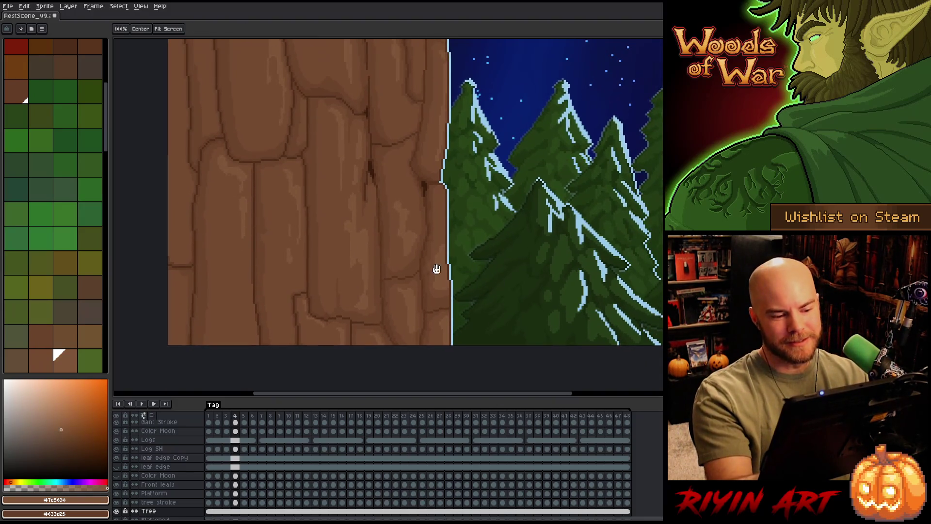
left_click(409, 317, "alt")
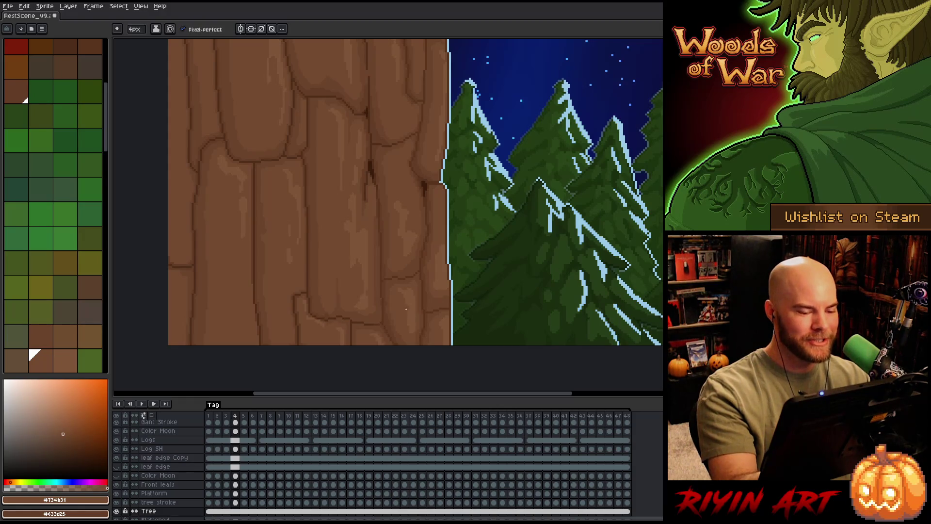
Continue alternating dark and light brown bark touches along the mid trunk.
key("ctrl")
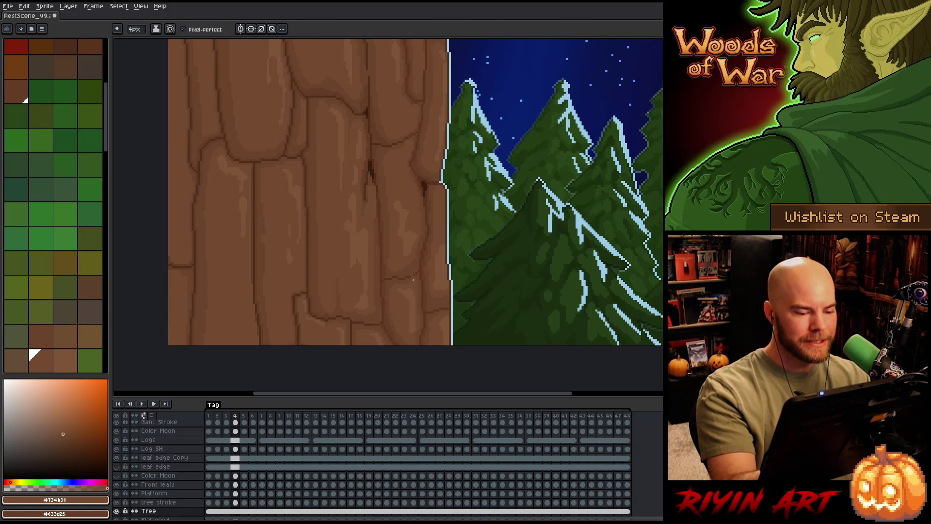
left_click(180, 188, "alt")
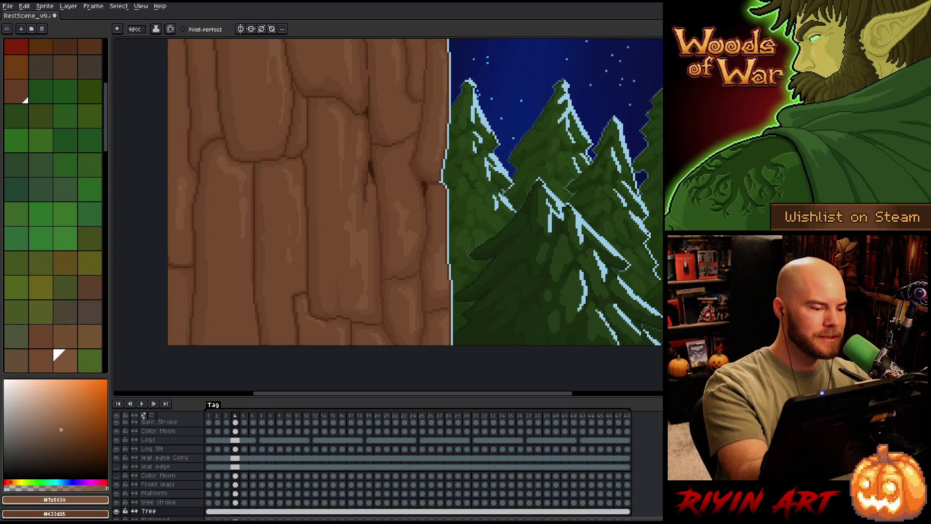
left_click_drag(293, 178, 364, 272)
left_click(250, 221, "alt")
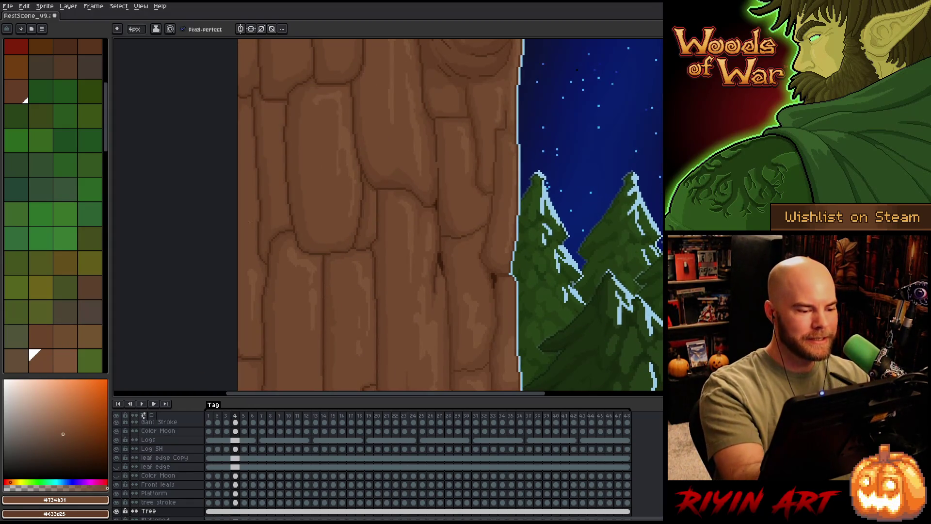
left_click(256, 270, "alt")
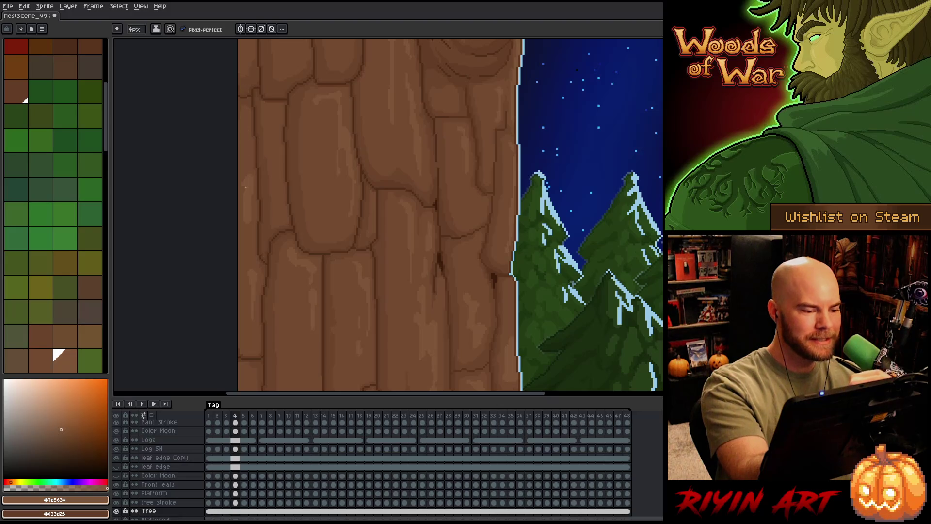
left_click(241, 190, "alt")
left_click(245, 182, "alt")
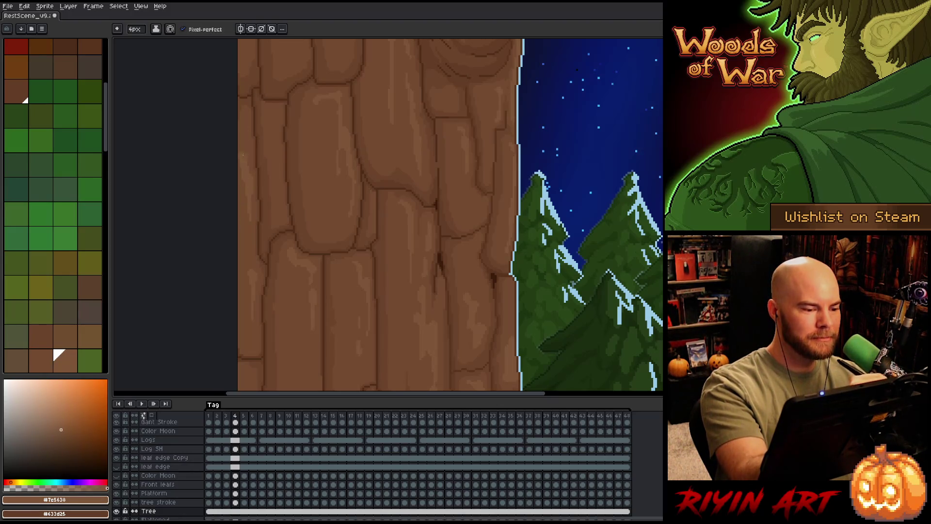
left_click(245, 180, "alt")
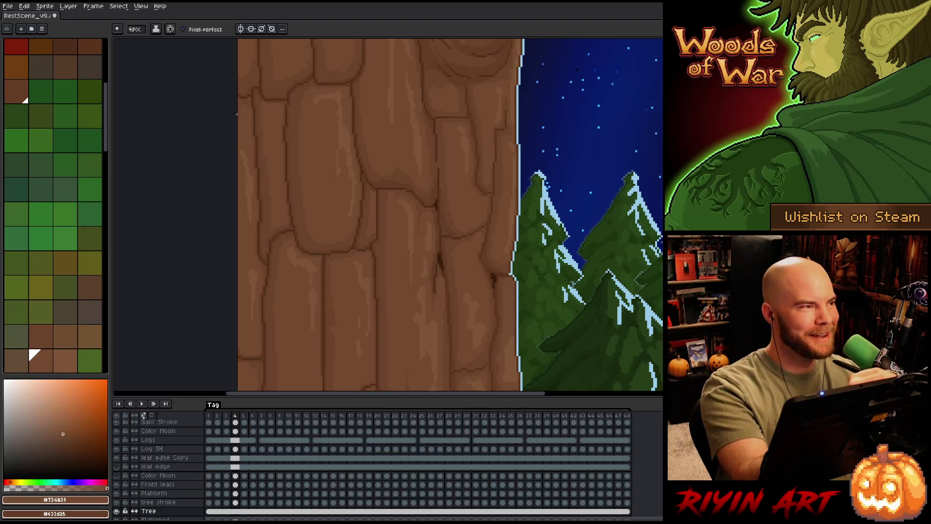
left_click(244, 134, "alt")
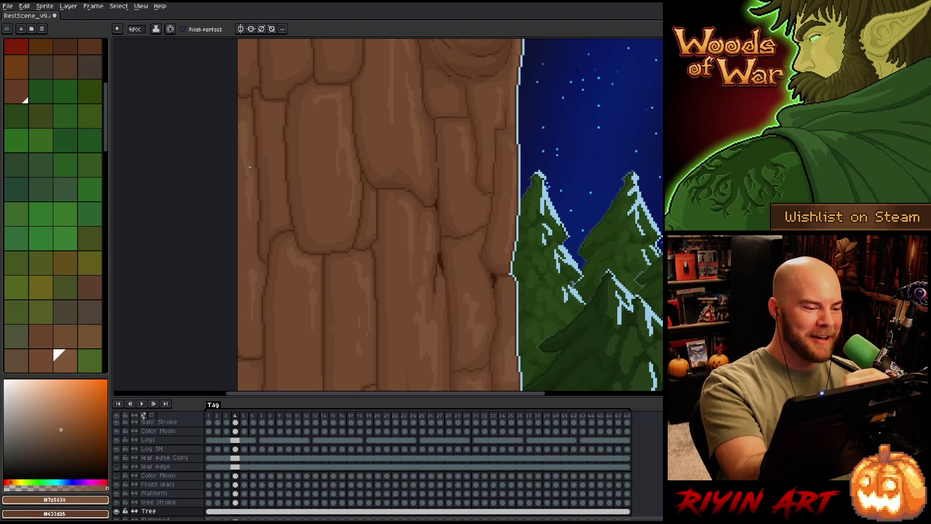
left_click(343, 133, "alt")
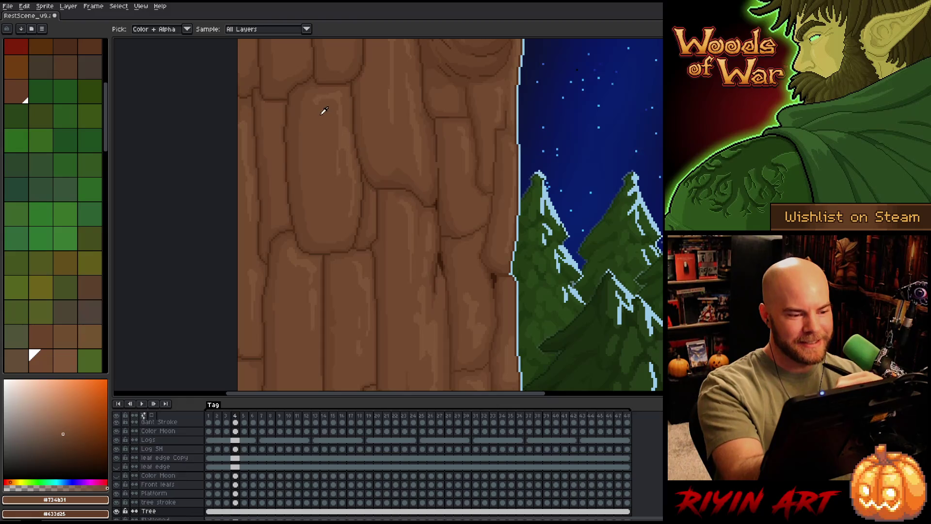
left_click(346, 136, "alt")
Add final darker bark touches up toward the branch, then zoom out to view the whole scene.
key("b")
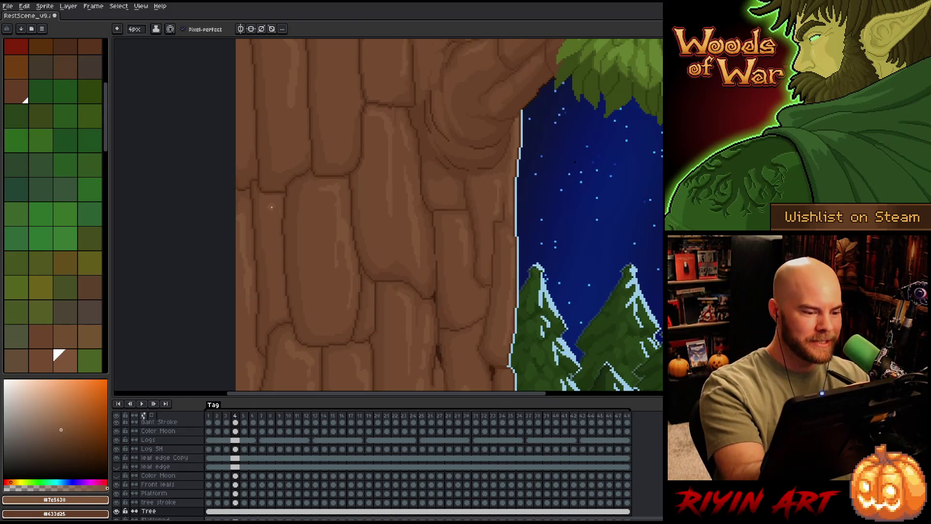
left_click(266, 214, "alt")
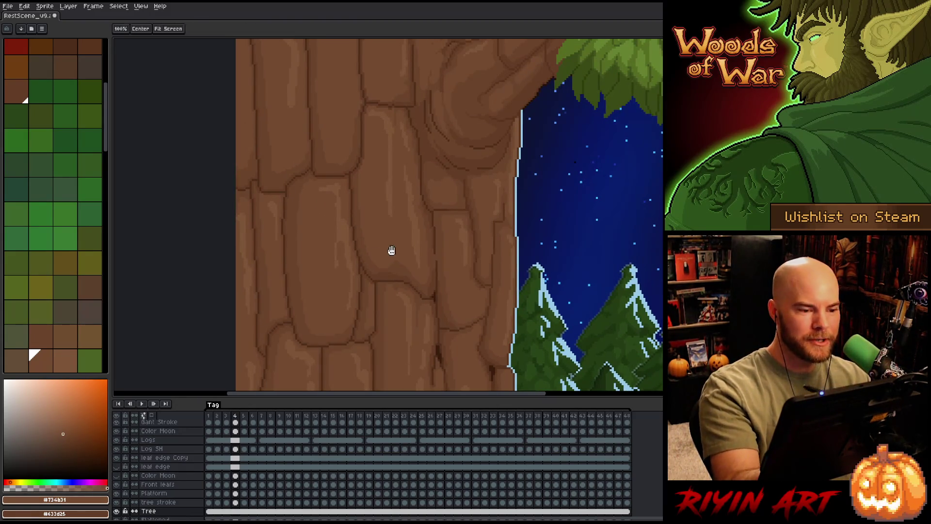
left_click_drag(391, 251, 379, 364)
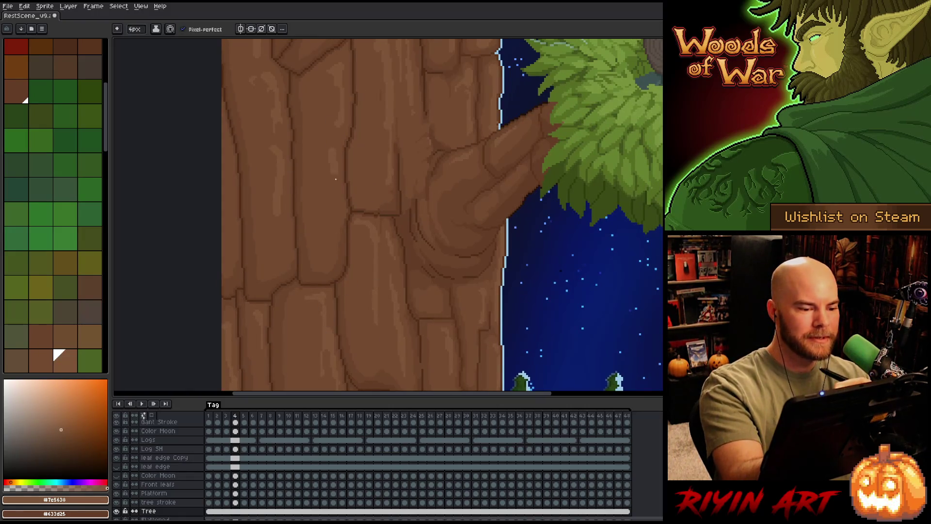
left_click(331, 182, "alt")
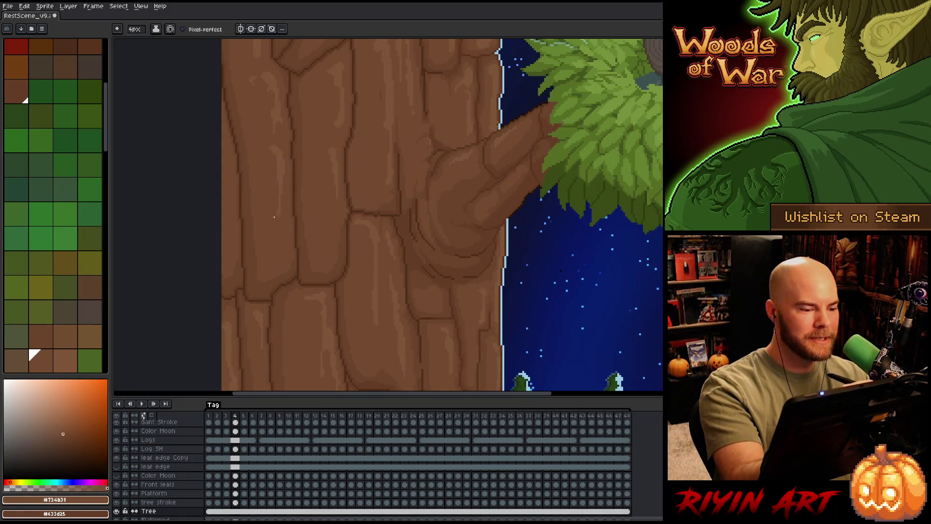
mouse_move(285, 160)
left_mouse_down()
mouse_move(374, 304)
mouse_move(373, 315)
left_mouse_up()
left_click(245, 124, "alt")
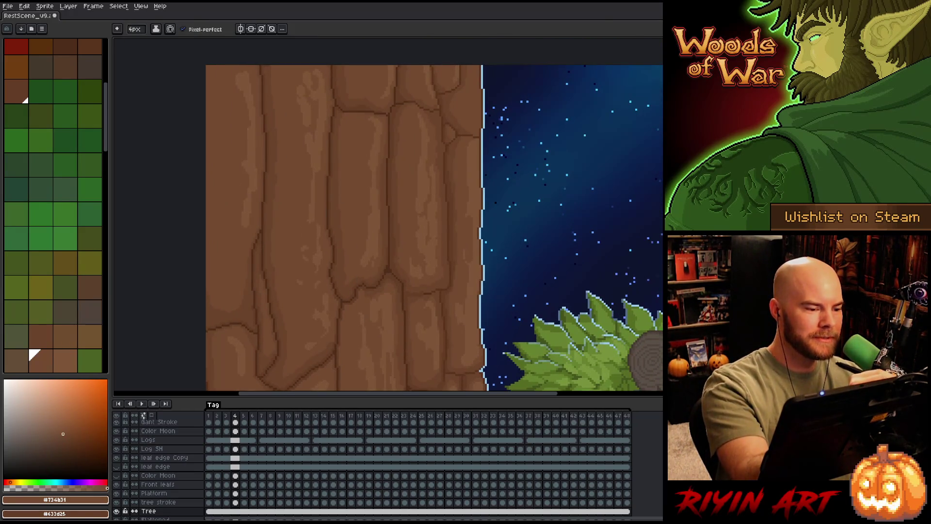
scroll(451, 326, "down", 1)
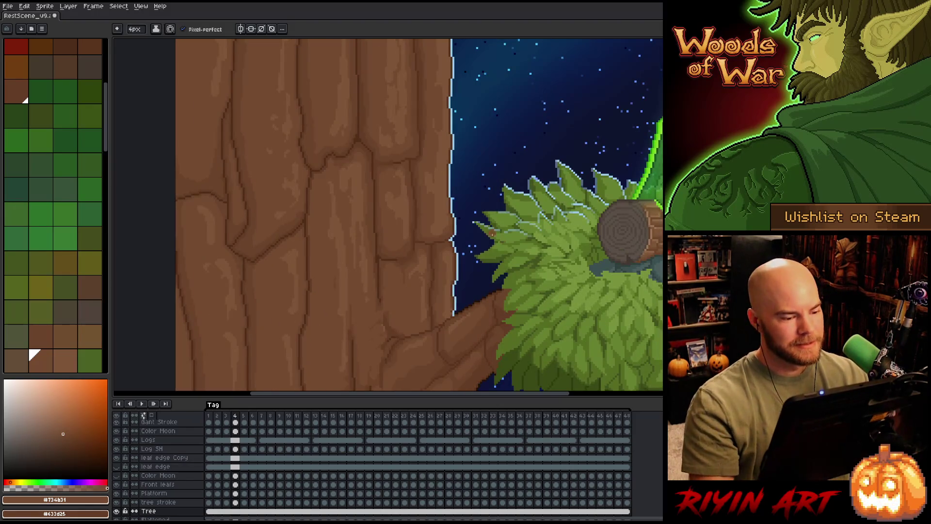
scroll(481, 276, "down", 1)
mouse_move(481, 276)
left_mouse_down()
mouse_move(327, 181)
mouse_move(322, 239)
left_mouse_up()
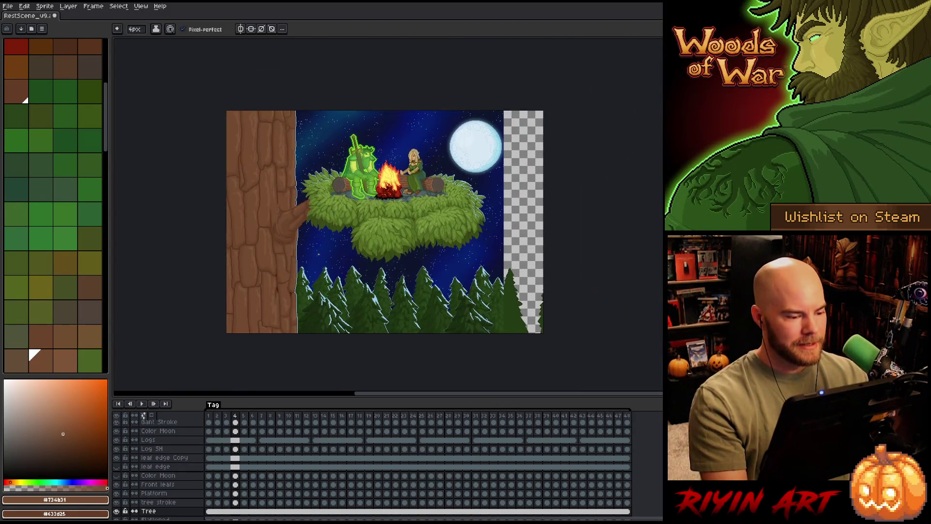
scroll(156, 454, "up", 3)
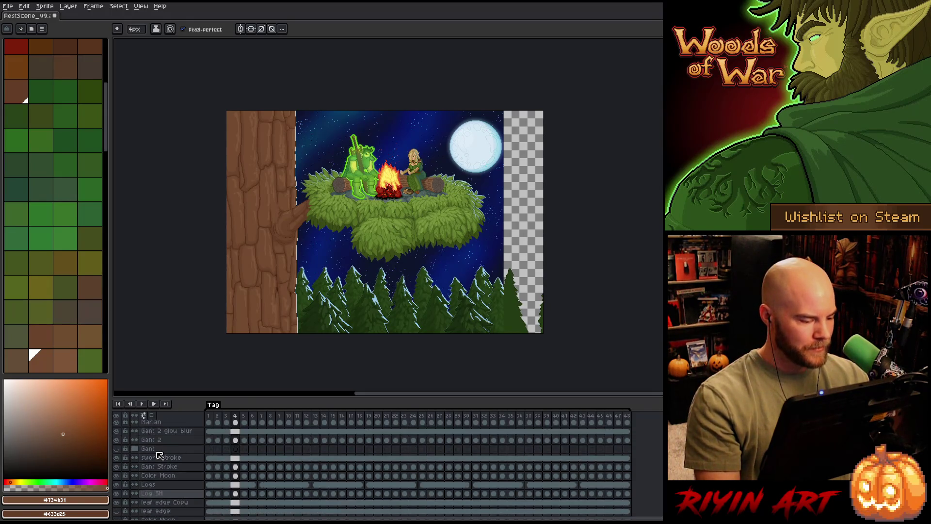
scroll(157, 454, "up", 2)
scroll(155, 454, "up", 1)
scroll(157, 455, "up", 2)
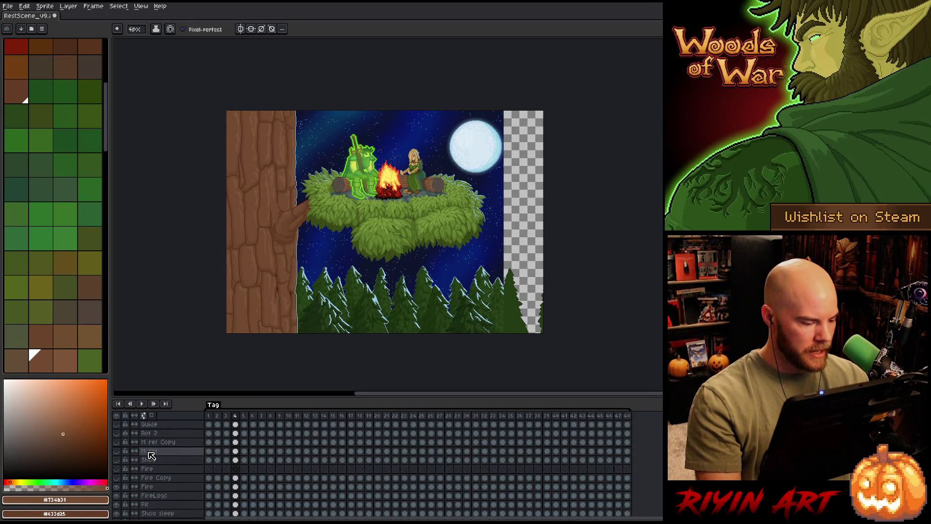
scroll(160, 457, "up", 1)
scroll(218, 461, "down", 2)
scroll(240, 462, "down", 2)
scroll(245, 463, "down", 2)
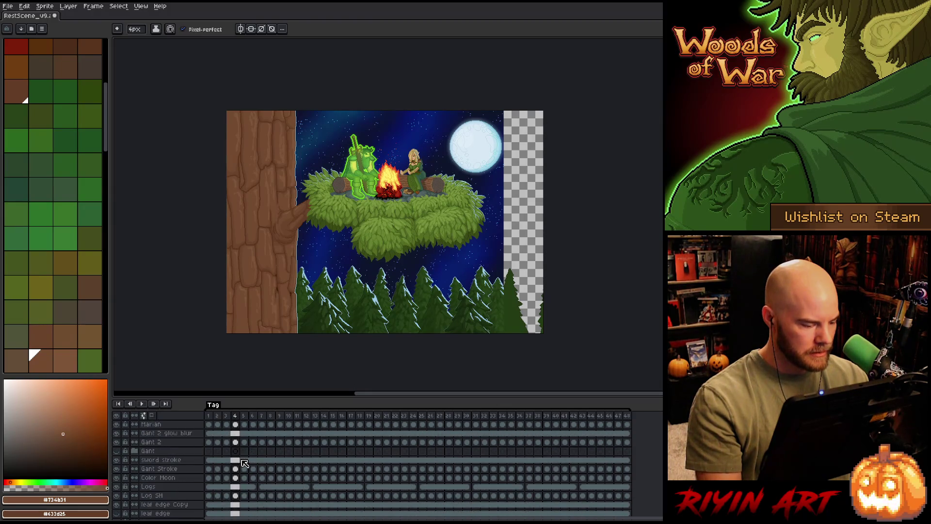
scroll(245, 464, "down", 2)
scroll(244, 463, "down", 2)
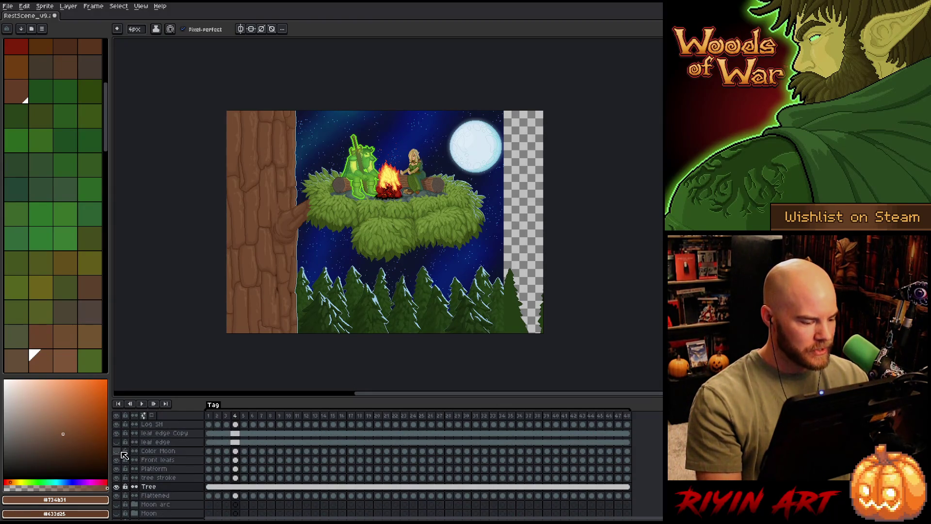
Show the trunk shading layer, clear Color Moon cels 1–48, and switch to the other open sprite.
left_click(124, 452)
scroll(141, 441, "down", 1)
scroll(201, 461, "up", 1)
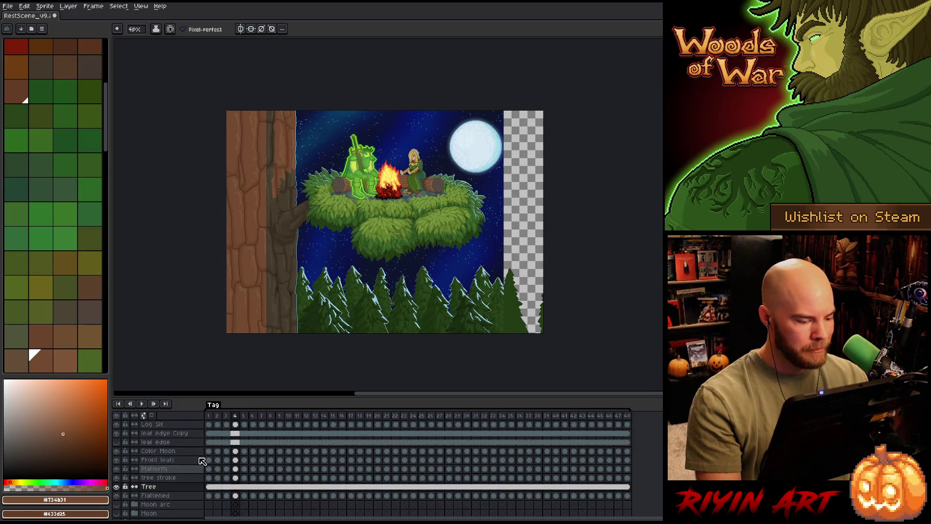
scroll(184, 474, "up", 1)
left_click(165, 462)
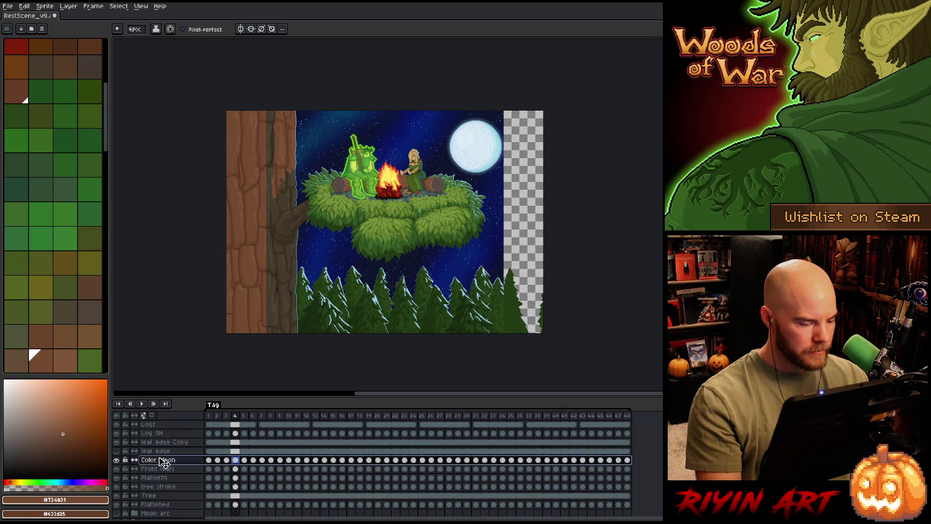
left_click_drag(207, 462, 629, 466)
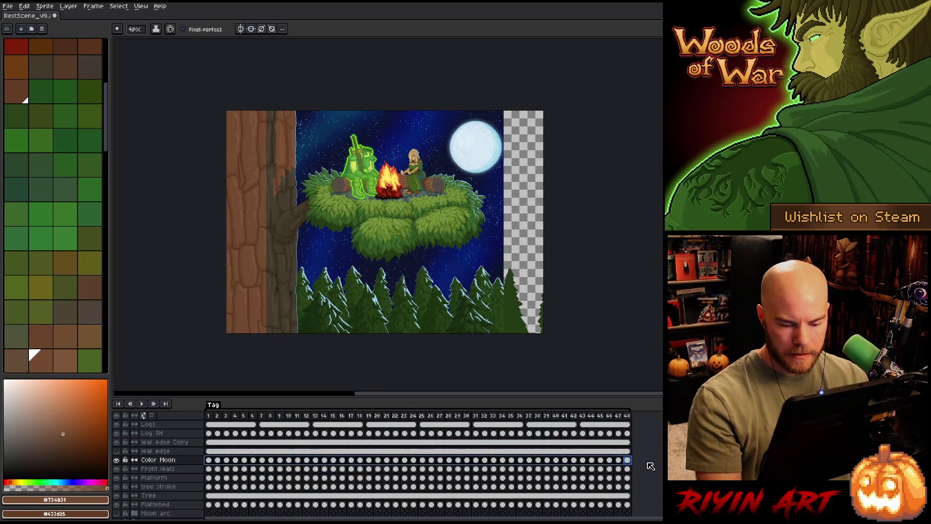
key("Delete")
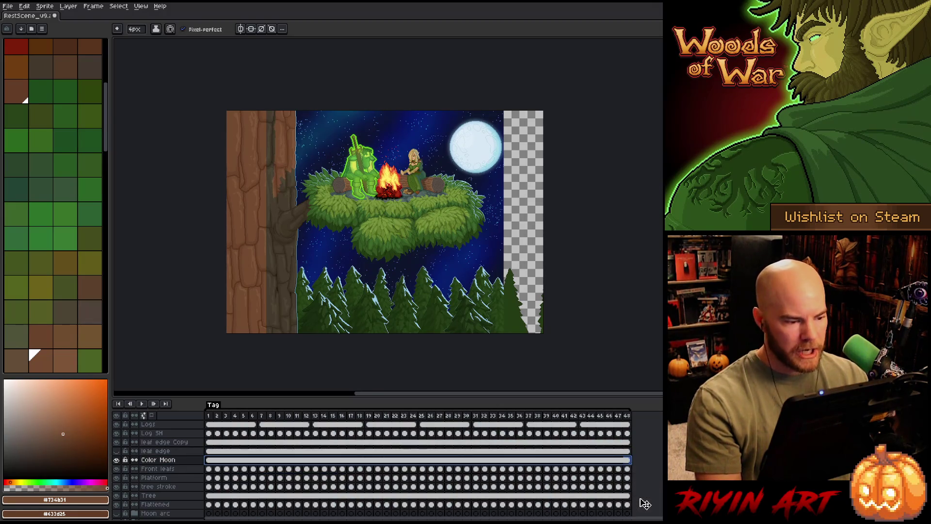
key("ctrl+Tab")
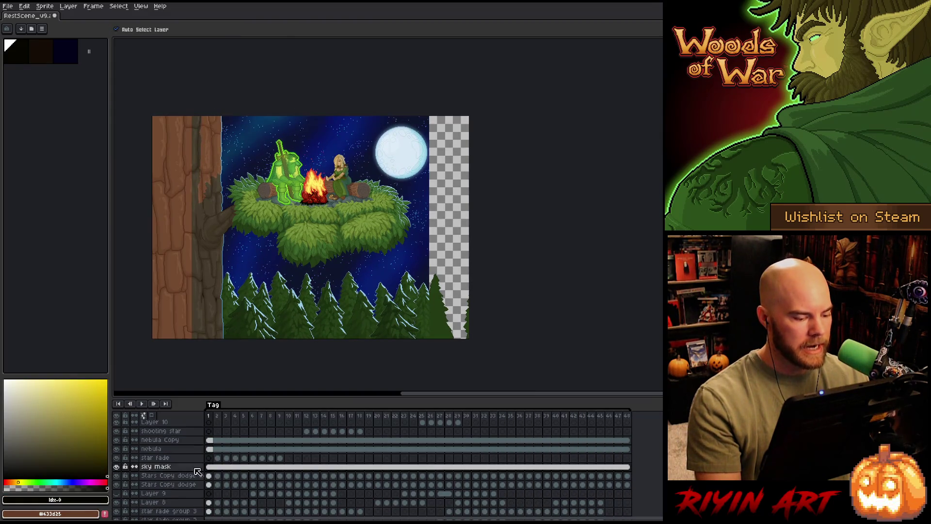
Select the sky mask cel on frame 1, select all, and try shifting the sky content right.
left_click(216, 469)
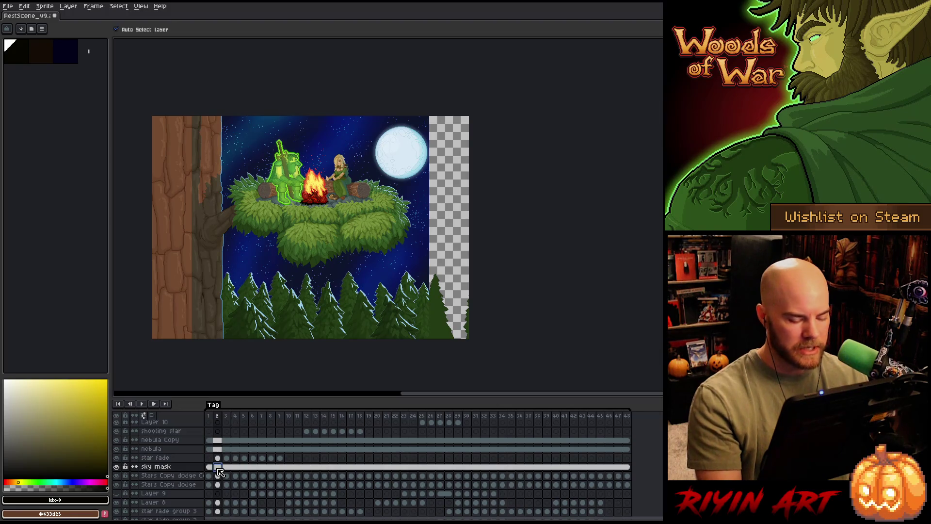
left_click(209, 467)
key("m")
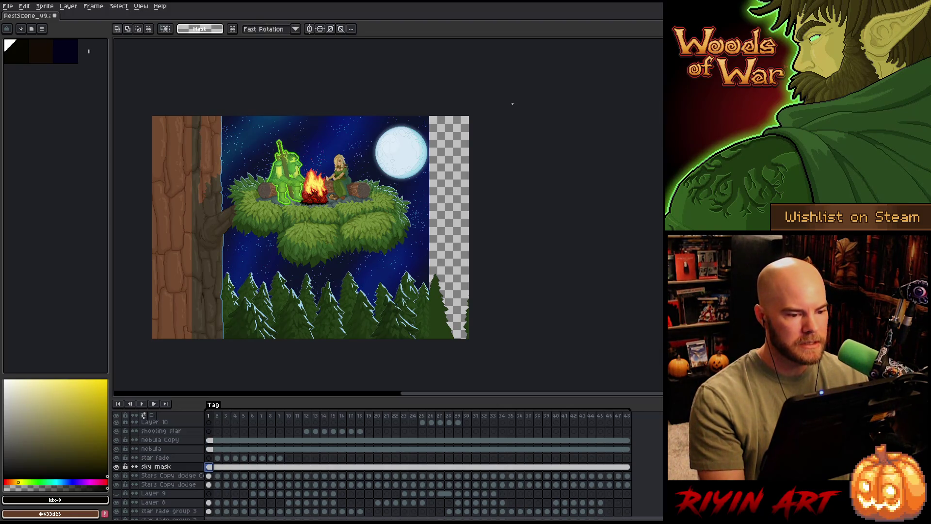
key("ctrl+a")
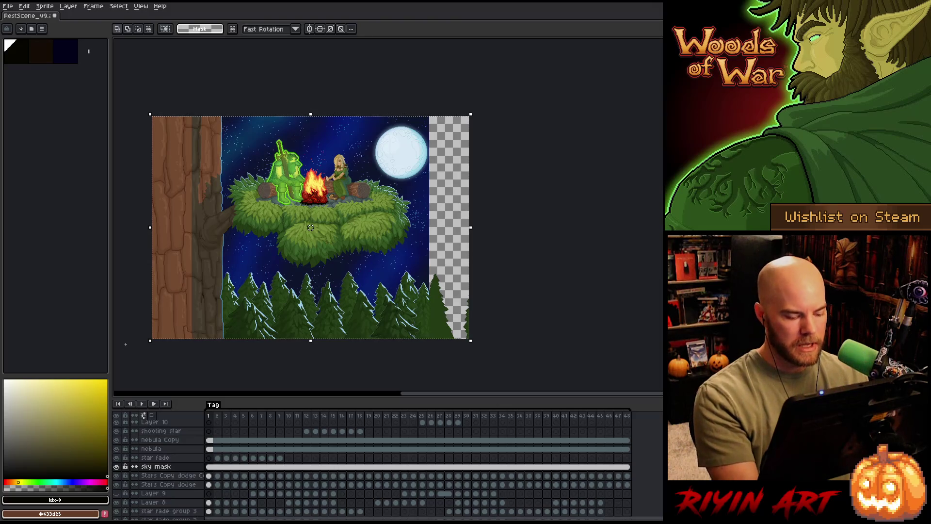
left_click_drag(258, 165, 500, 165)
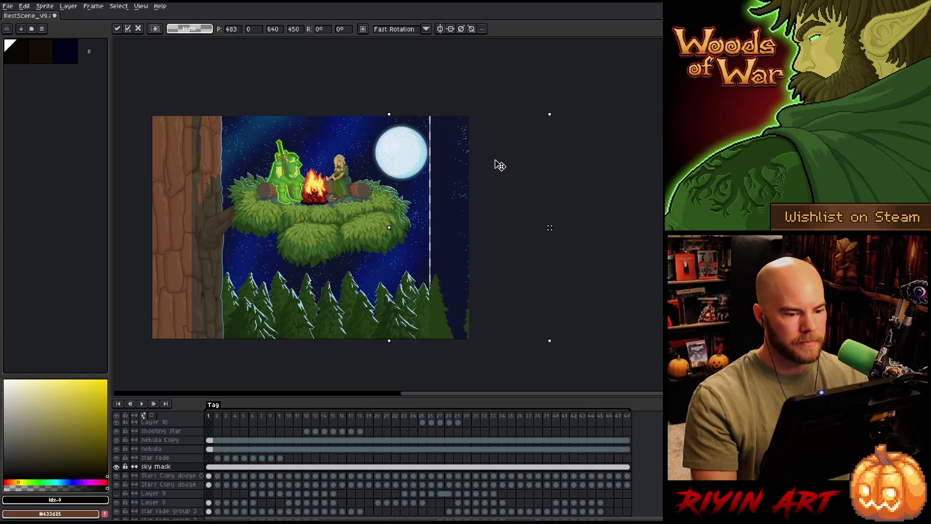
Cancel the sky move and create a new Layer 17 above the sky mask.
key("ctrl+z")
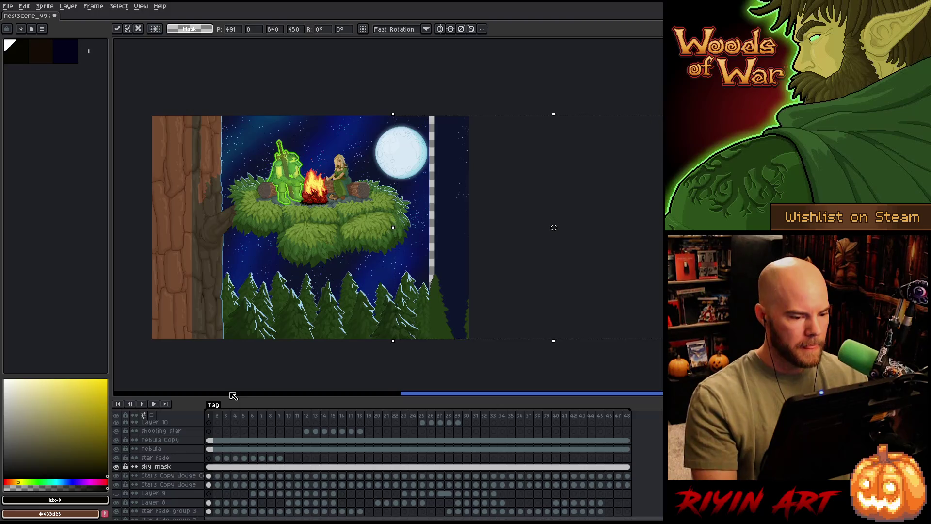
key("Escape")
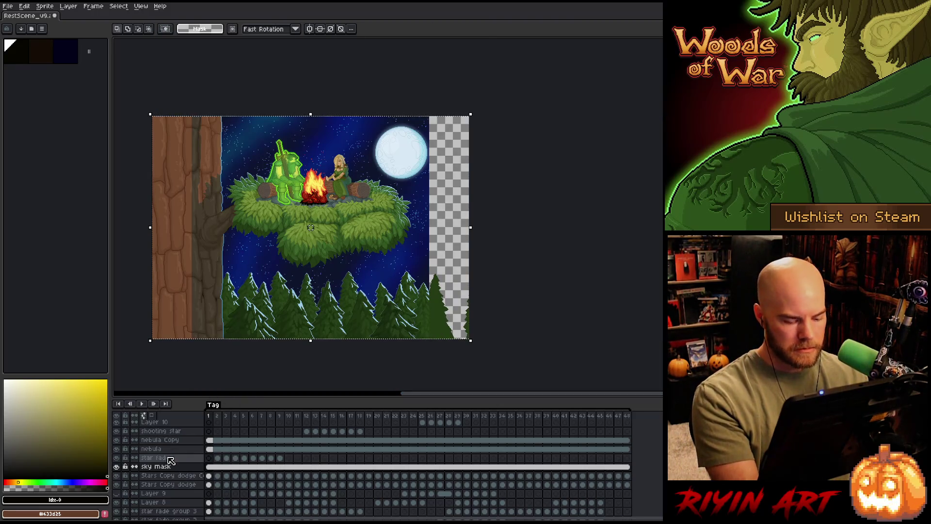
key("b")
key("shift+n")
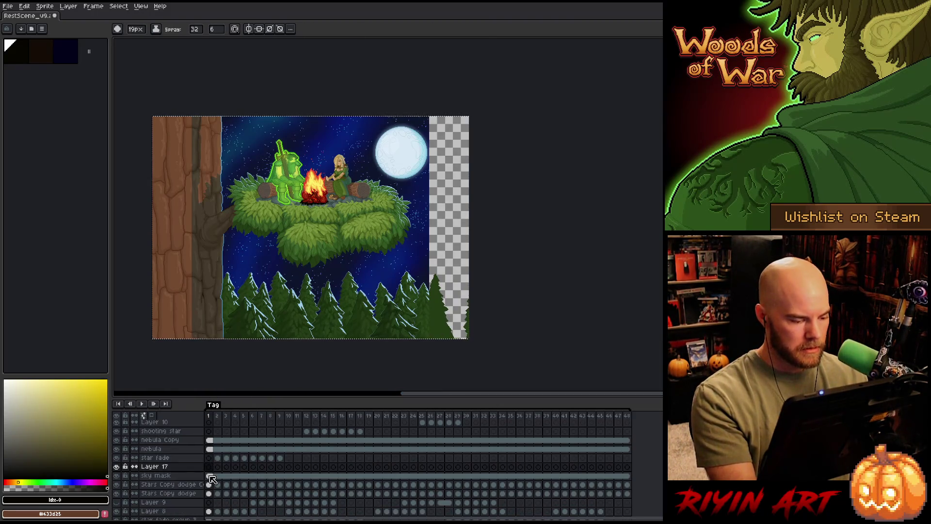
On Layer 17, position starry night sky content to fill the empty strip at the right edge.
left_click(211, 478)
left_click(211, 468)
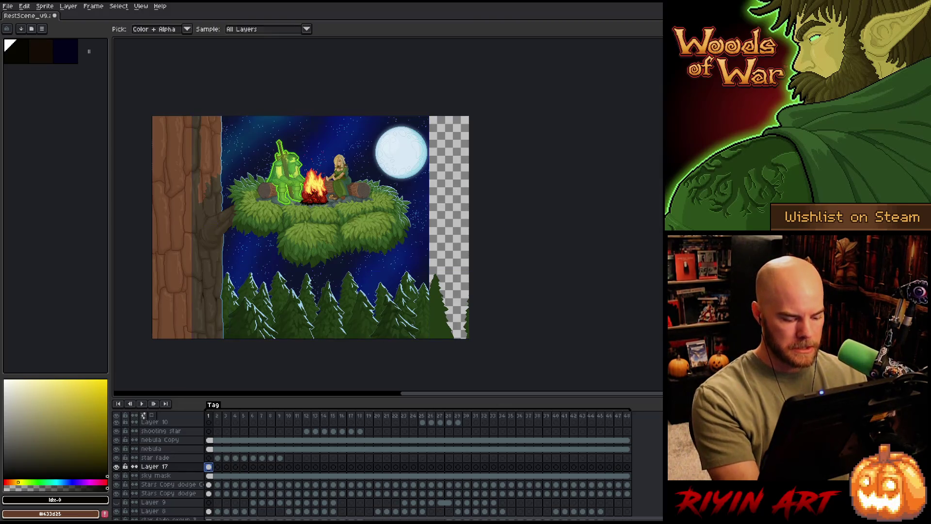
key("v")
left_click(250, 153)
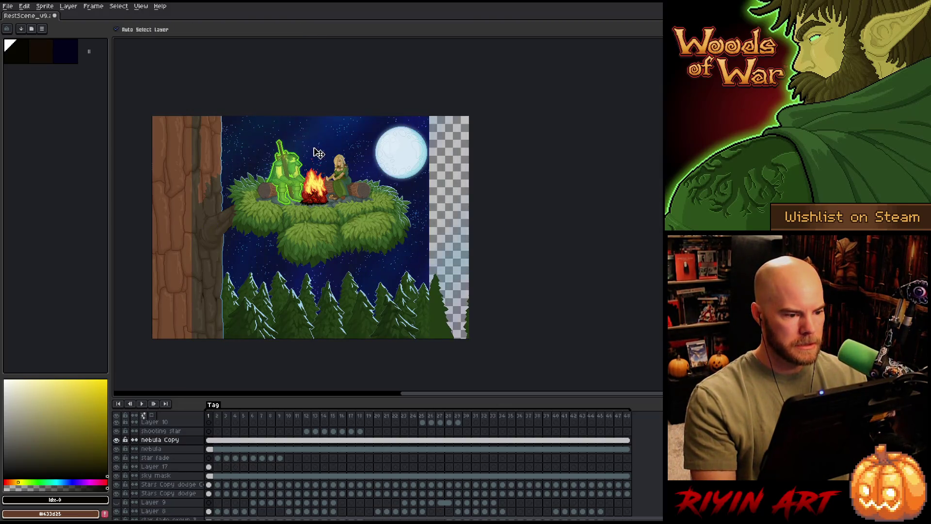
left_click(210, 466)
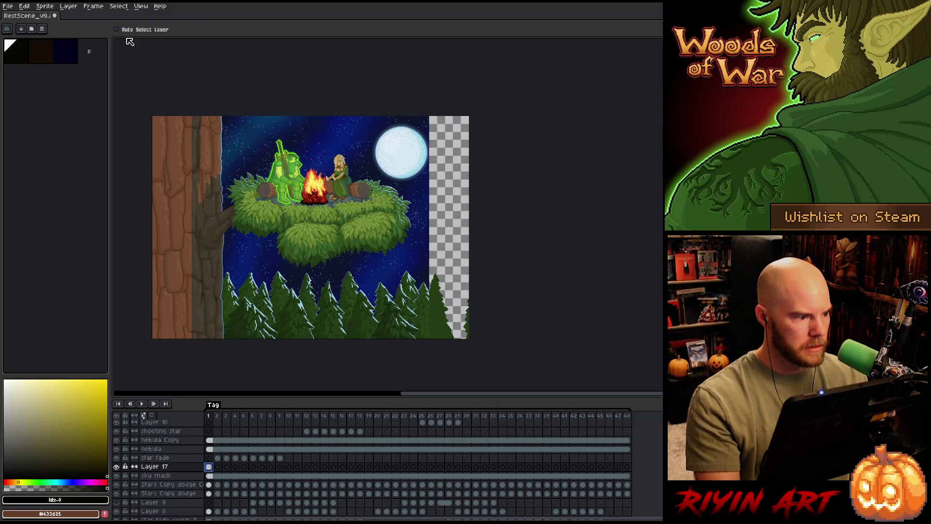
left_click_drag(275, 161, 326, 159)
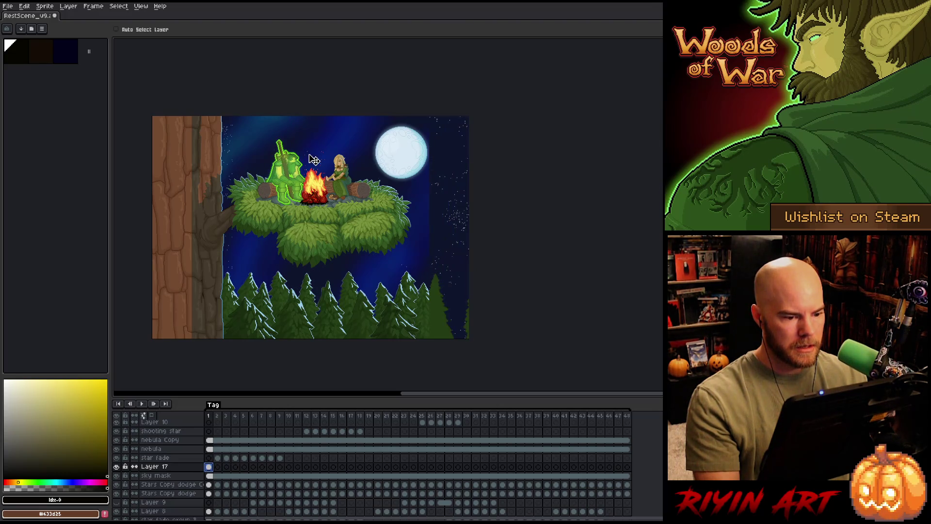
mouse_move(417, 155)
left_mouse_down()
mouse_move(306, 160)
mouse_move(404, 159)
left_mouse_up()
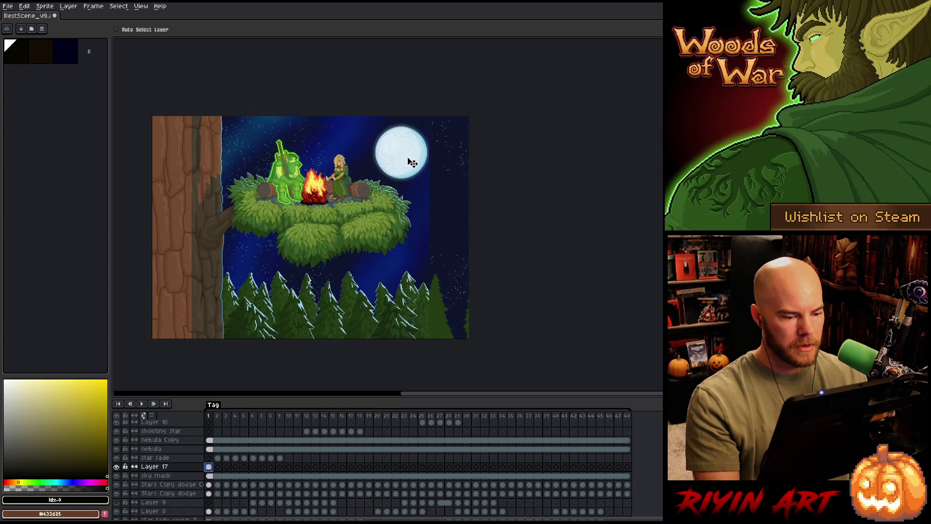
Paste the sky strip into Layer 17's cels across frames 1–48 and clear the selection.
key("m")
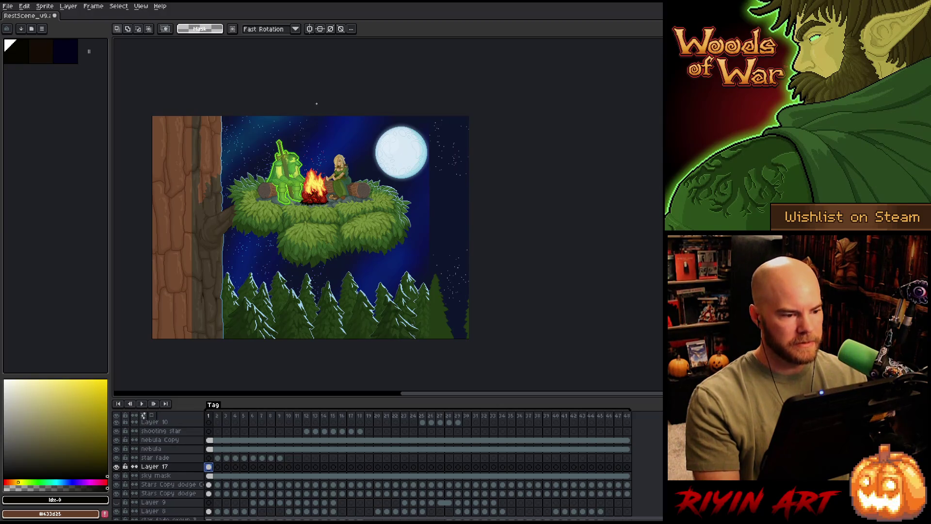
scroll(432, 196, "up", 3)
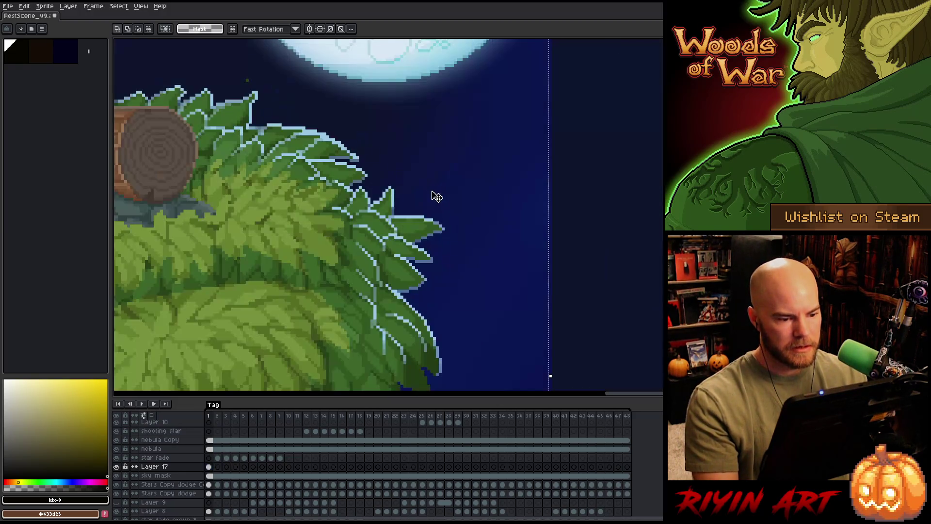
scroll(576, 216, "up", 3)
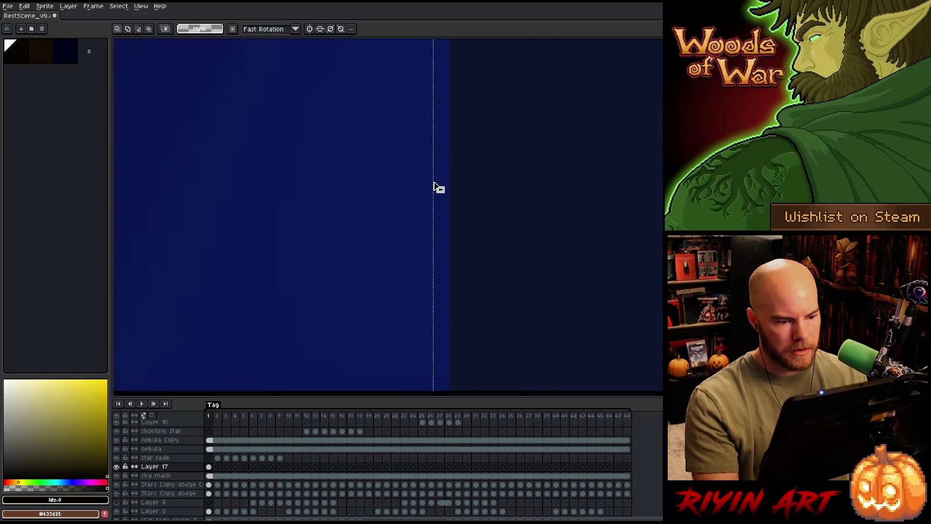
scroll(453, 189, "down", 2)
scroll(453, 189, "down", 3)
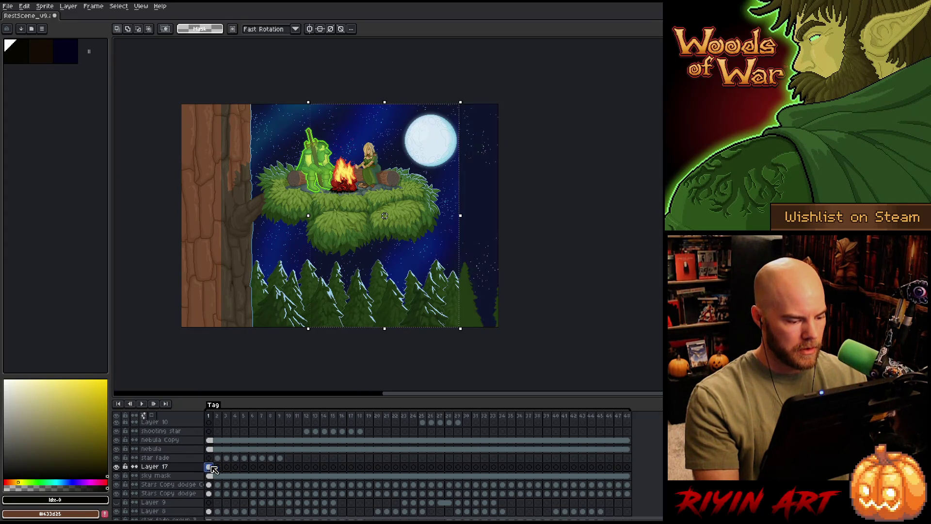
left_click_drag(217, 467, 627, 467)
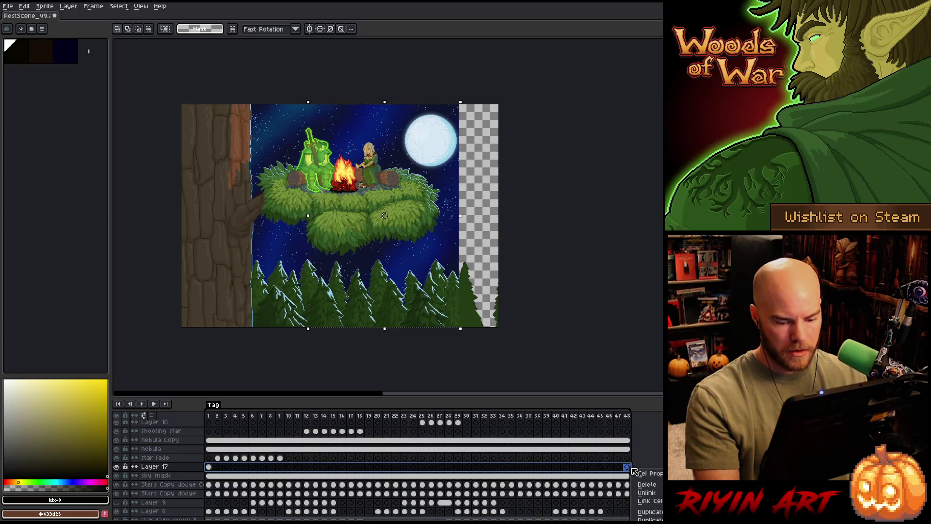
key("ctrl+v")
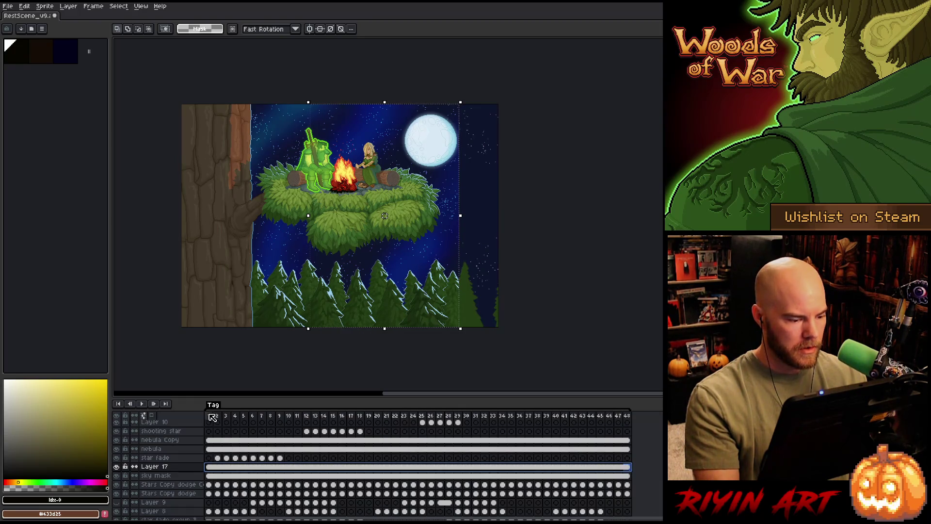
left_click(212, 417)
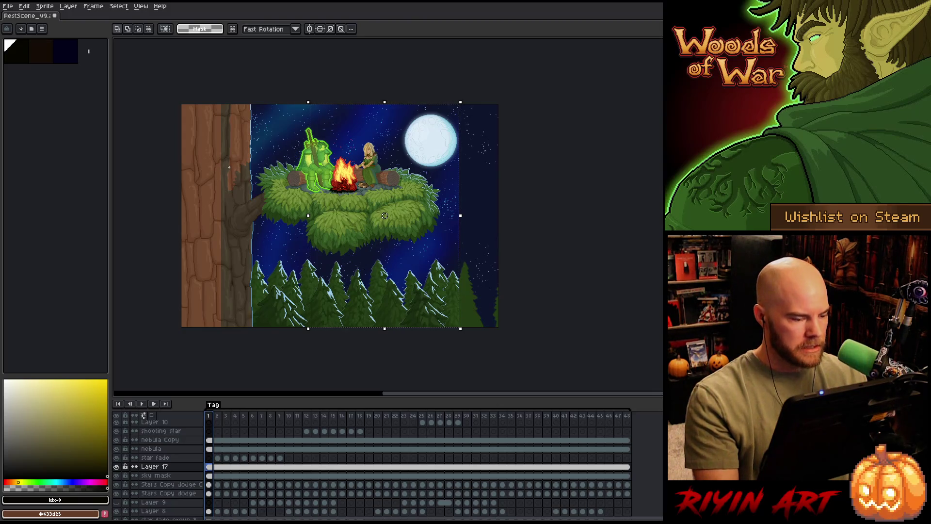
key("ctrl+d")
key("v")
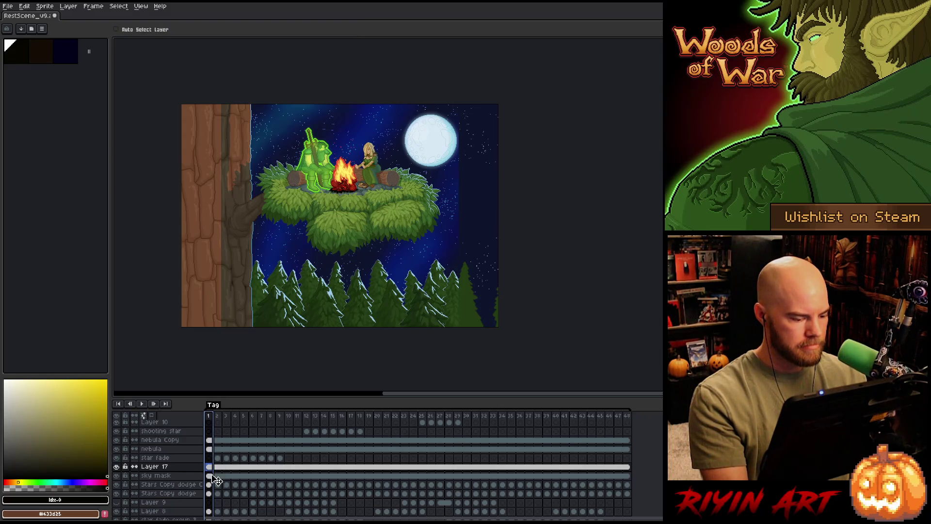
Select Color Moon, toggle its visibility to compare, and undo an accidental bark fill.
left_click(243, 230, "ctrl")
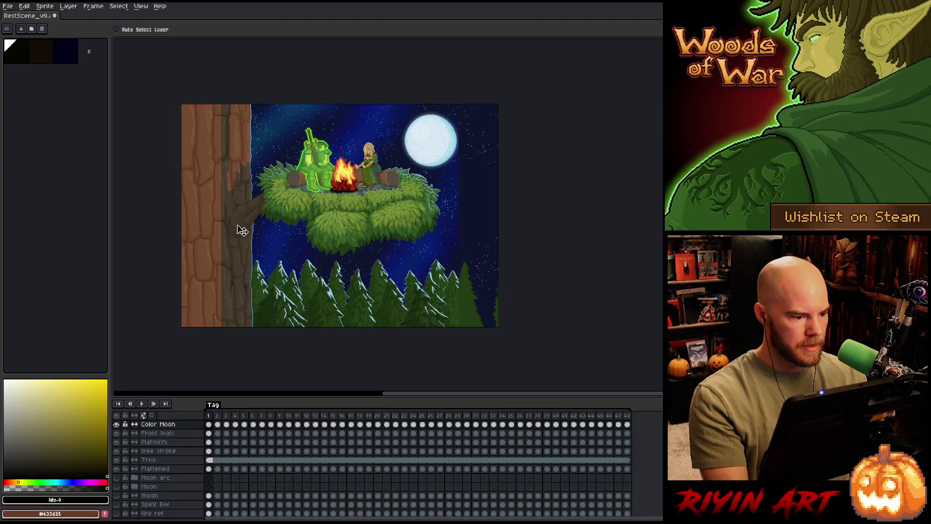
scroll(215, 451, "up", 4)
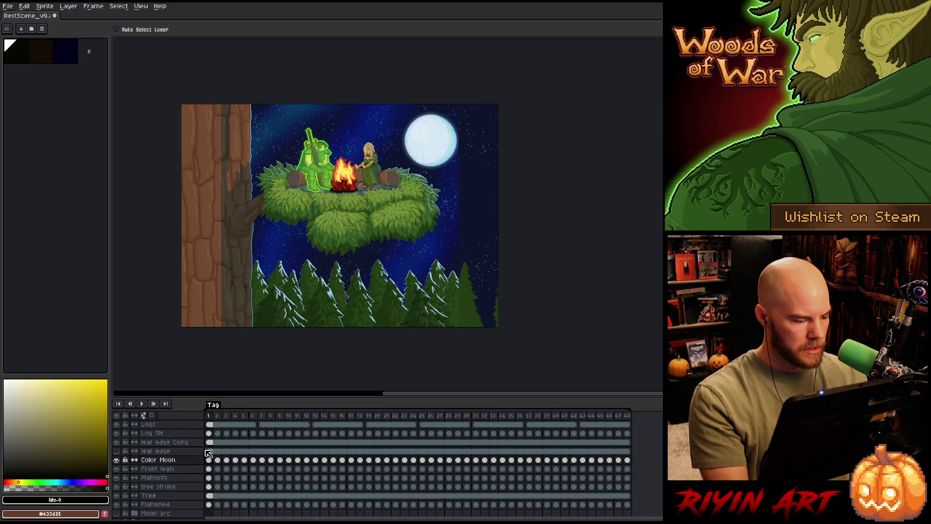
left_click(116, 460)
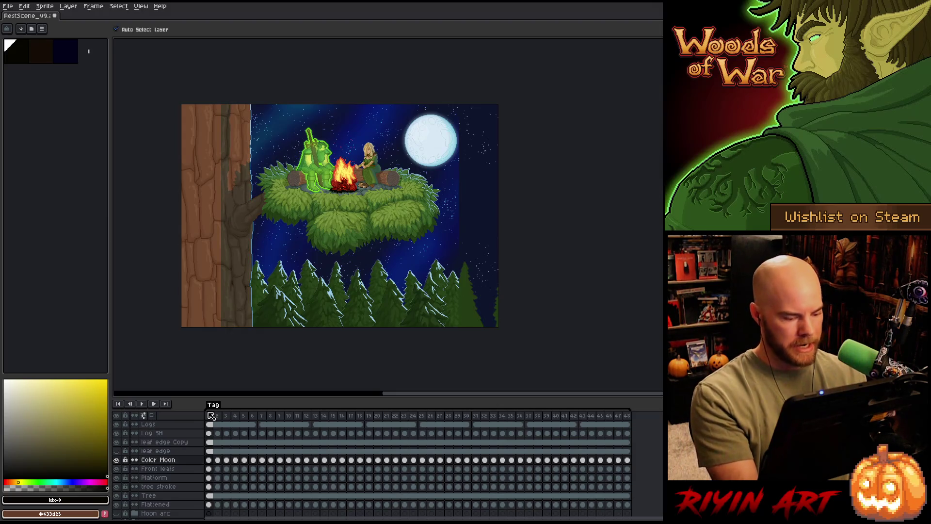
key("g")
left_click(209, 220)
key("ctrl+z")
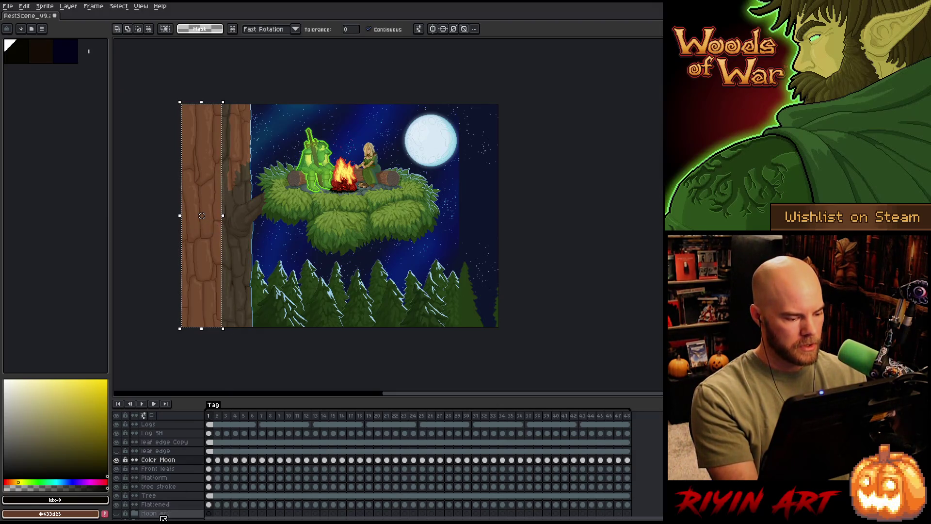
Set the Color Moon layer's blend mode to Normal in Layer Properties.
double_click(155, 460)
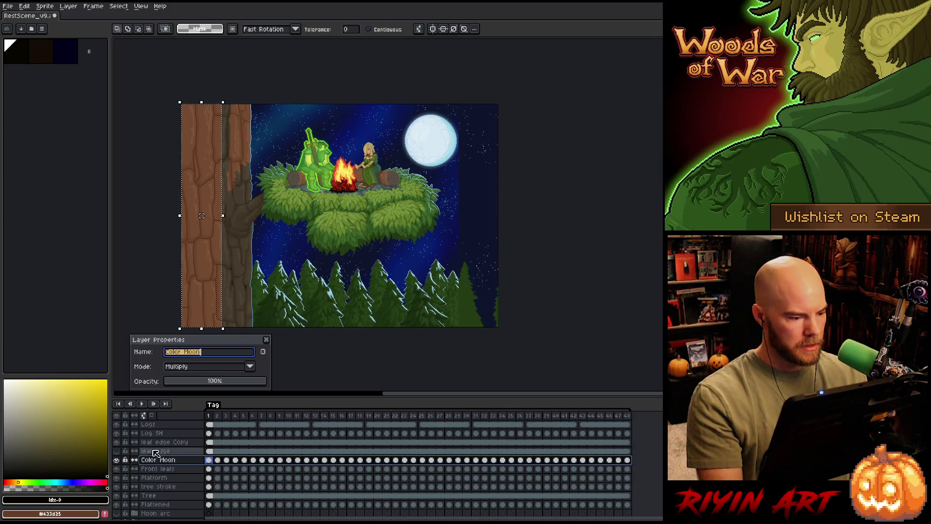
left_click(250, 367)
left_click(177, 205)
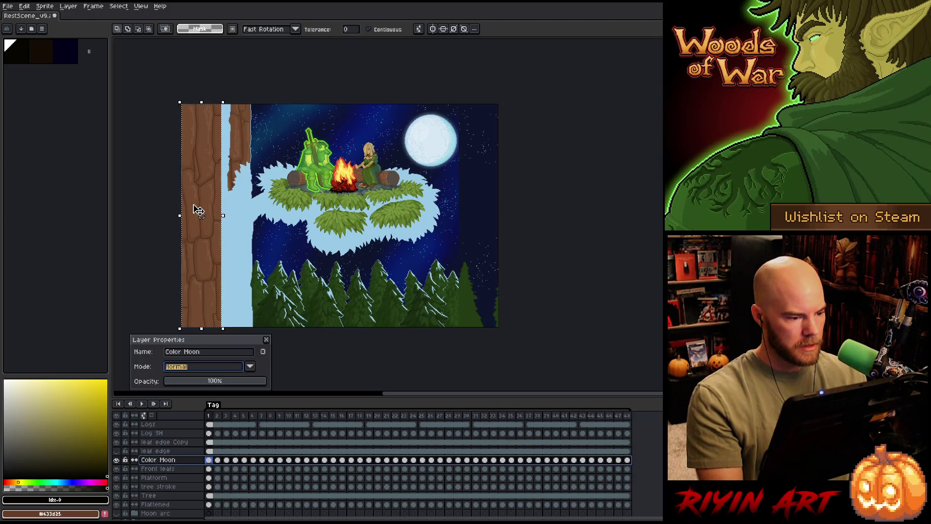
Add a new Layer 18 above Color Moon and set its blend mode to Multiply.
key("shift+n")
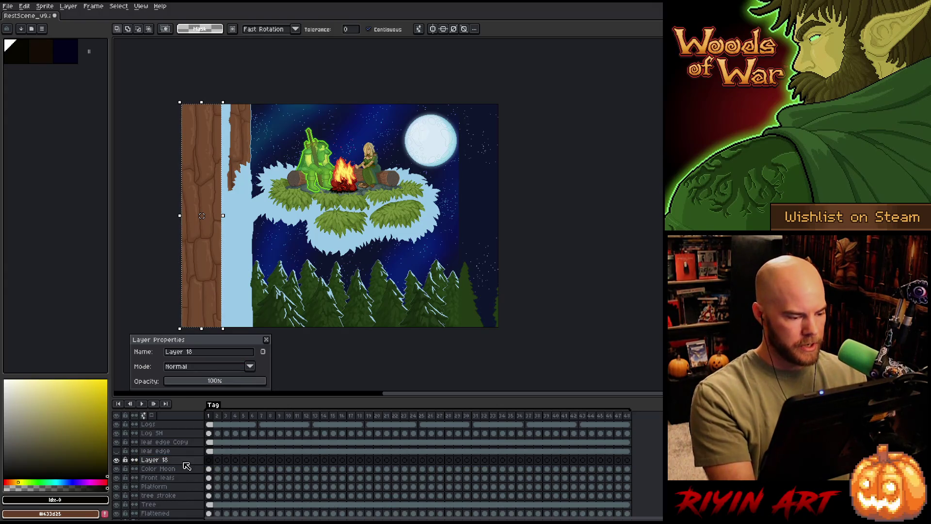
left_click(250, 367)
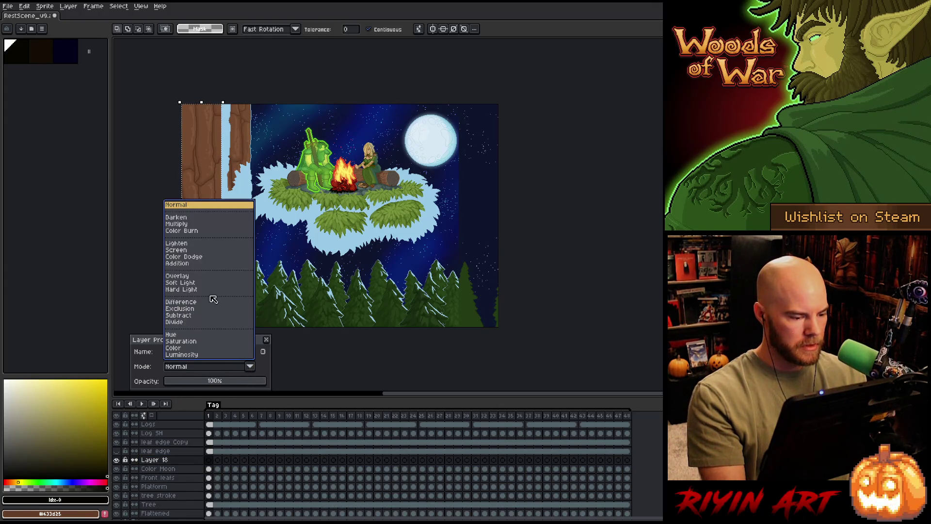
left_click(189, 221)
left_click(221, 371)
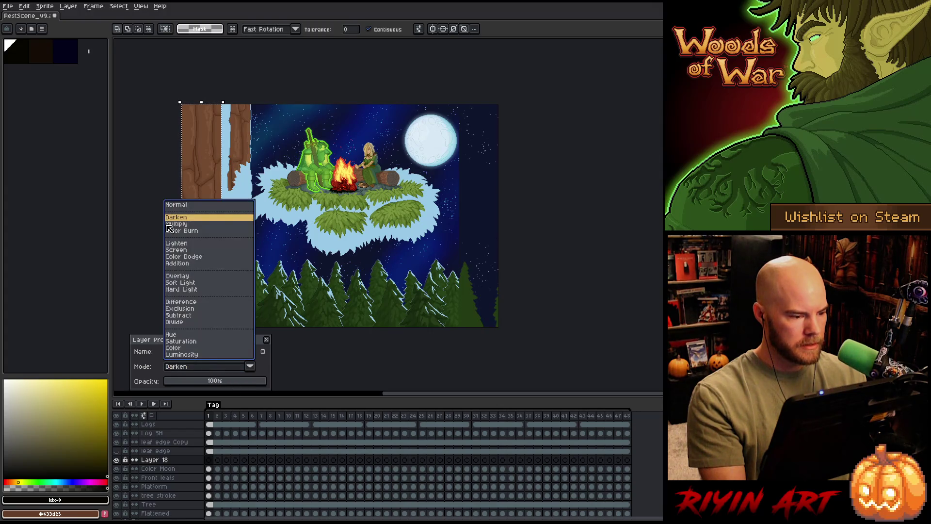
left_click(192, 228)
left_click(266, 340)
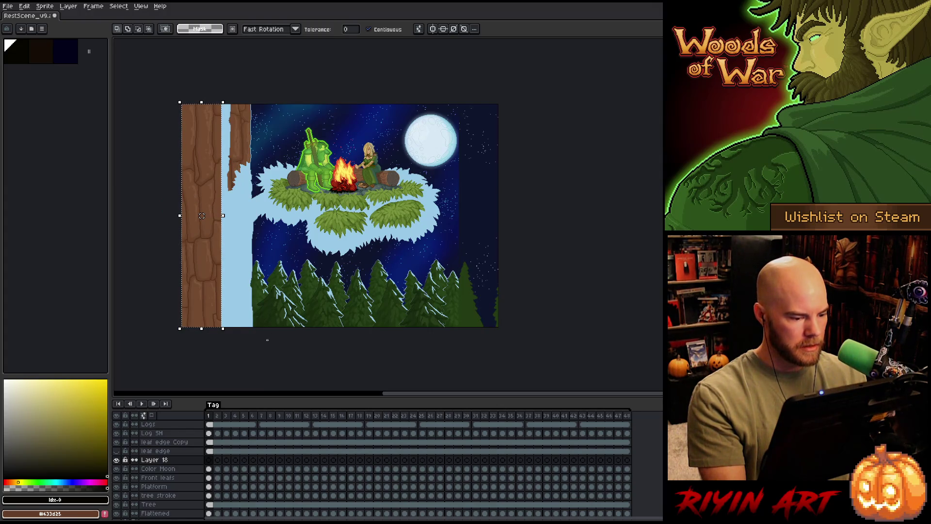
Fill the selected tree strip black, sample the sky blue, then undo the fill.
key("f")
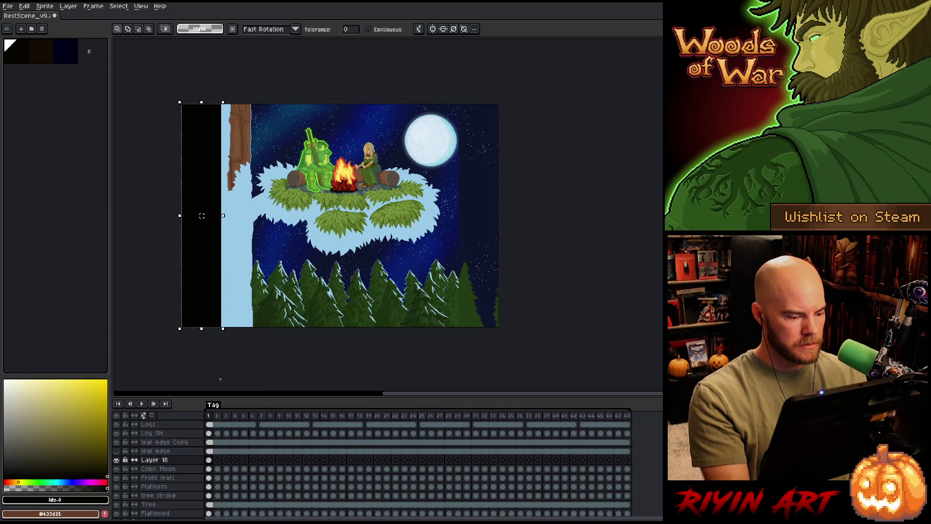
key("i")
left_click(240, 290)
key("ctrl+z")
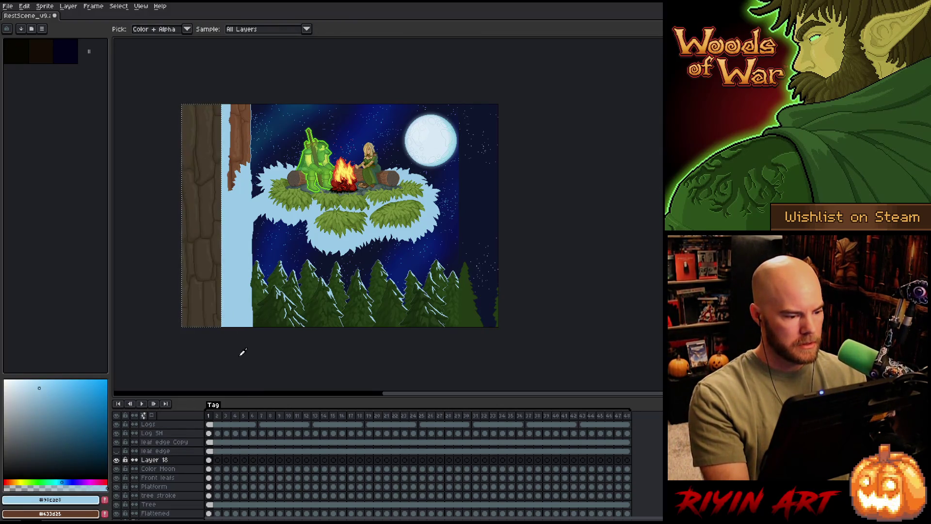
Link Layer 18's cels across all frames via the timeline's Link Cels option.
left_click_drag(212, 463, 633, 463)
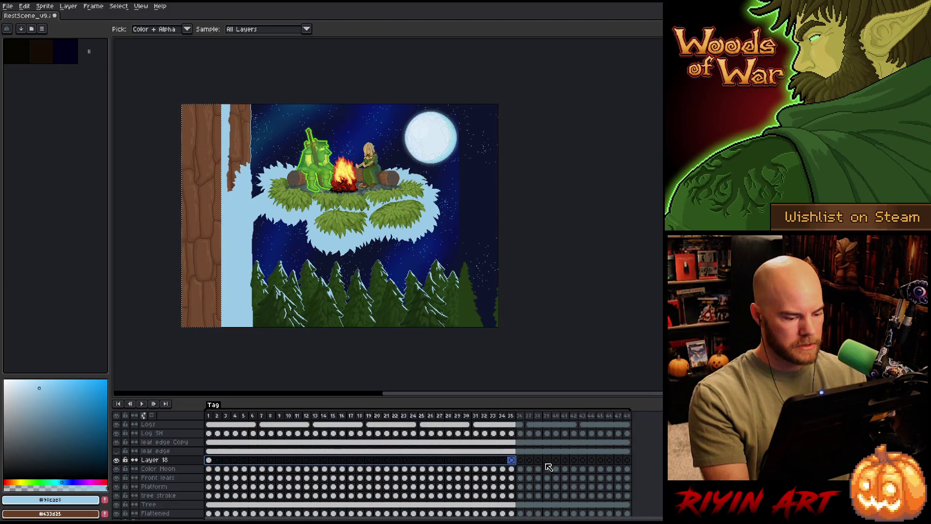
right_click(632, 463)
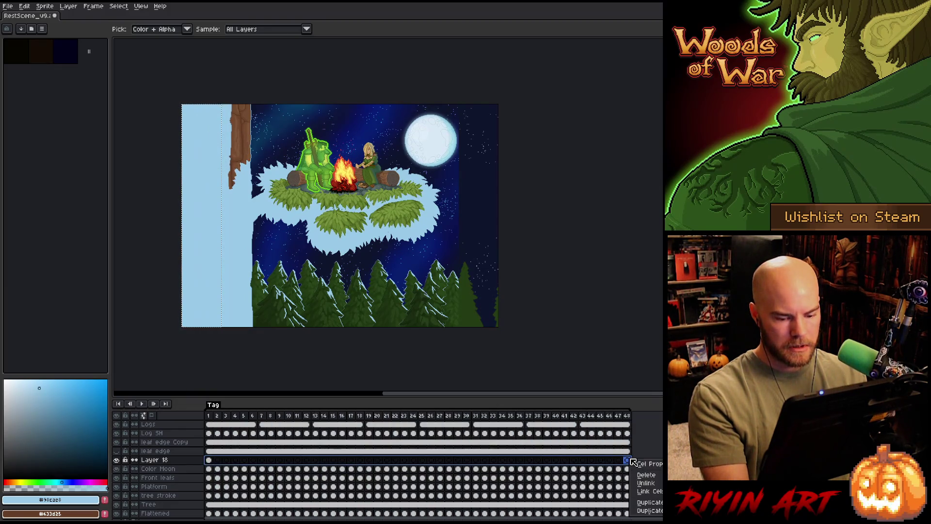
left_click(644, 492)
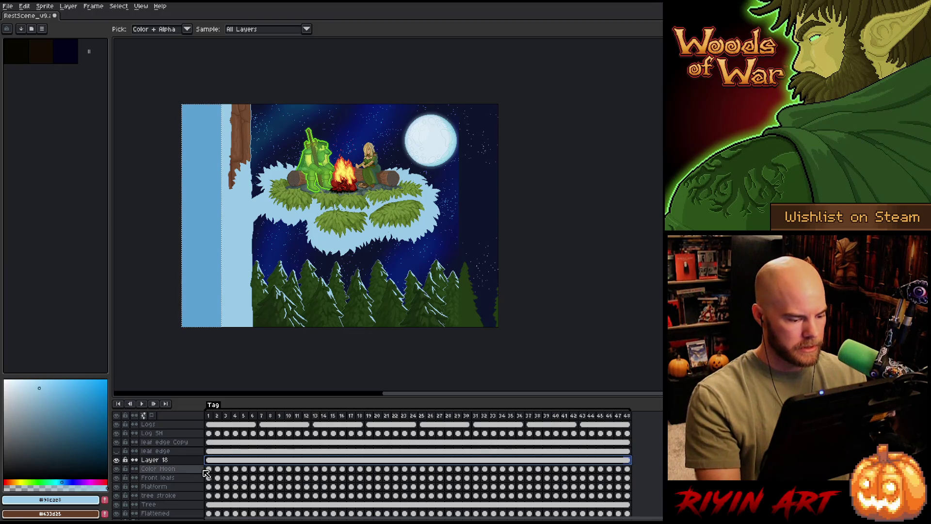
left_click(630, 469)
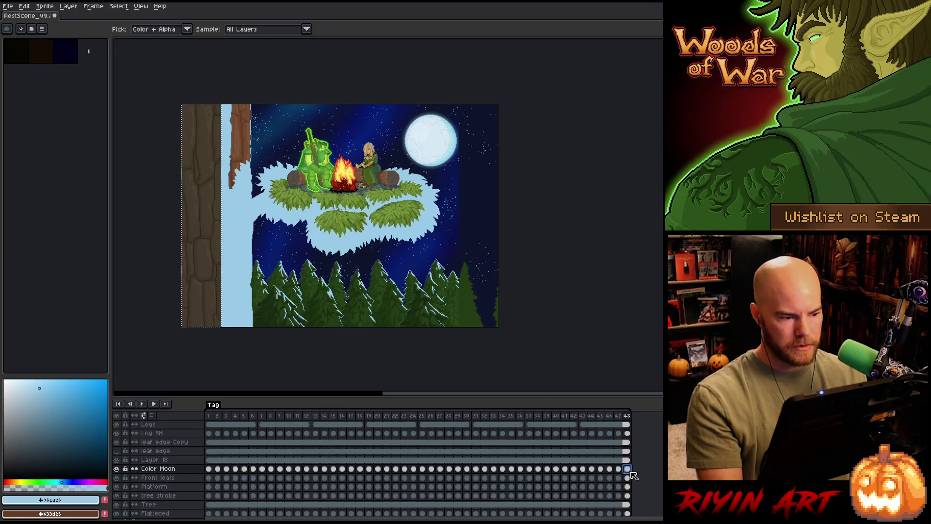
left_click(152, 460)
Set Layer 18's blend mode to Normal, then delete the layer.
double_click(155, 464)
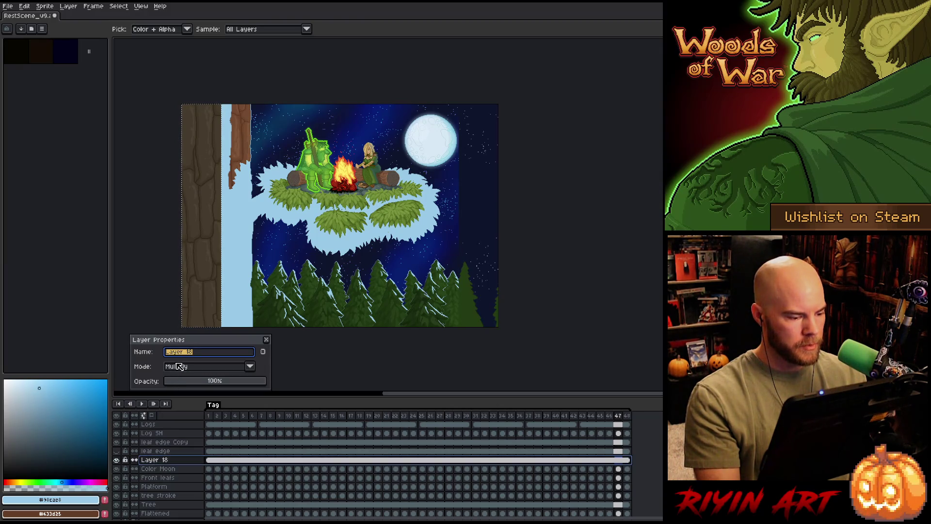
left_click(266, 340)
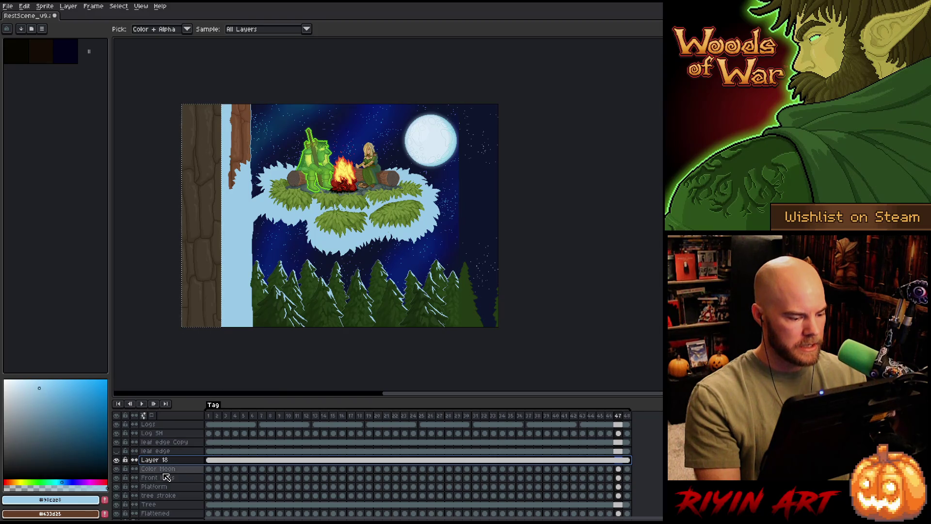
double_click(155, 460)
left_click(186, 370)
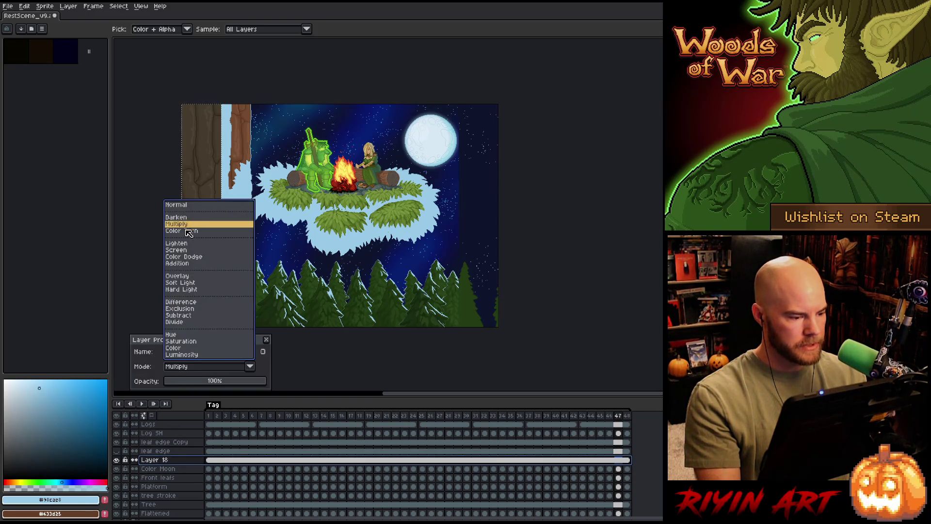
left_click(190, 210)
left_click(193, 453)
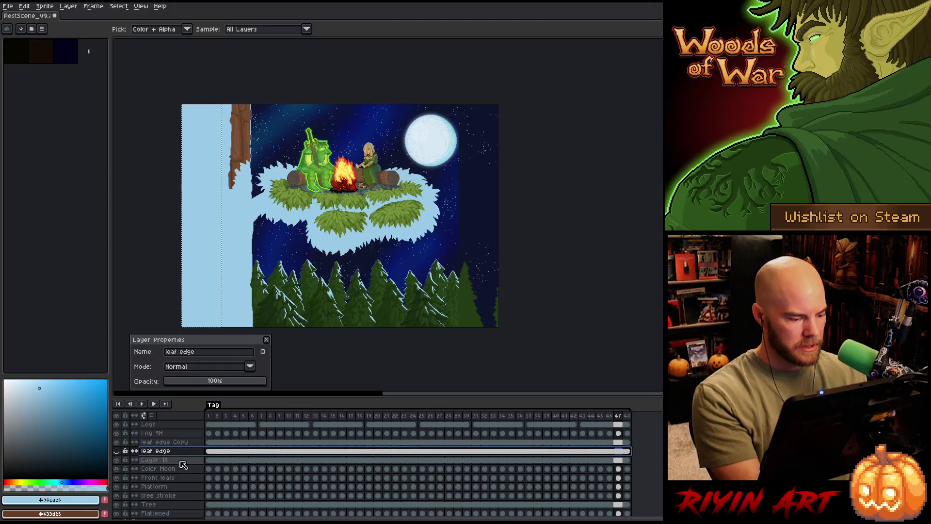
key("ctrl+e")
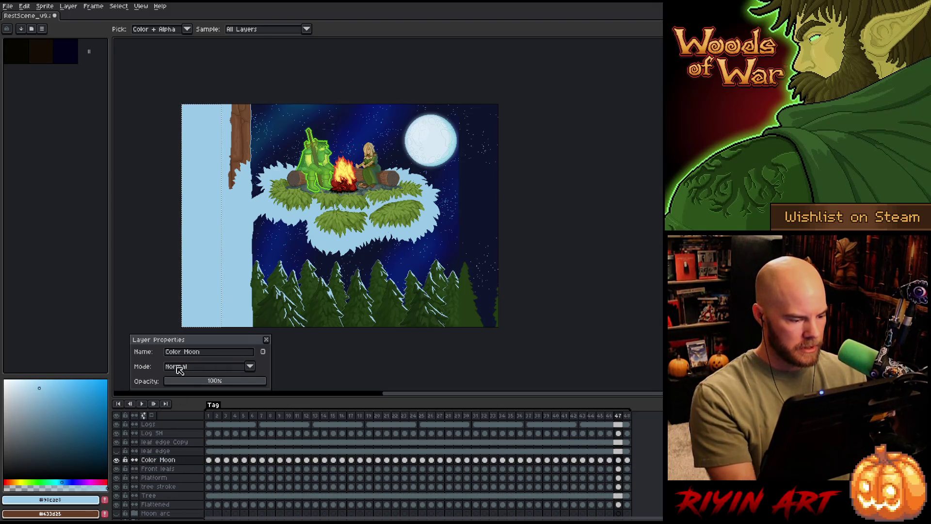
Set the Color Moon layer's blend mode to Multiply.
left_click(183, 367)
left_click(188, 225)
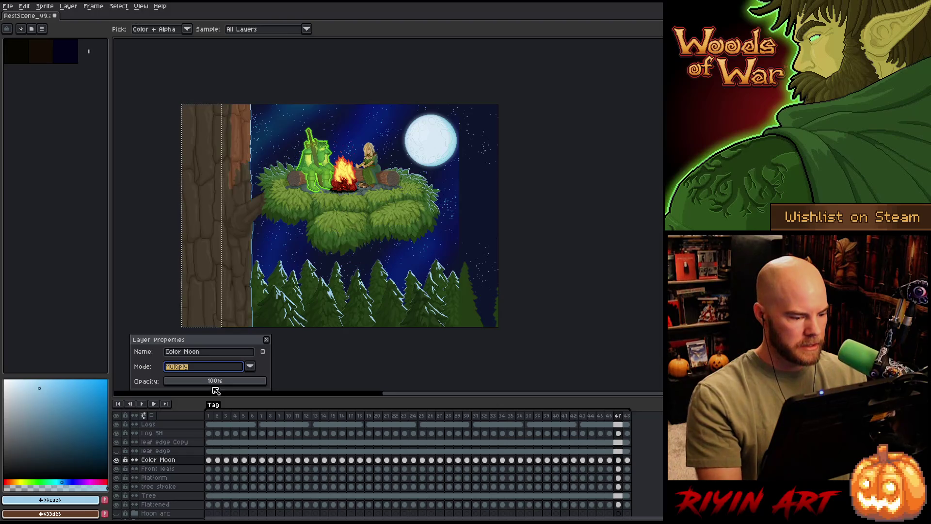
left_click_drag(209, 416, 529, 416)
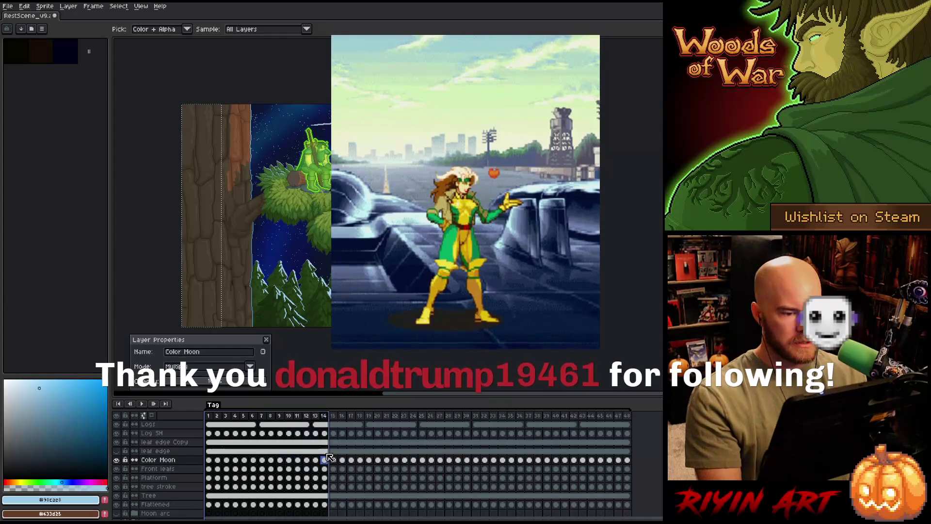
Close Layer Properties and save the forest scene file with Ctrl+S.
left_click(267, 339)
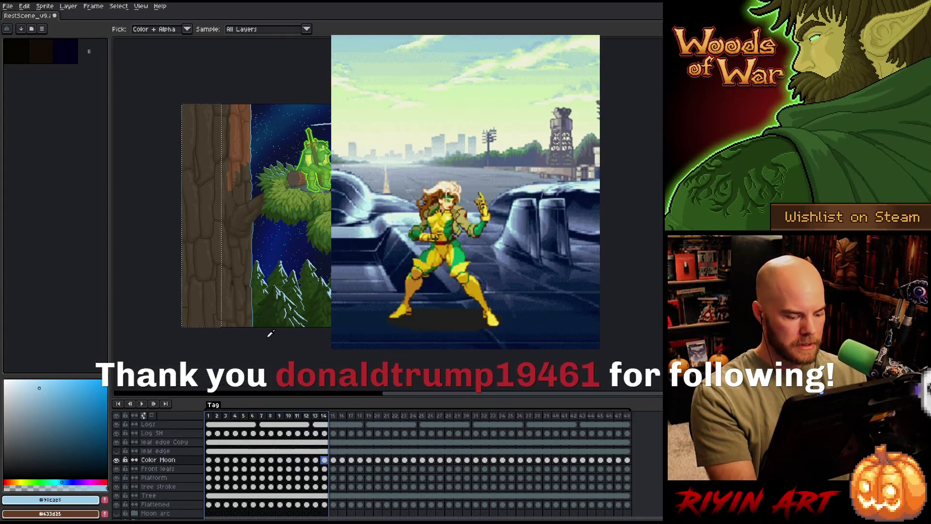
key("v")
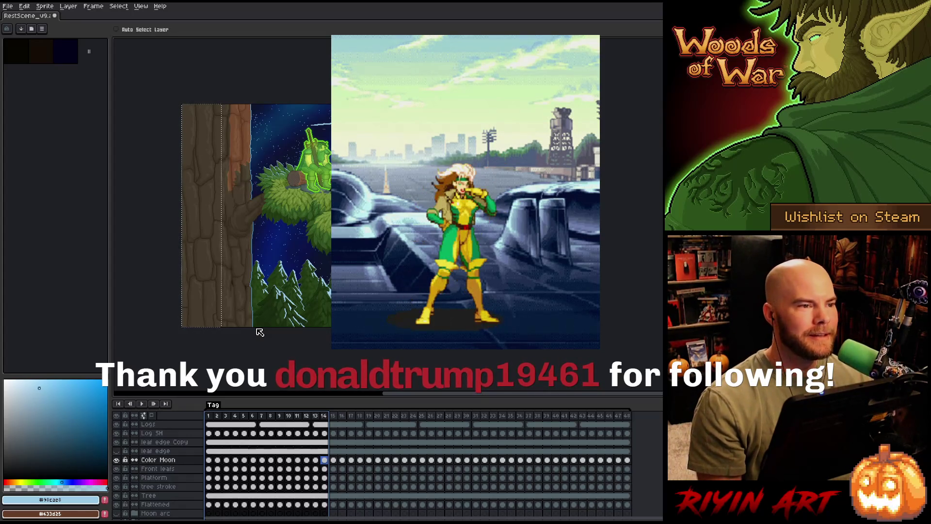
key("ctrl+s")
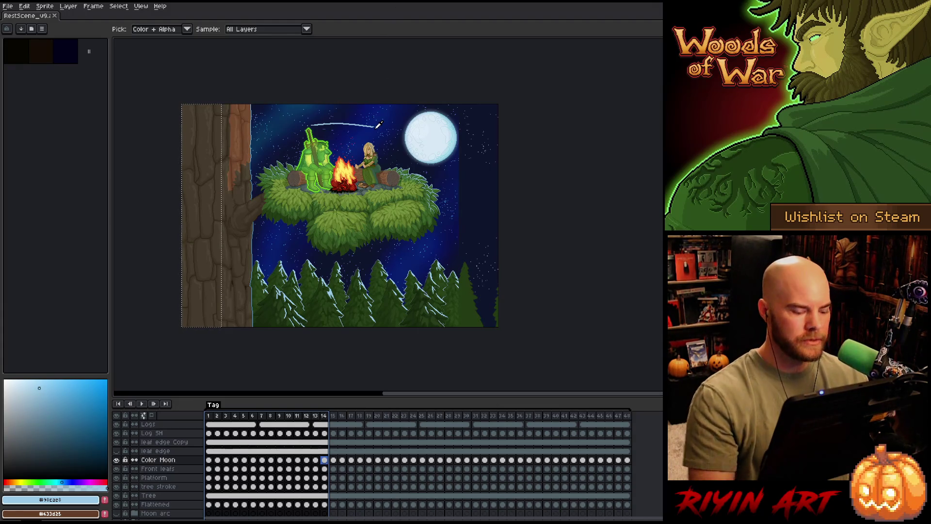
Deselect the tree, jump back to frame 1, and make Layer 17 the active layer.
key("ctrl+d")
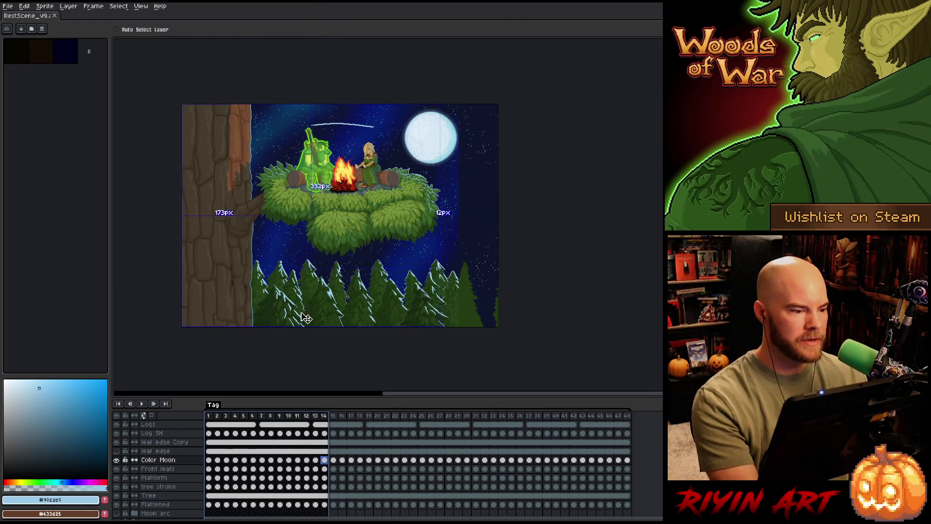
left_click(212, 416)
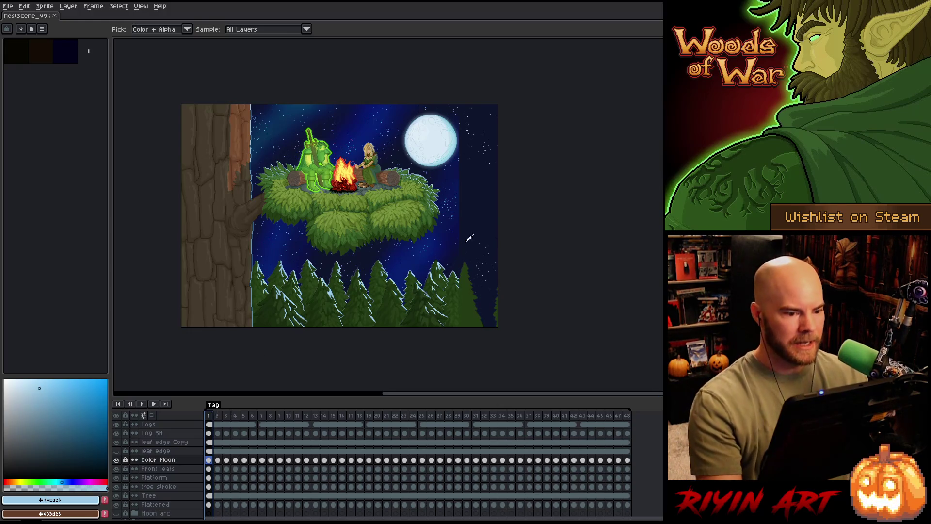
scroll(469, 238, "up", 1)
scroll(526, 221, "down", 1)
left_click_drag(506, 267, 446, 273)
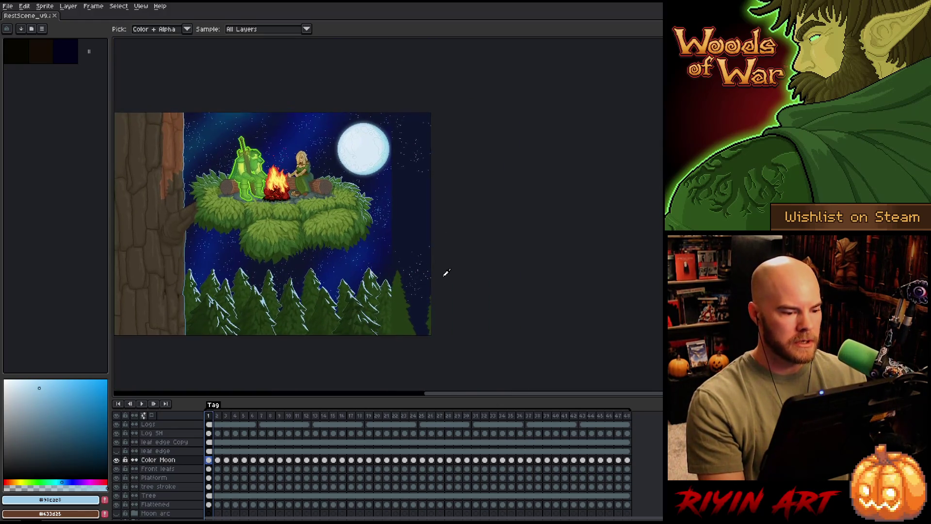
scroll(446, 273, "up", 2)
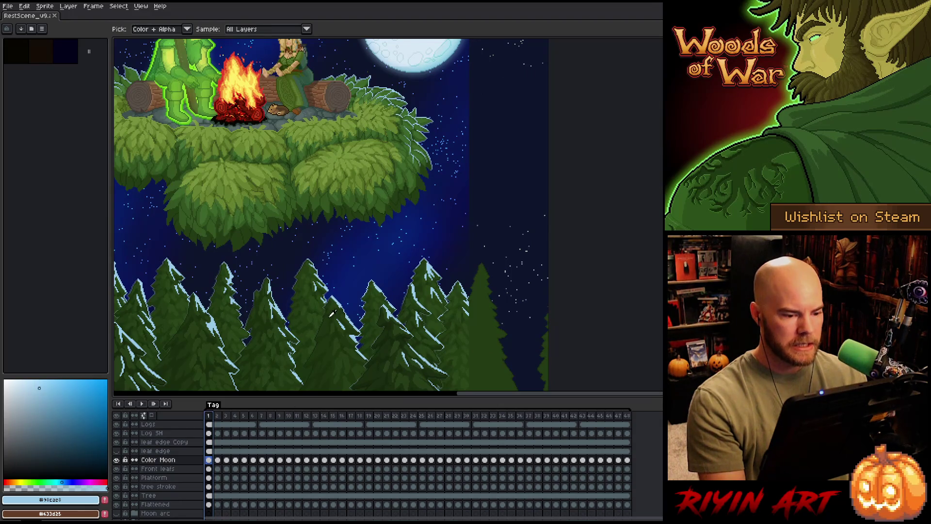
scroll(332, 313, "down", 2)
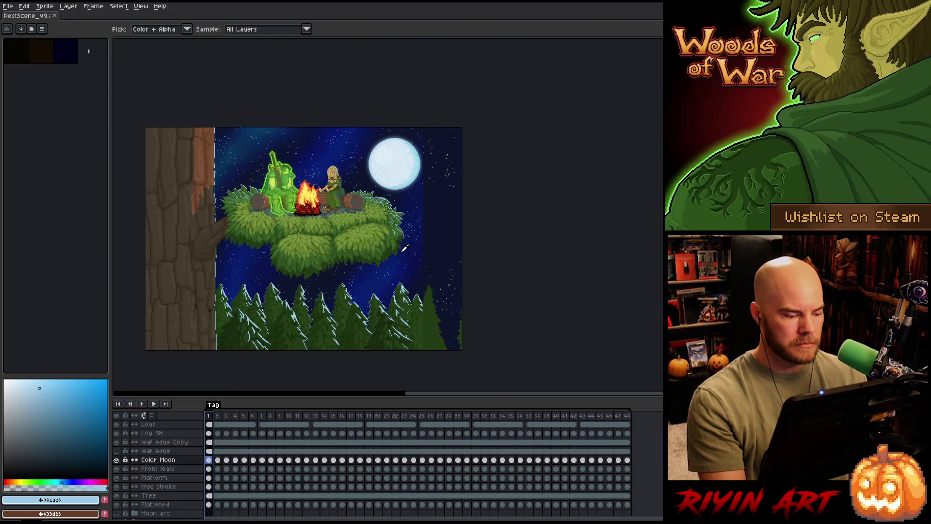
key("v")
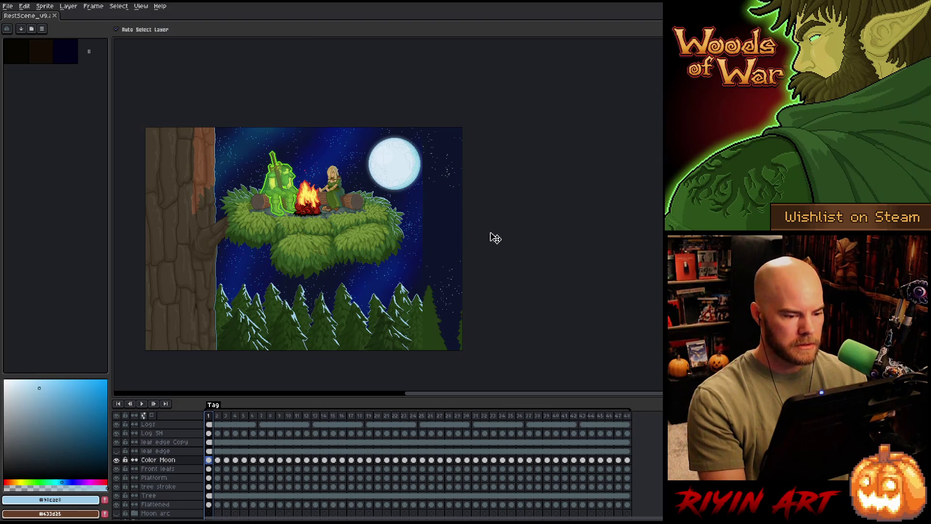
left_click(452, 243)
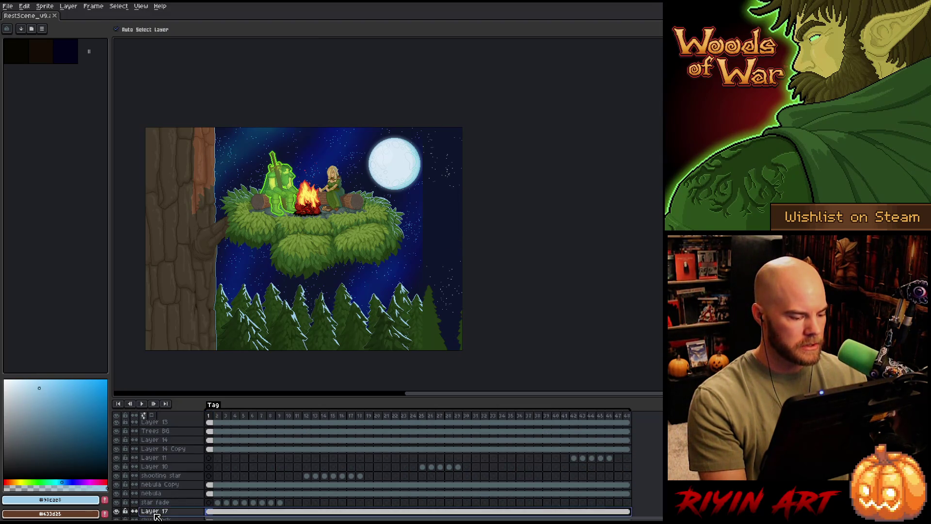
Delete Layer 17, marquee the dark sky patch beside the moon, and ready the Spray tool.
key("ctrl+e")
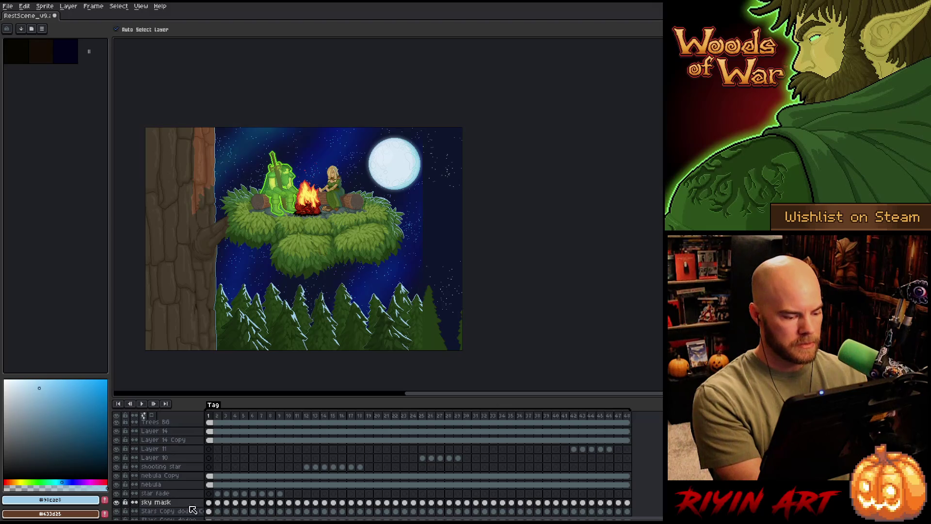
scroll(492, 227, "up", 2)
scroll(487, 229, "down", 1)
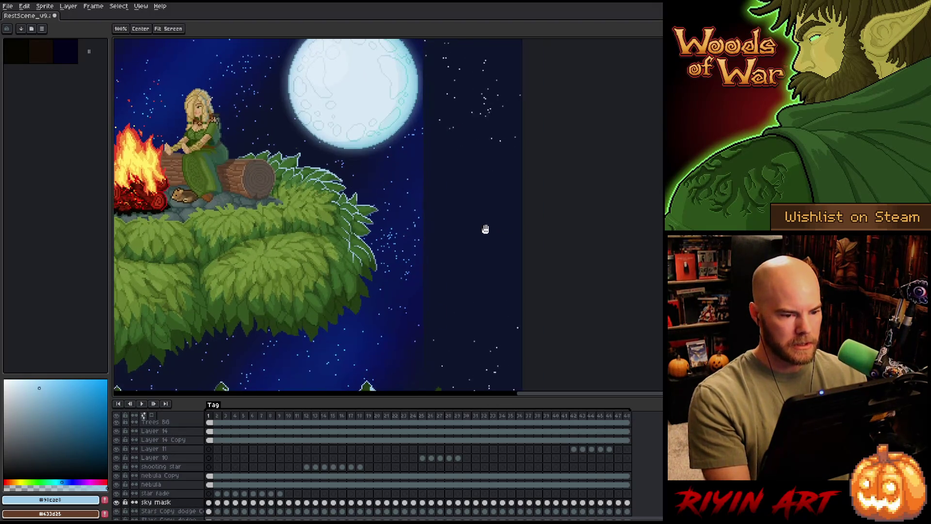
scroll(466, 189, "up", 2)
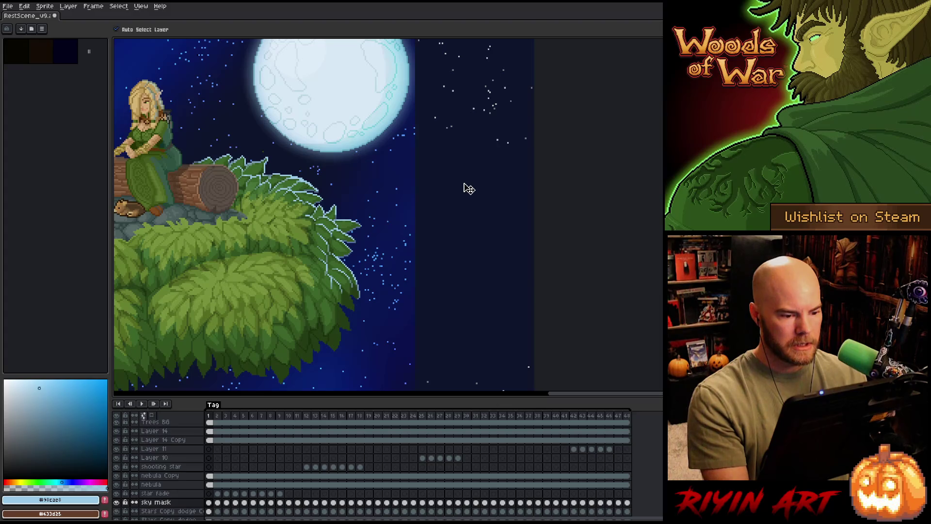
key("m")
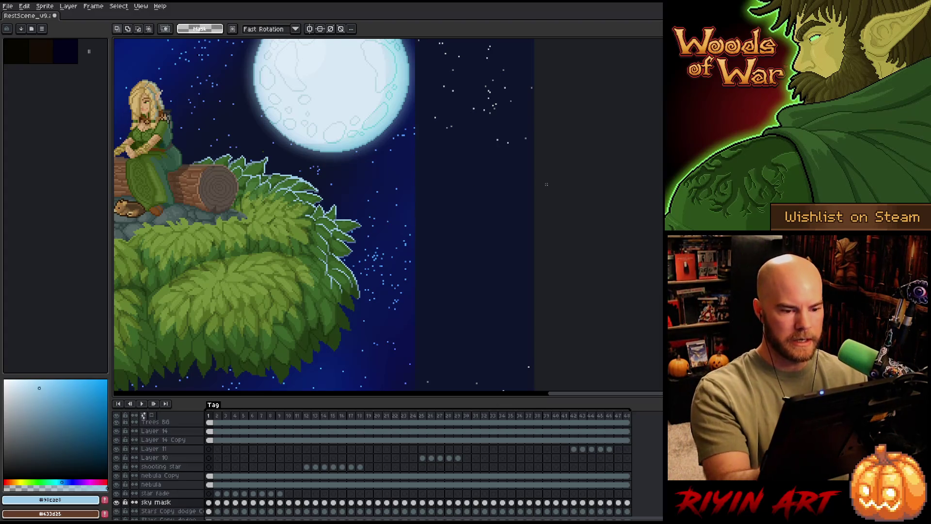
left_click_drag(538, 168, 420, 364)
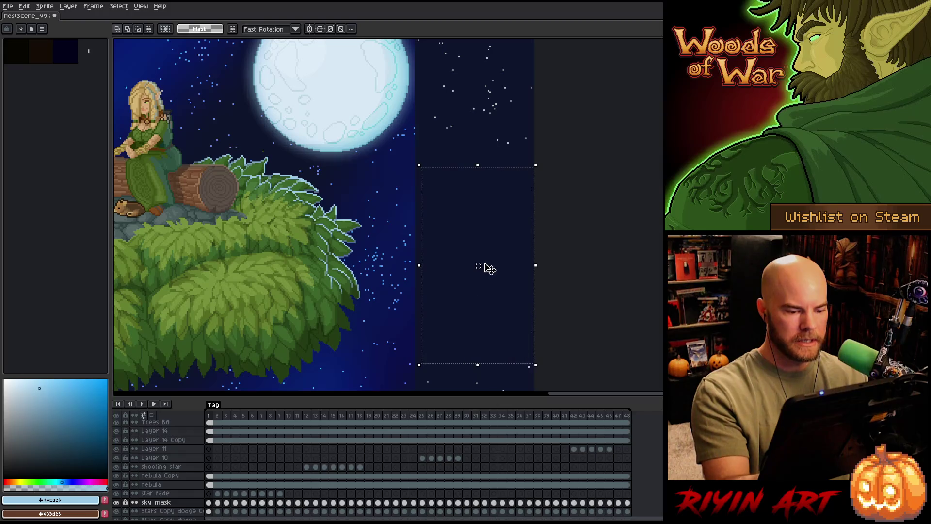
key("b")
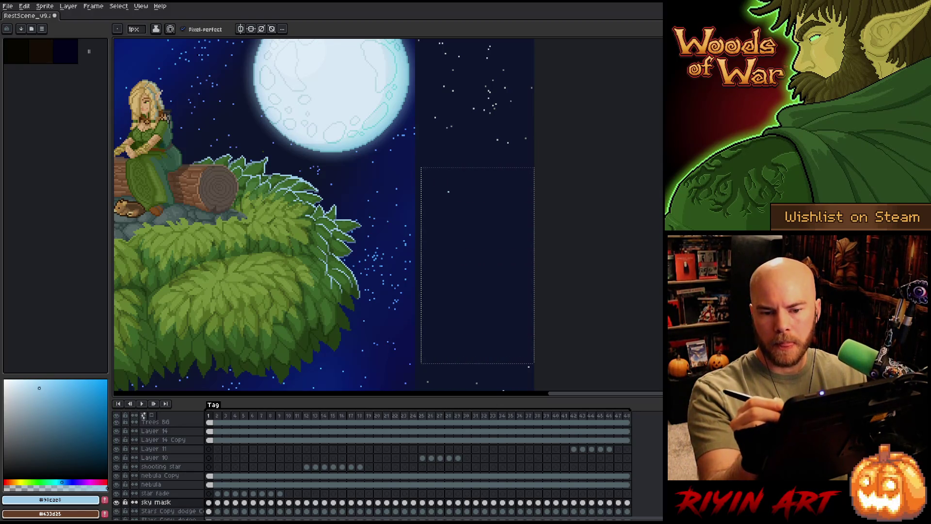
key("shift+b")
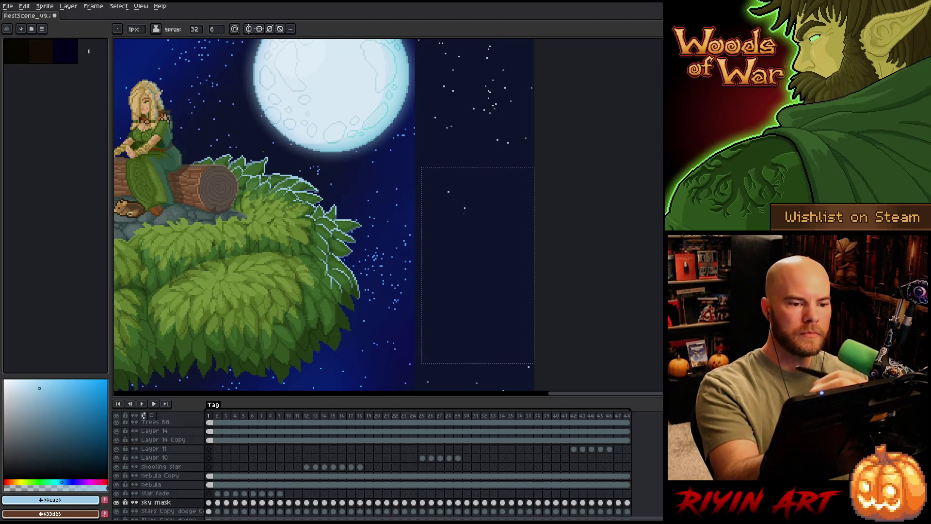
Test-spray a star cluster, undo it, and settle the spray size at 13.
left_click(461, 237)
key("ctrl+z")
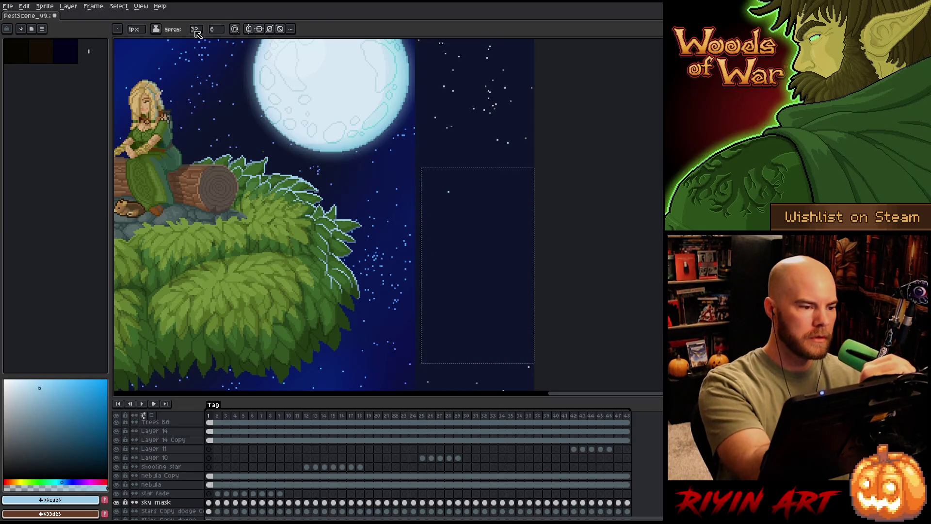
left_click(195, 29)
type("8")
key("Return")
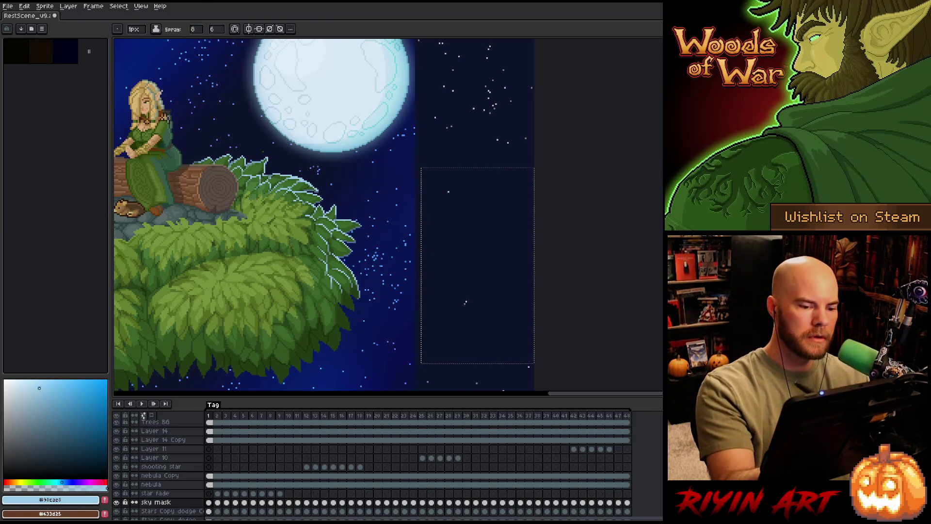
left_click(195, 28)
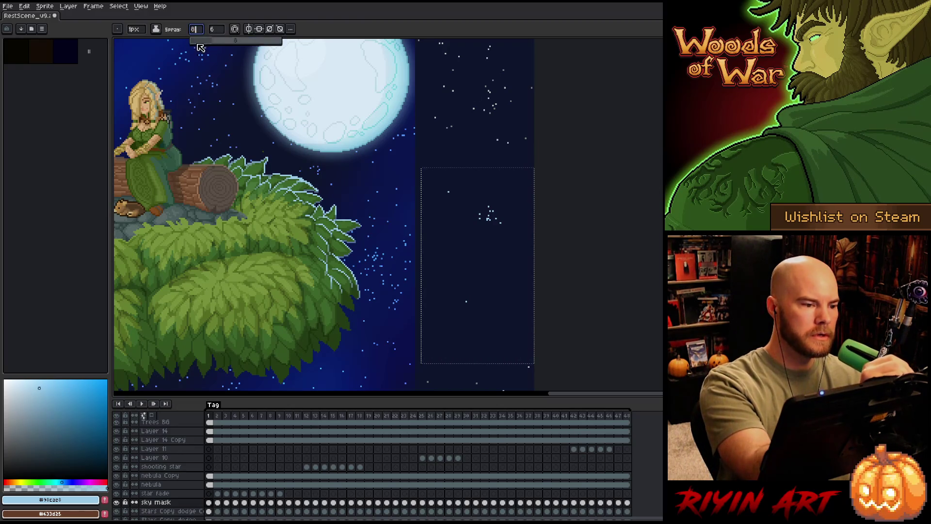
type("13")
key("Return")
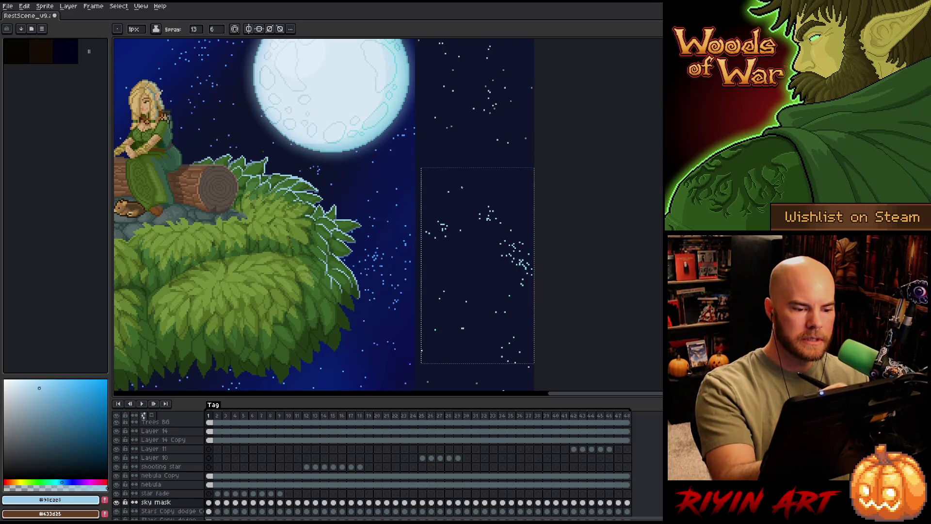
Touch up stray star pixels, drop the rectangle, and lasso the new star strip.
key("b")
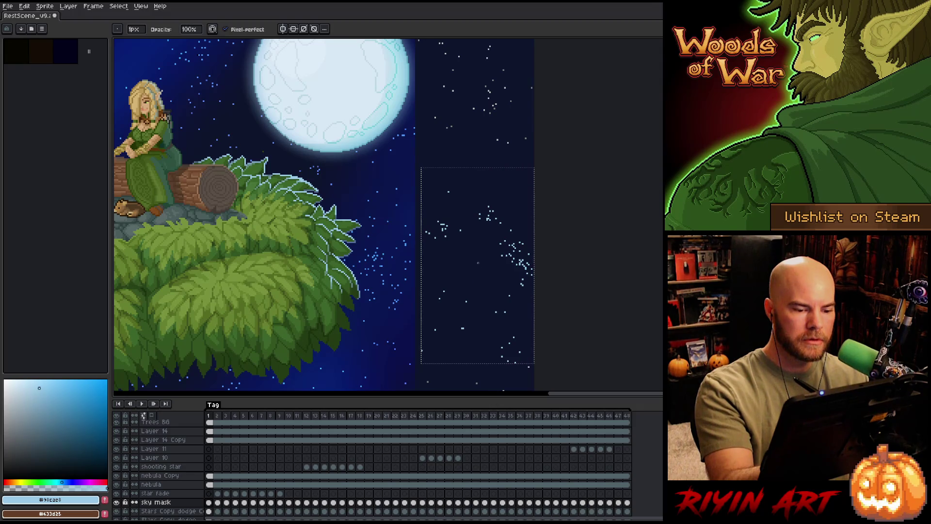
key("e")
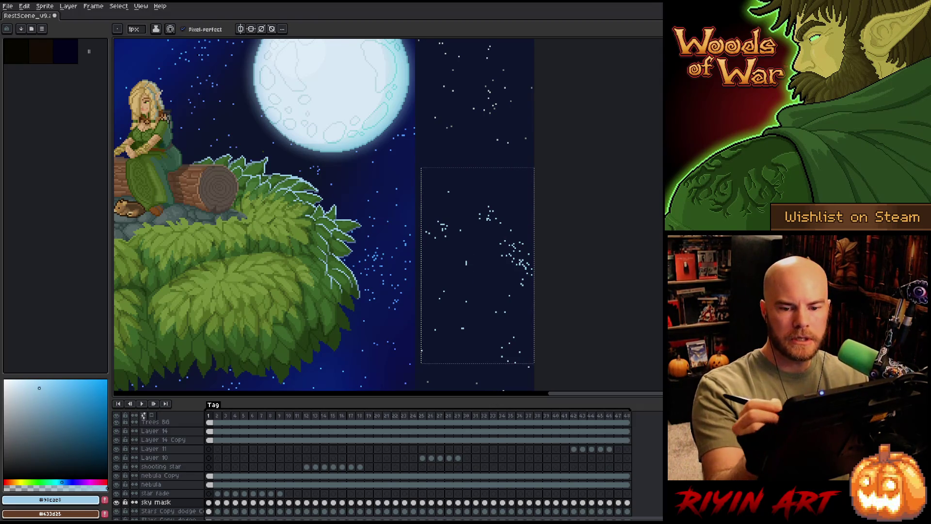
key("shift+b")
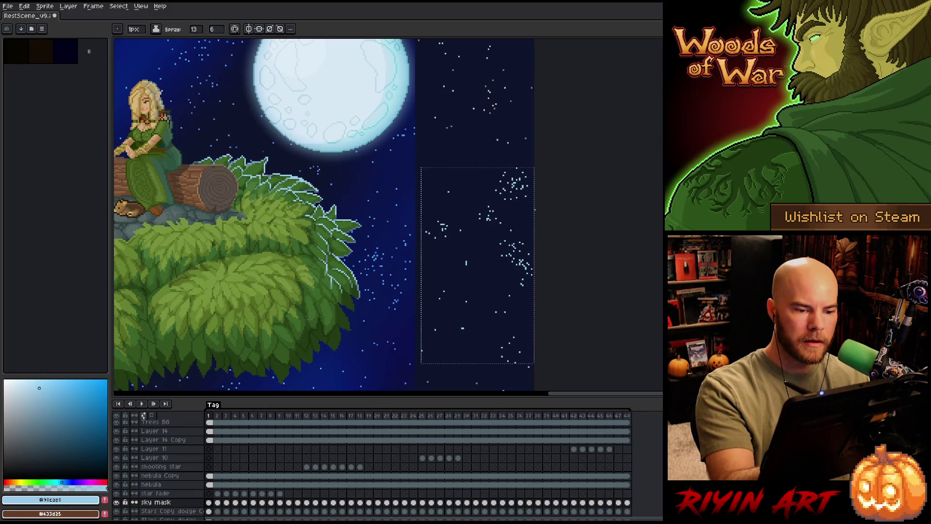
key("ctrl+d")
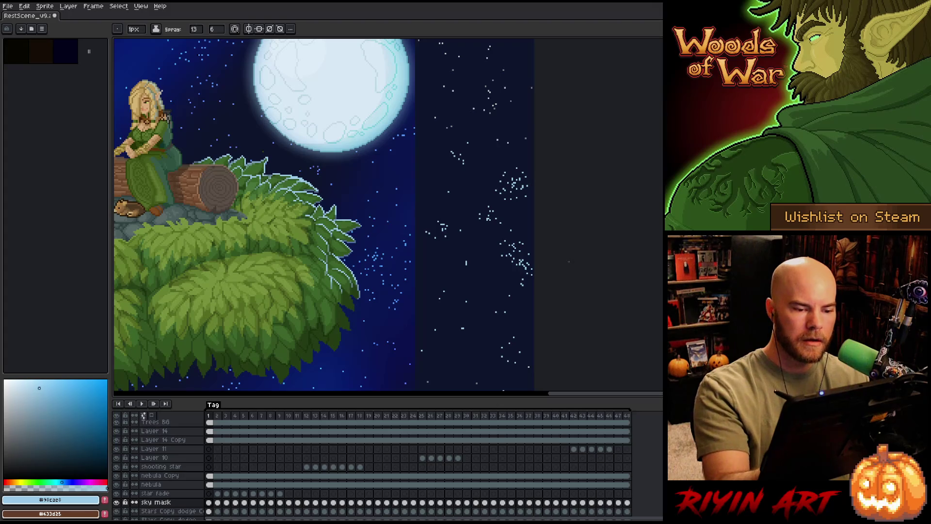
key("m")
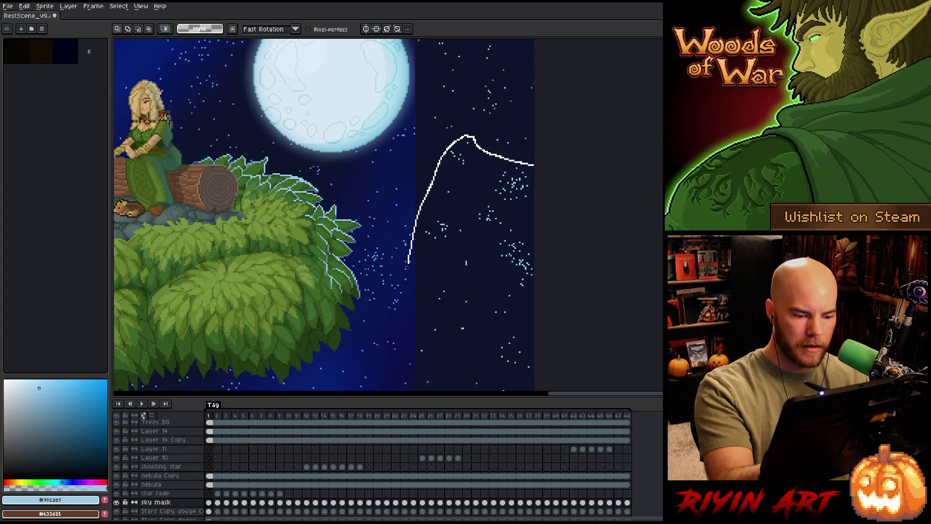
left_click_drag(409, 262, 613, 303)
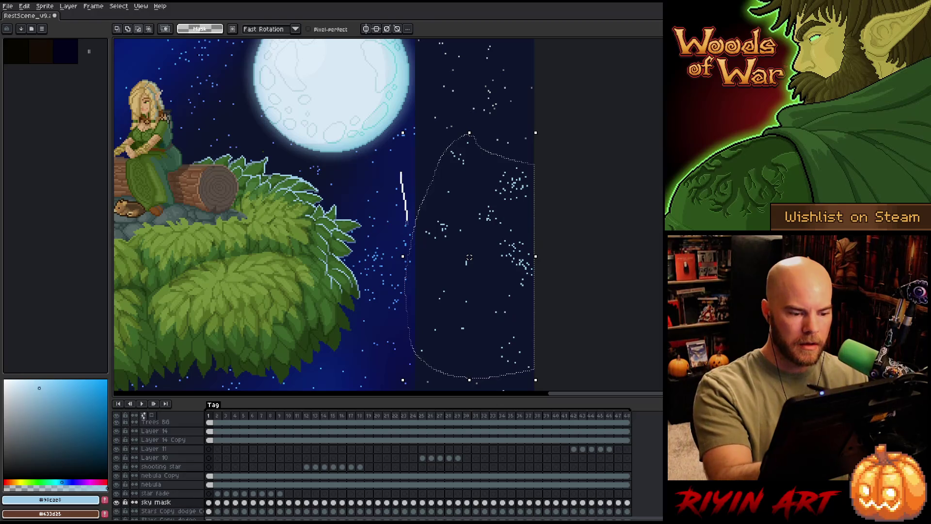
scroll(528, 315, "down", 3)
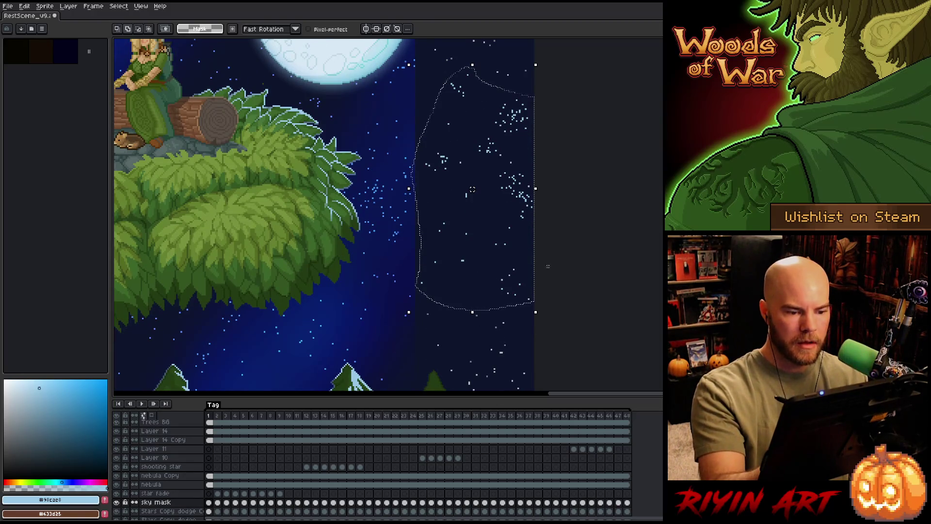
Sample the dark navy sky colour and bring up Select Color Range.
key("i")
left_click(449, 147)
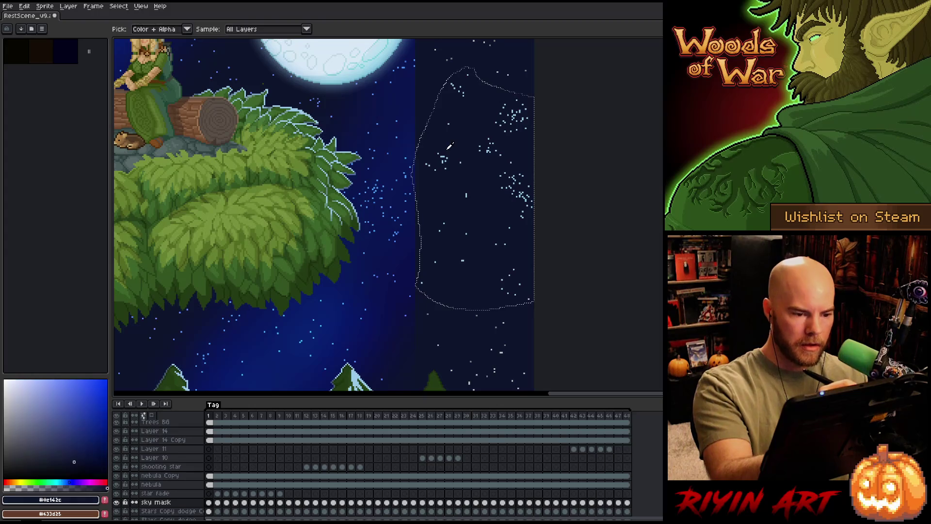
key("b")
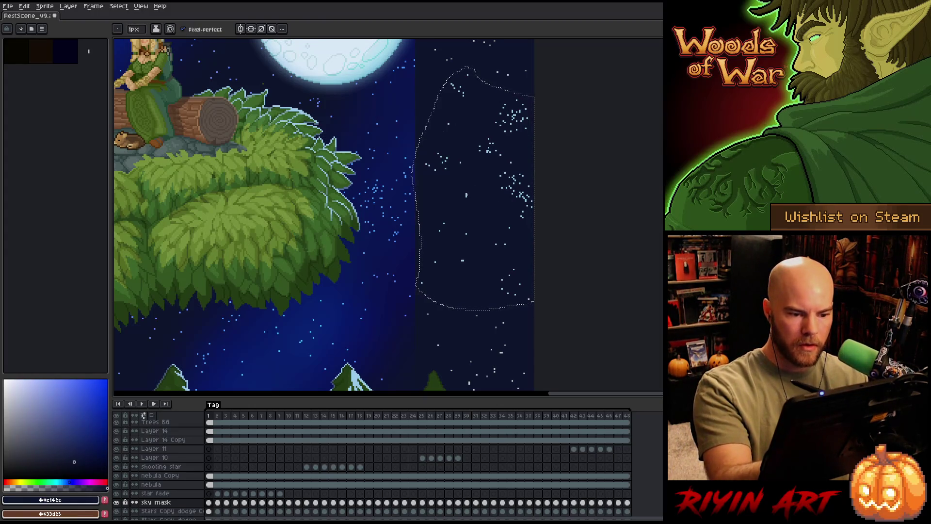
scroll(323, 214, "up", 2)
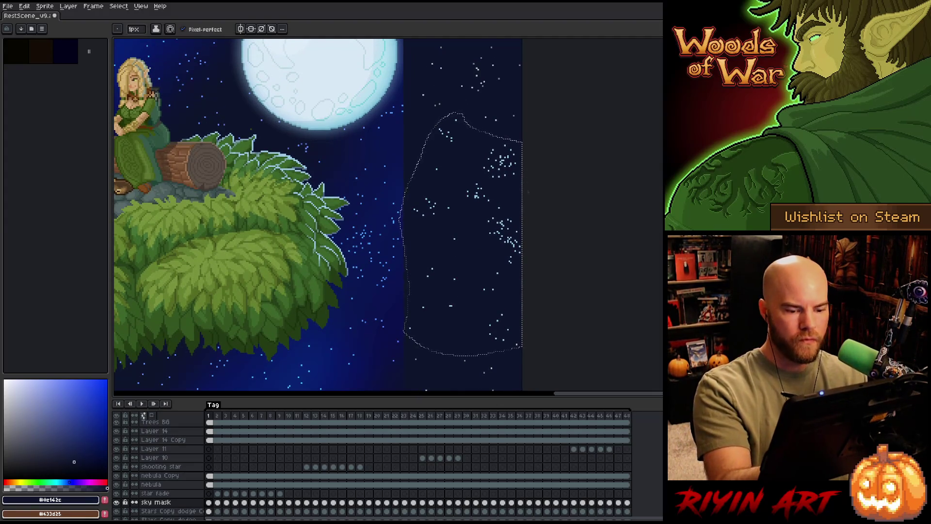
key("shift+c")
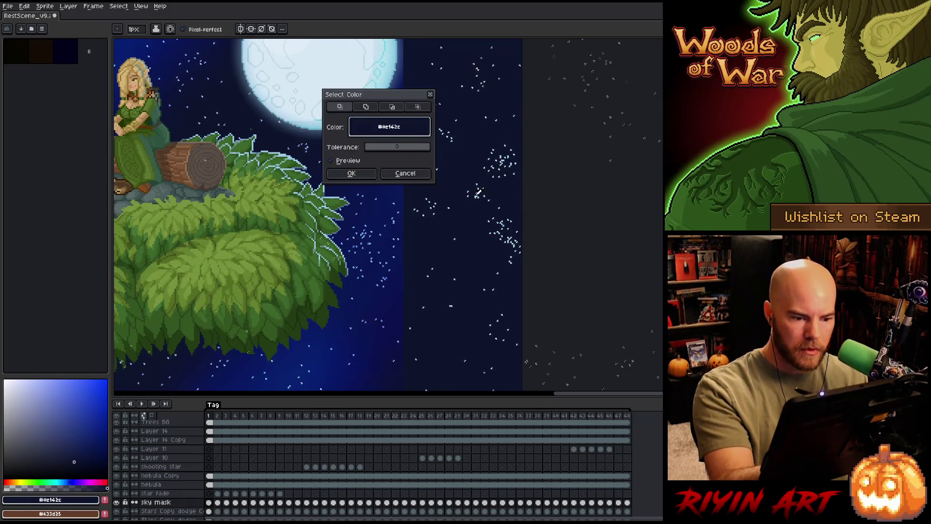
Select all light-blue star pixels, then zoom out and play the whole scene from frame 1.
left_click(477, 193)
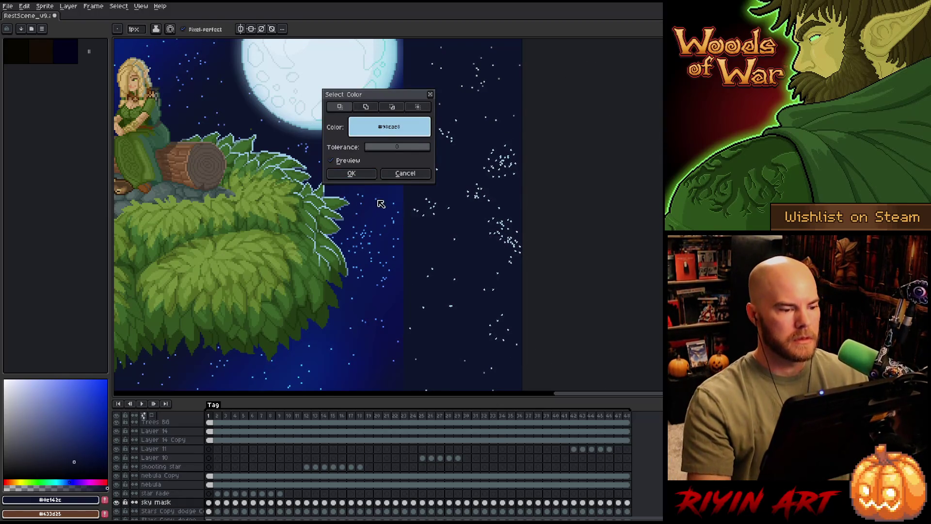
left_click(354, 176)
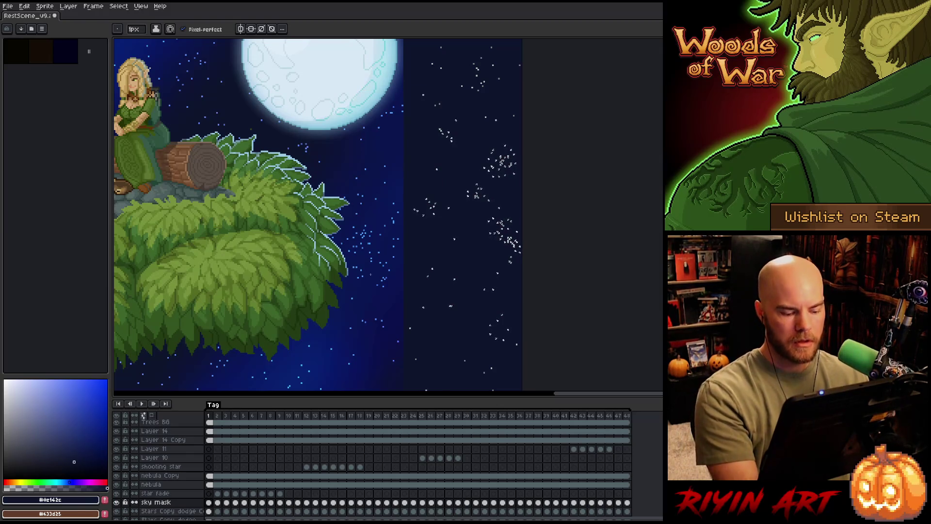
scroll(511, 241, "down", 2)
scroll(512, 225, "up", 4)
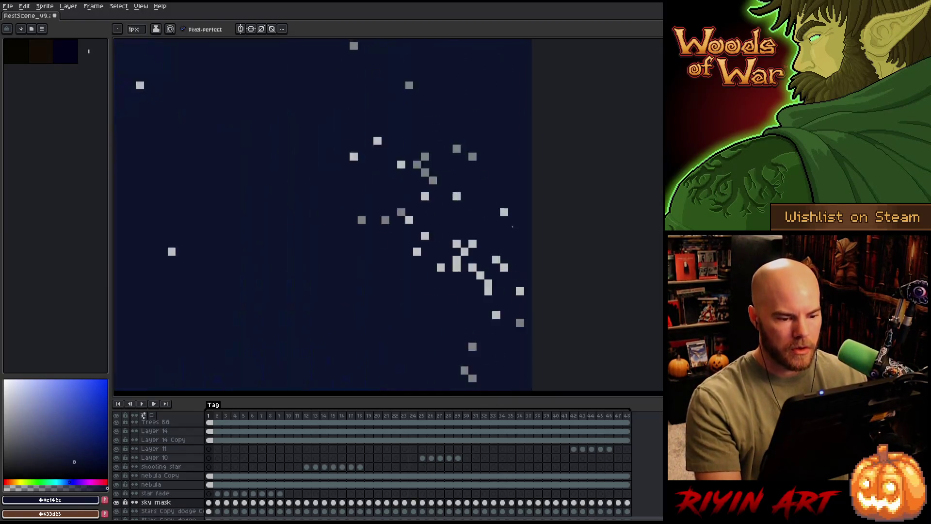
scroll(512, 226, "up", 1)
scroll(427, 185, "down", 2)
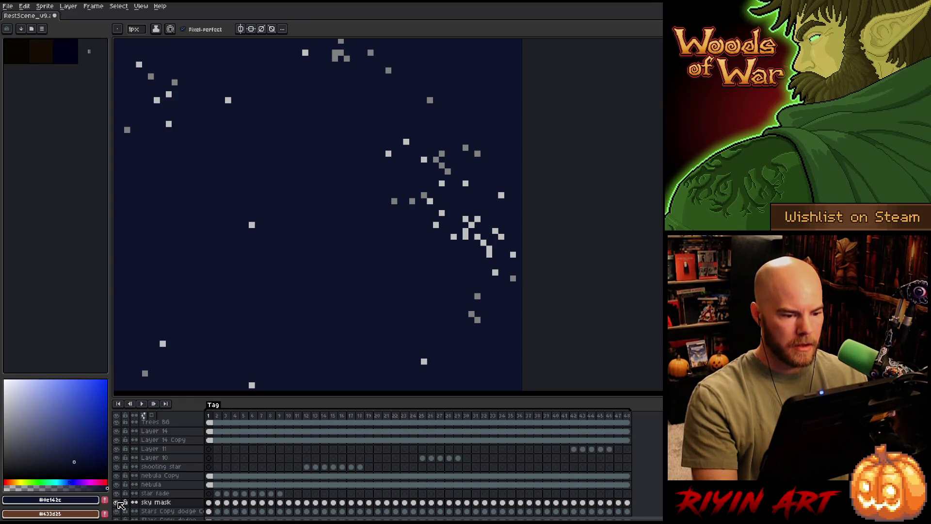
left_click(120, 504, "alt")
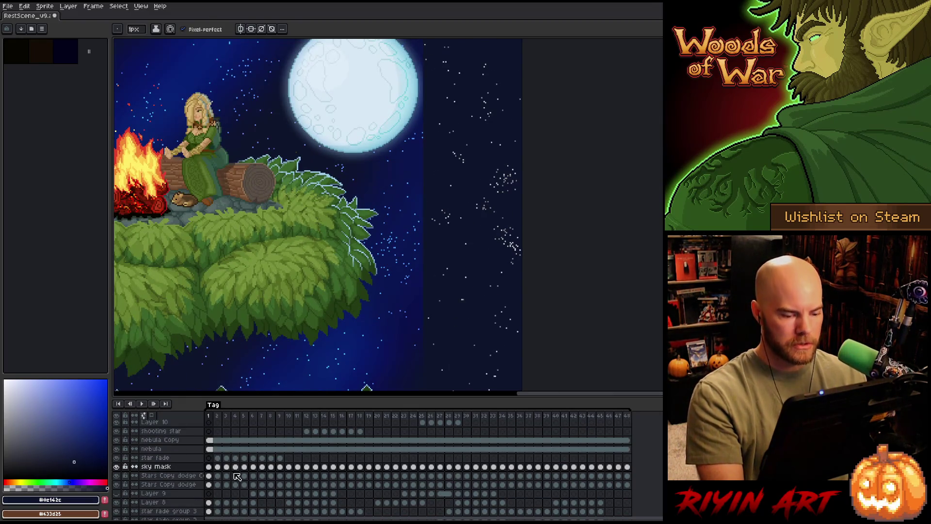
scroll(317, 218, "down", 1)
left_click_drag(376, 337, 412, 297)
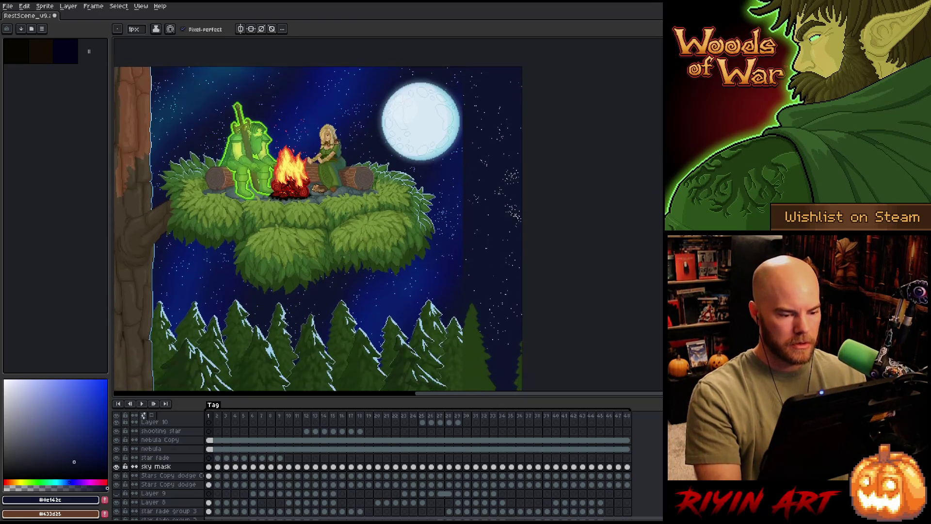
key("Return")
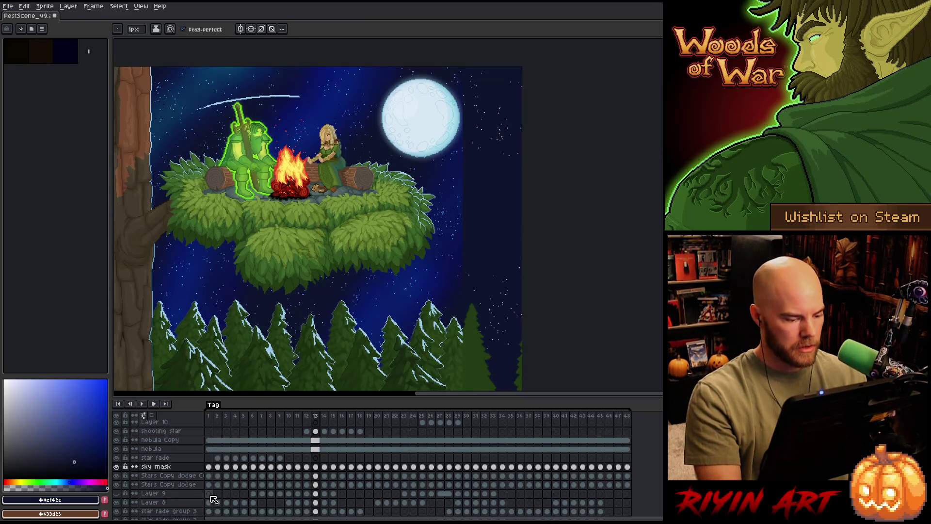
left_click(210, 467)
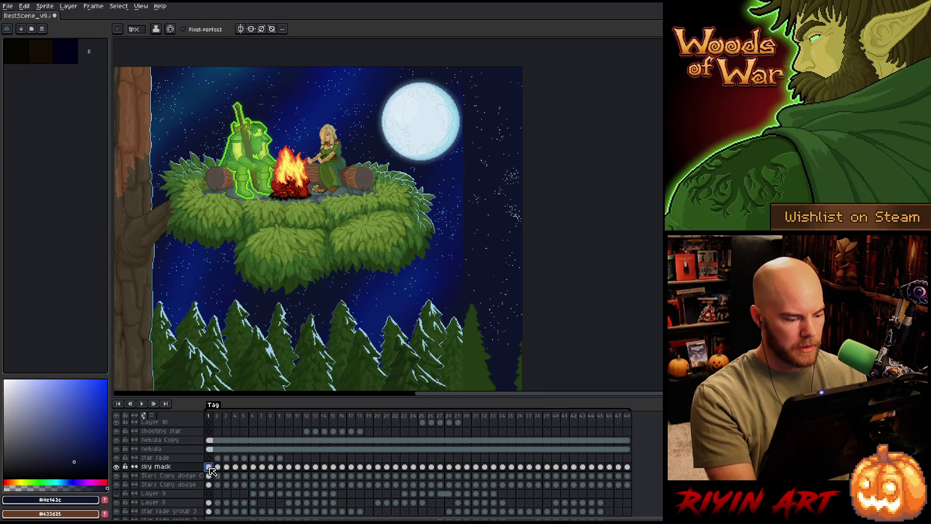
Solo the sky mask layer, play it, and link its cels across every frame.
left_click(116, 468, "alt")
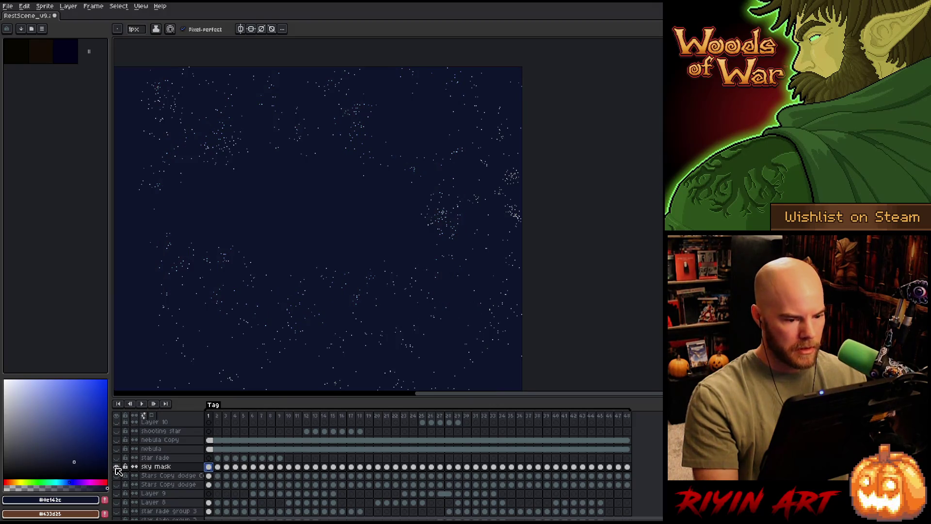
key("Return")
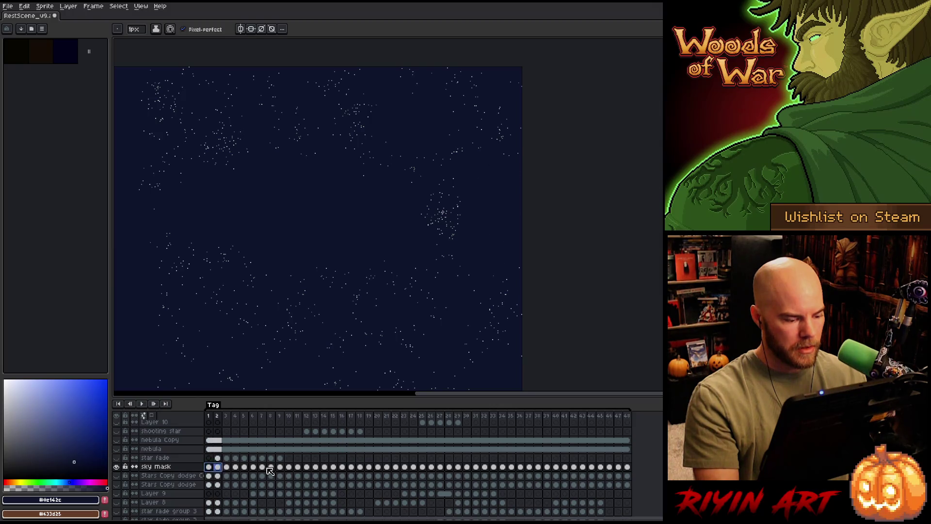
left_click_drag(212, 469, 631, 472)
right_click(632, 471)
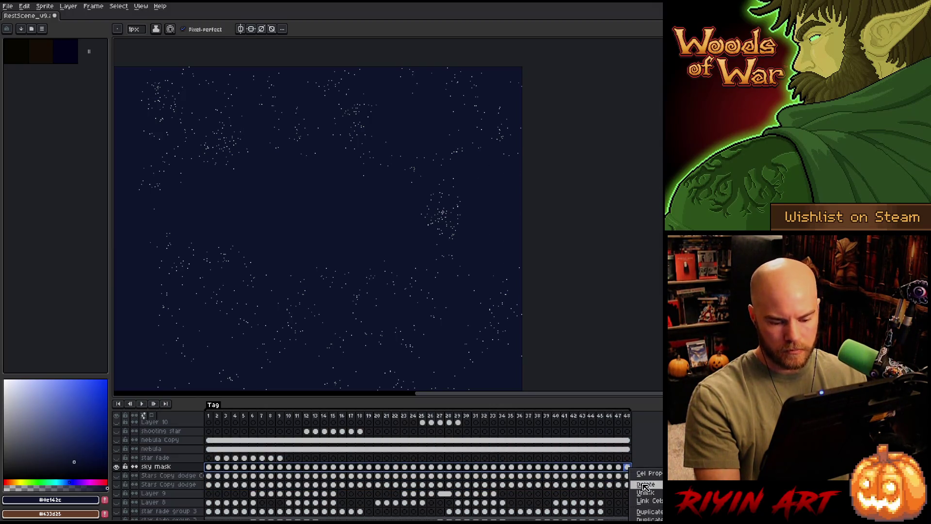
left_click(647, 500)
left_click(280, 466)
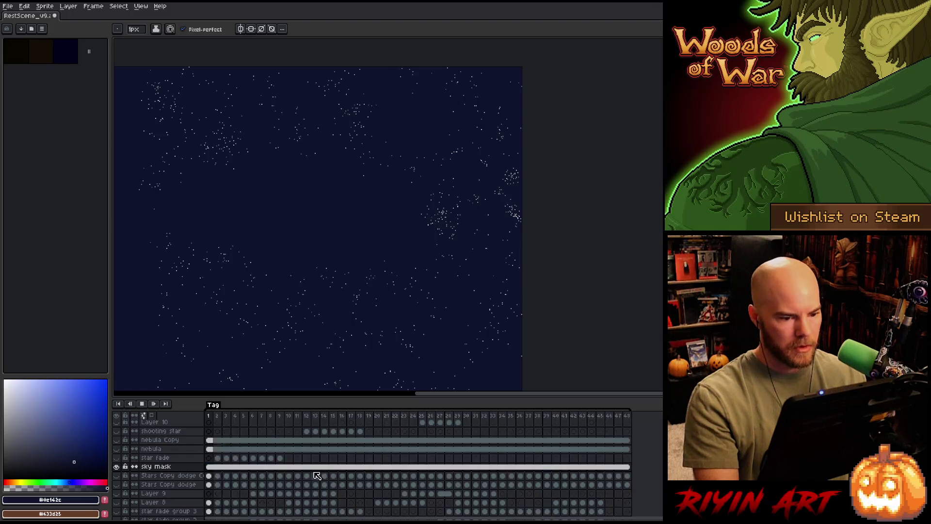
Show all layers, check the Stars Copy dodge layer alone, restore all, and select the nebula layer.
left_click(118, 470)
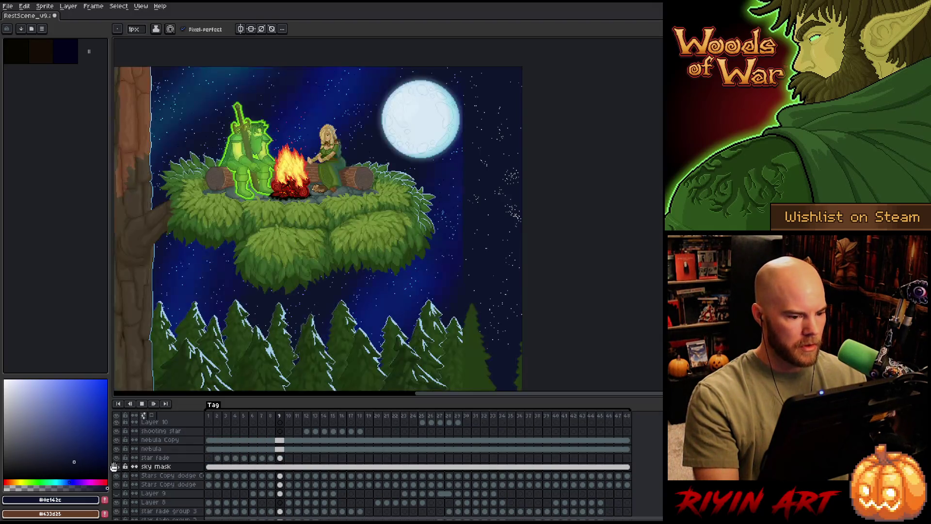
key("Return")
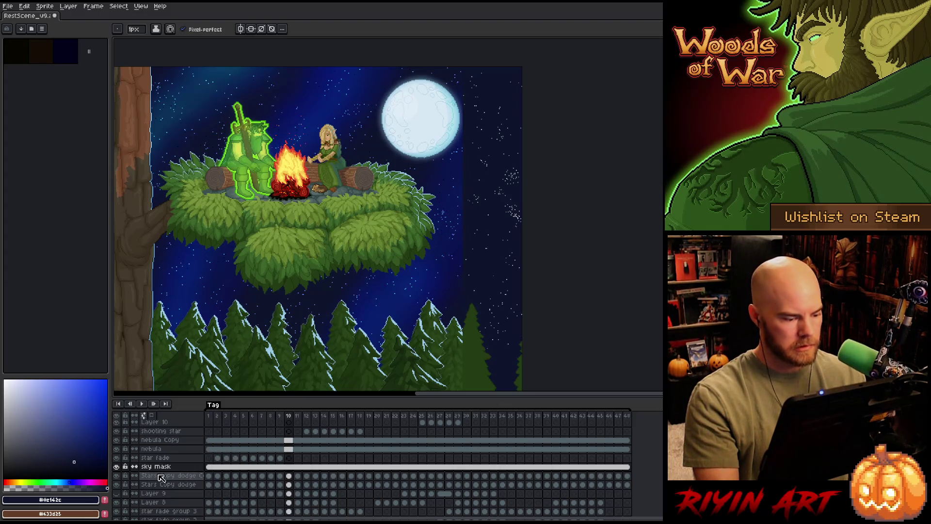
left_click(154, 477)
left_click(117, 476, "alt")
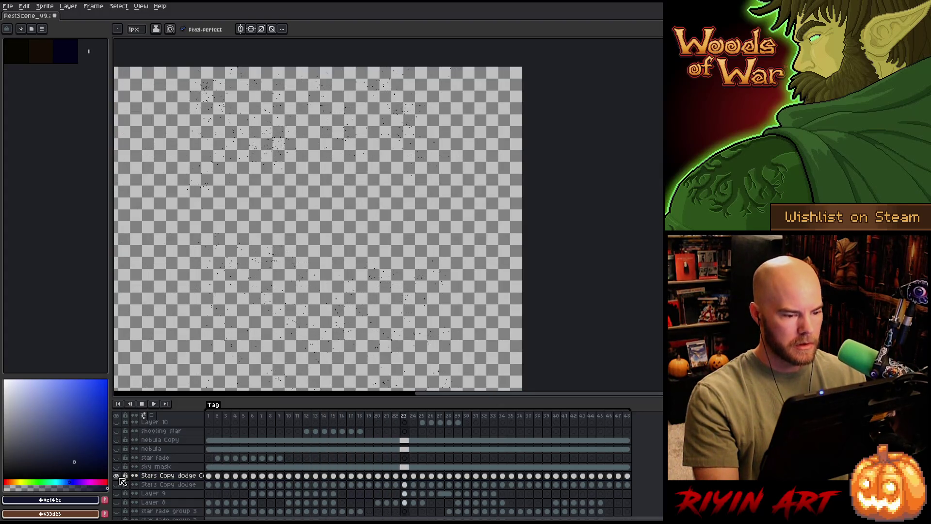
left_click(119, 476, "alt")
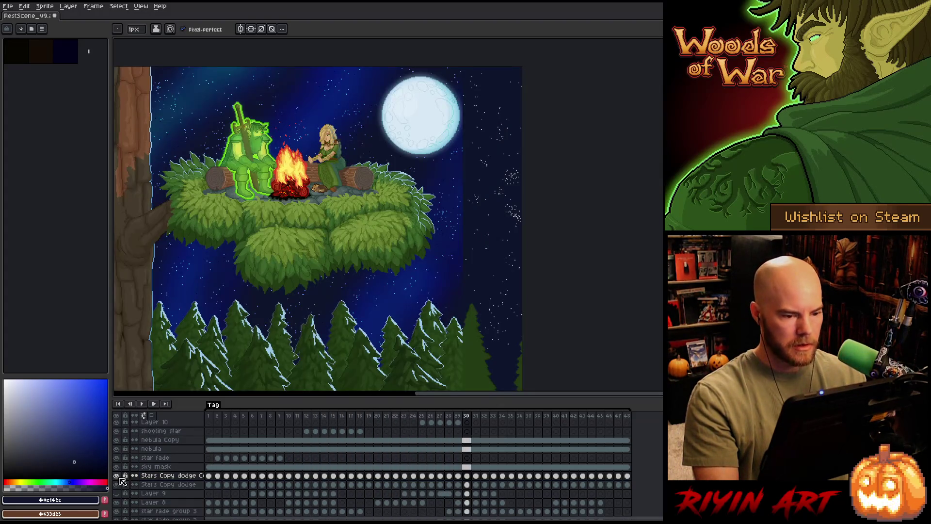
scroll(350, 240, "down", 1)
scroll(350, 240, "up", 1)
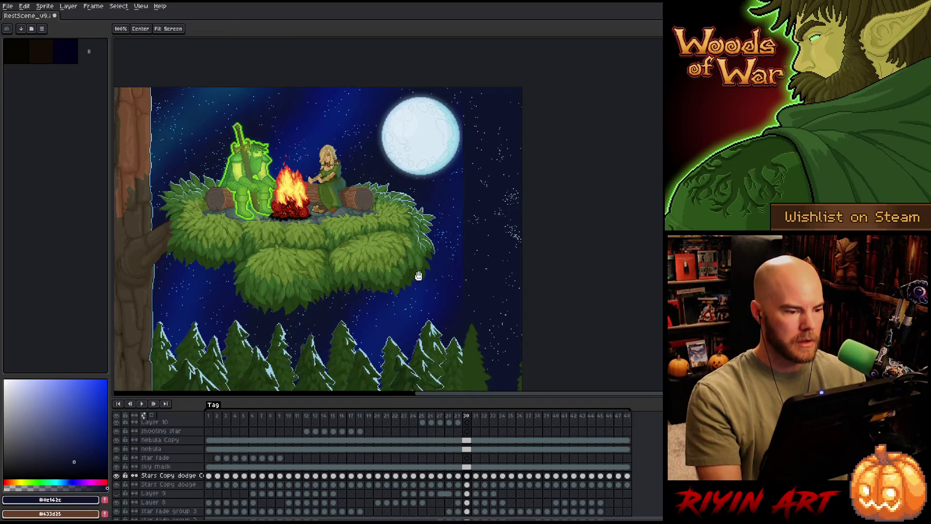
mouse_move(355, 257)
left_mouse_down()
mouse_move(354, 235)
mouse_move(404, 265)
left_mouse_up()
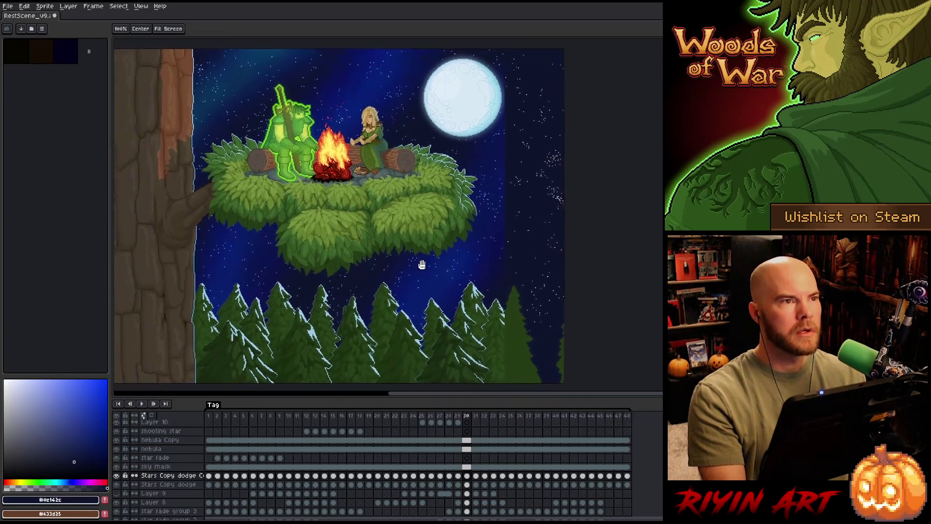
key("b")
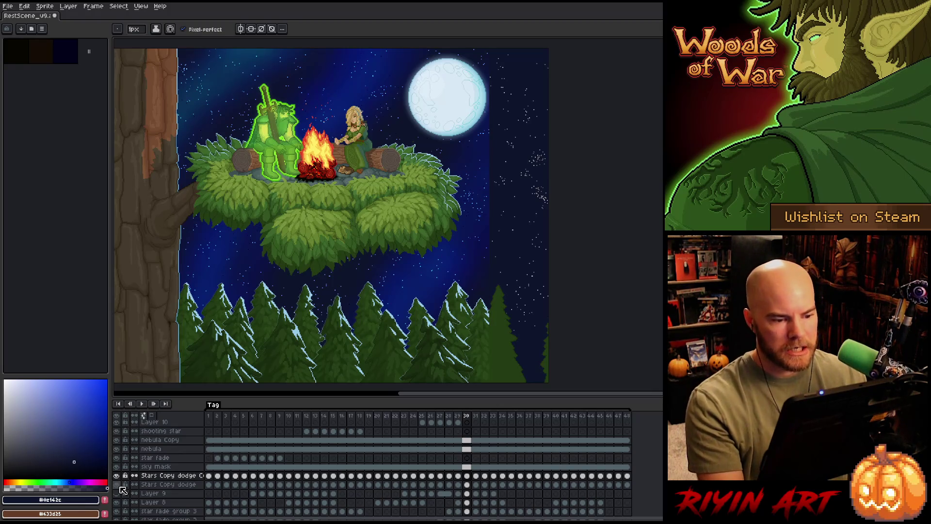
left_click(132, 450)
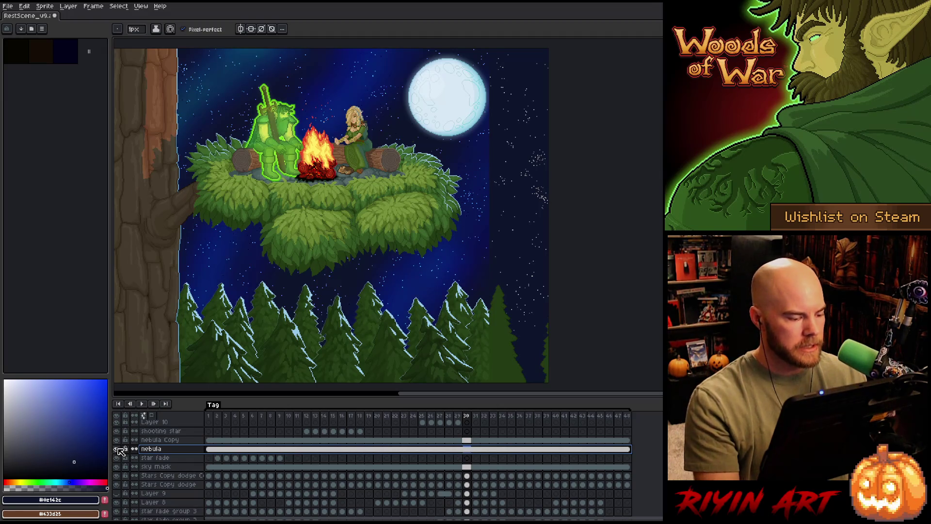
Set the nebula layer's blend mode to Normal and toggle it to compare.
double_click(153, 448)
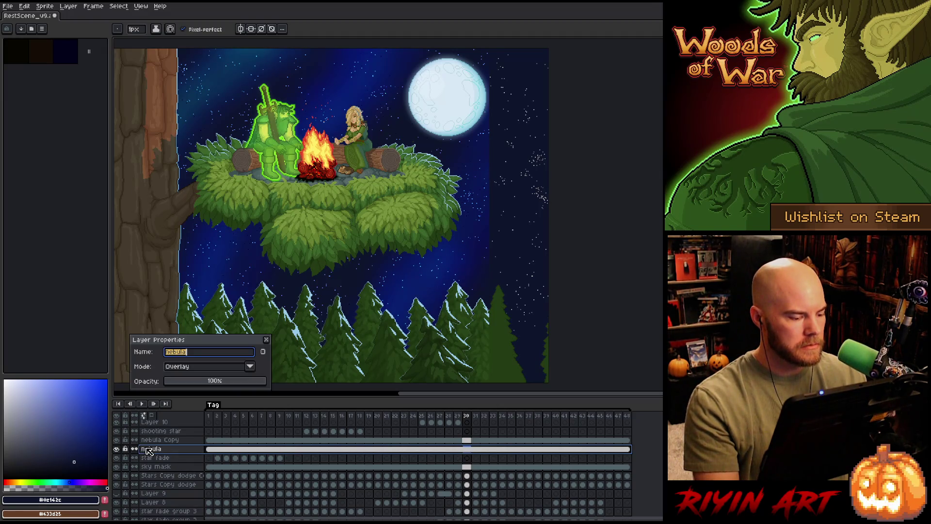
left_click(187, 369)
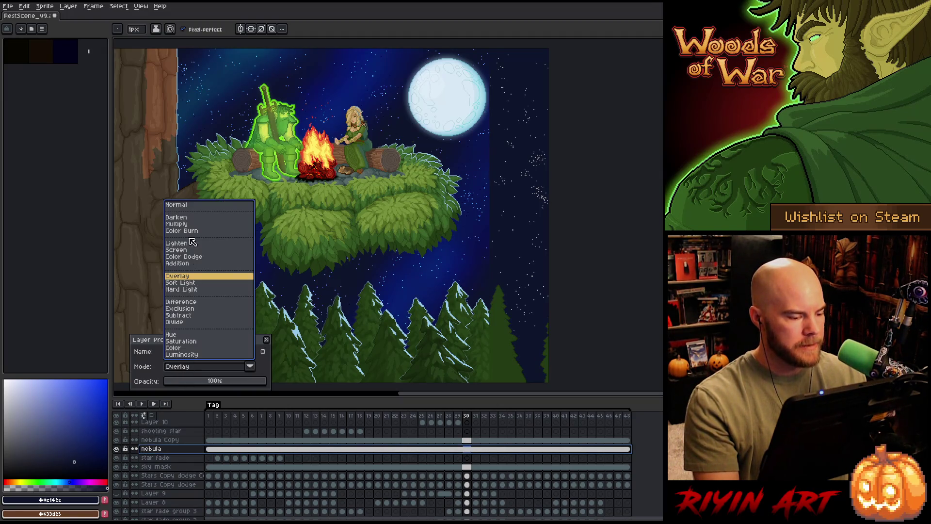
left_click(187, 206)
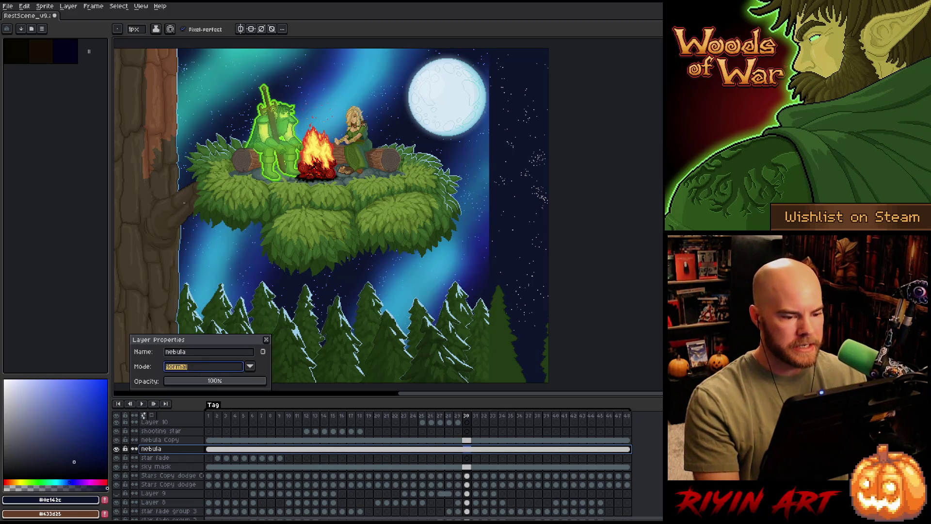
left_click(266, 340)
left_click(117, 449)
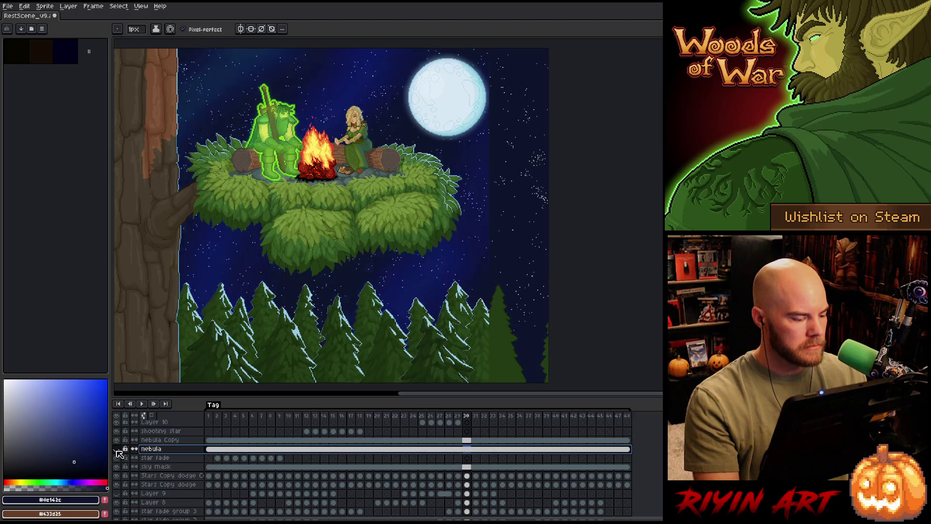
Rename the layer 'nebula overlay' and view it on its own.
double_click(165, 449)
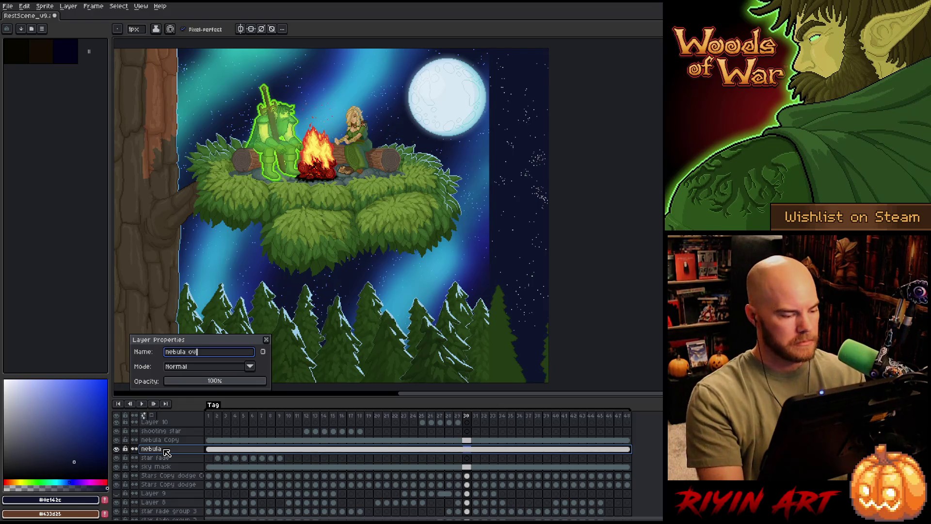
type("overlay")
key("Return")
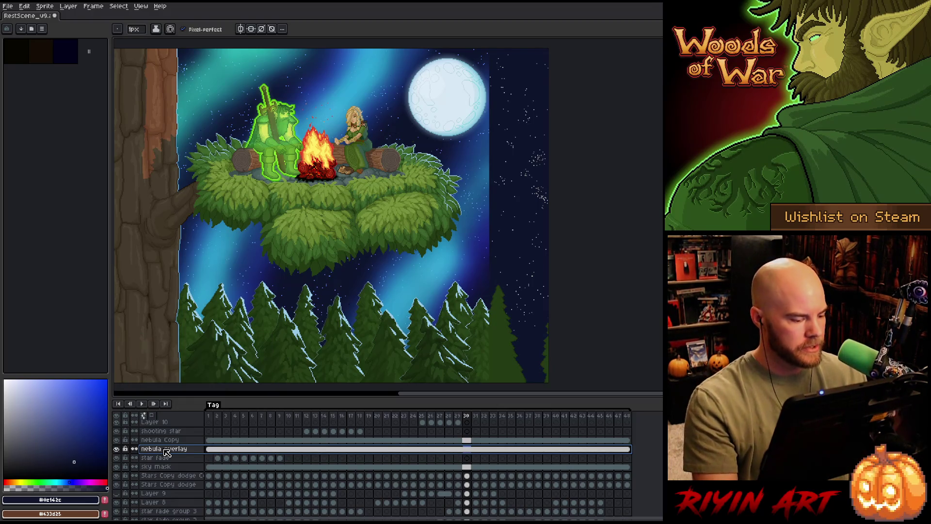
left_click(120, 450, "alt")
left_click(120, 450, "alt")
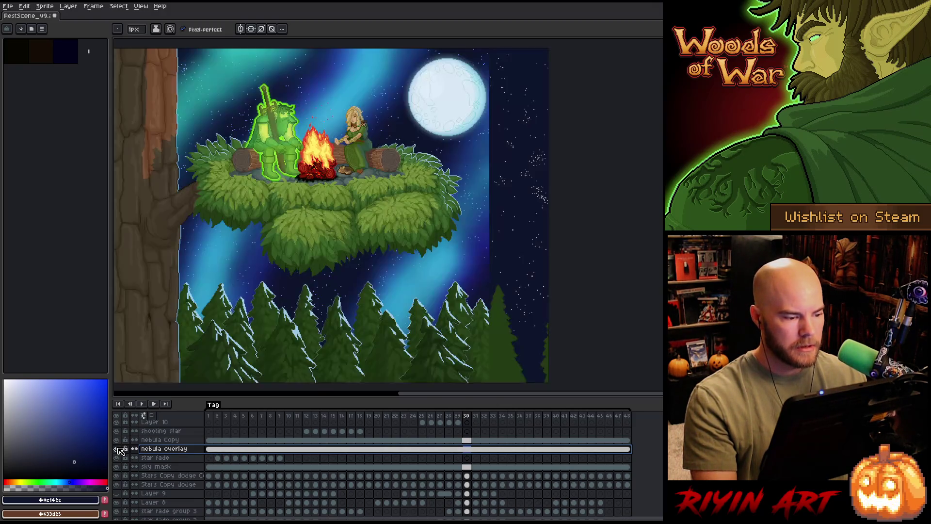
left_click(120, 450, "alt")
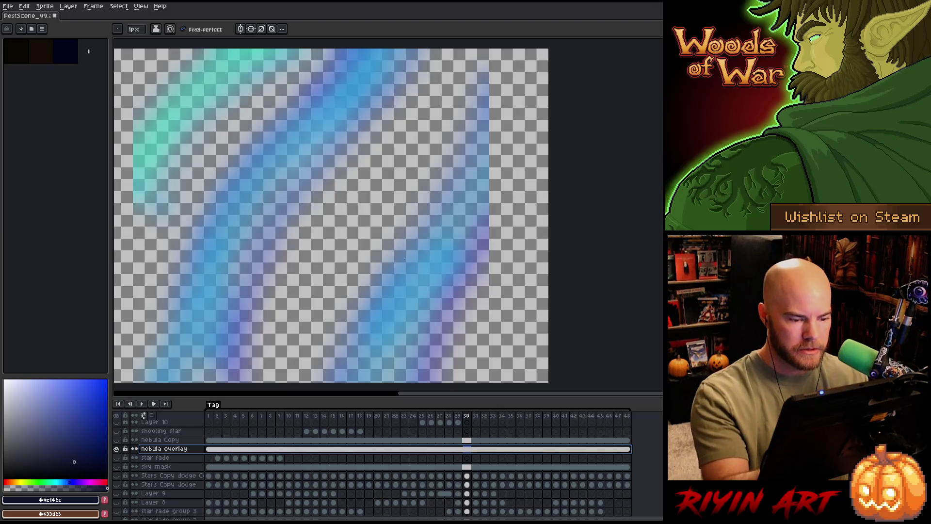
Sample a nebula blue, add a new layer, and paint a solid light-blue diagonal shape near the right edge.
left_click(421, 290, "alt")
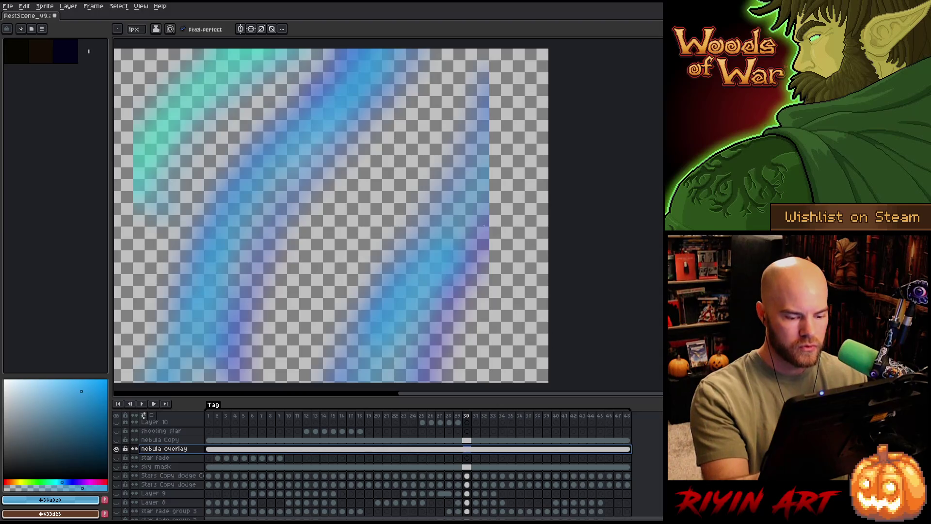
scroll(456, 223, "down", 2)
scroll(456, 223, "up", 1)
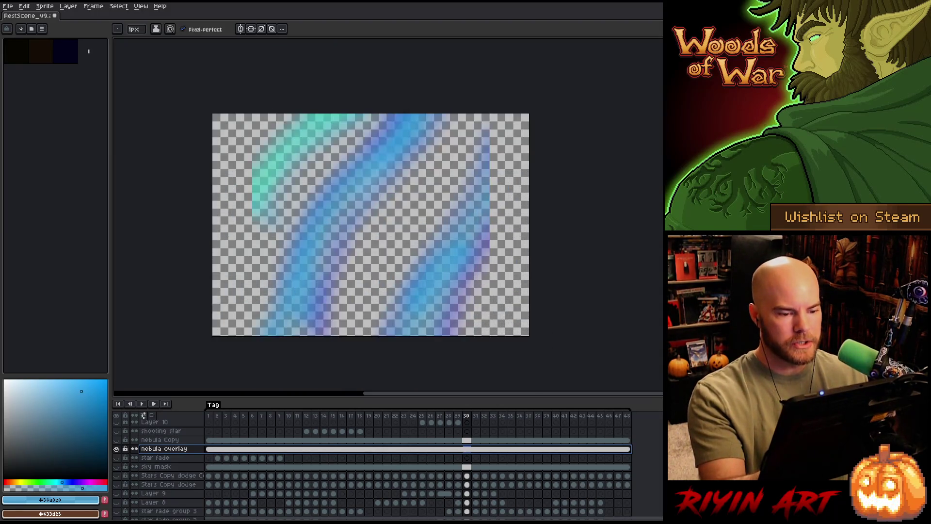
left_click_drag(456, 223, 393, 242)
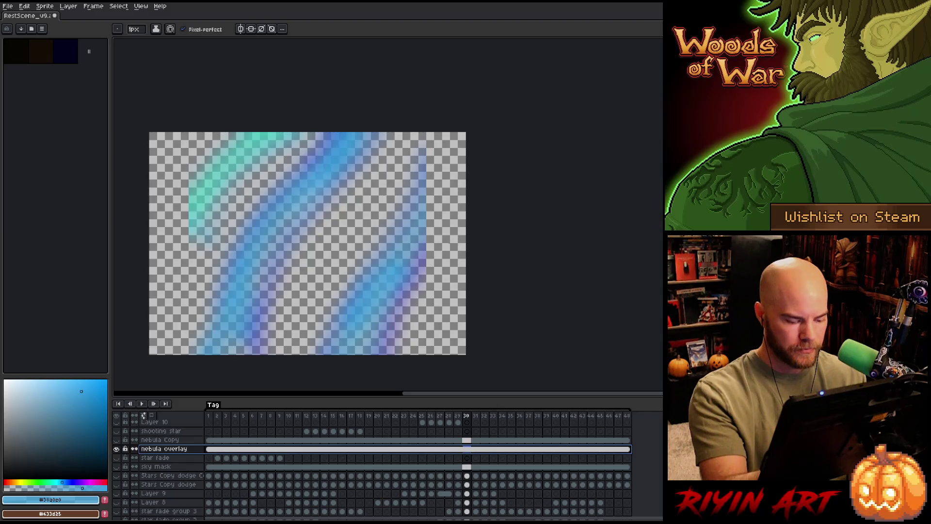
key("shift+n")
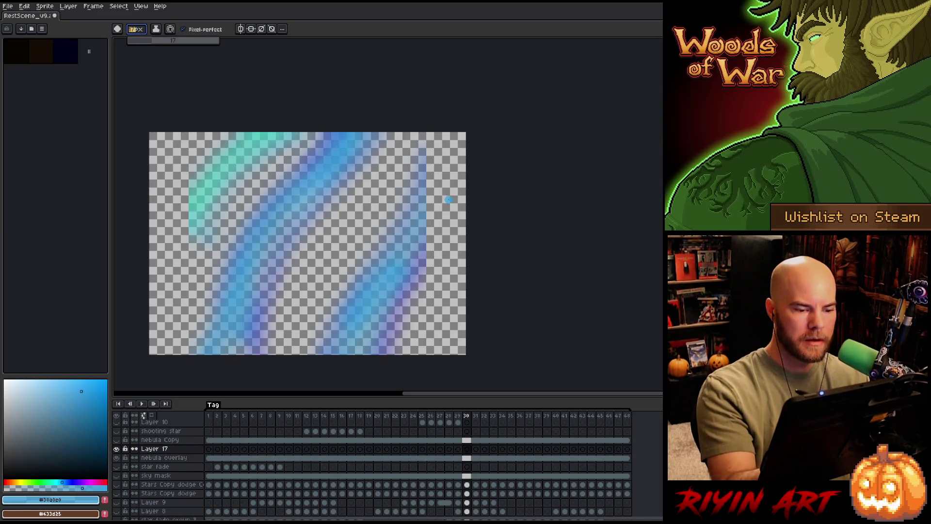
left_click_drag(465, 183, 426, 247)
left_click_drag(437, 210, 461, 174)
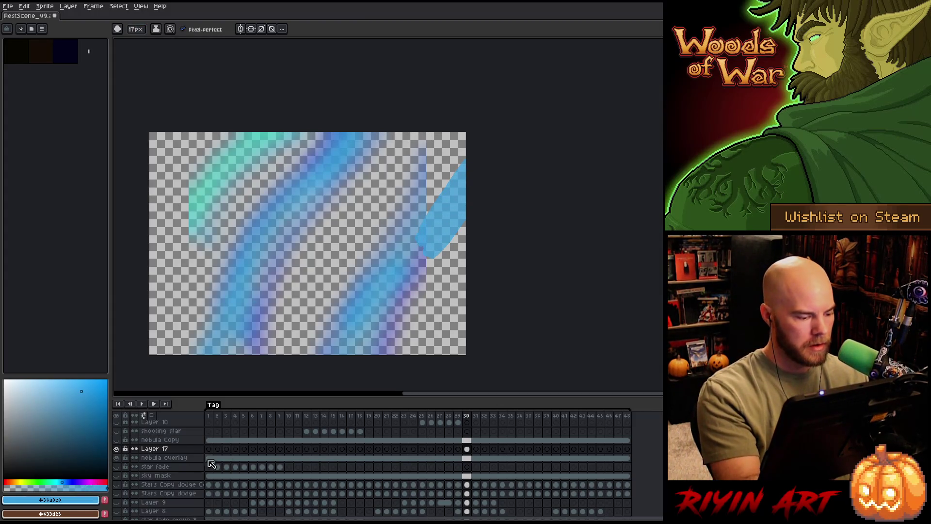
left_click_drag(459, 175, 431, 246)
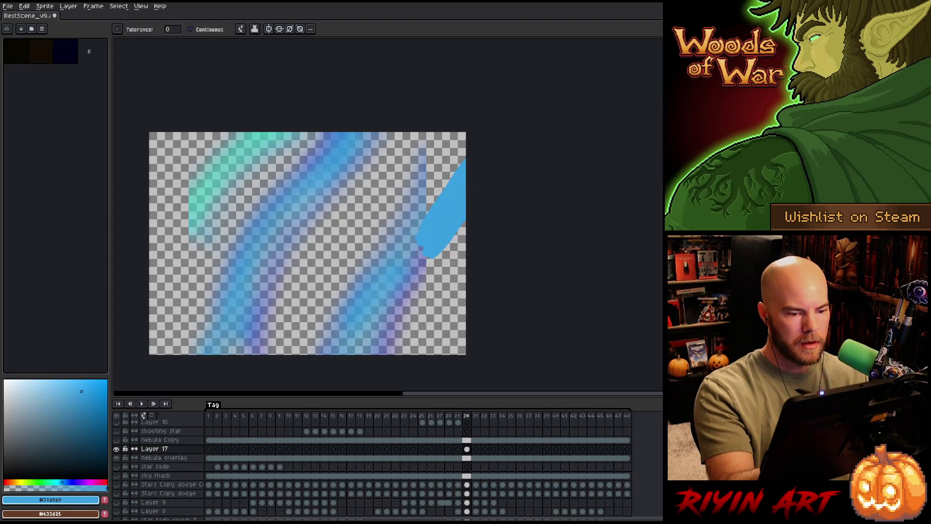
Edge the shape with dark blue and alternate light and dark strokes sweeping toward the top-right.
left_click(416, 267, "alt")
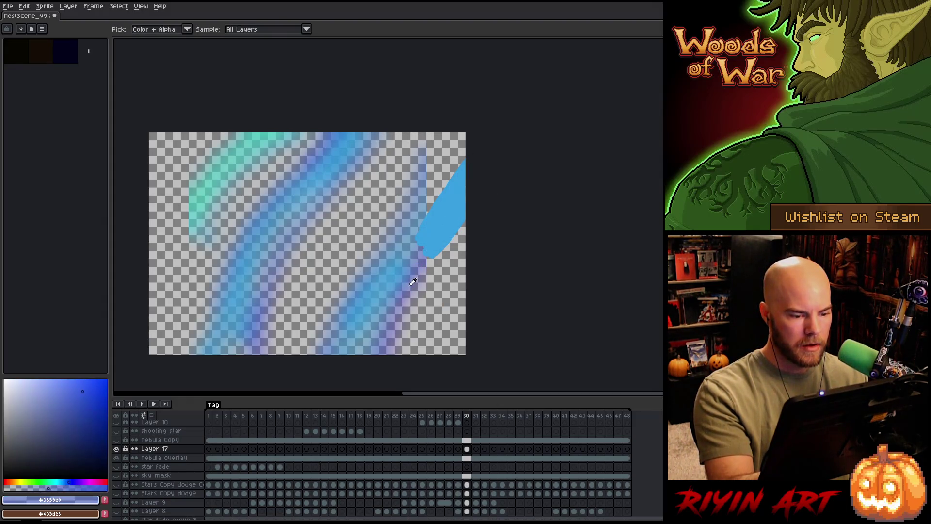
mouse_move(462, 212)
left_mouse_down()
mouse_move(427, 273)
mouse_move(424, 267)
mouse_move(386, 306)
mouse_move(358, 353)
left_mouse_up()
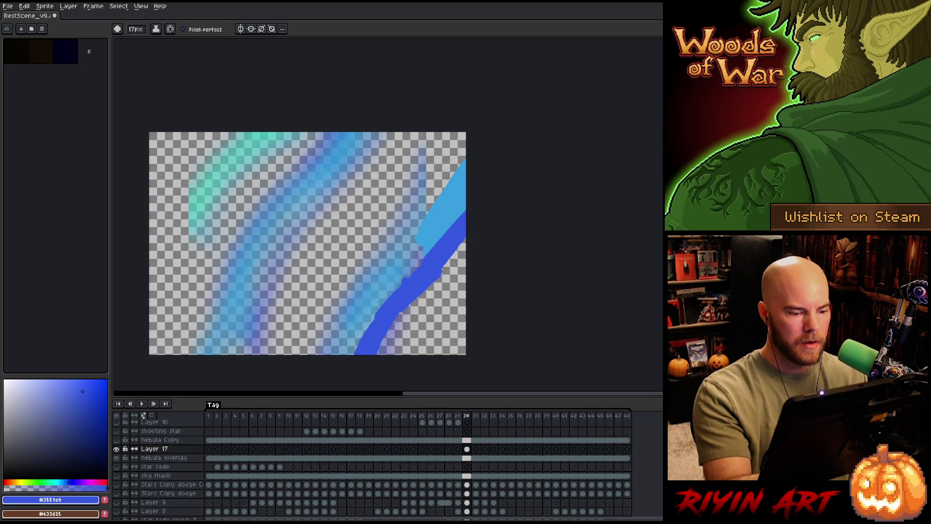
left_click(444, 216, "alt")
left_click_drag(417, 246, 333, 346)
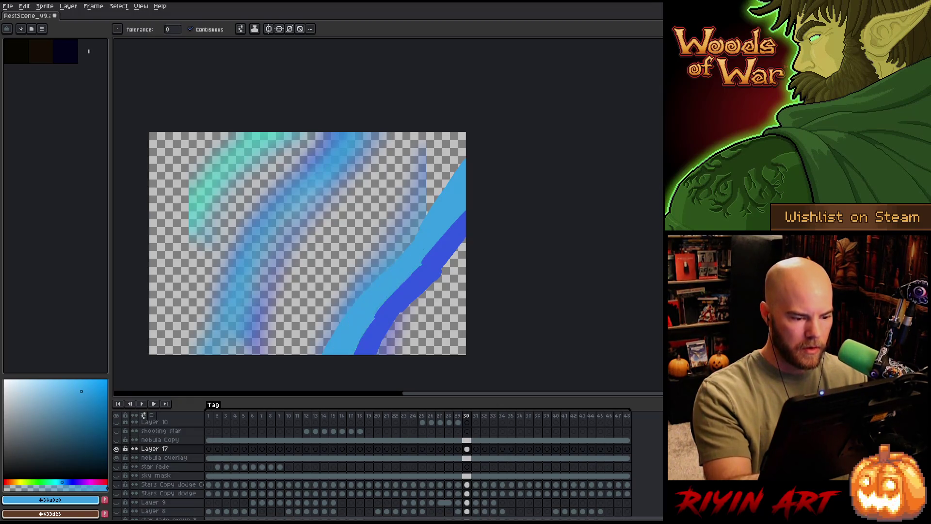
left_click(416, 284, "alt")
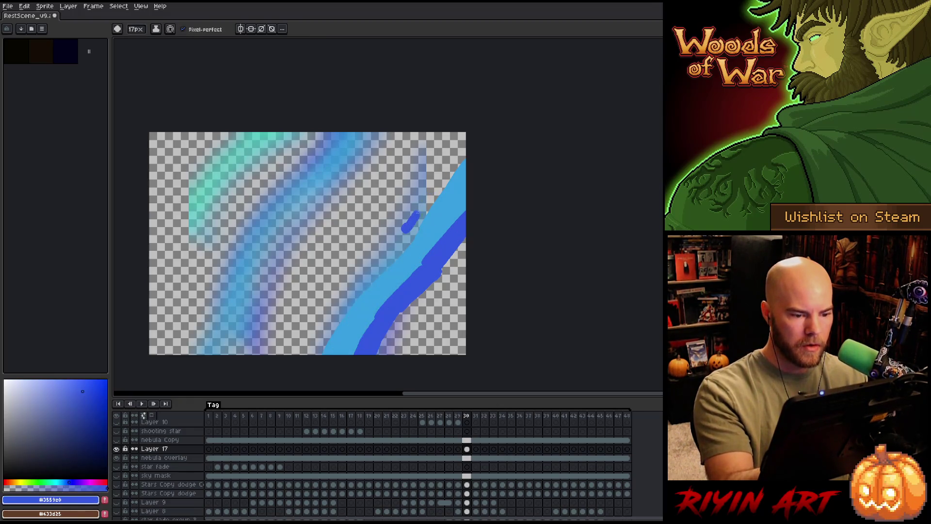
mouse_move(404, 231)
left_mouse_down()
mouse_move(466, 134)
mouse_move(382, 267)
mouse_move(306, 353)
left_mouse_up()
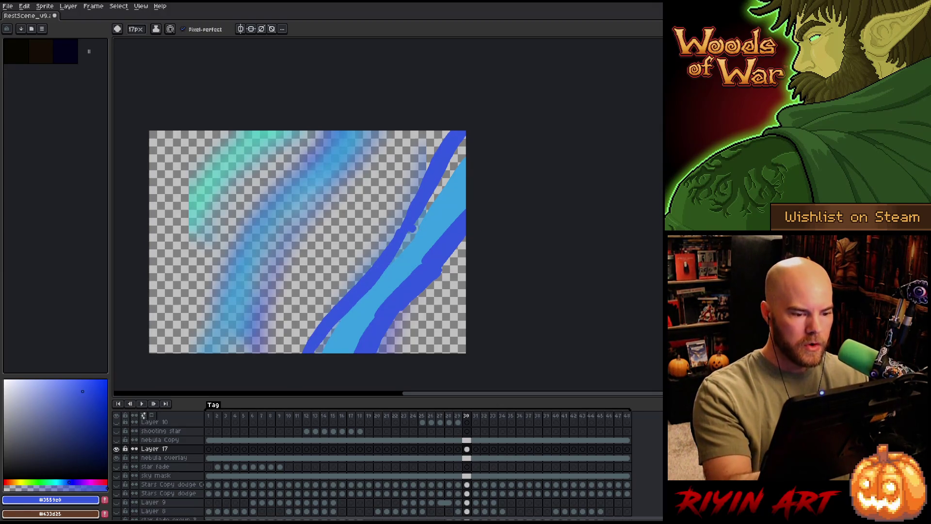
Bucket-fill the upper-right corner dark blue and compare the band's two blues.
key("g")
left_click(447, 157)
key("b")
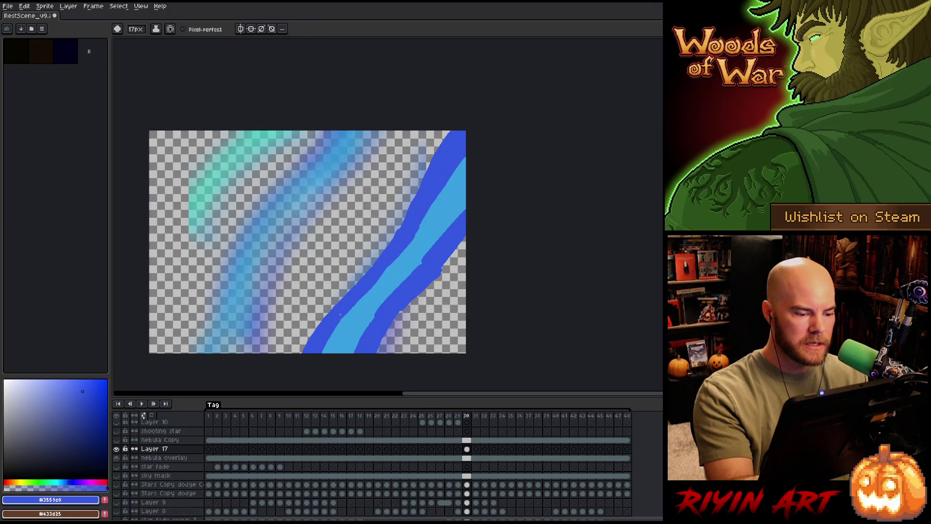
scroll(307, 242, "down", 3)
left_click(434, 140, "alt")
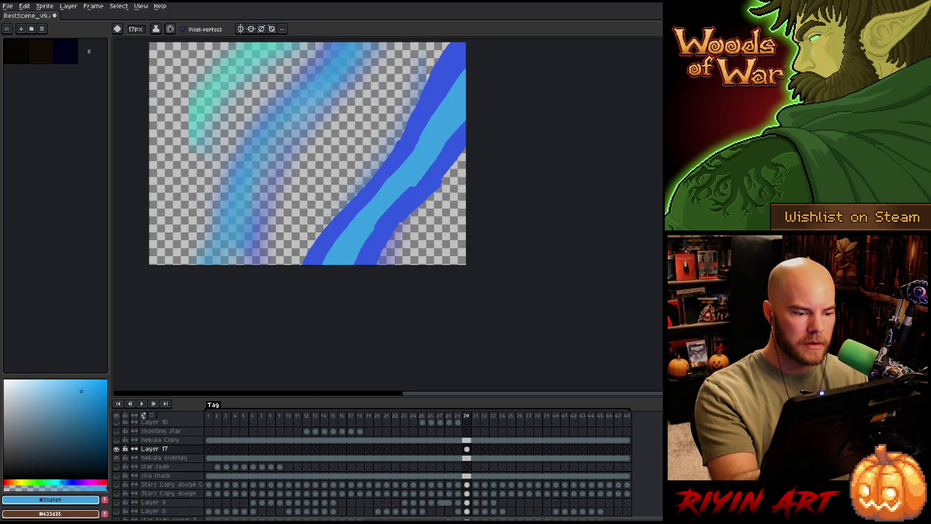
left_click(418, 192, "alt")
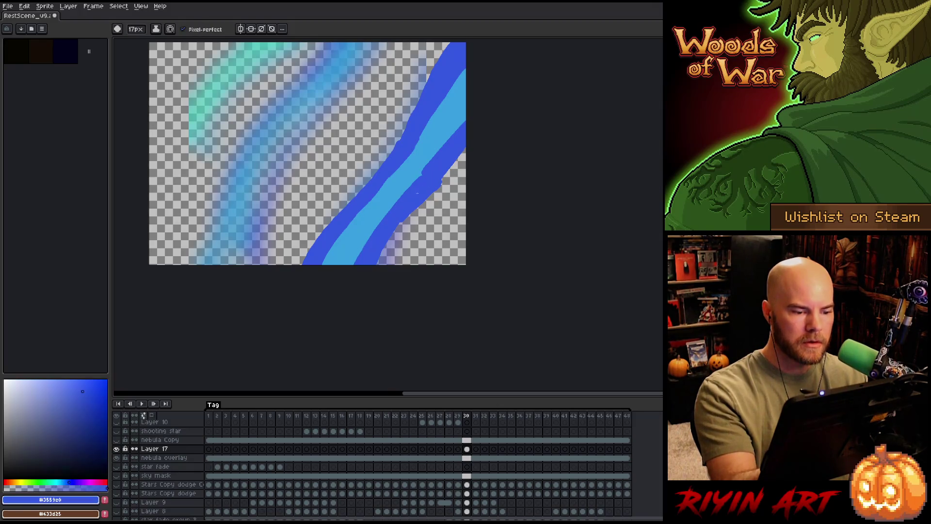
left_click_drag(392, 237, 360, 345)
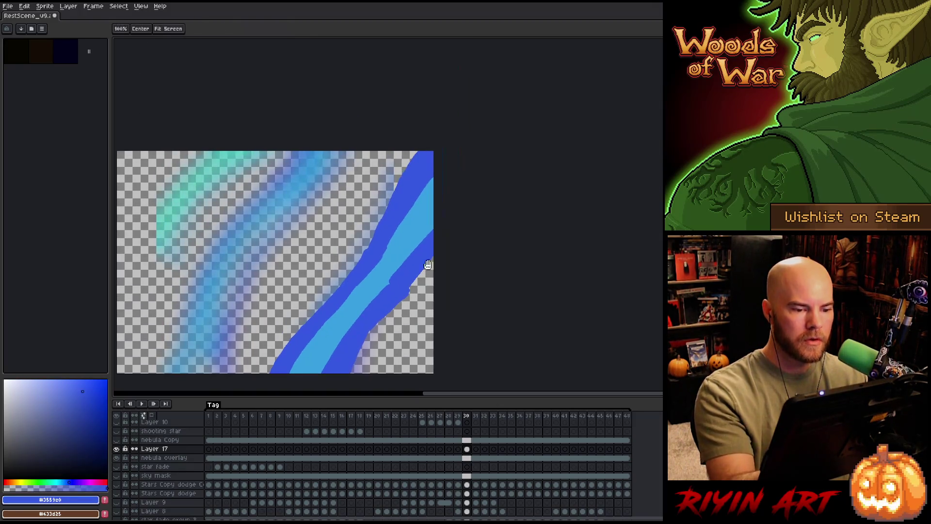
left_click(408, 212, "alt")
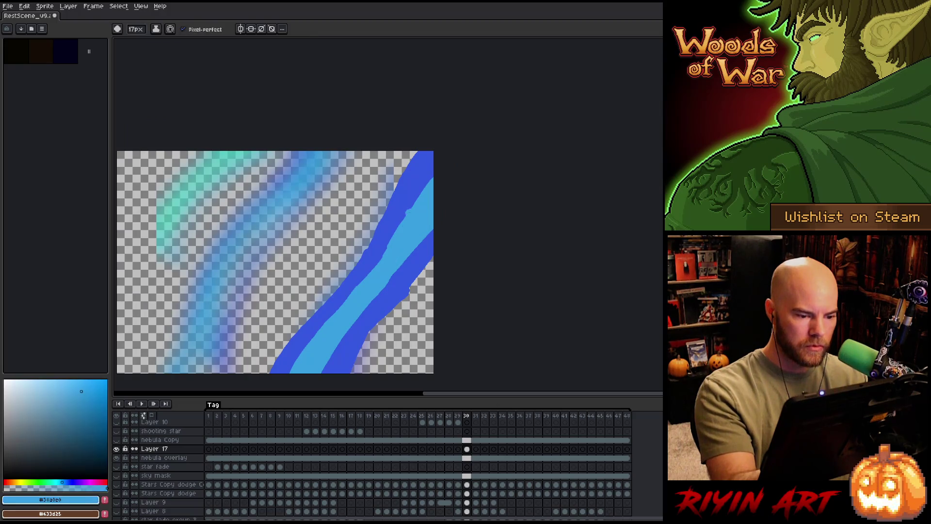
left_click(374, 251, "alt")
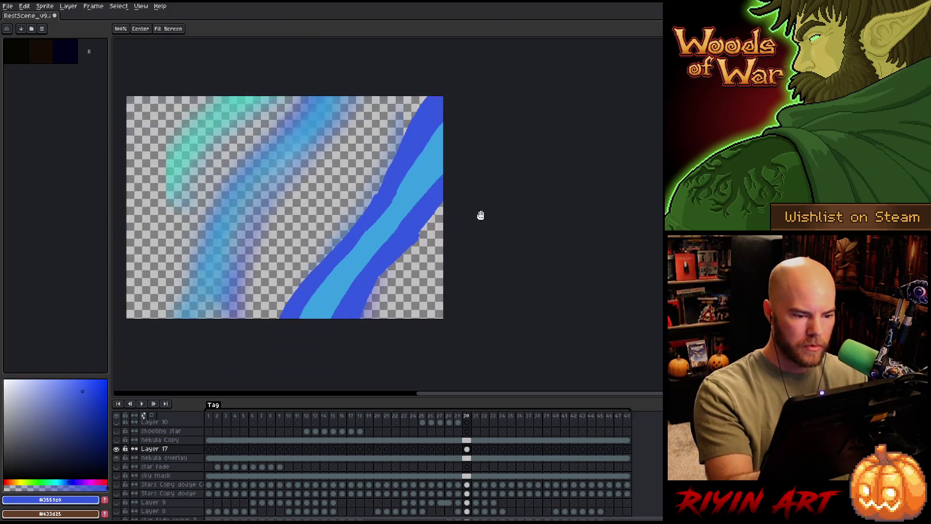
Apply the blur-17x17 convolution filter to the blue band and check neighbouring frames.
left_click_drag(468, 266, 465, 241)
key("F9")
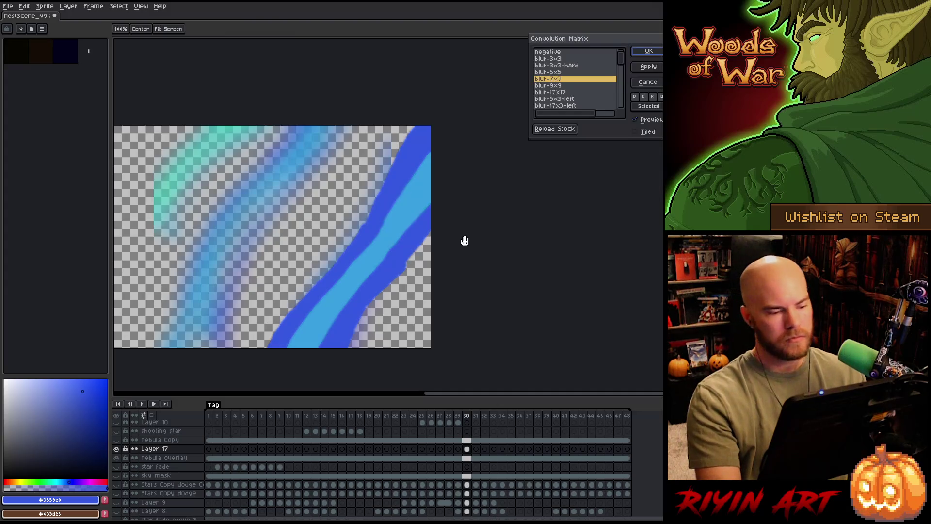
left_click(564, 93)
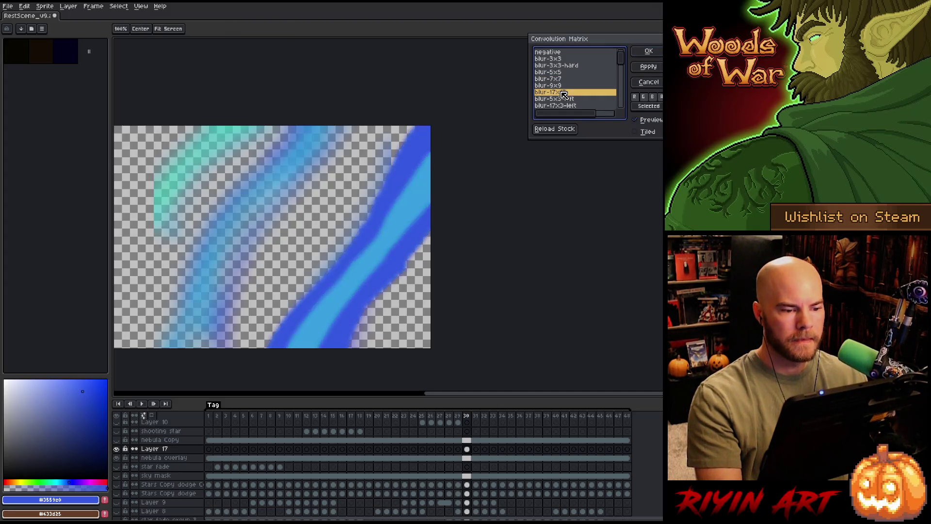
double_click(560, 92)
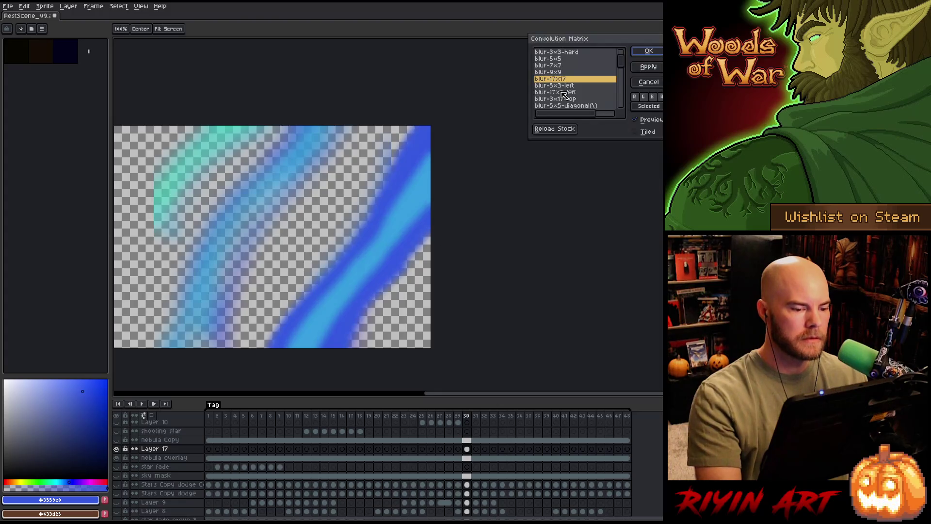
key("Right")
key("Right")
key("Right")
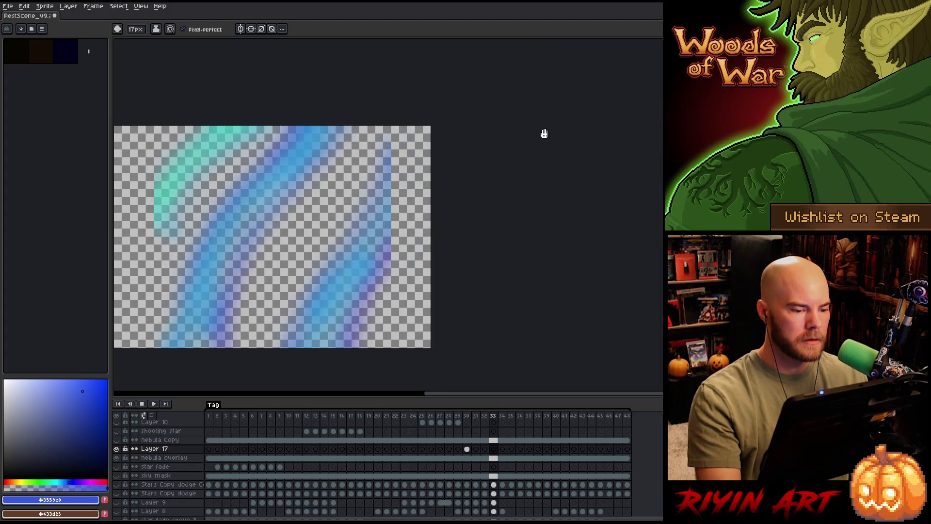
key("Right")
key("Right")
key("Right")
left_click(469, 451)
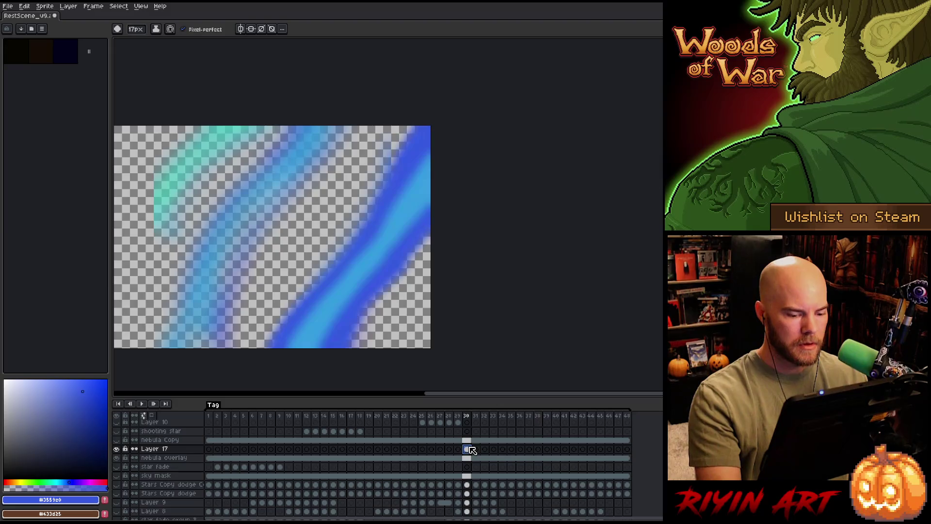
Check the nebula overlay layer, return to the Layer 17 cel, and blur the band a second time.
left_click(472, 459)
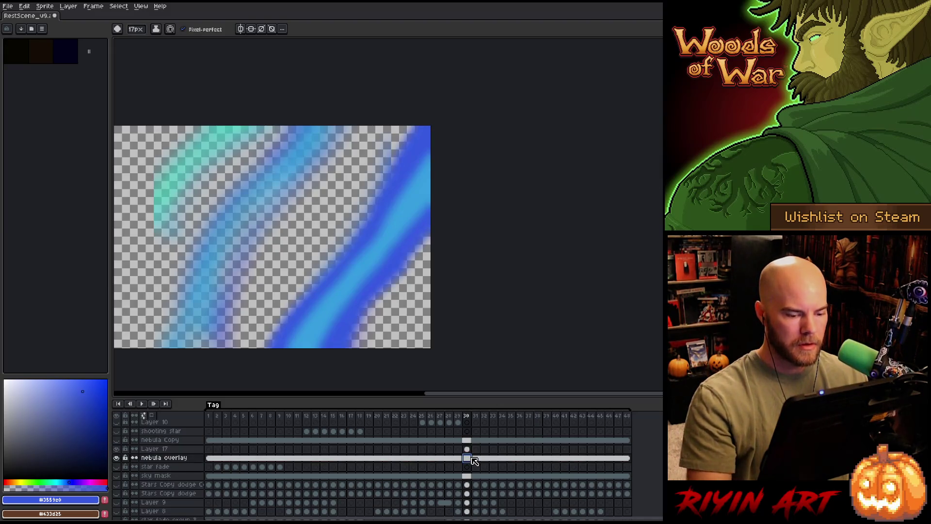
key("m")
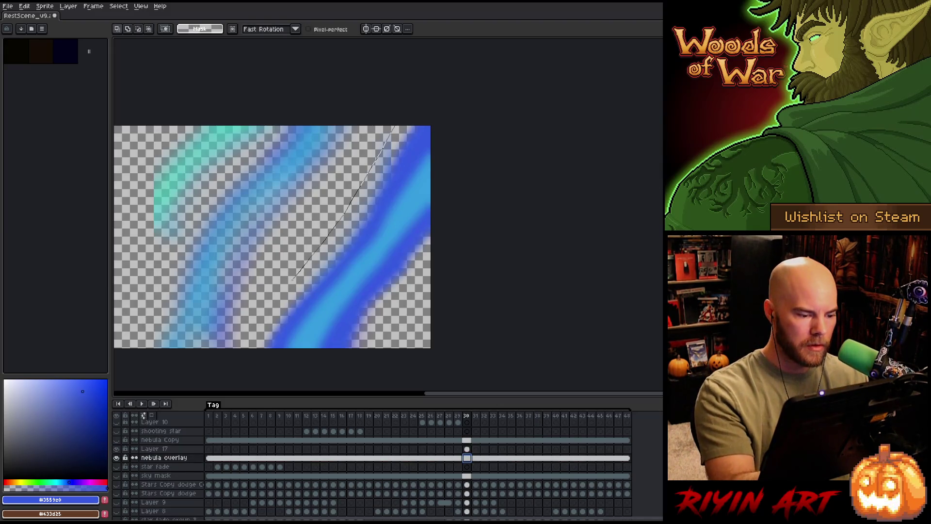
key("ctrl+a")
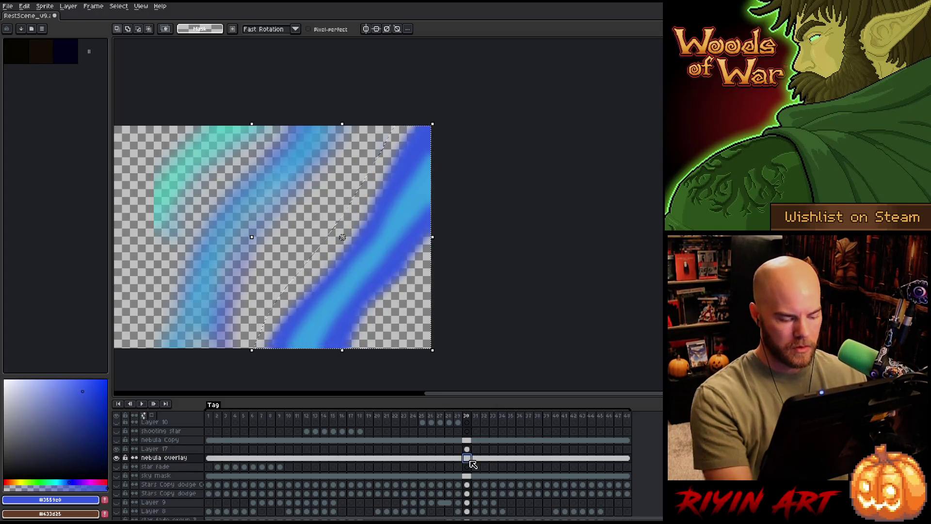
key("ctrl+d")
left_click(472, 450)
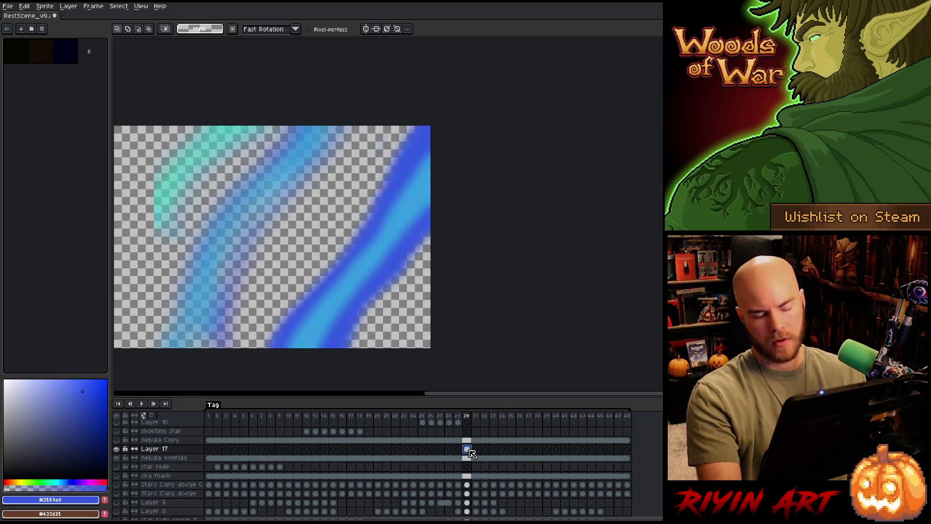
key("F9")
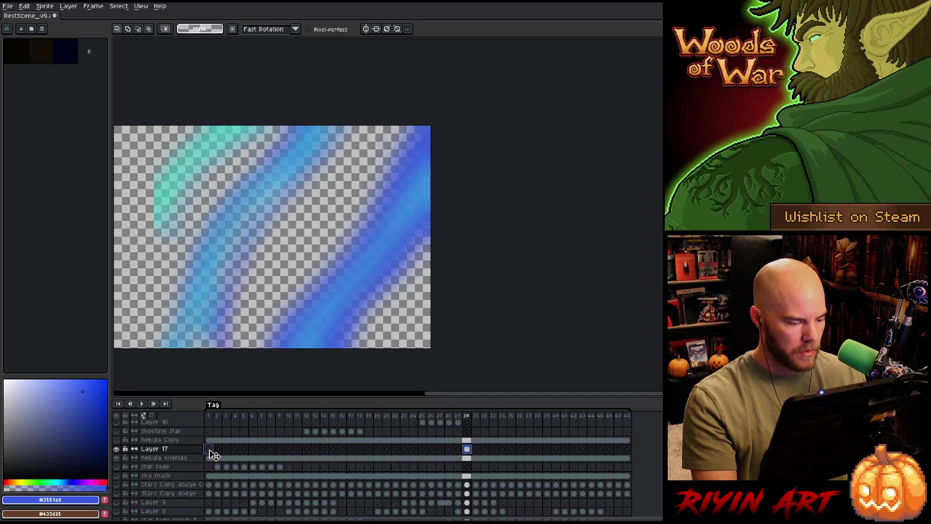
Link Layer 17's cels across all frames and merge it down into nebula overlay.
left_click_drag(212, 454, 642, 446)
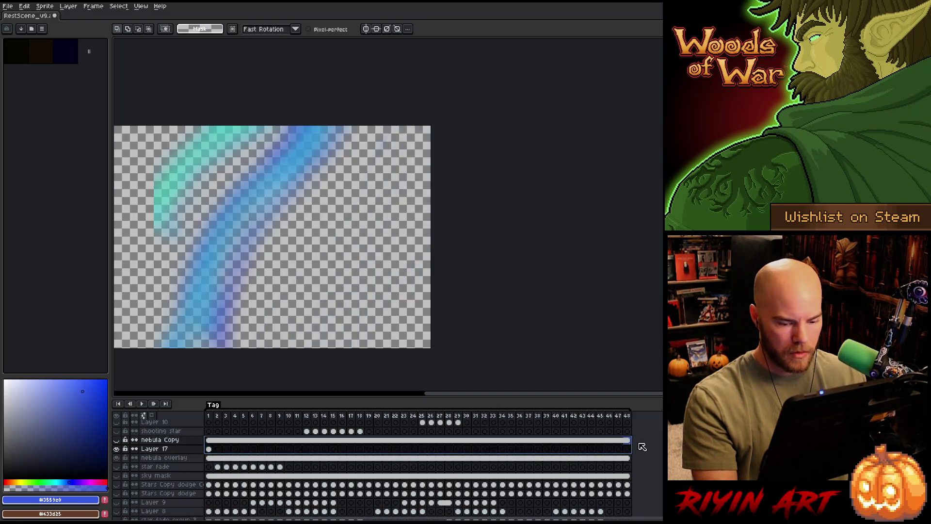
right_click(629, 449)
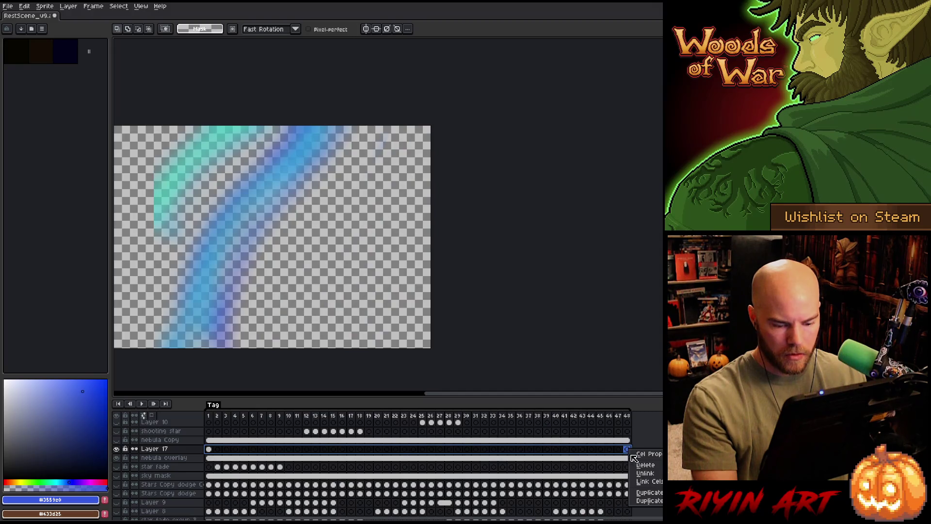
left_click(645, 480)
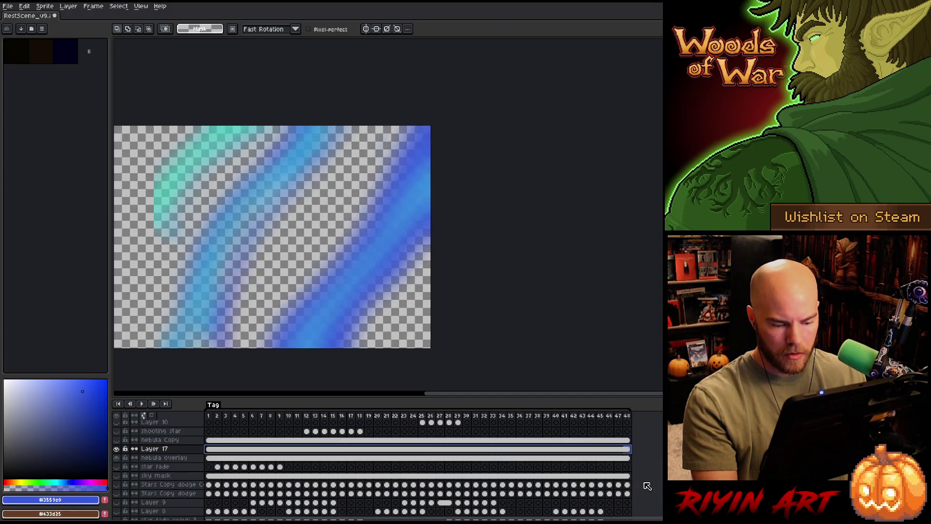
left_click(157, 451)
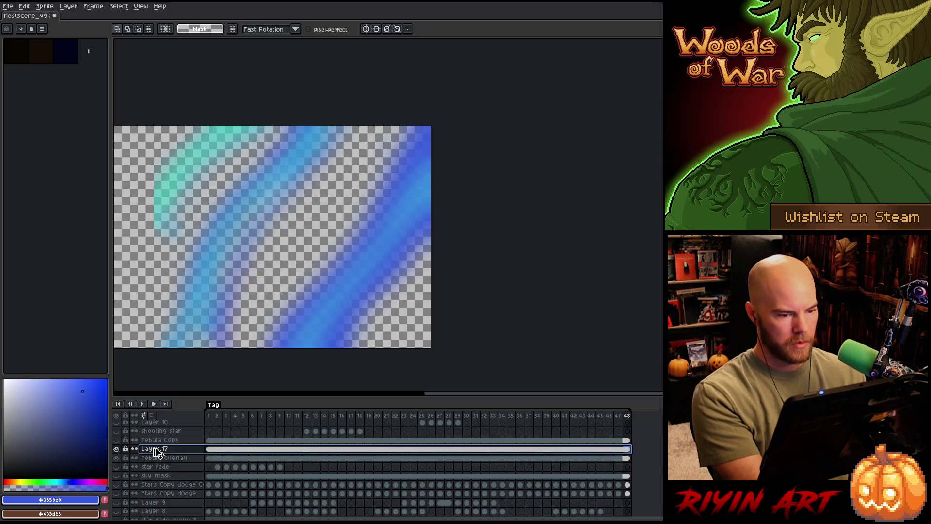
key("ctrl+e")
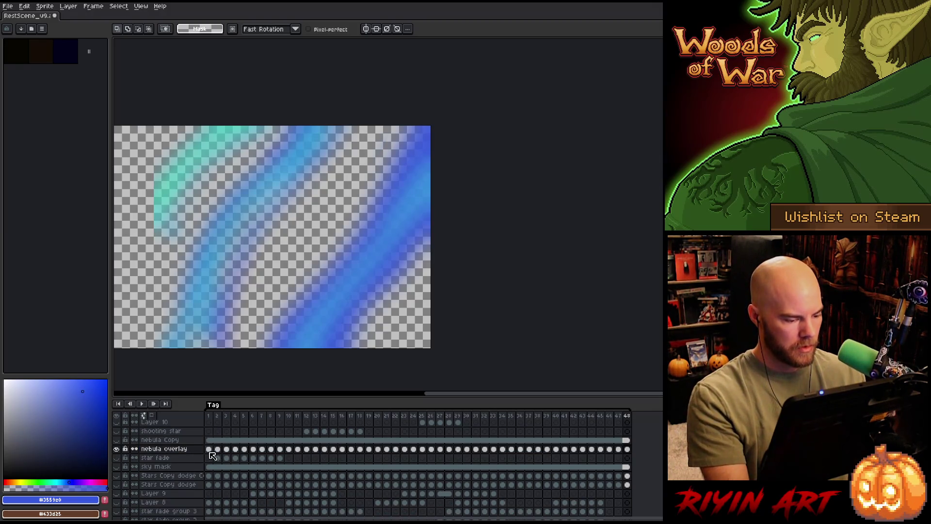
Link every nebula overlay cel so the aurora is identical on all frames.
left_click_drag(209, 454, 627, 449)
right_click(637, 452)
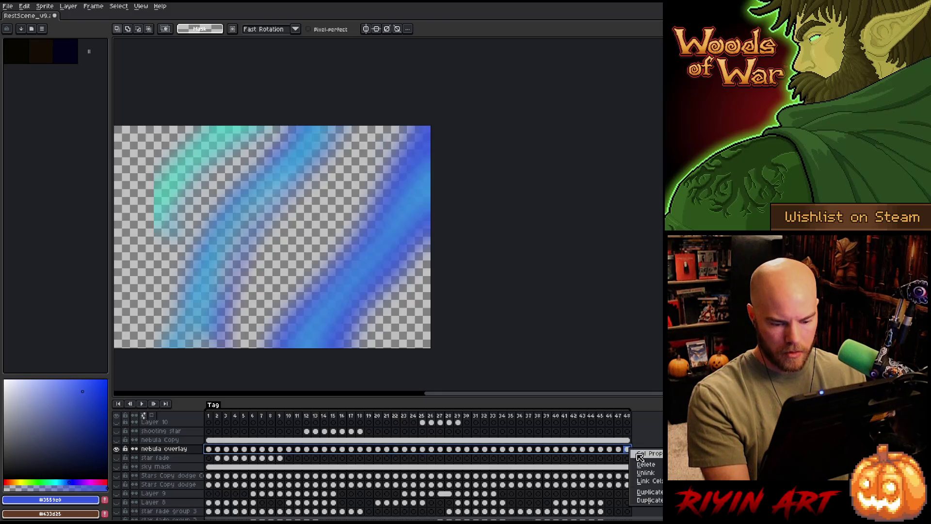
left_click(645, 482)
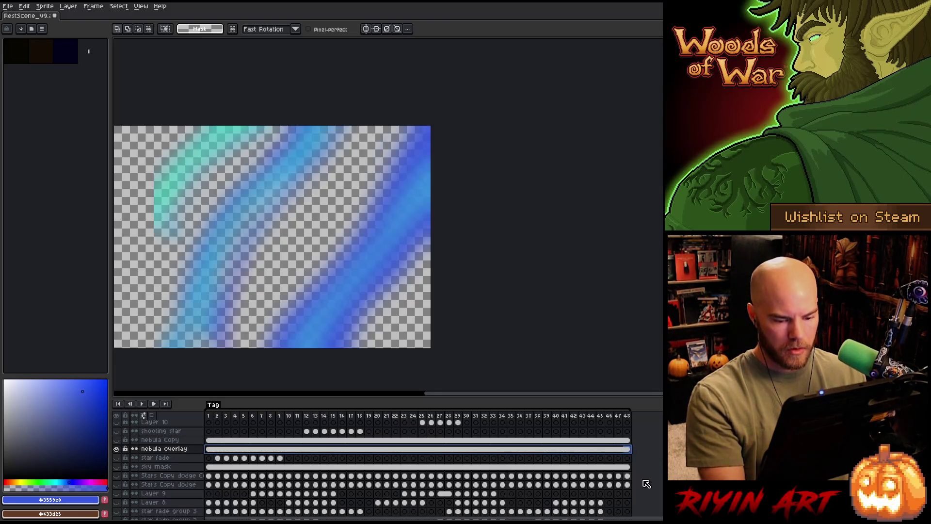
left_click(117, 449, "alt")
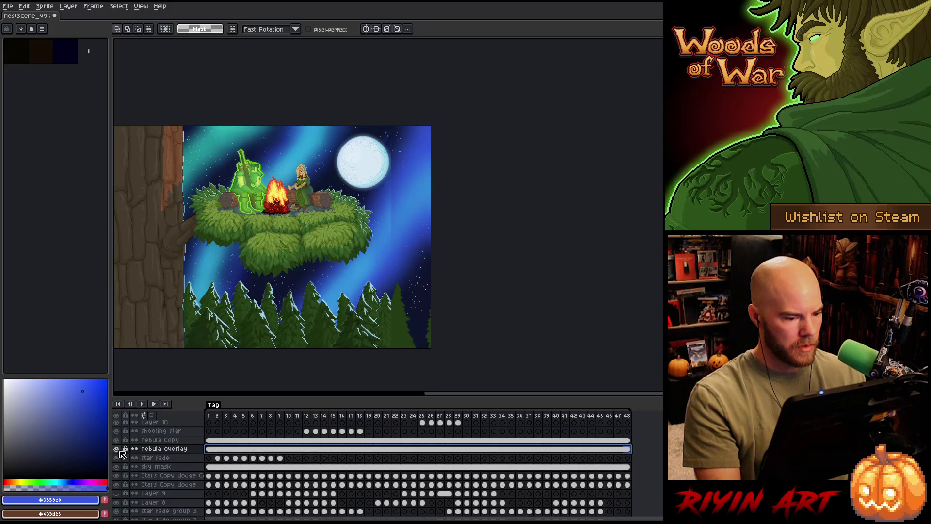
Set nebula overlay's blend mode to Overlay and inspect the nebula Copy layer.
double_click(177, 452)
left_click(191, 366)
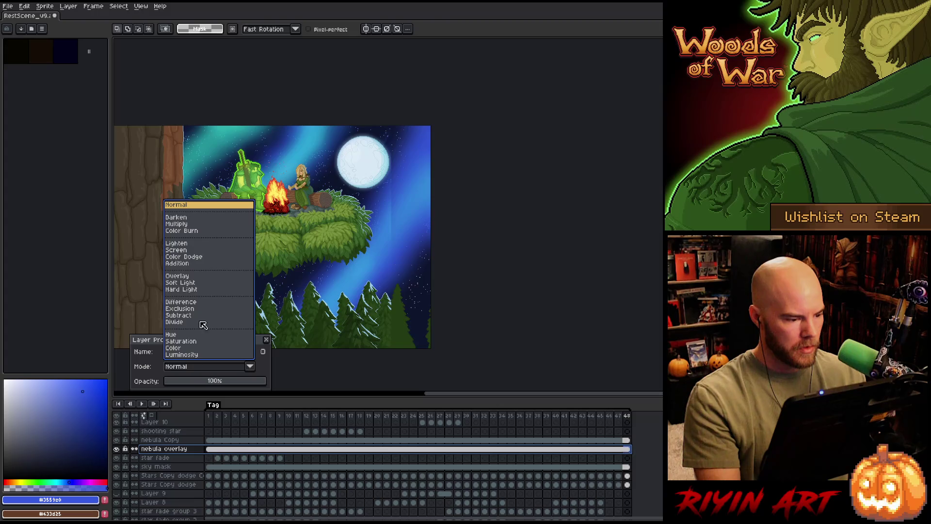
left_click(179, 275)
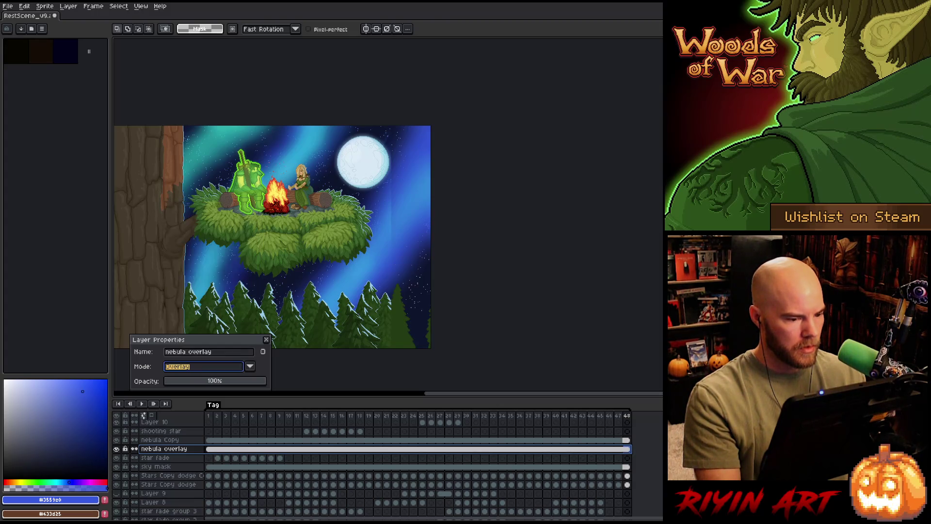
left_click(173, 440)
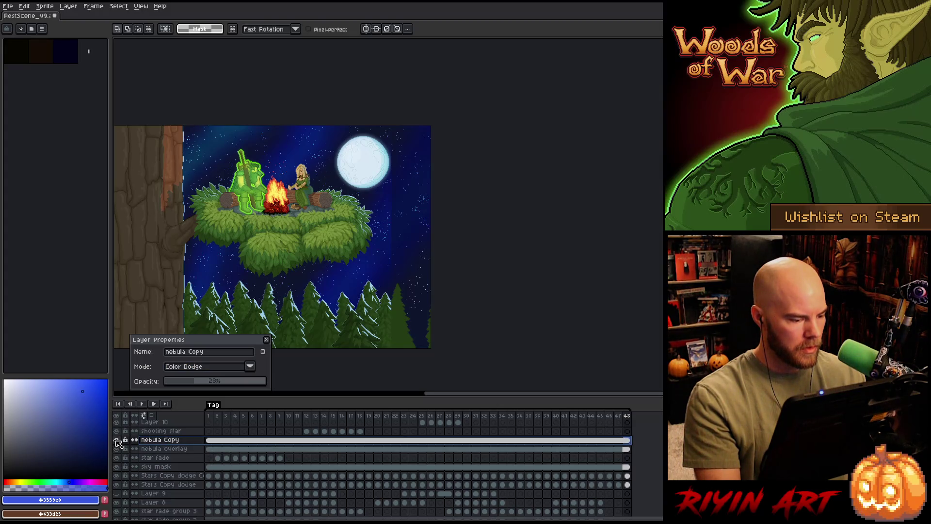
right_click(159, 441)
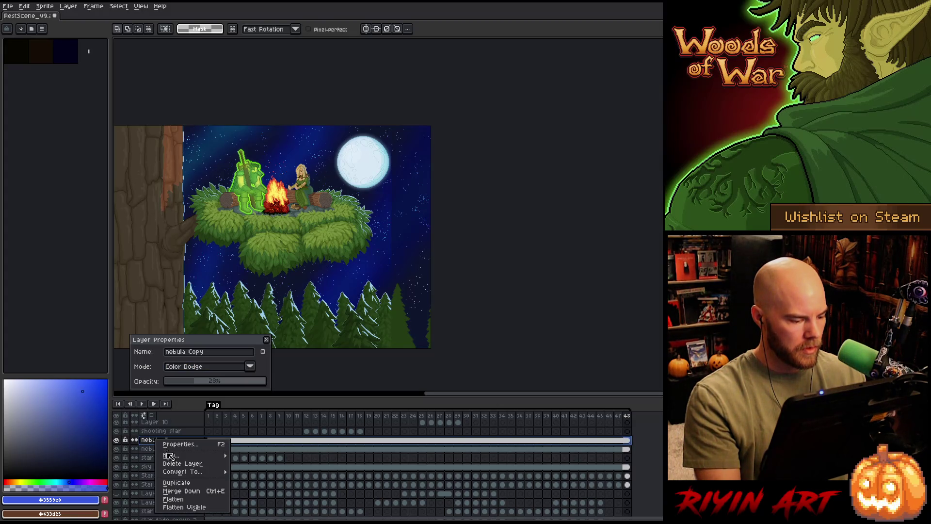
left_click(159, 449)
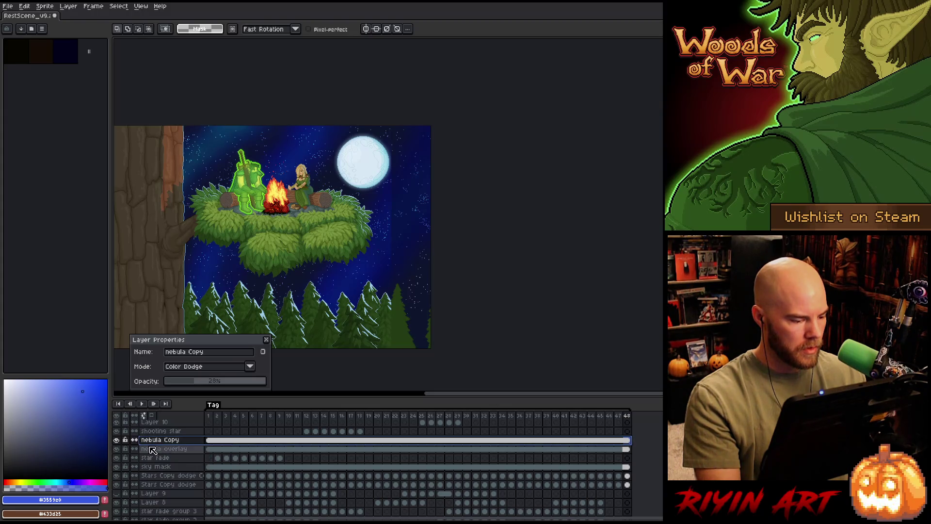
Duplicate nebula overlay and give the copy Color Dodge blending at about 25% opacity.
left_click(155, 450)
right_click(155, 451)
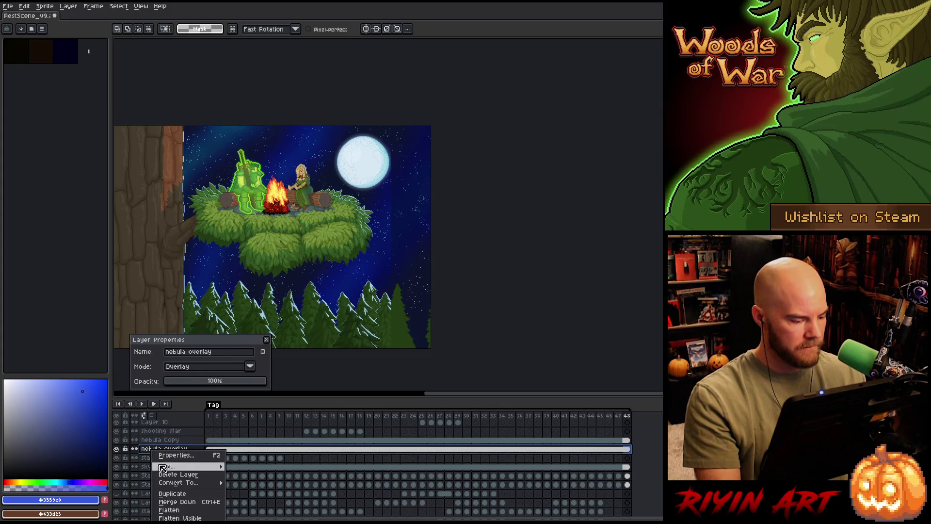
left_click(169, 494)
left_click_drag(151, 445, 159, 453)
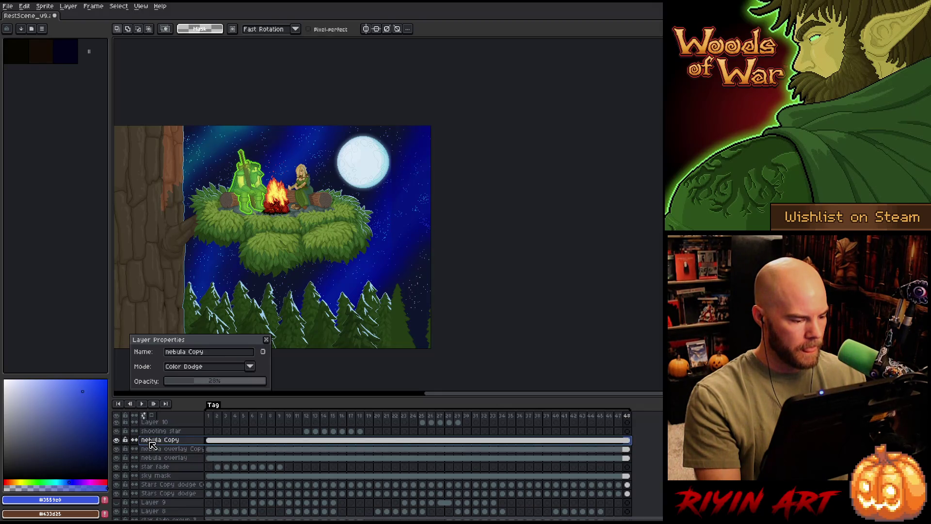
left_click(178, 370)
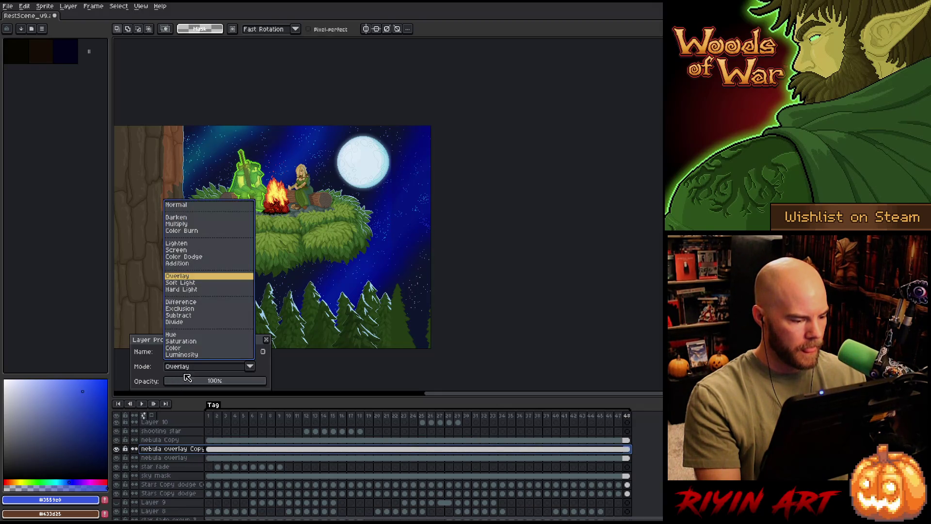
left_click(190, 257)
left_click(174, 439)
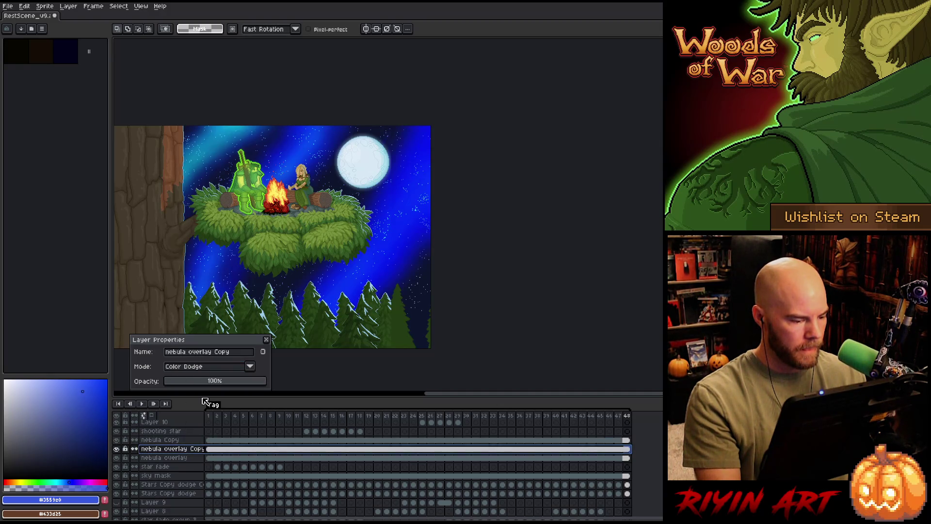
left_click(194, 382)
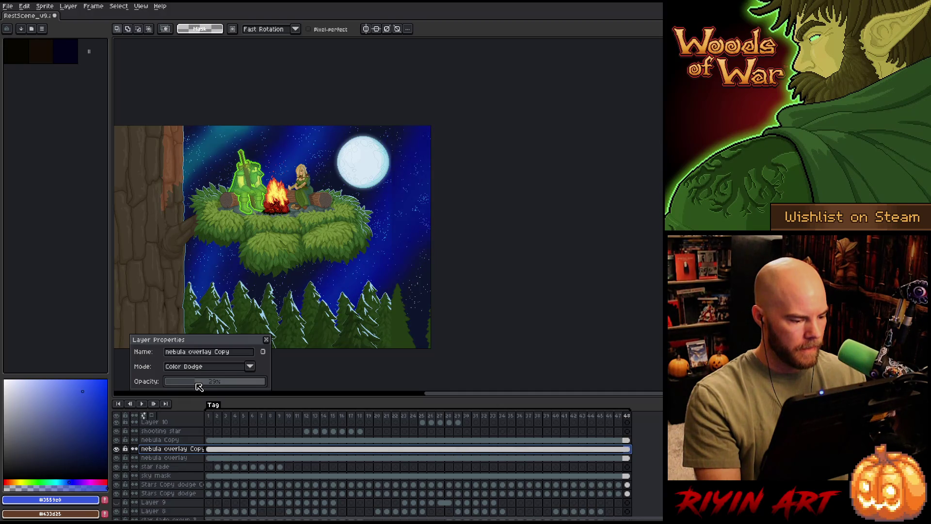
Delete the extra nebula Copy layer and play the animation to preview the sky.
right_click(183, 439)
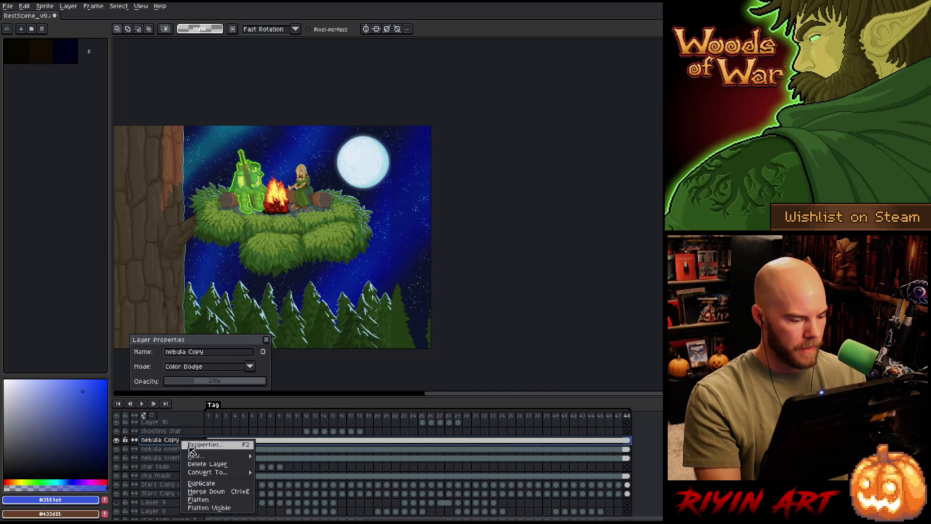
left_click(200, 466)
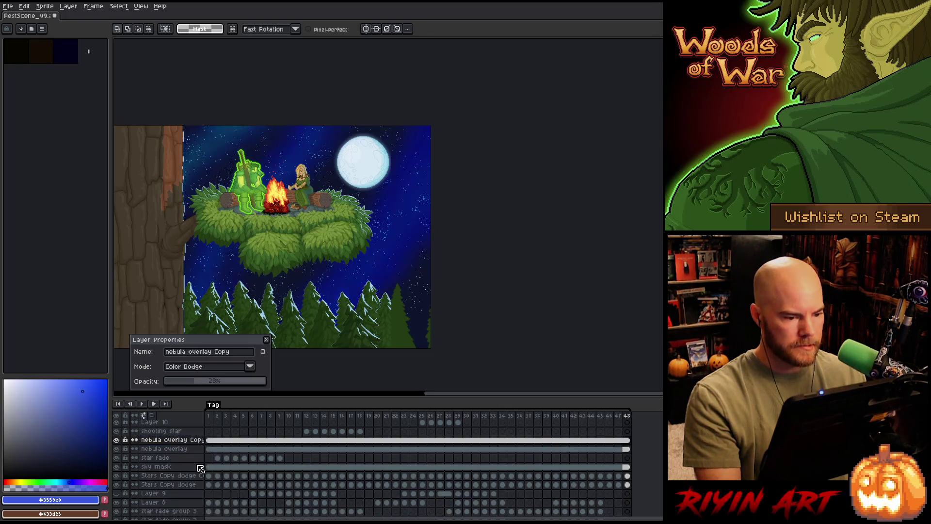
key("Return")
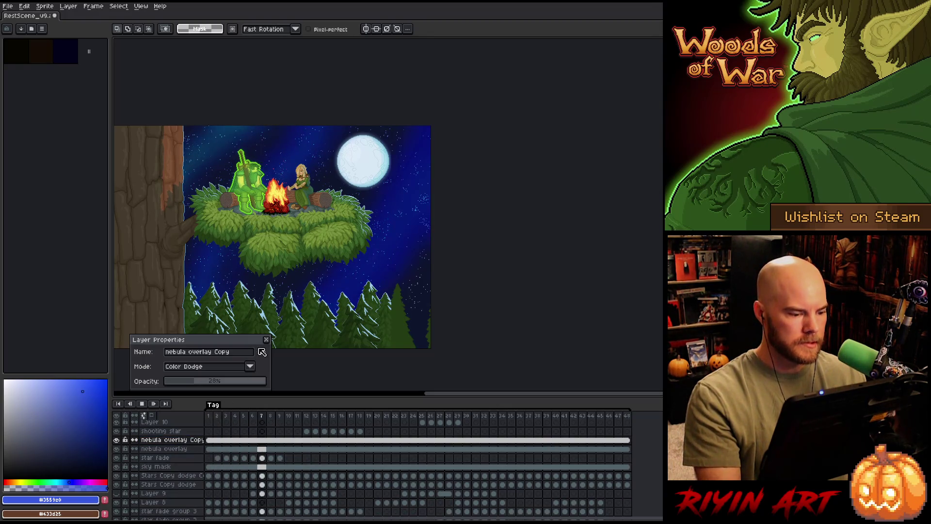
left_click(266, 339)
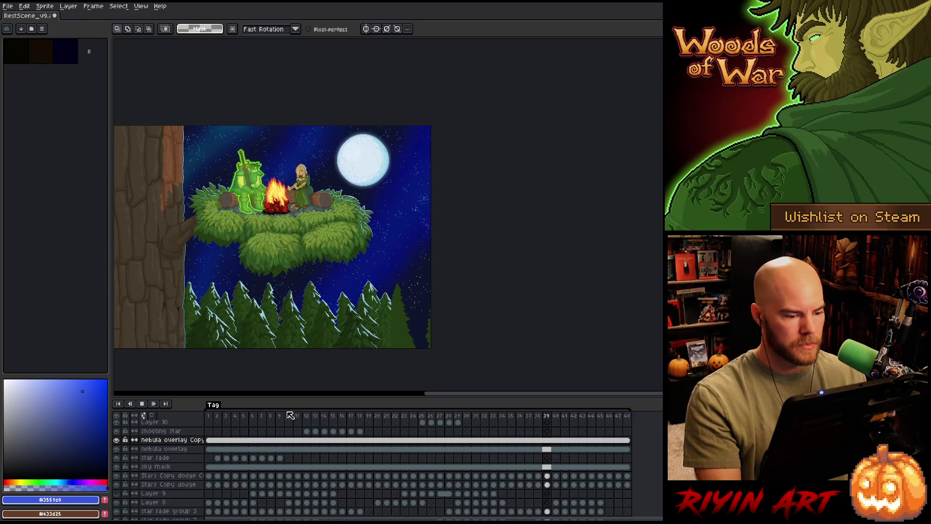
scroll(175, 474, "down", 1)
scroll(174, 475, "down", 1)
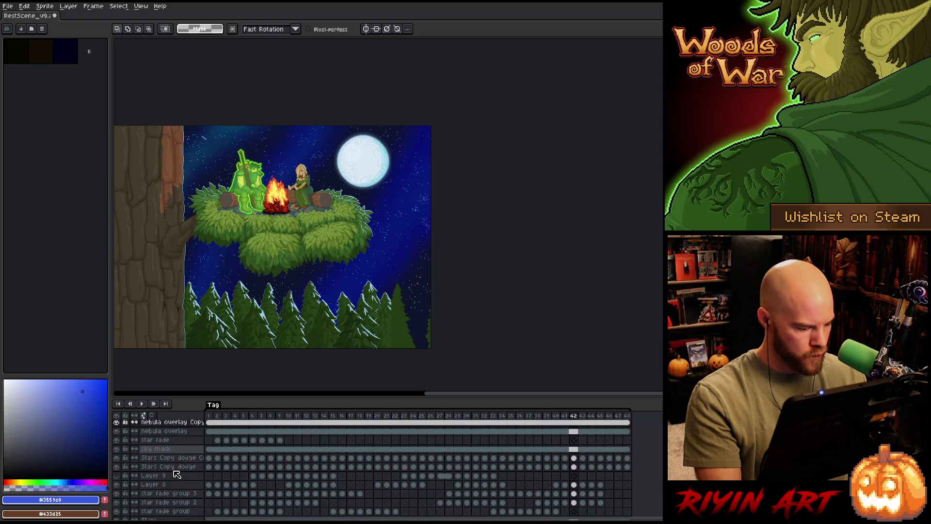
scroll(175, 474, "down", 2)
Preview the animation, then solo the Stars layer and glance at its properties.
left_click(126, 476)
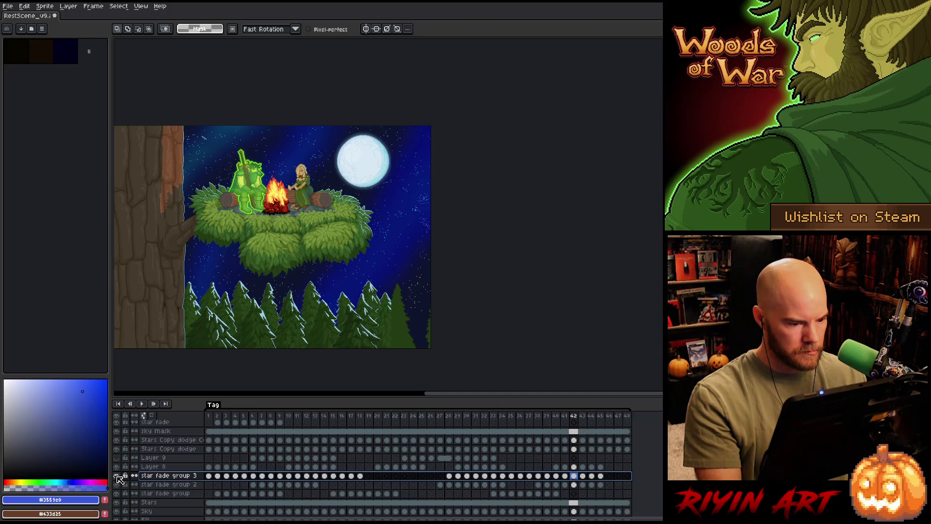
left_click(120, 477)
key("Return")
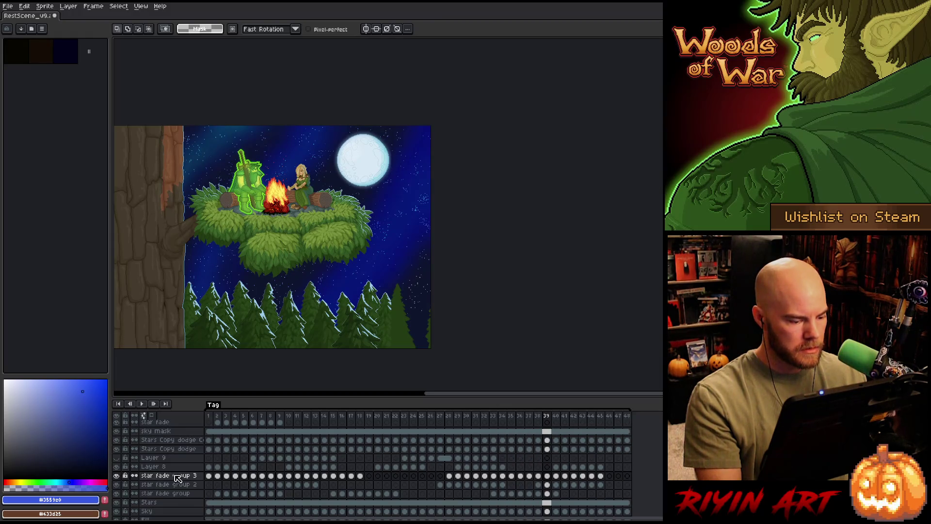
left_click(129, 502)
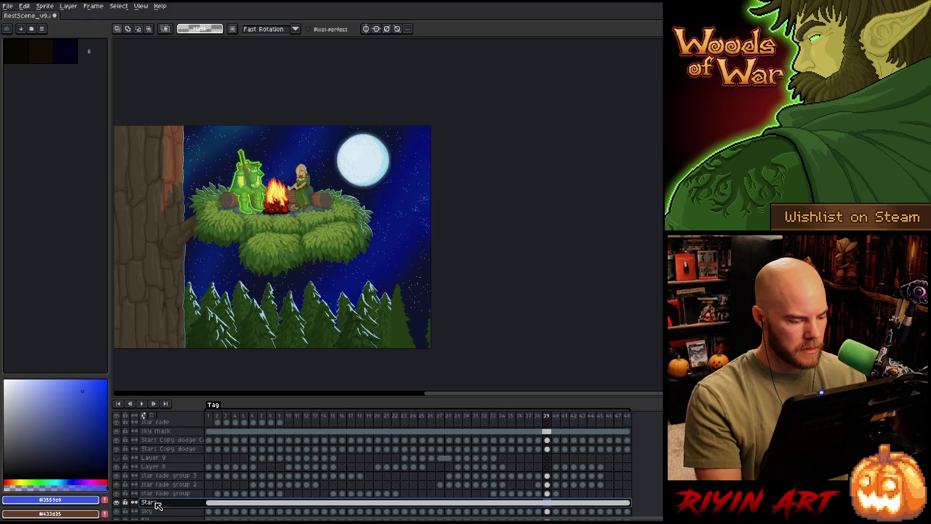
left_click(117, 502, "alt")
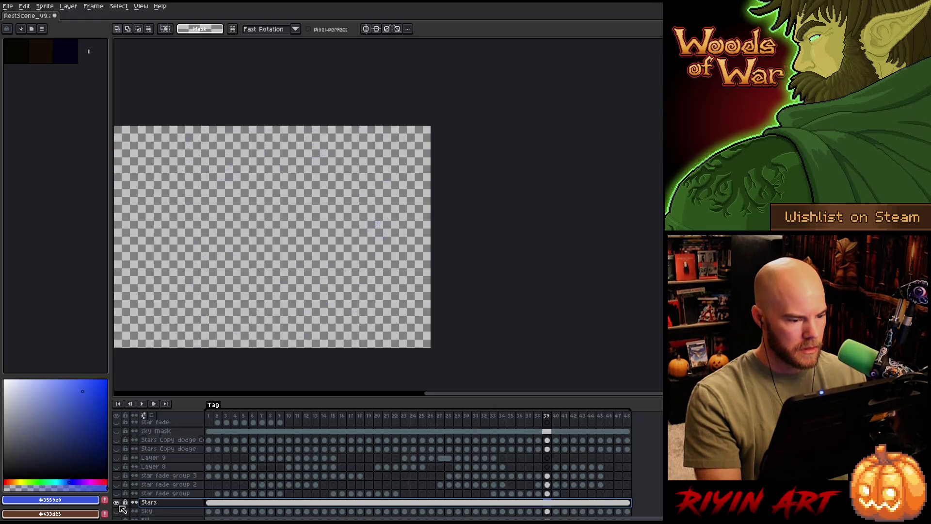
left_click(118, 503, "alt")
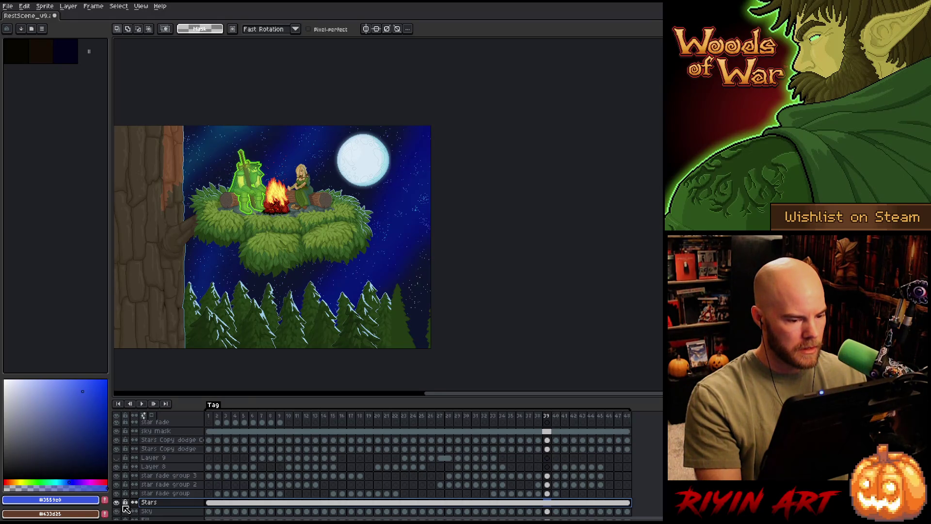
left_click(117, 502, "alt")
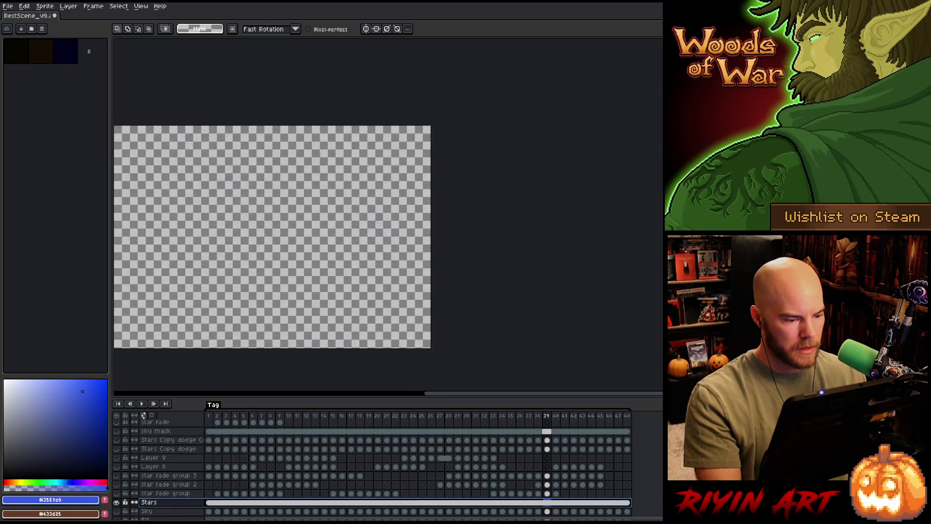
double_click(167, 503)
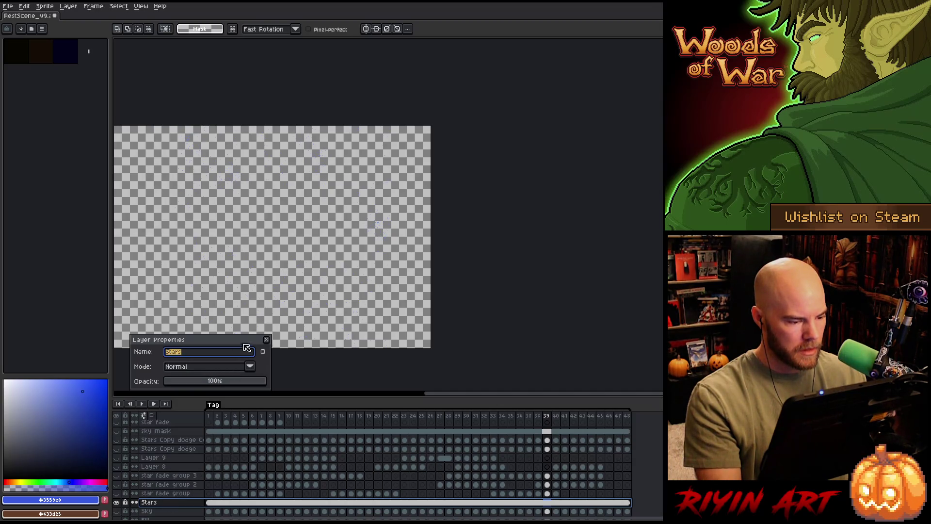
left_click(267, 342)
scroll(378, 222, "up", 4)
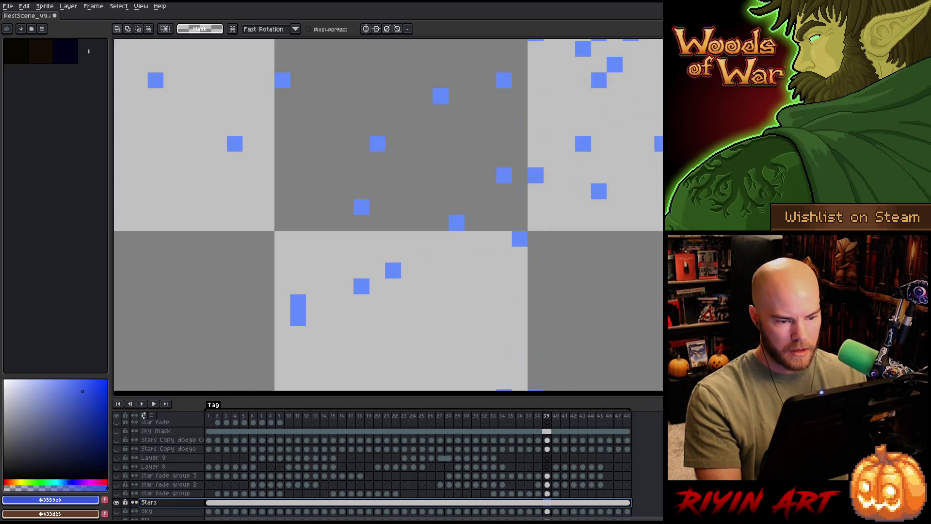
Sample the star blue with the eyedropper and look over the scene's right edge and lower pines.
key("i")
left_click(519, 240)
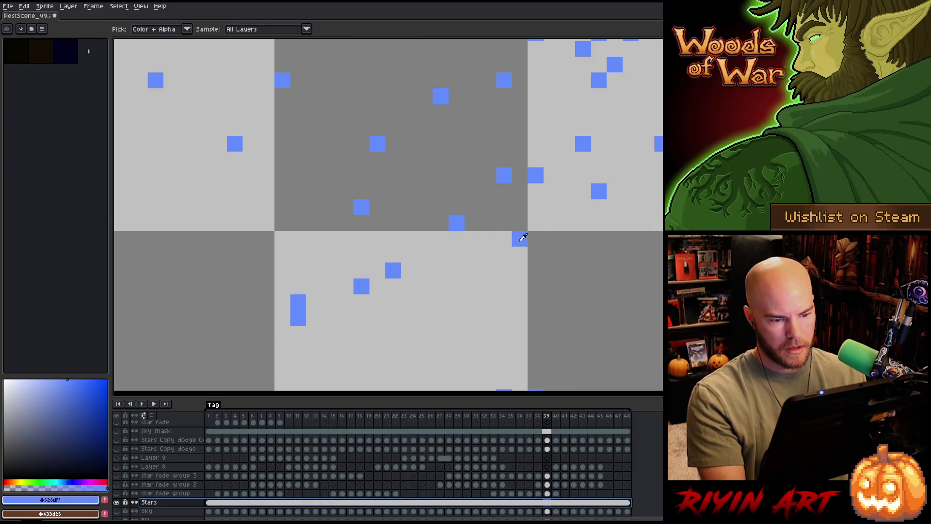
scroll(416, 166, "down", 3)
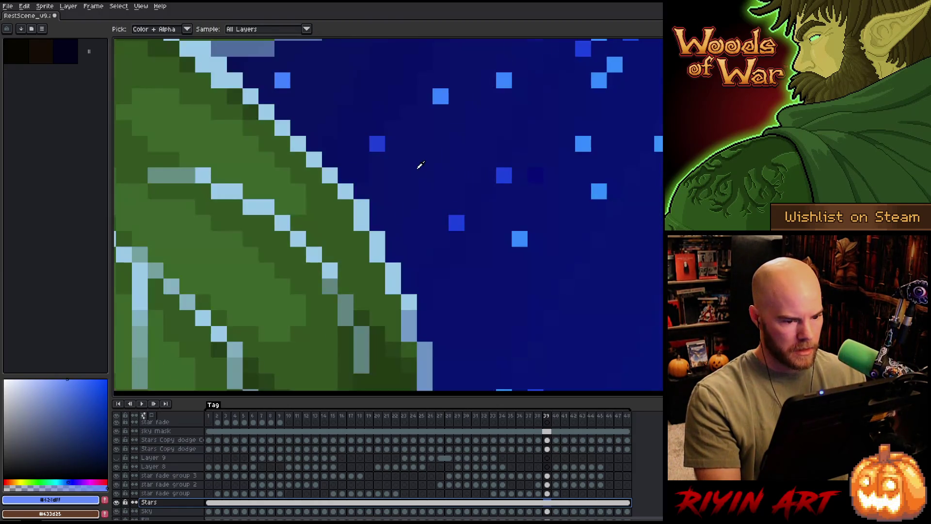
scroll(415, 166, "down", 2)
scroll(484, 208, "down", 2)
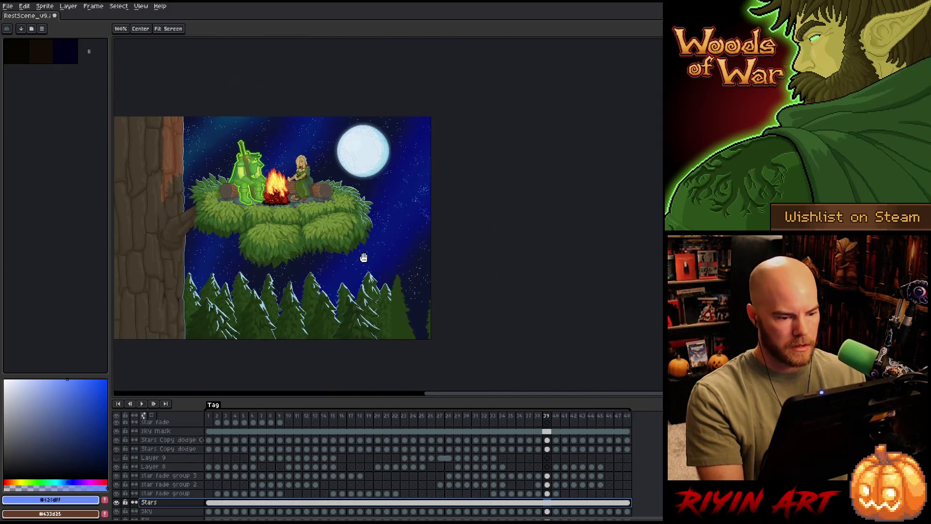
scroll(422, 267, "up", 2)
scroll(520, 234, "down", 1)
left_click_drag(521, 234, 519, 254)
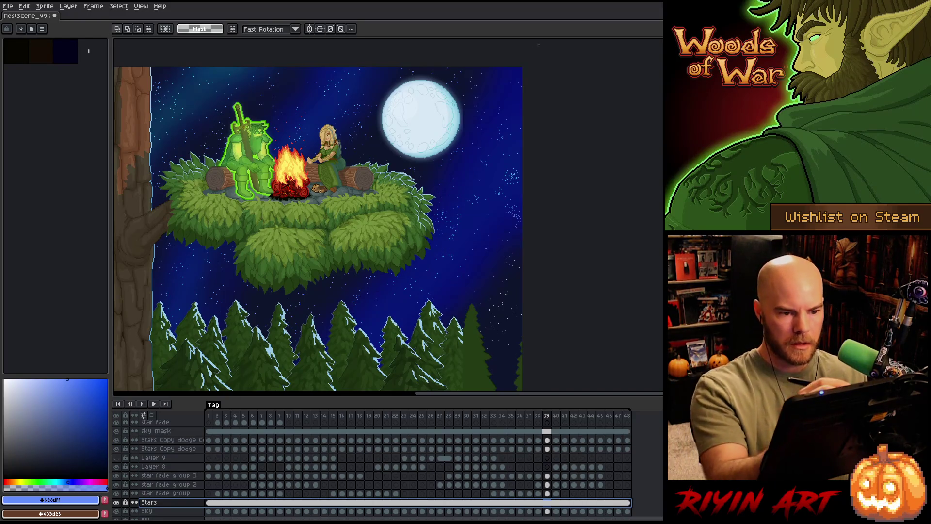
left_click_drag(318, 291, 318, 109)
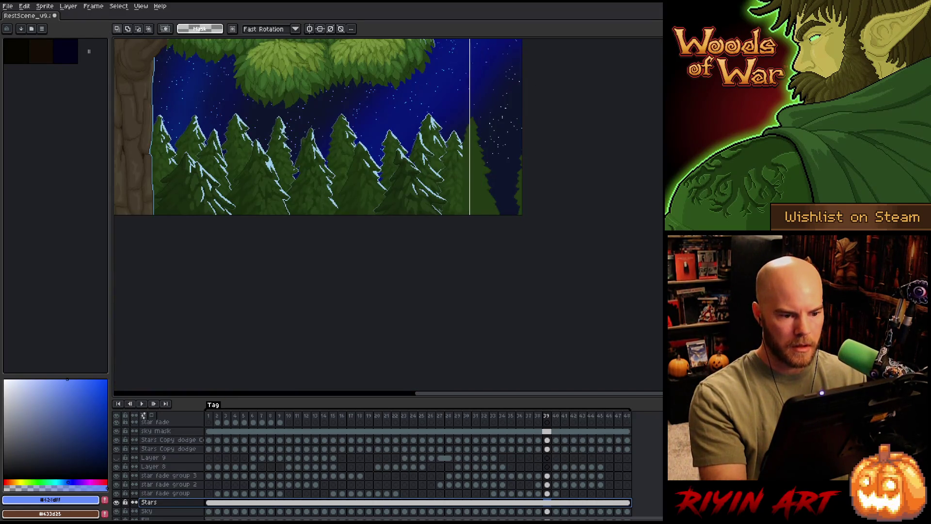
left_click_drag(533, 88, 533, 259)
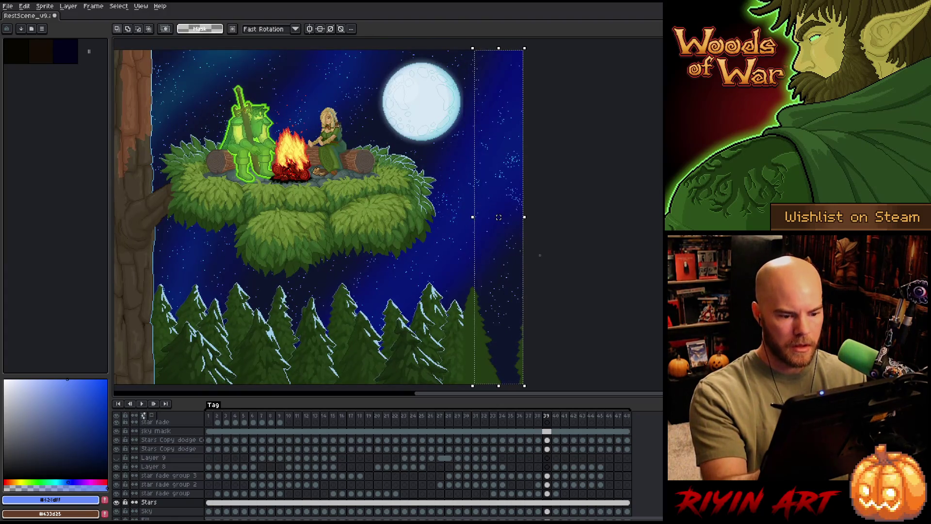
key("ctrl+d")
Play the animation once more, recentre the scene and save the file.
key("Right")
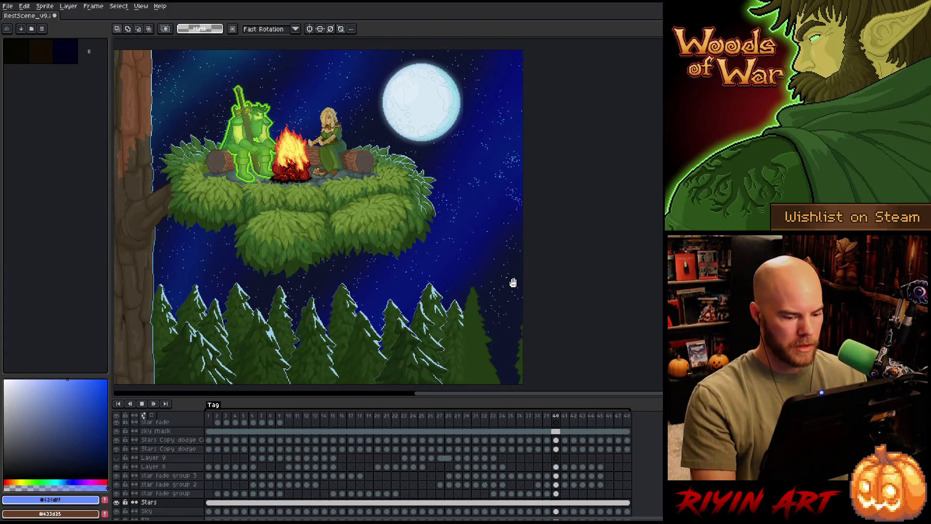
key("Return")
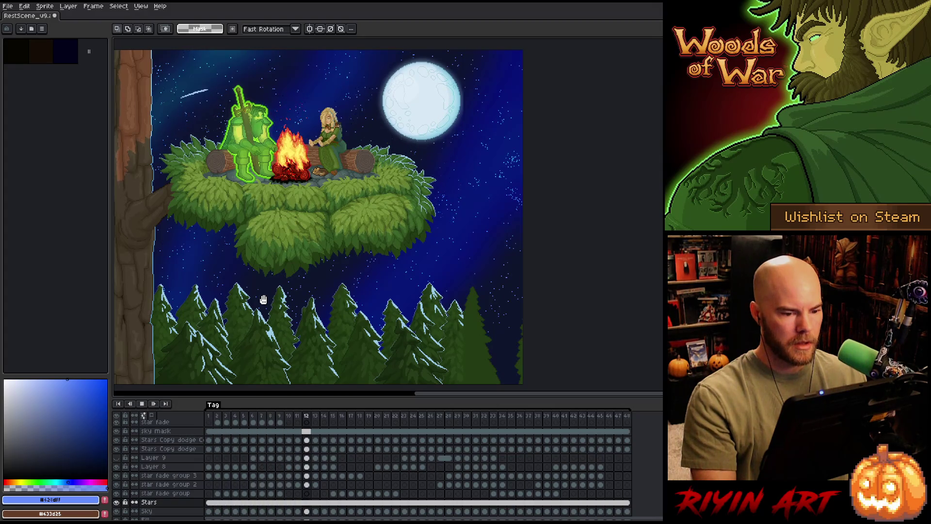
scroll(264, 300, "down", 2)
scroll(265, 301, "up", 1)
scroll(268, 301, "up", 1)
scroll(272, 303, "down", 1)
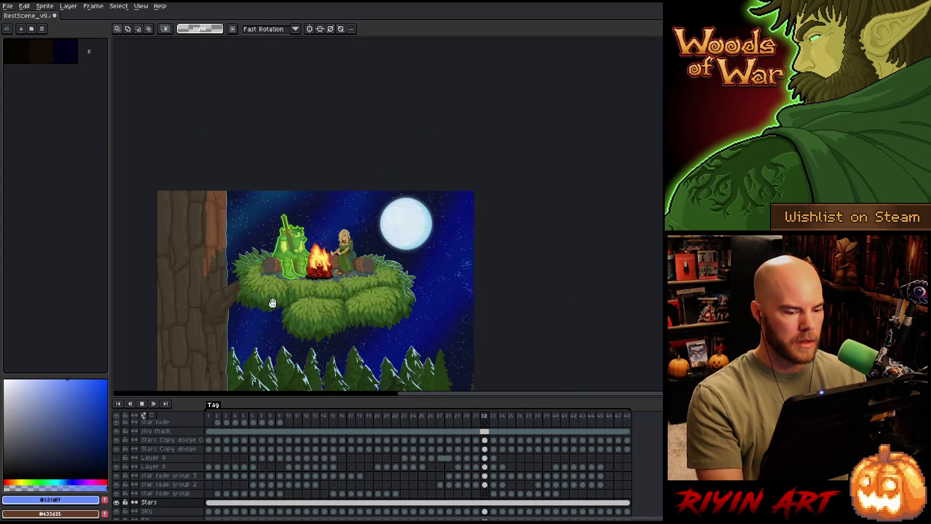
left_click_drag(272, 303, 263, 232)
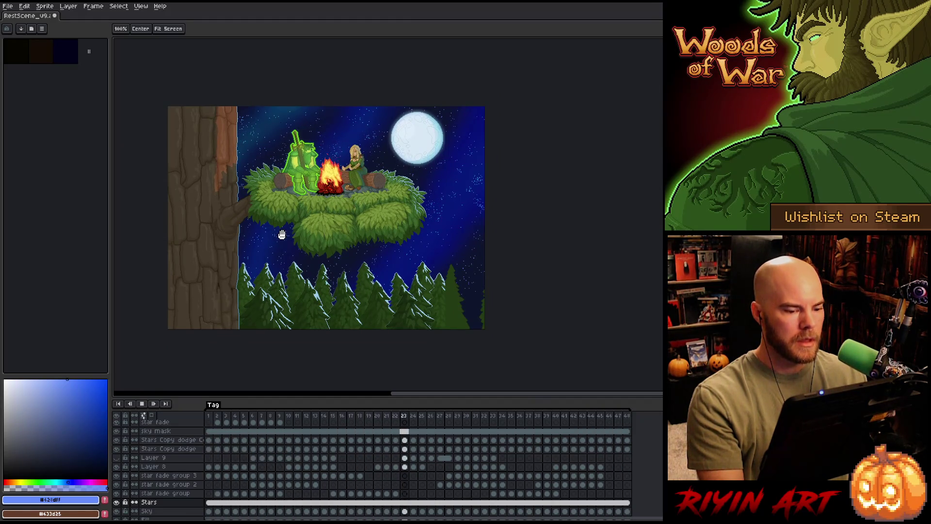
key("space")
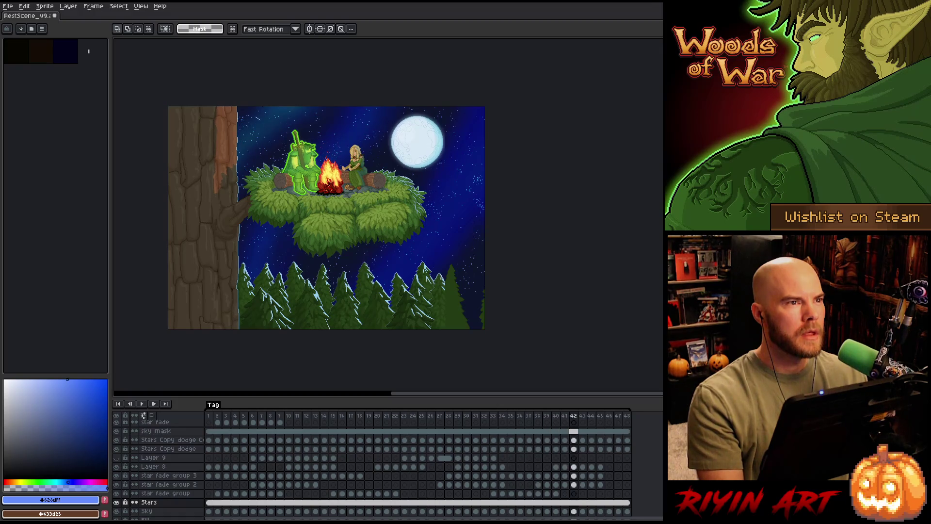
key("ctrl+s")
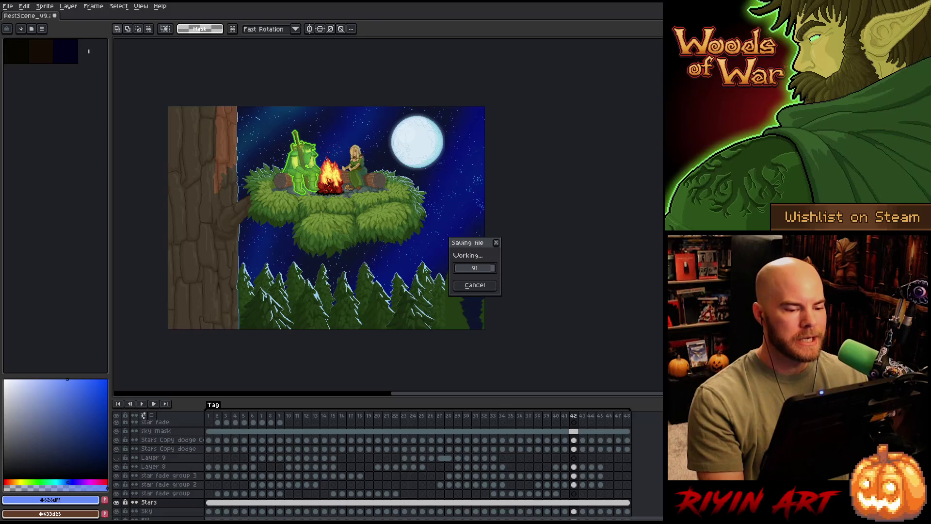
scroll(327, 218, "up", 3)
scroll(326, 219, "up", 2)
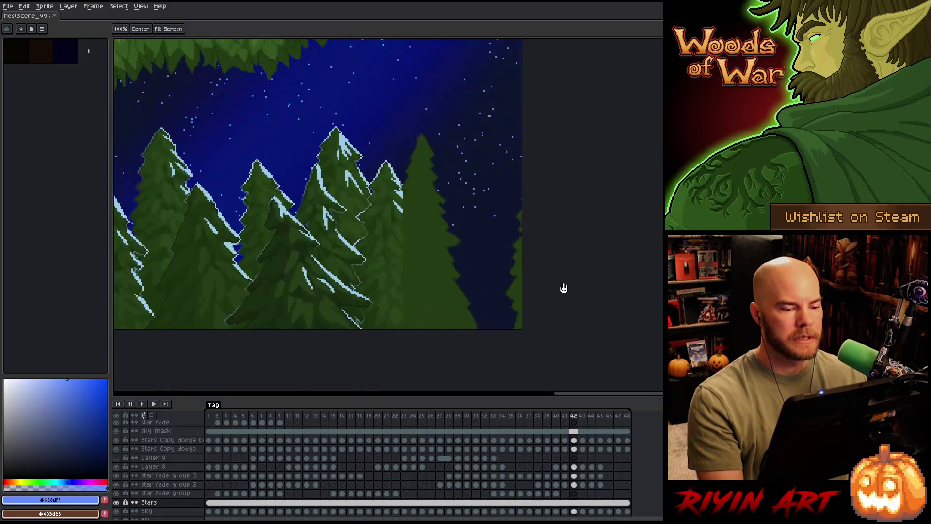
scroll(441, 238, "up", 2)
scroll(425, 249, "down", 1)
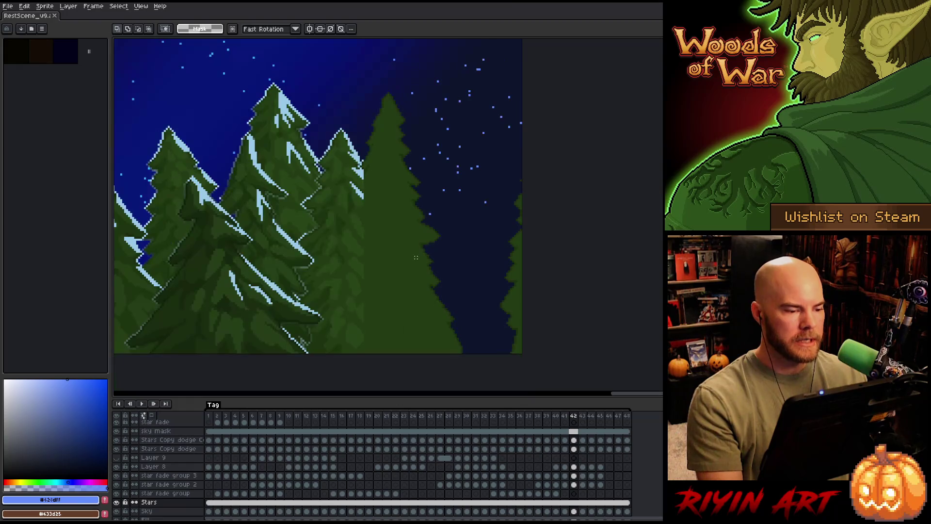
scroll(426, 249, "up", 1)
Zoom toward the tall pine and sample its dark green with the pencil active.
key("b")
left_click_drag(426, 248, 393, 231)
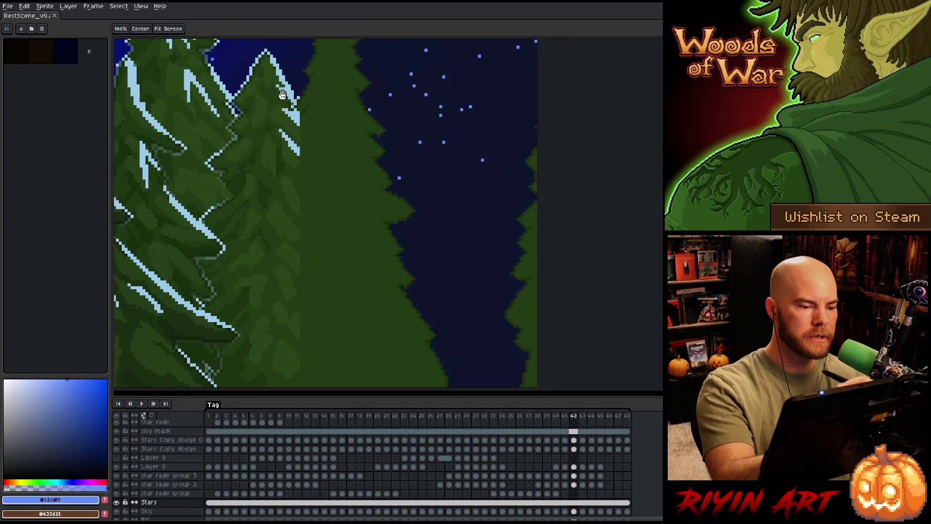
left_click(244, 110, "alt")
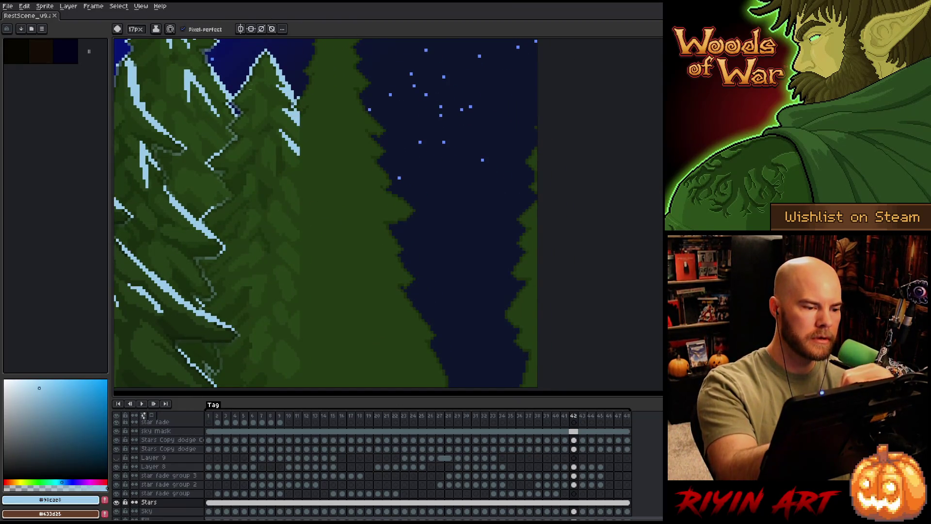
left_click(245, 108, "alt")
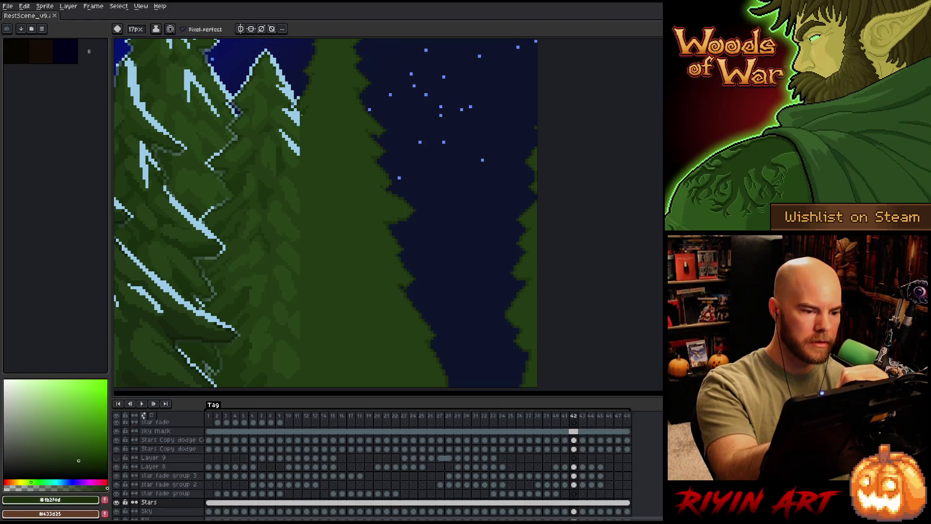
Make the middle pine's Layer 14 Copy active and toggle its visibility off and back on.
left_click(344, 165, "ctrl")
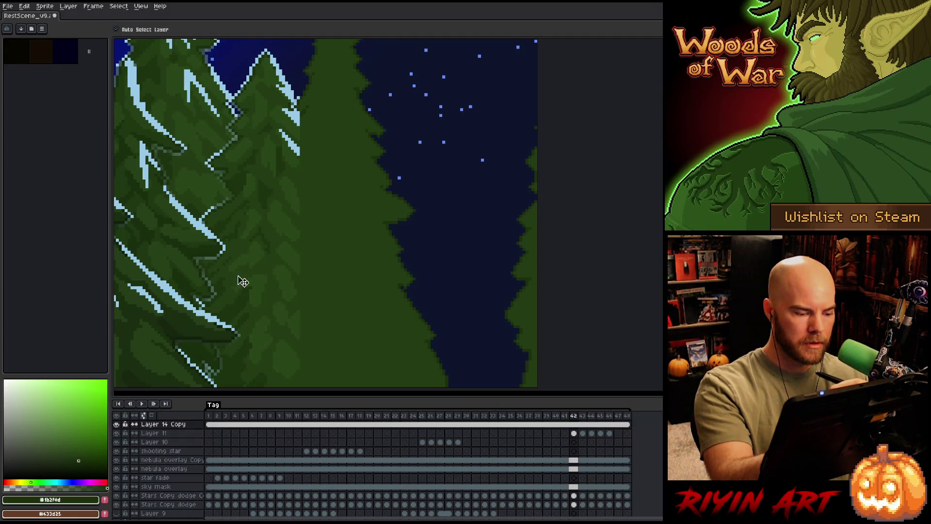
left_click(117, 424)
left_click(118, 425)
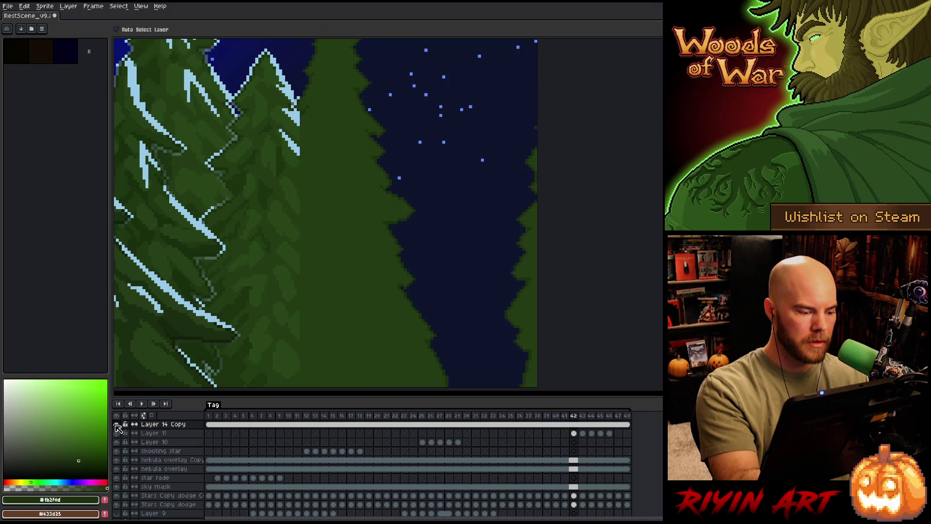
Pick up the light-blue snow colour for the pencil and undo the stray stroke.
key("i")
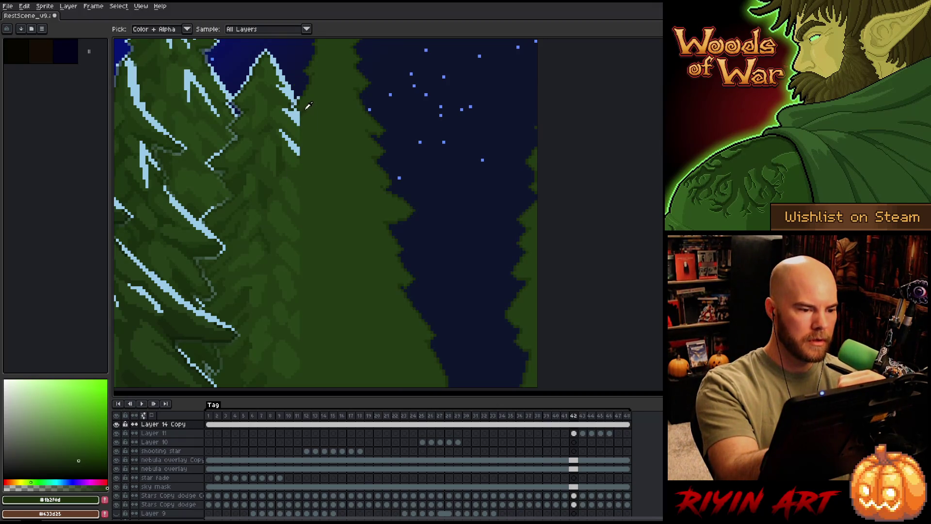
key("b")
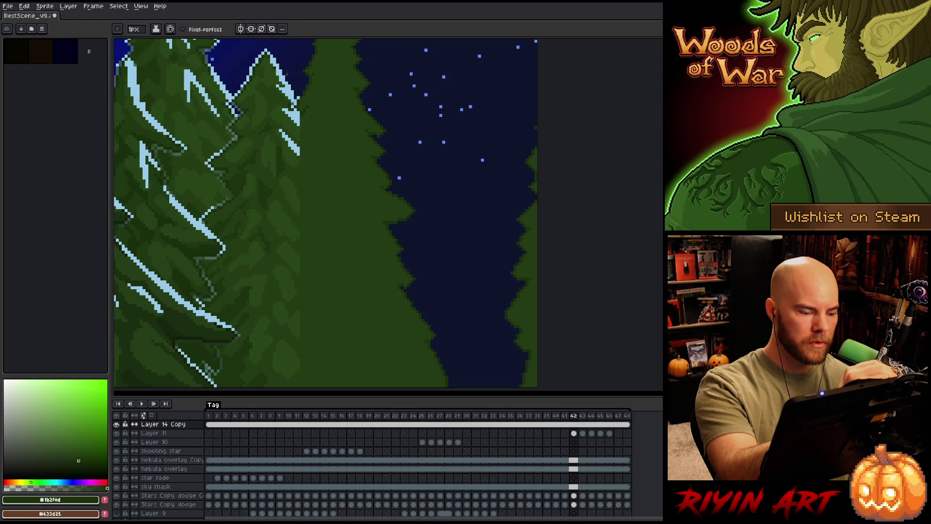
left_click(301, 115, "alt")
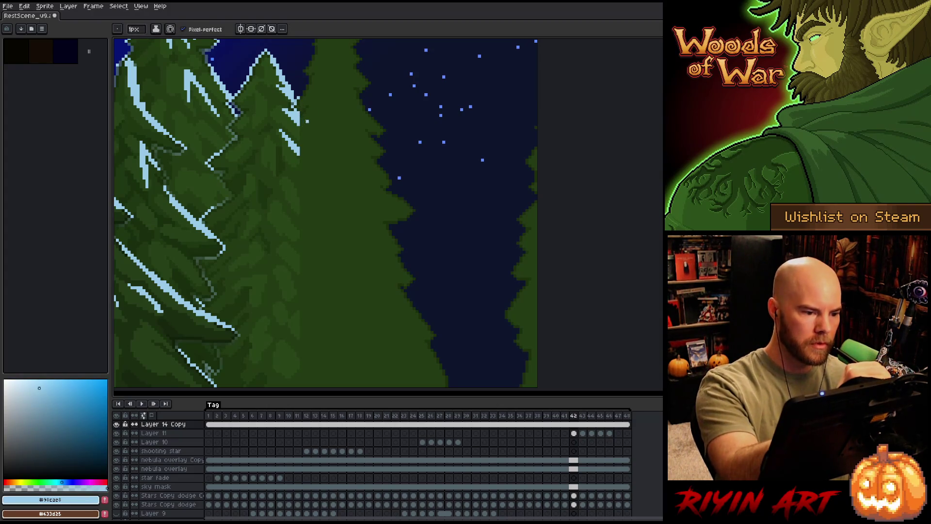
key("ctrl+z")
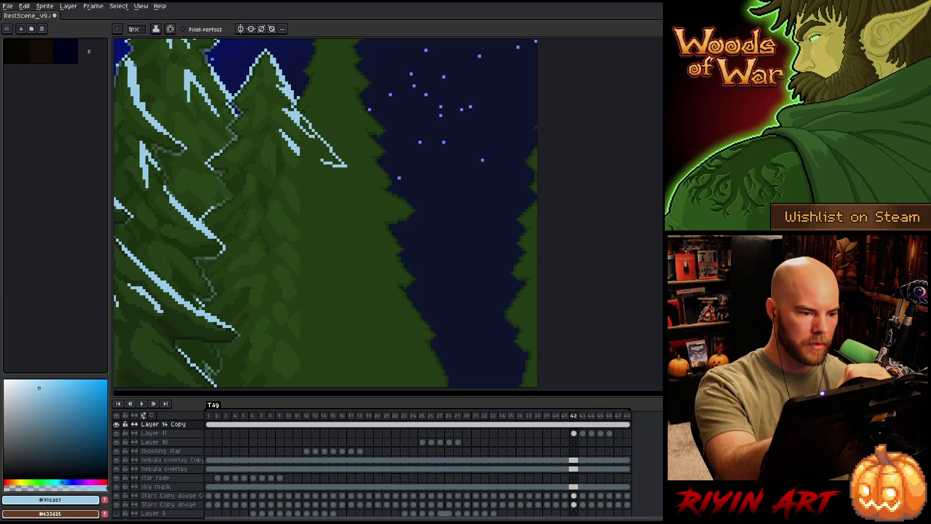
Draw light-blue zigzag snow highlights down the middle pine's right and lower edges.
mouse_move(348, 166)
left_mouse_down()
mouse_move(357, 277)
mouse_move(397, 320)
mouse_move(398, 356)
mouse_move(382, 308)
left_mouse_up()
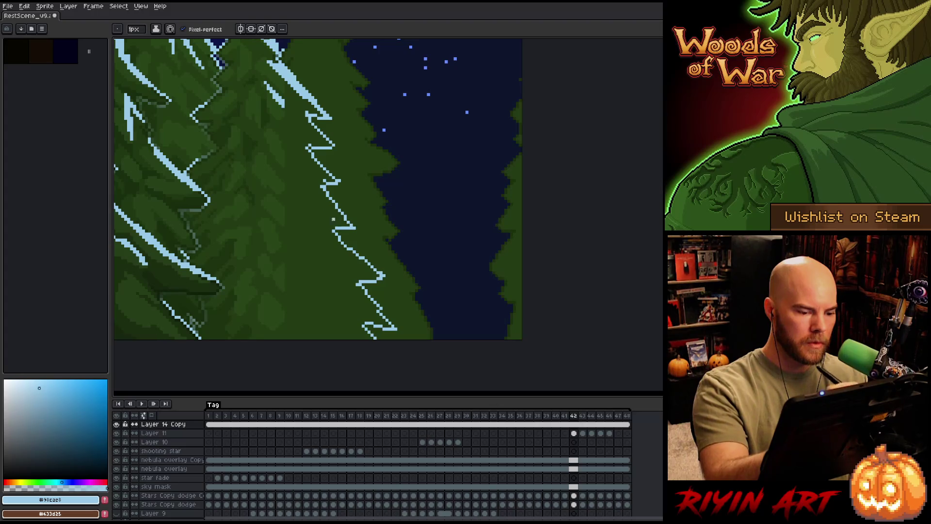
scroll(333, 218, "down", 1)
scroll(333, 219, "up", 2)
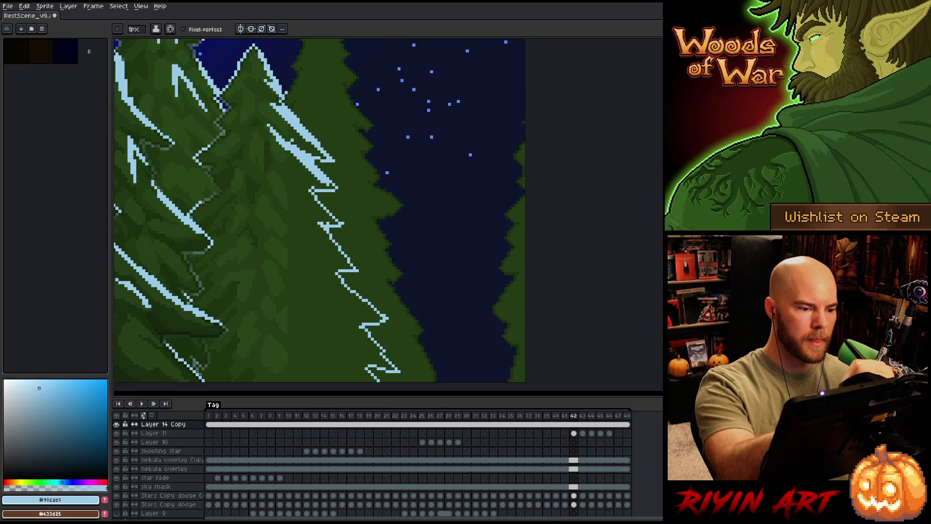
scroll(320, 212, "down", 1)
scroll(321, 211, "up", 2)
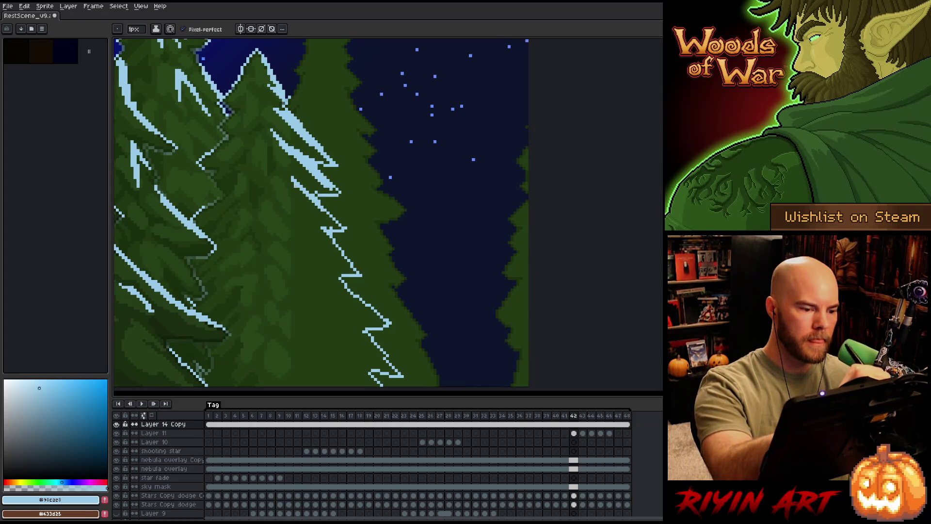
left_click_drag(311, 230, 345, 270)
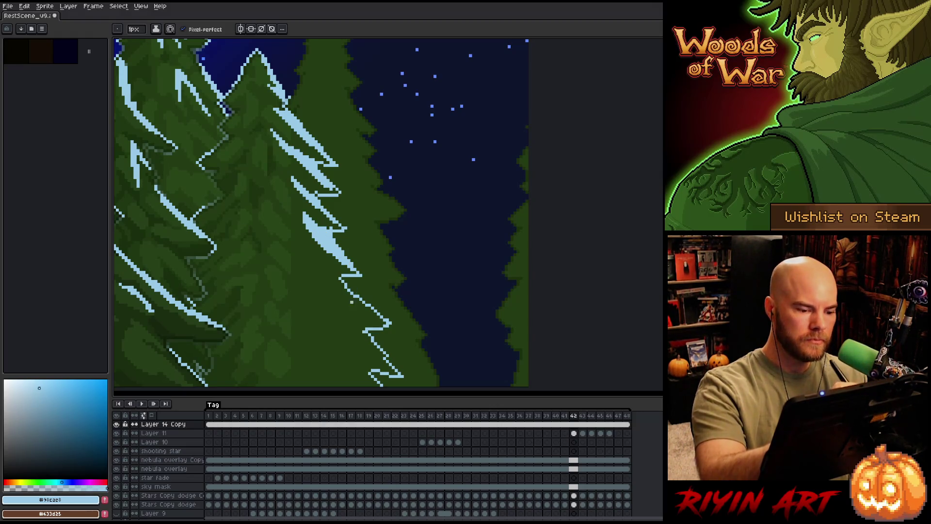
left_click_drag(334, 277, 382, 322)
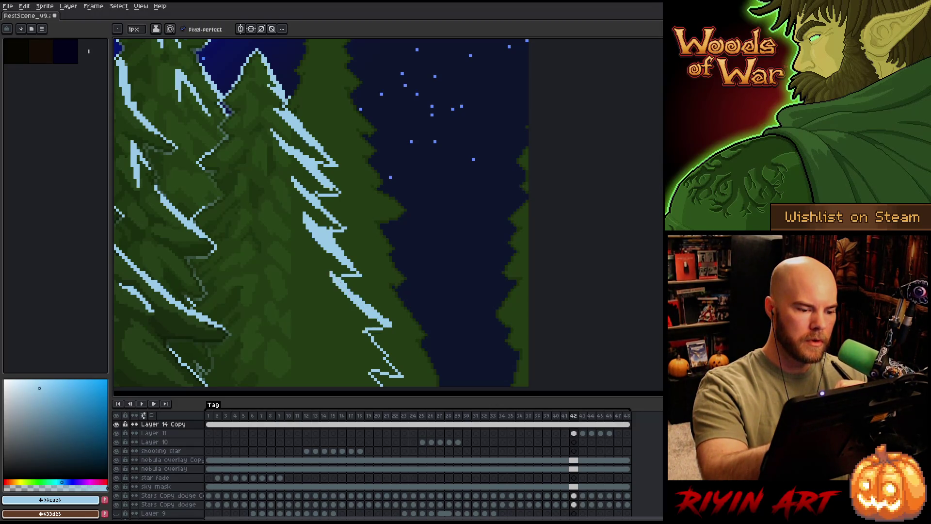
key("i")
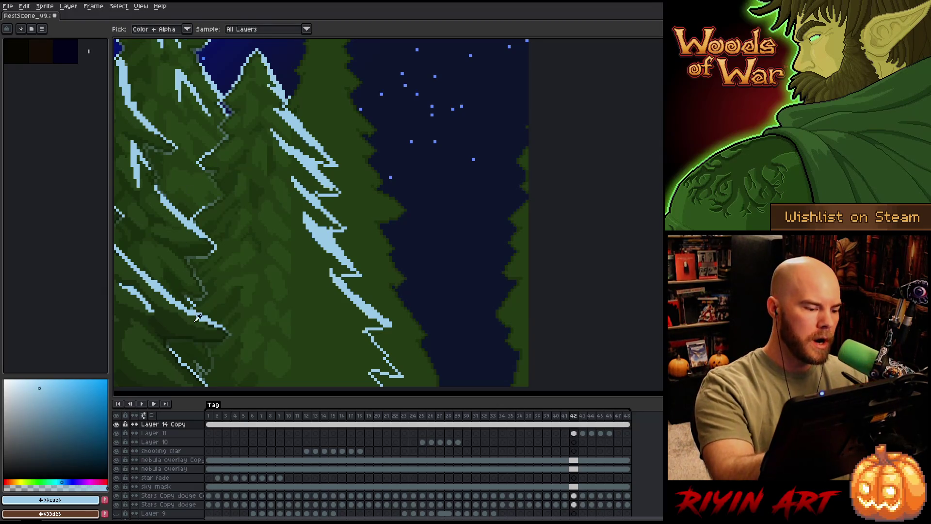
Sample dark tree greens, then select every light-blue snow pixel via Color Range.
left_click(222, 327)
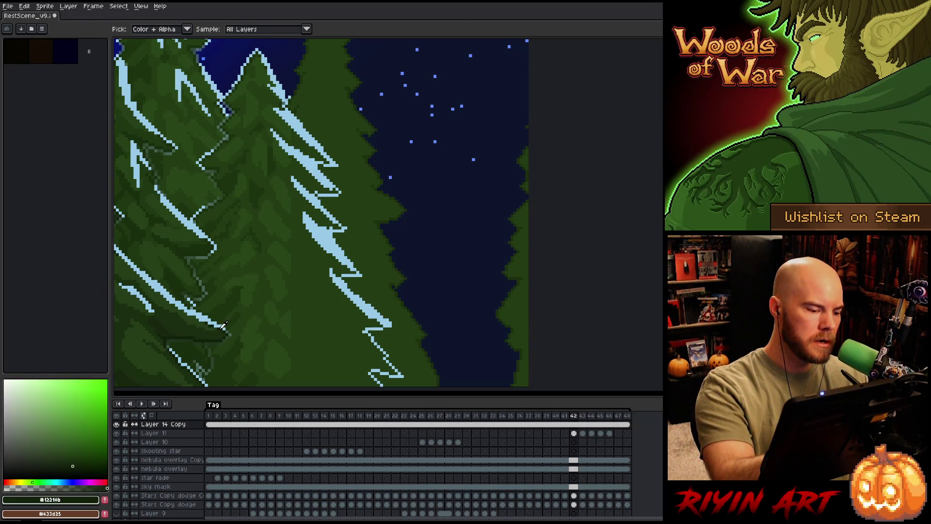
left_click(204, 247)
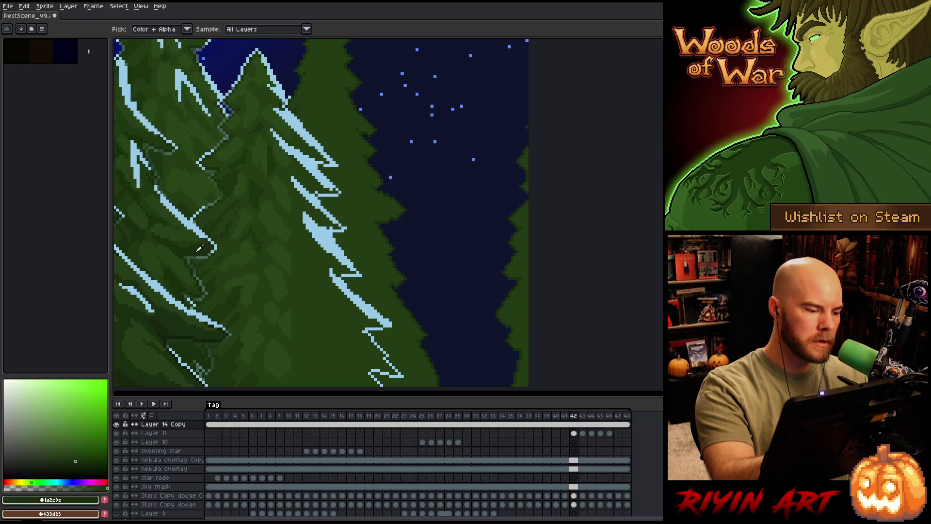
left_click(197, 266, "alt")
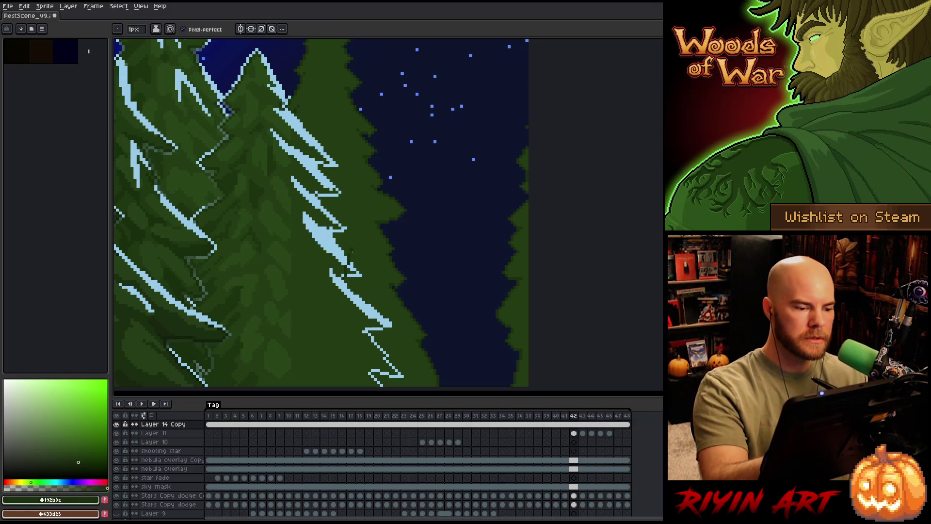
key("shift+c")
left_click(337, 244)
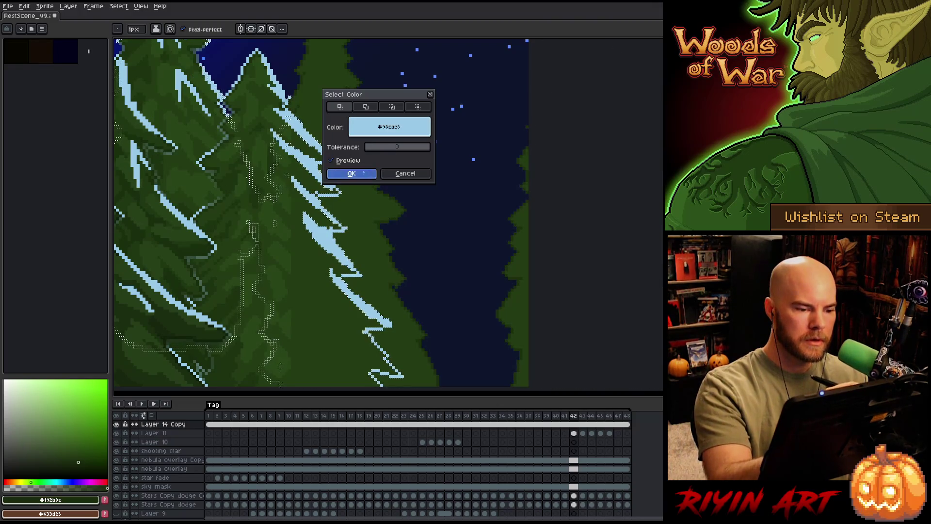
key("Return")
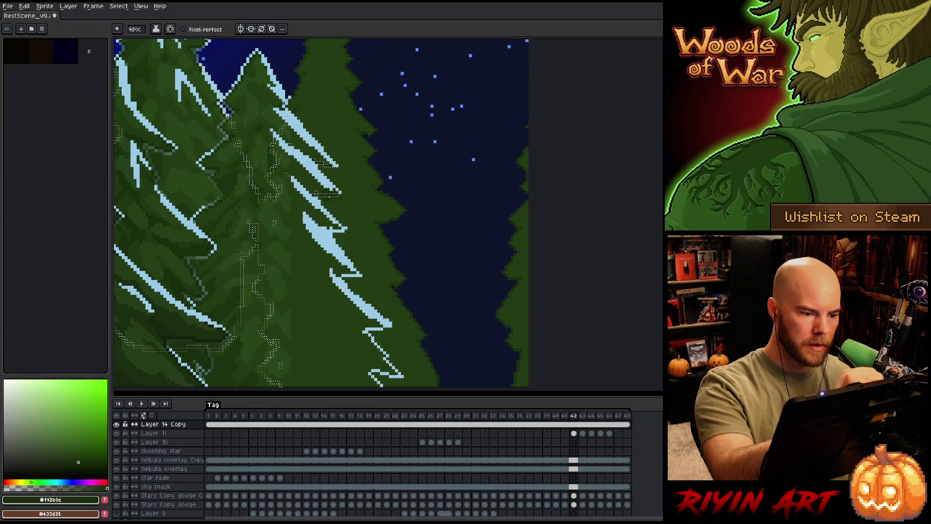
Settle on the darker green and paint it over part of the lower snow zigzag.
left_click(72, 456)
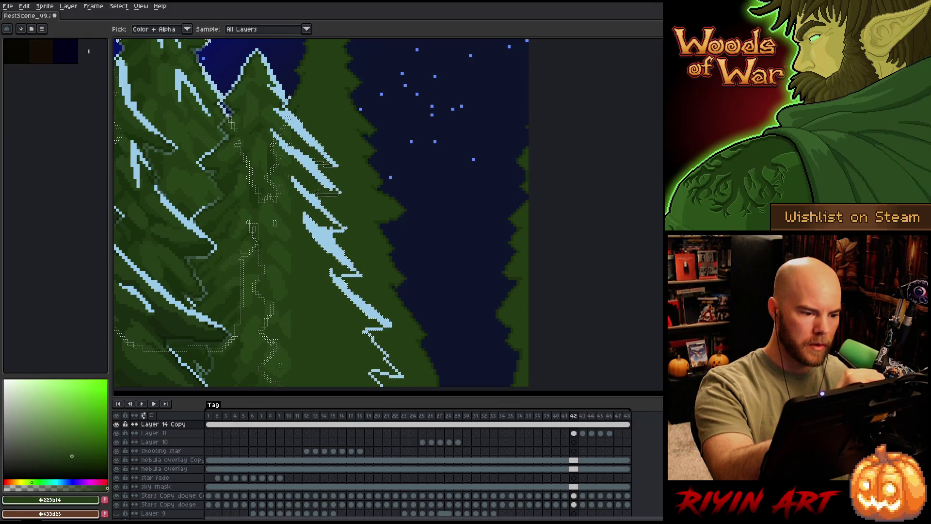
left_click(69, 452)
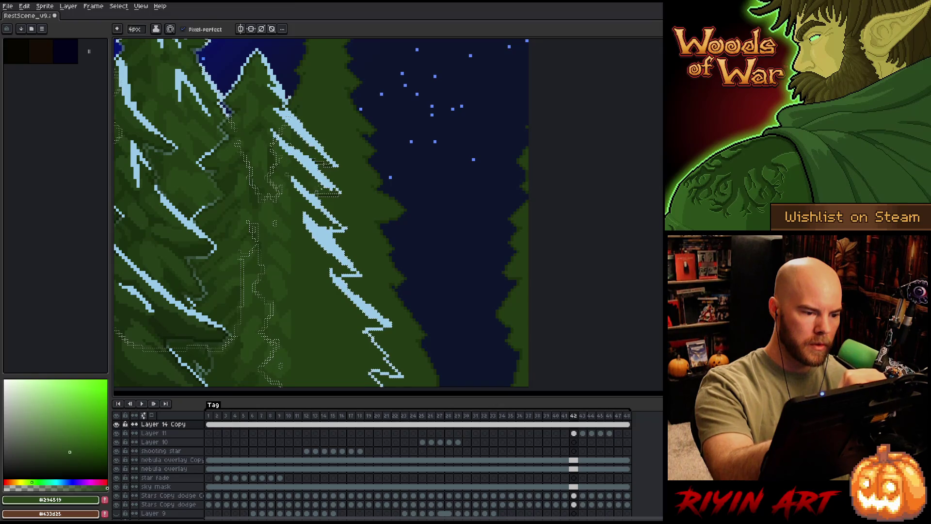
left_click(167, 349, "alt")
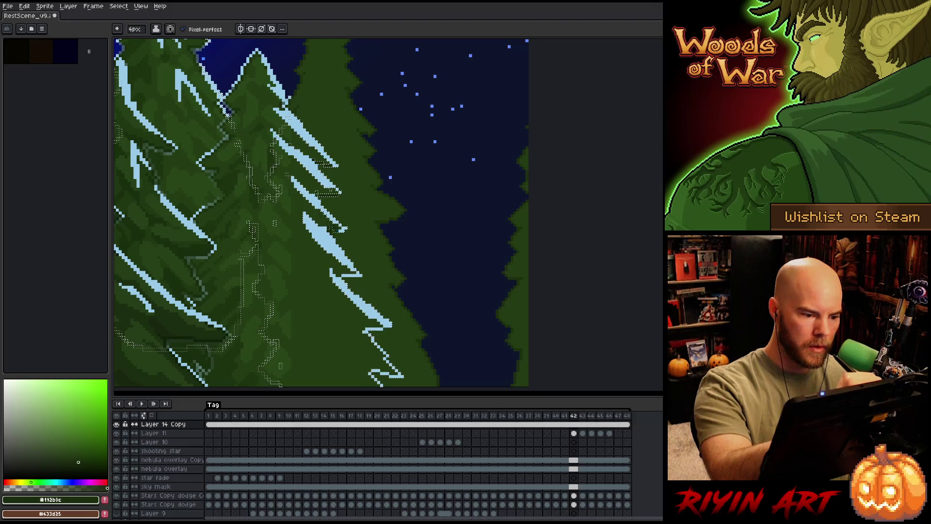
left_click(368, 247)
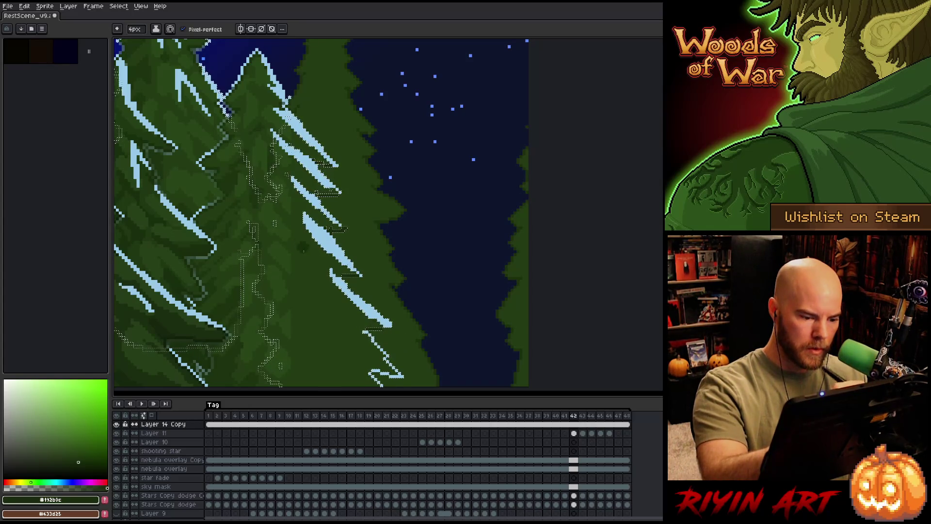
key("space")
Pan over the tree, clear the snow selection, try a Magic Wand pick and deselect again.
left_click_drag(350, 339, 342, 260)
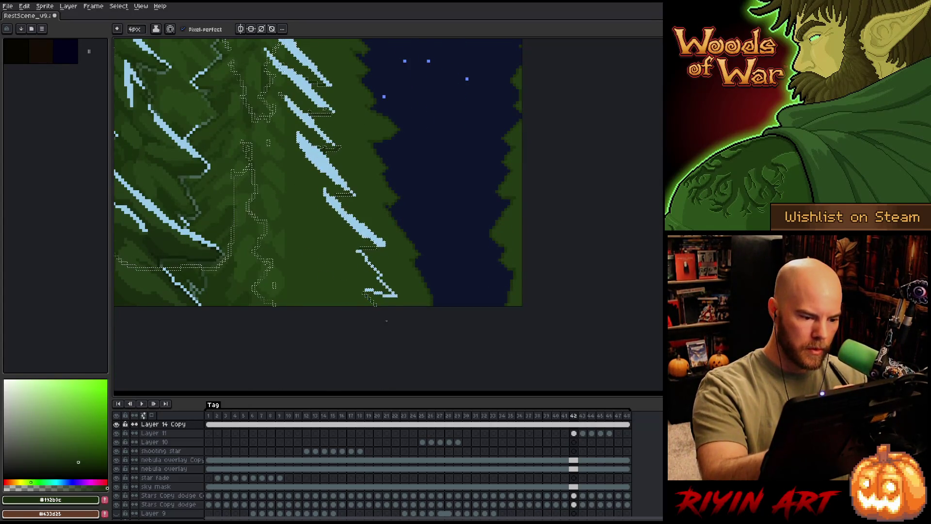
key("space")
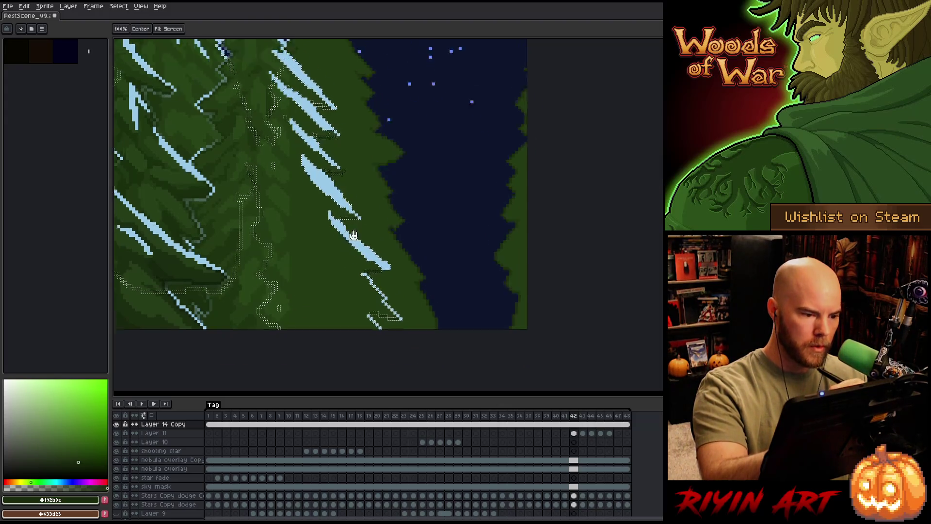
left_click_drag(411, 315, 443, 385)
key("ctrl+d")
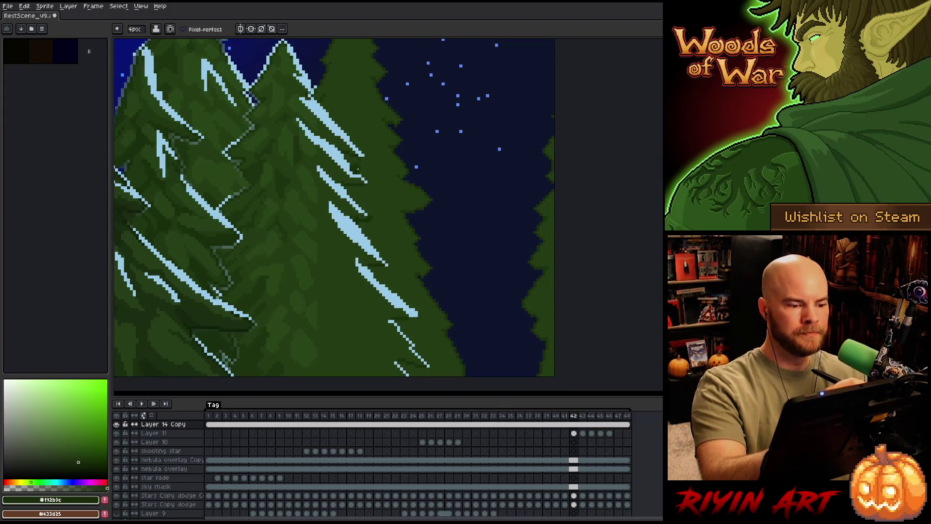
left_click(356, 267)
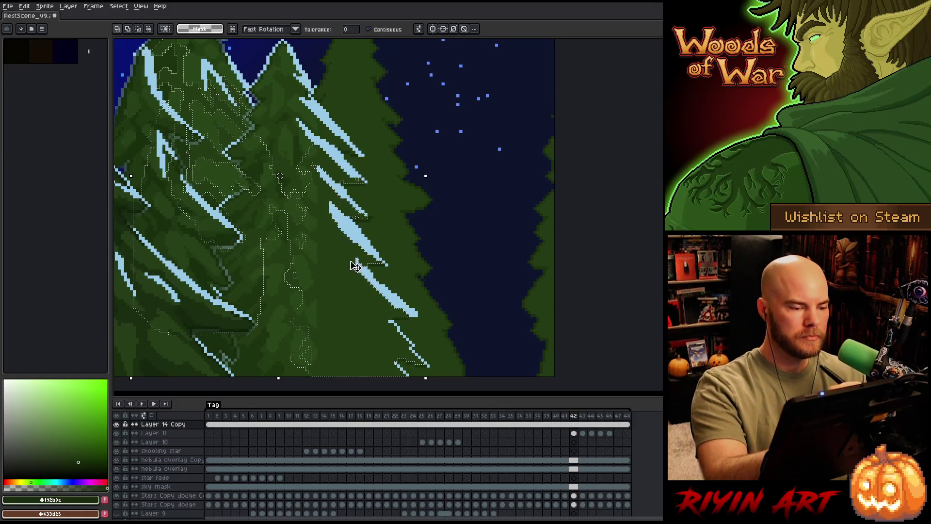
key("ctrl+d")
Pick a lighter tree green for the pencil and move up to Layer 14.
key("b")
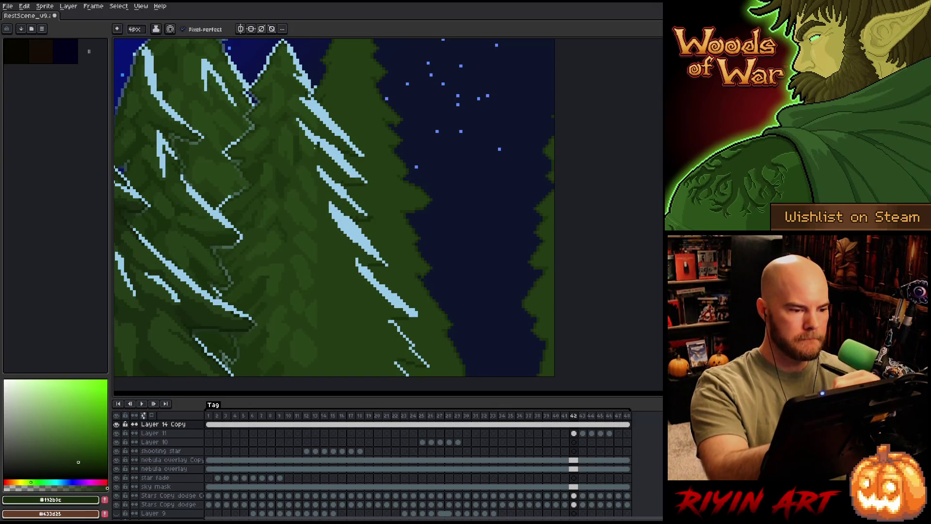
left_click(349, 243, "alt")
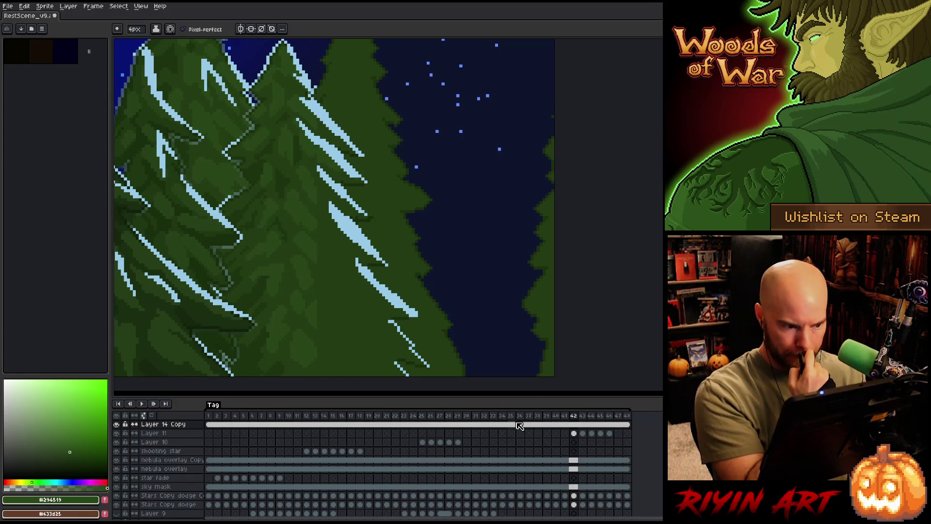
key("Up")
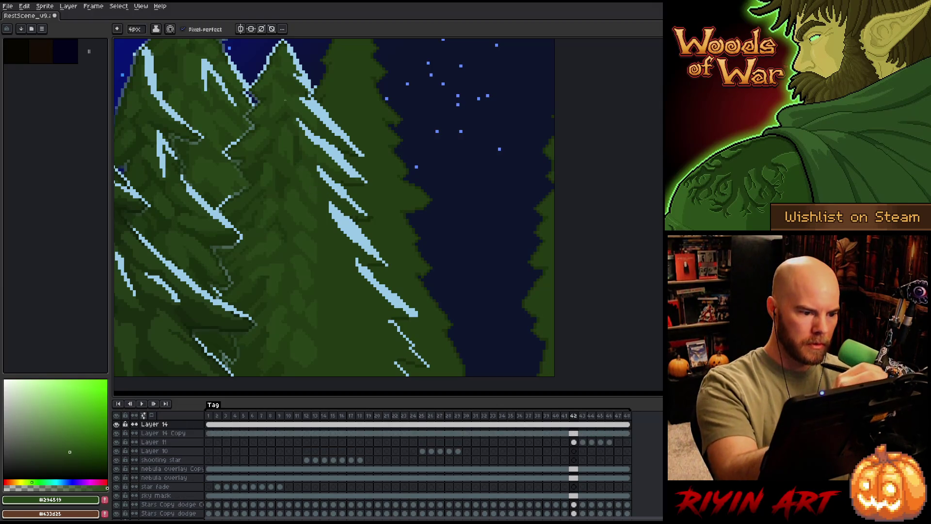
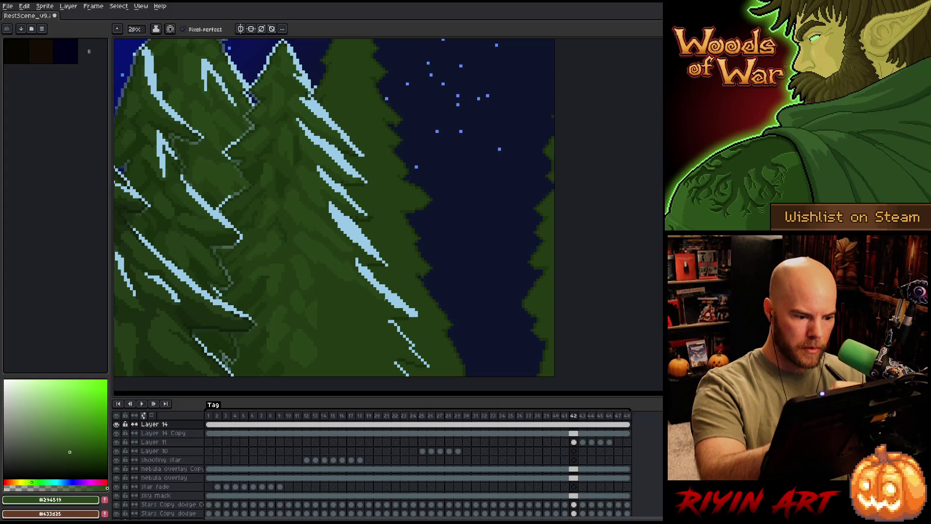
Save the scene, sample the trees' dark green, test a Magic Wand selection of it, then deselect.
key("ctrl+s")
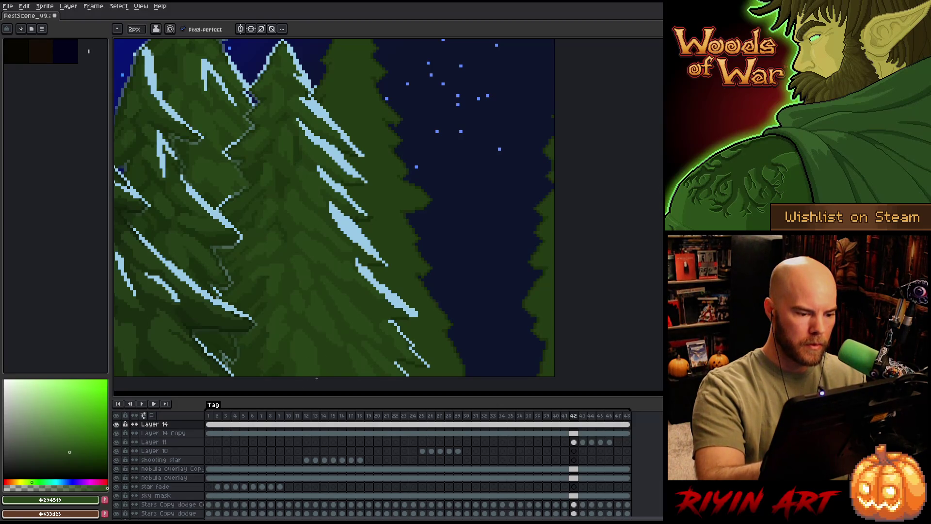
left_click_drag(379, 207, 456, 169)
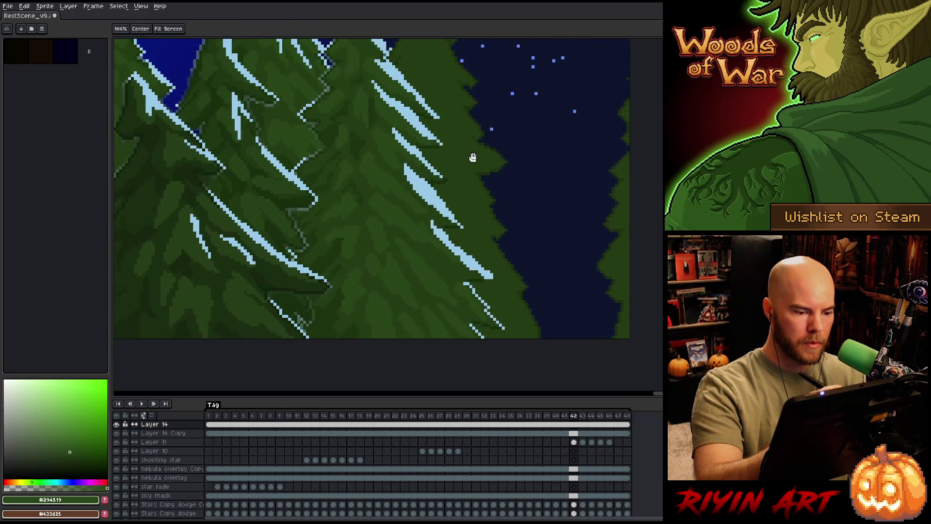
left_click(426, 298, "alt")
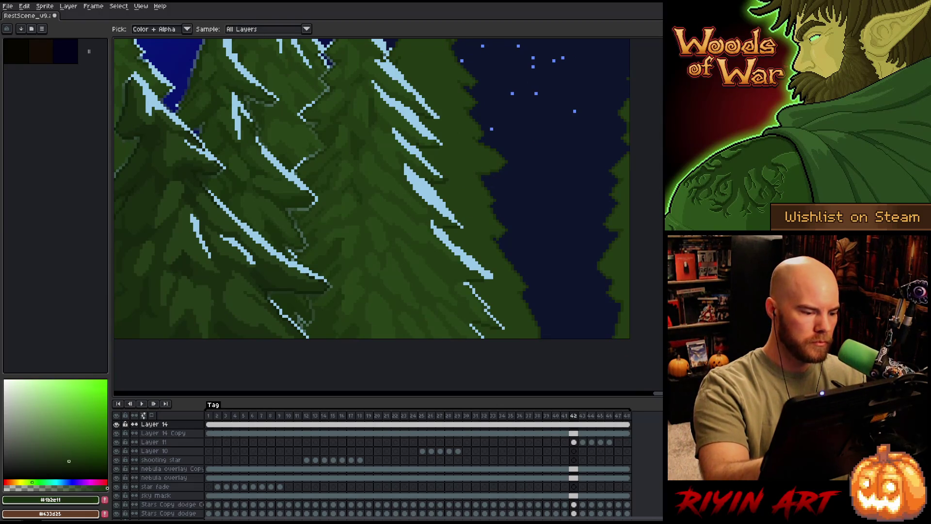
key("w")
left_click(426, 298)
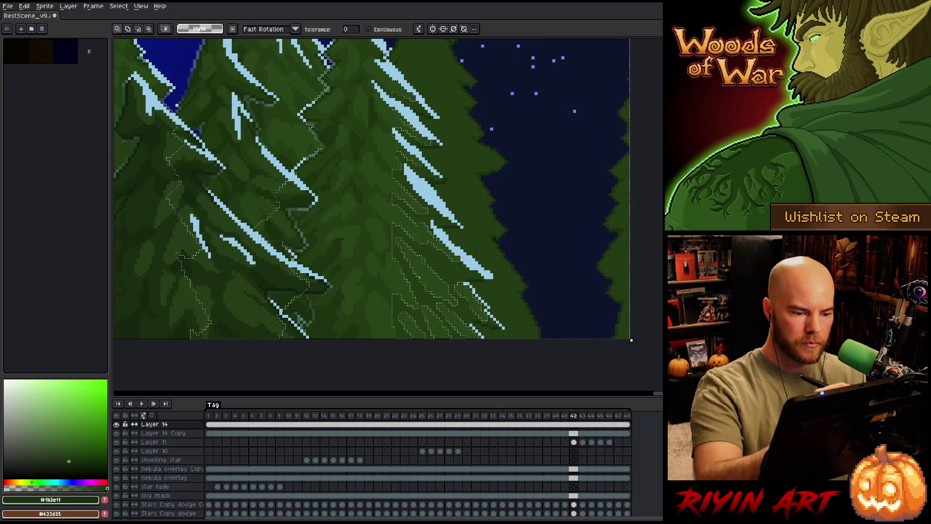
key("b")
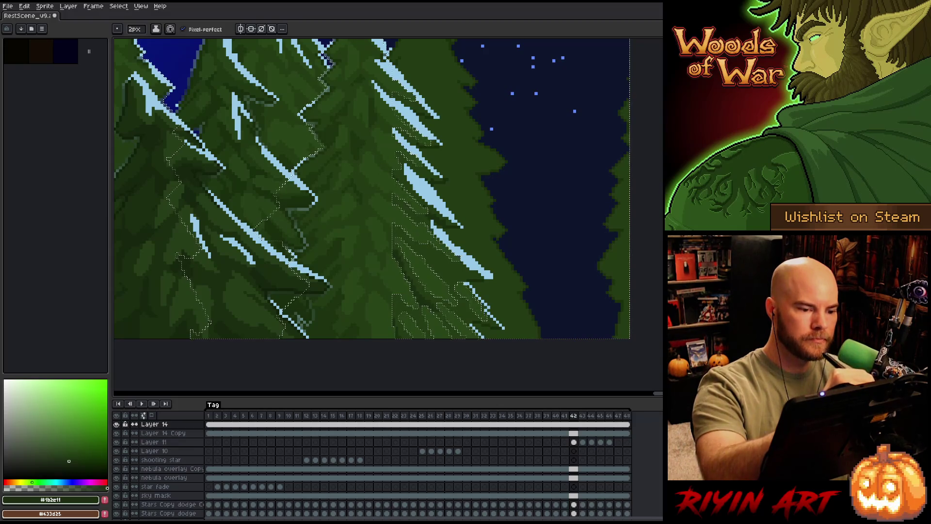
key("ctrl+d")
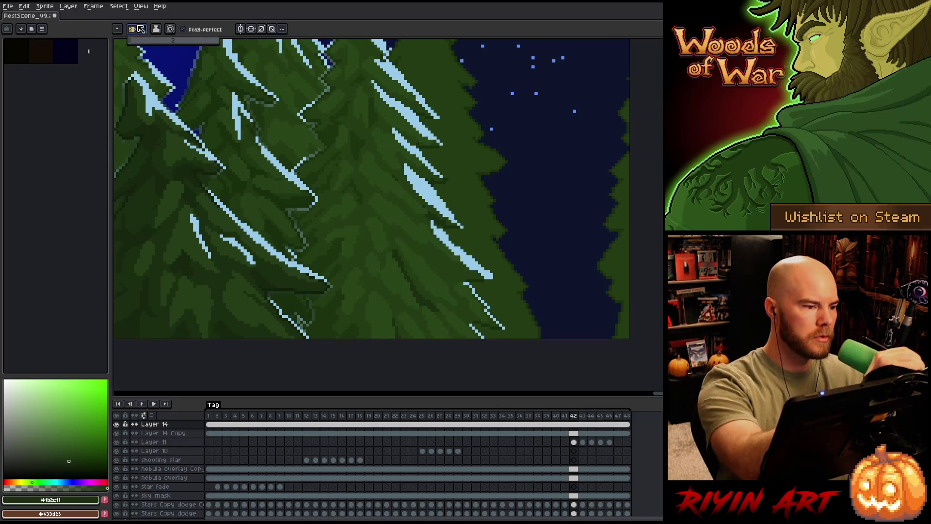
key("b")
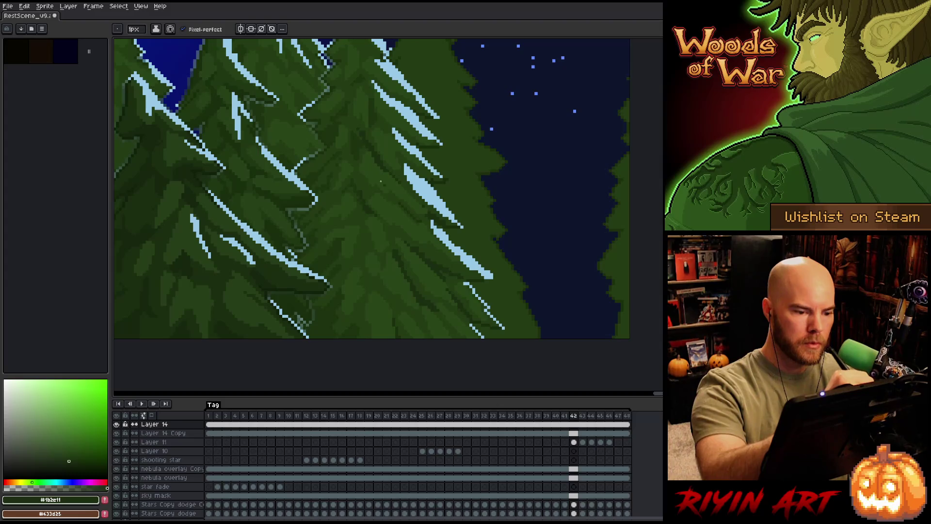
left_click(406, 269, "alt")
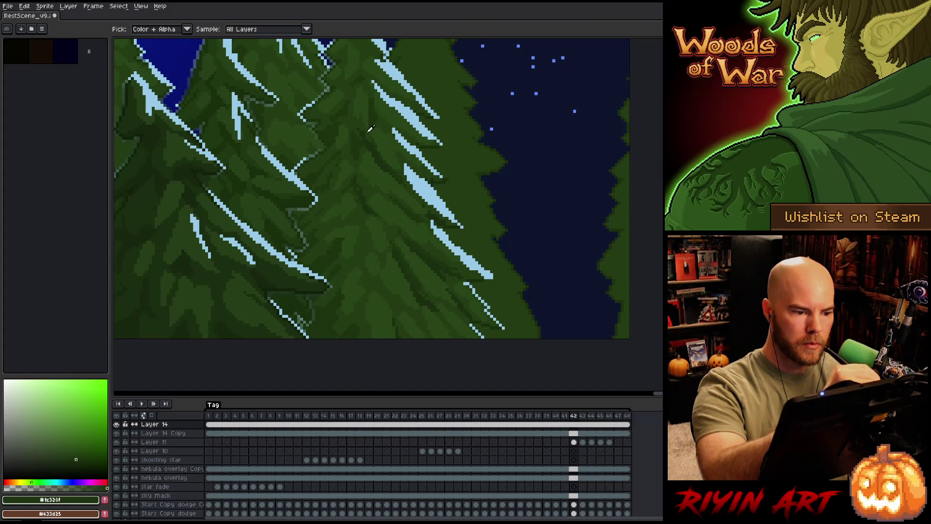
left_click(396, 169, "alt")
left_click(393, 164, "alt")
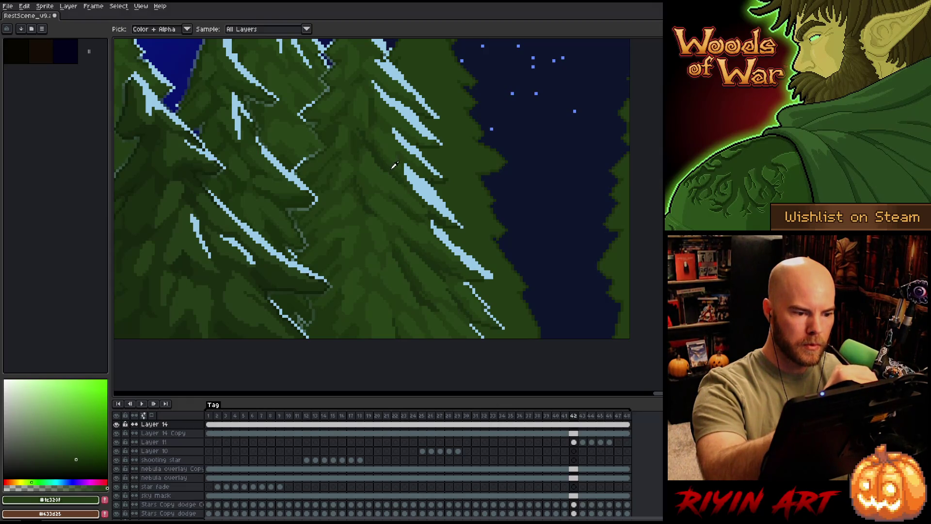
scroll(372, 186, "up", 3)
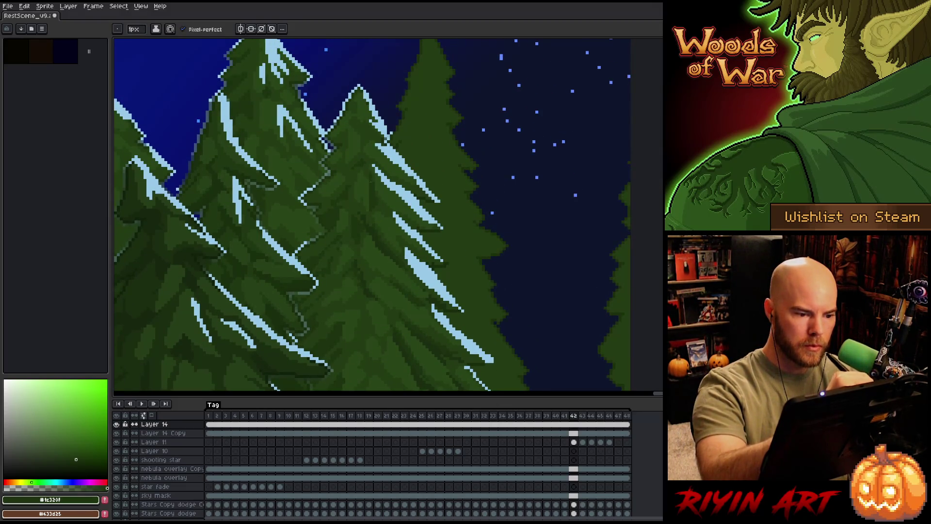
scroll(366, 76, "down", 2)
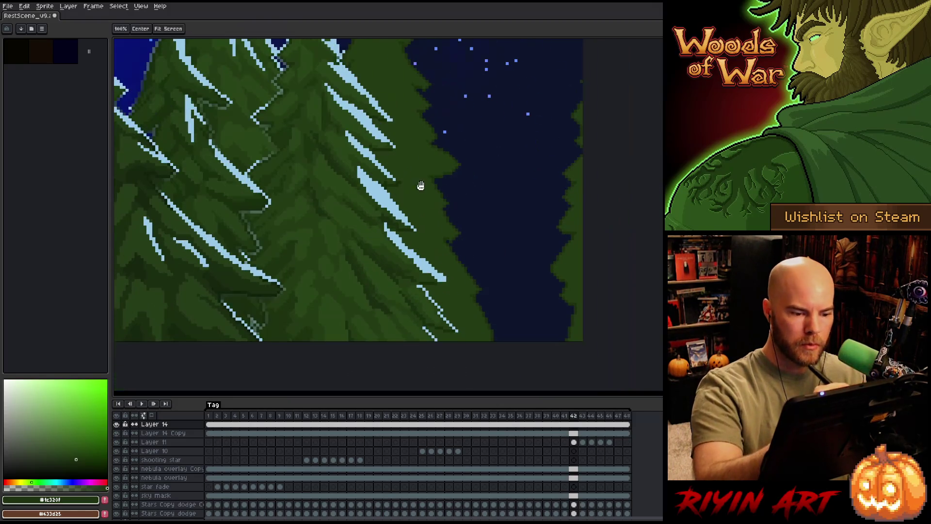
left_click(361, 179, "alt")
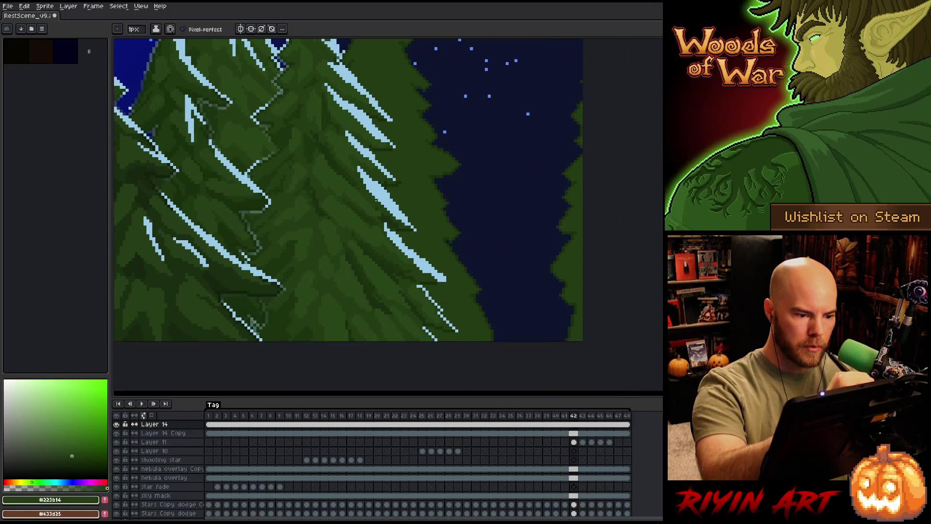
left_click(384, 215, "alt")
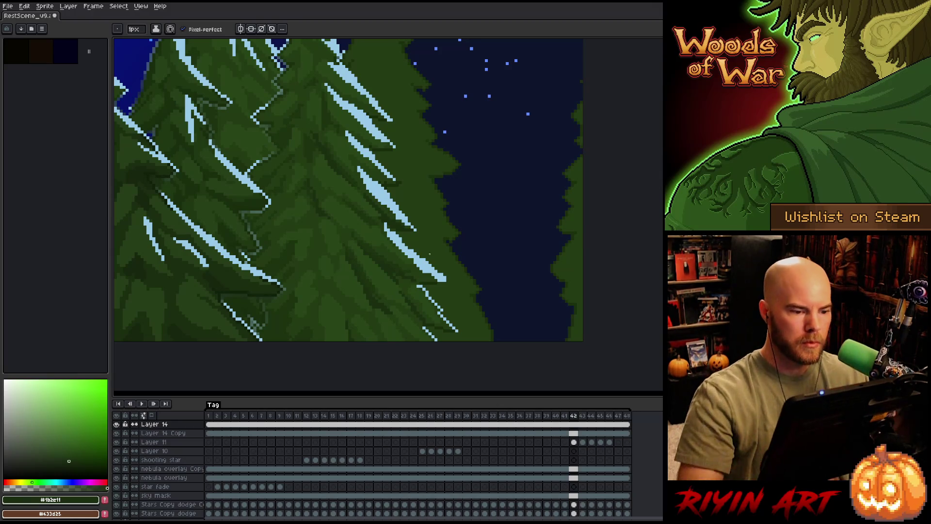
scroll(337, 262, "down", 1)
scroll(337, 262, "down", 1)
scroll(336, 262, "up", 1)
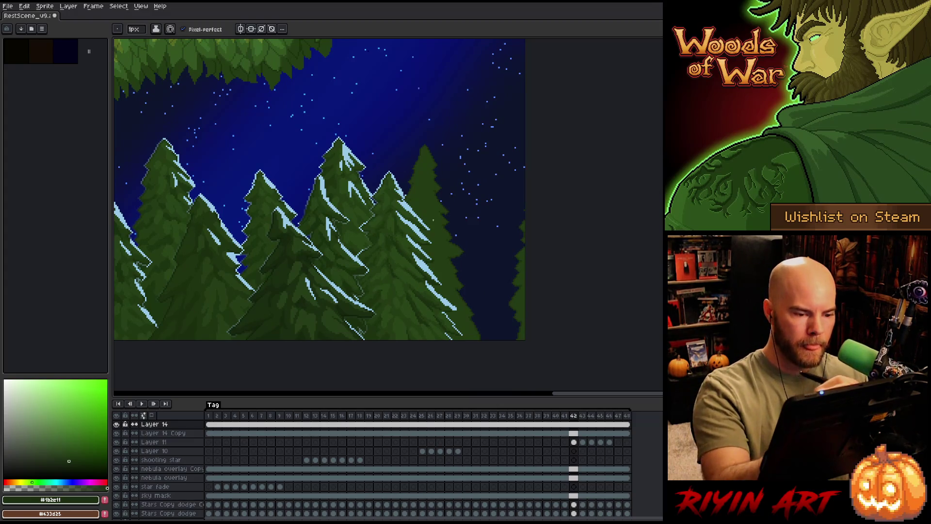
Sample the tree green from the canvas as the drawing colour.
key("v")
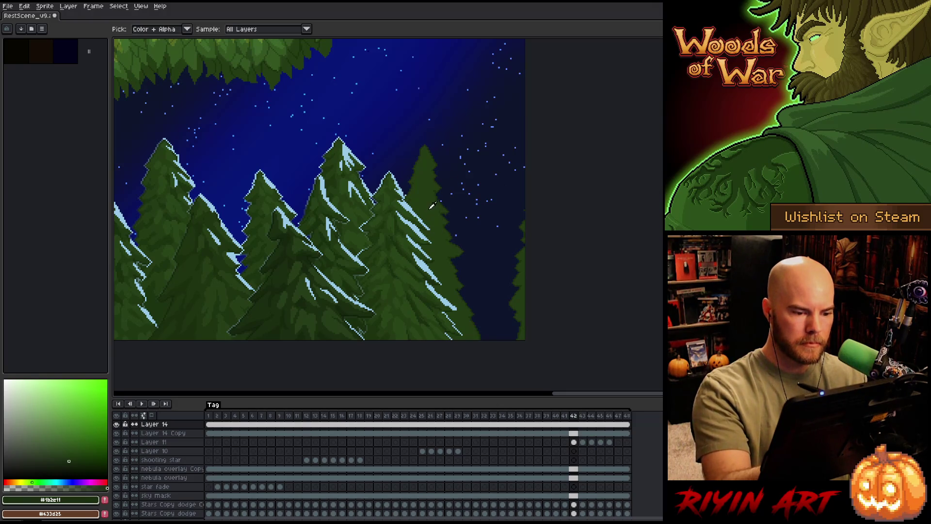
left_click(432, 204, "alt")
key("b")
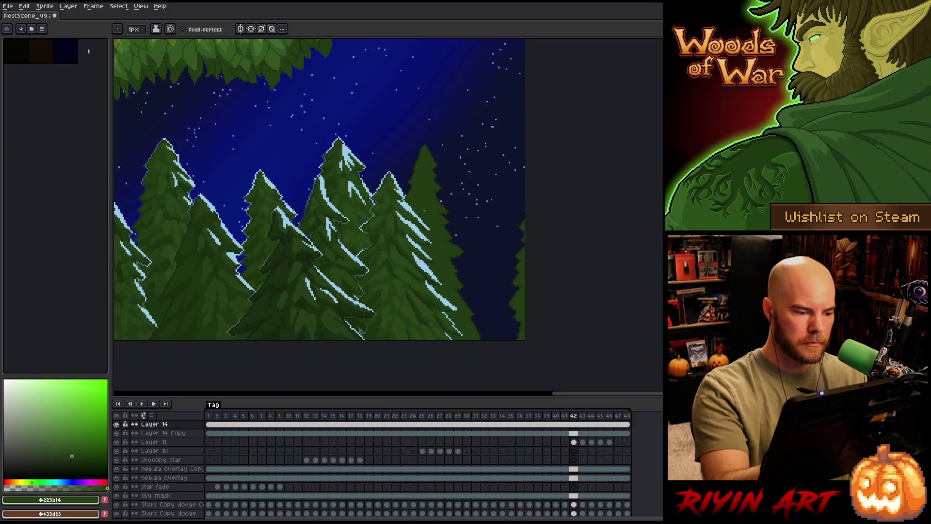
scroll(320, 190, "down", 1)
scroll(320, 189, "down", 1)
scroll(320, 189, "up", 1)
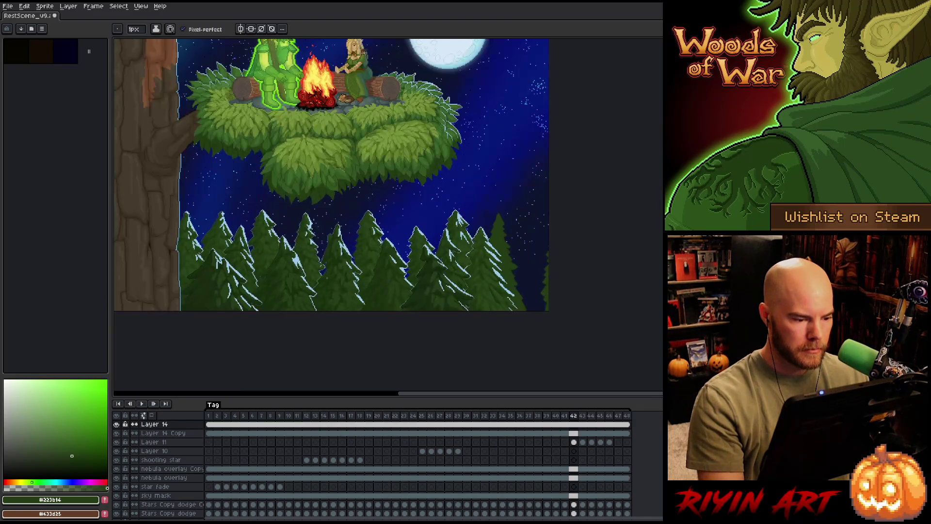
scroll(328, 279, "up", 1)
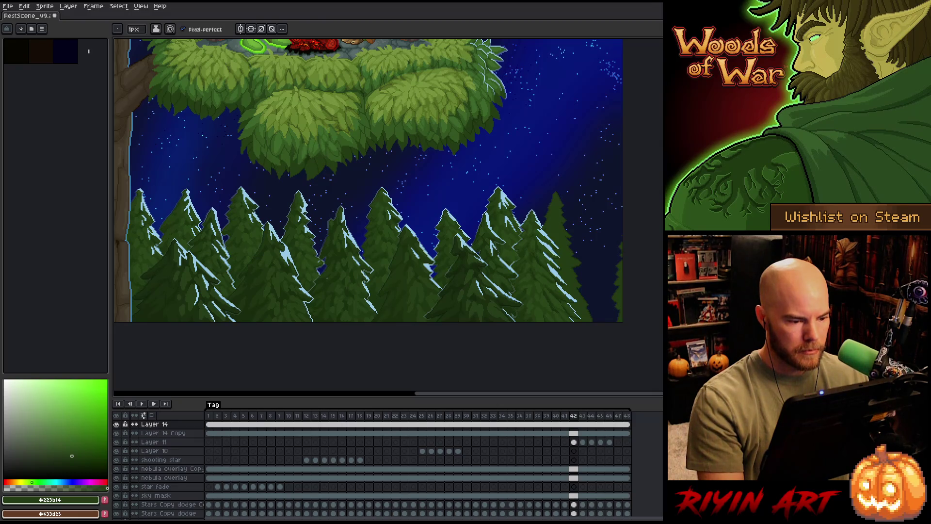
Begin a freehand lasso outline around a background pine tree below the platform.
key("m")
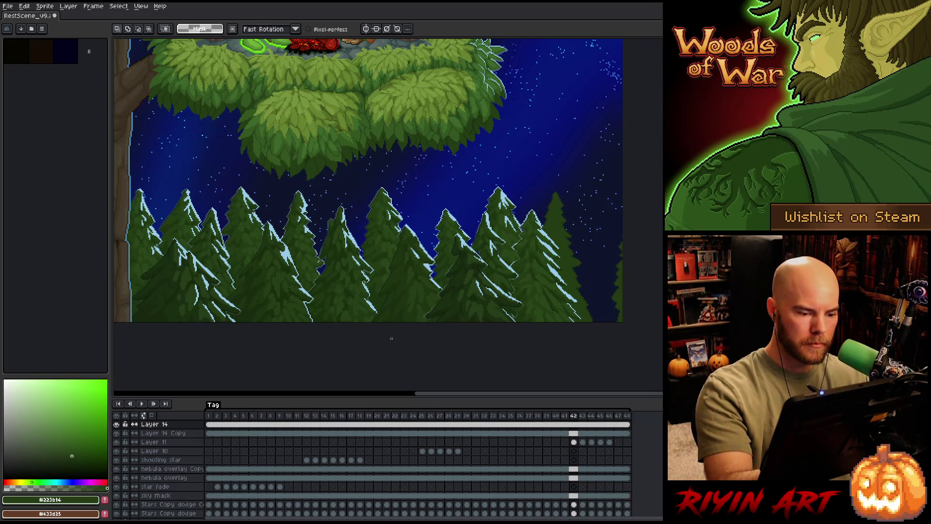
mouse_move(392, 321)
left_mouse_down()
mouse_move(323, 233)
mouse_move(349, 281)
left_mouse_up()
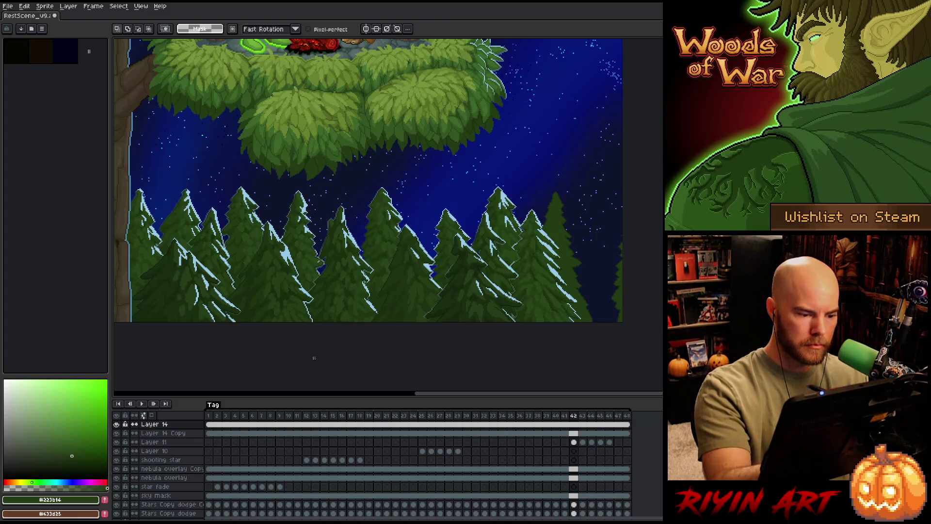
left_click_drag(313, 312, 257, 251)
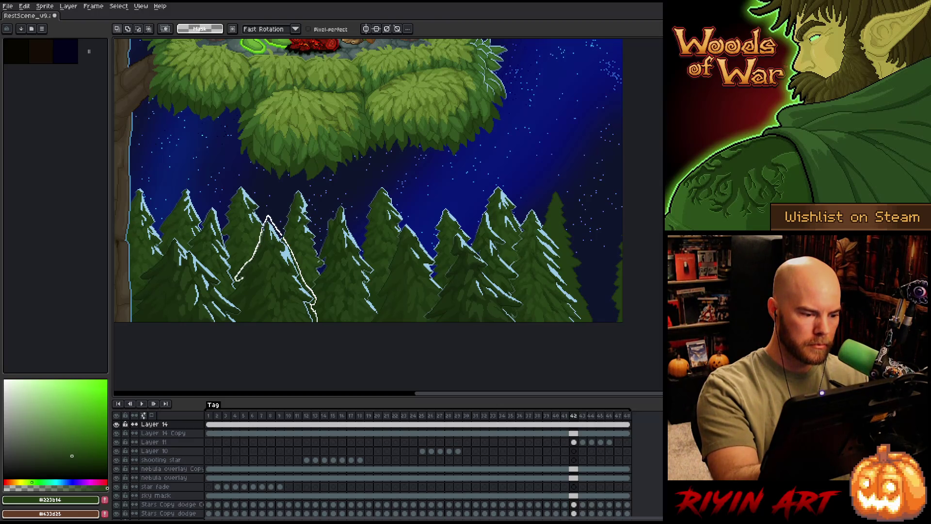
Close the lasso outline down the pine's left side so the whole tree is selected.
left_click_drag(235, 281, 229, 297)
left_click_drag(235, 351, 241, 321)
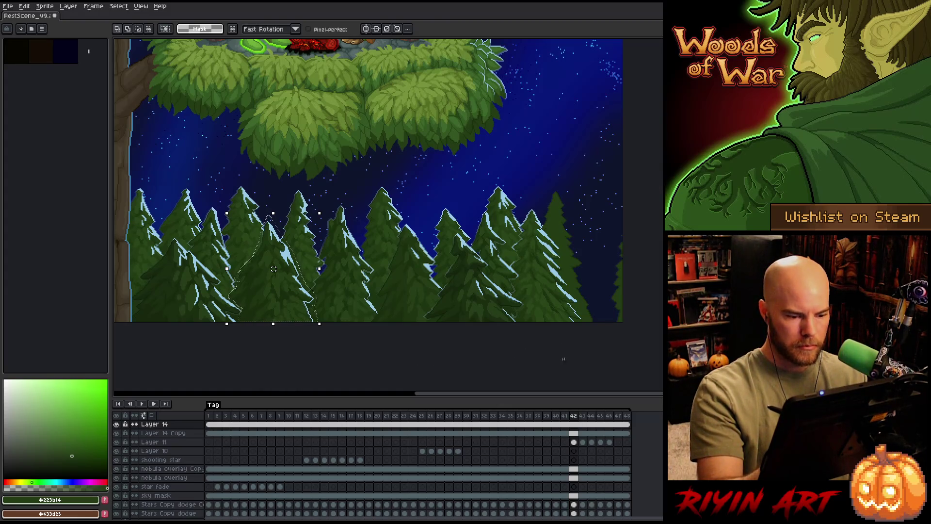
Check Layers 13 and 14 by toggling visibility, then make Layer 13 active for moving the tree.
left_click(286, 296)
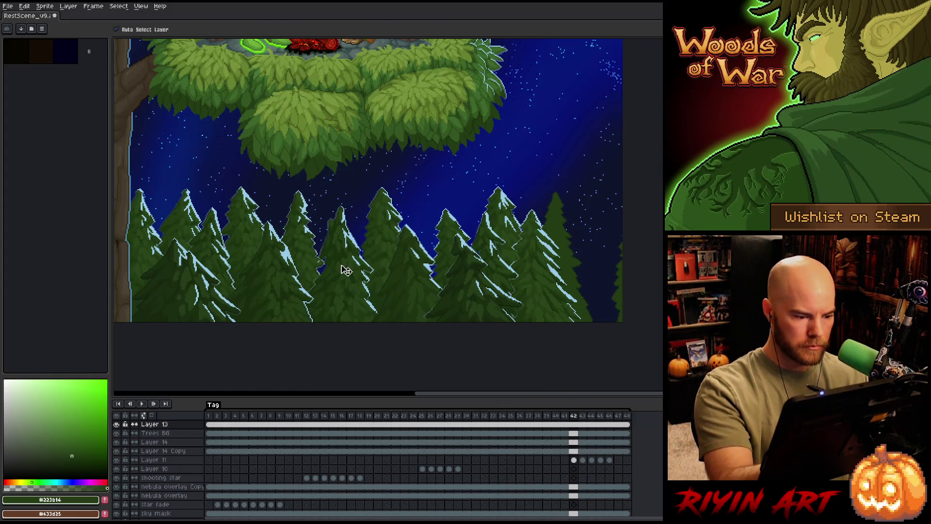
left_click(440, 245)
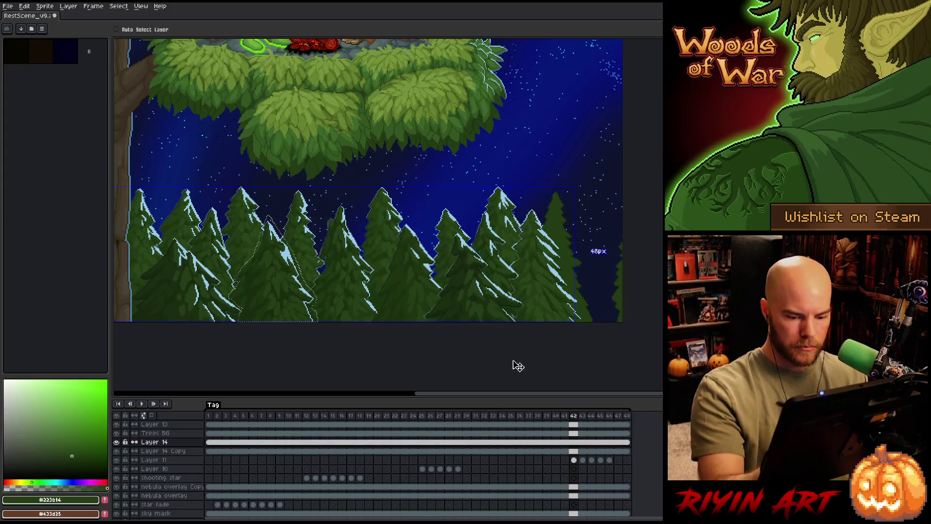
left_click(116, 442)
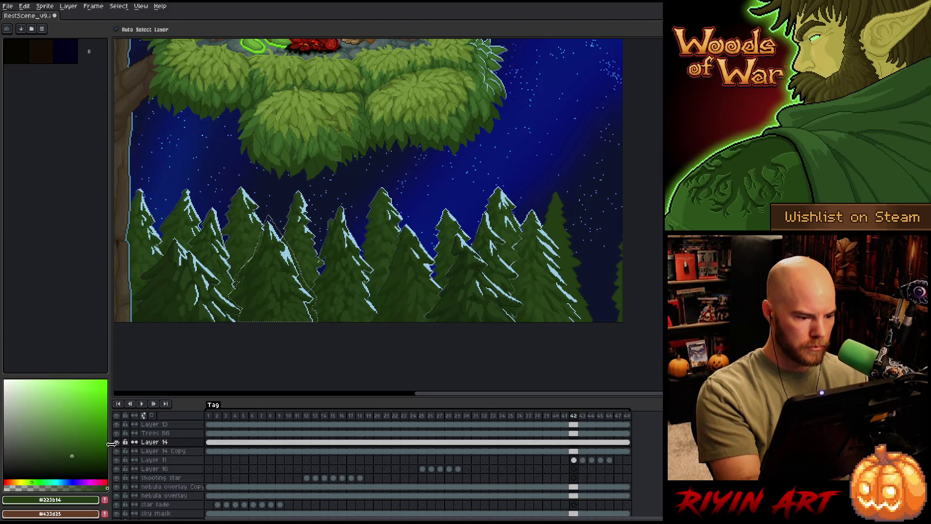
left_click(117, 437)
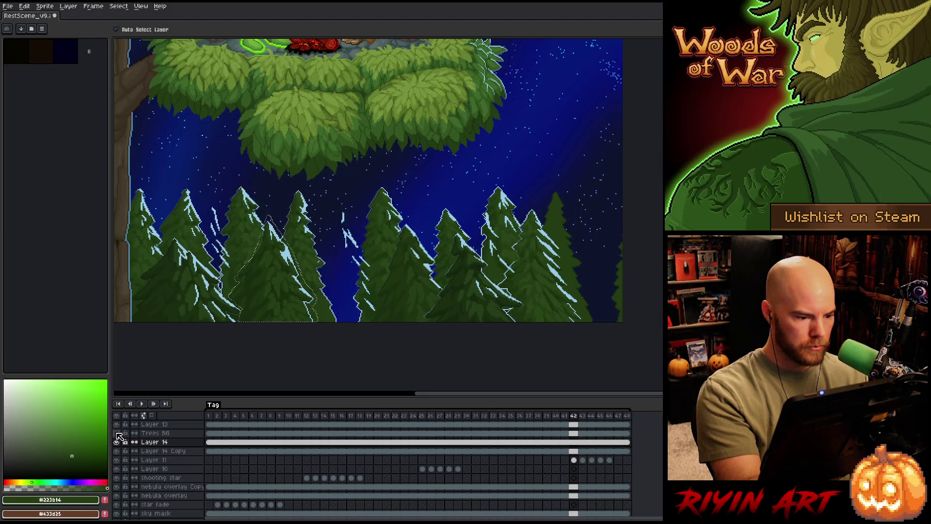
left_click(120, 431)
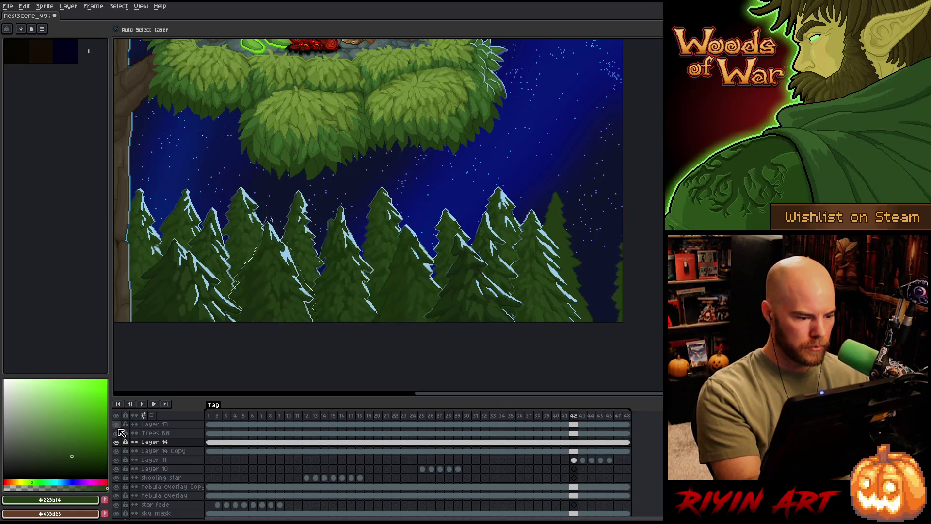
left_click(127, 425)
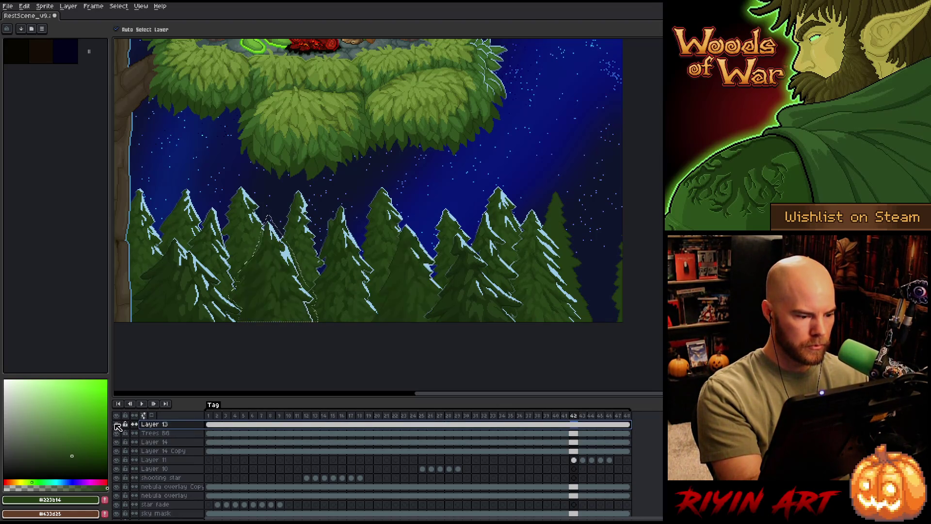
key("m")
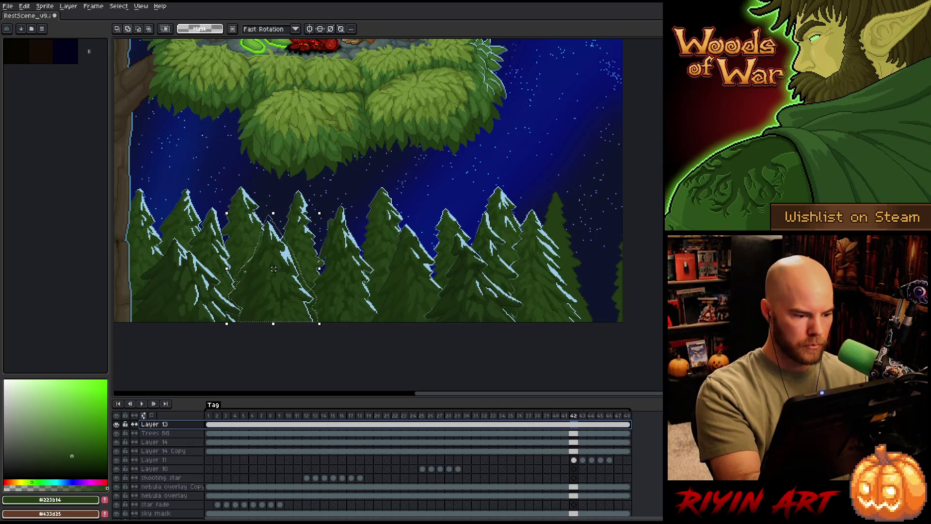
Widen the tree selection, drag it to the right, then cancel the move with Escape.
left_click_drag(213, 336, 234, 327)
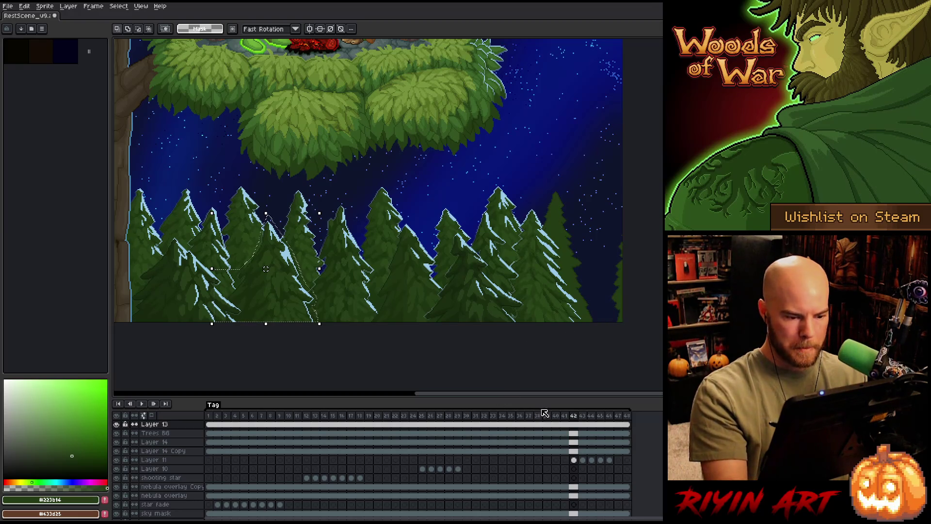
left_click_drag(264, 292, 600, 298)
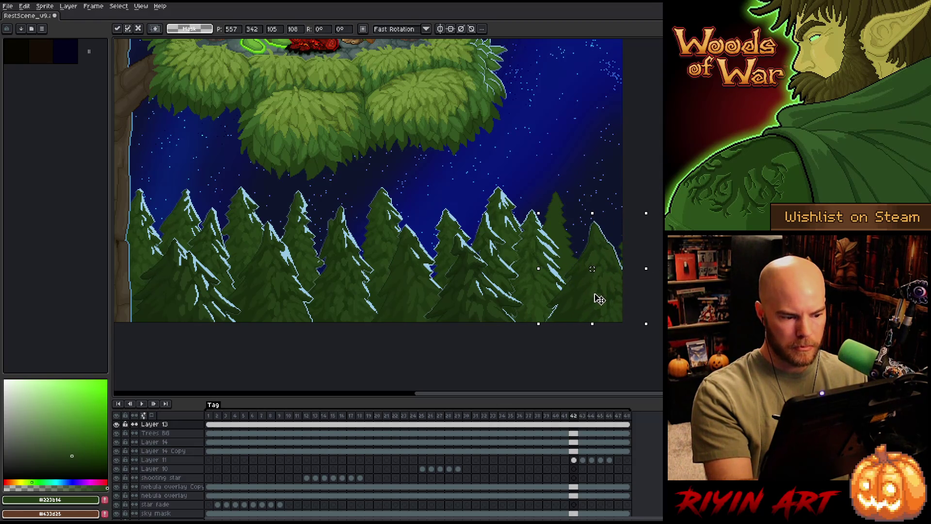
key("Escape")
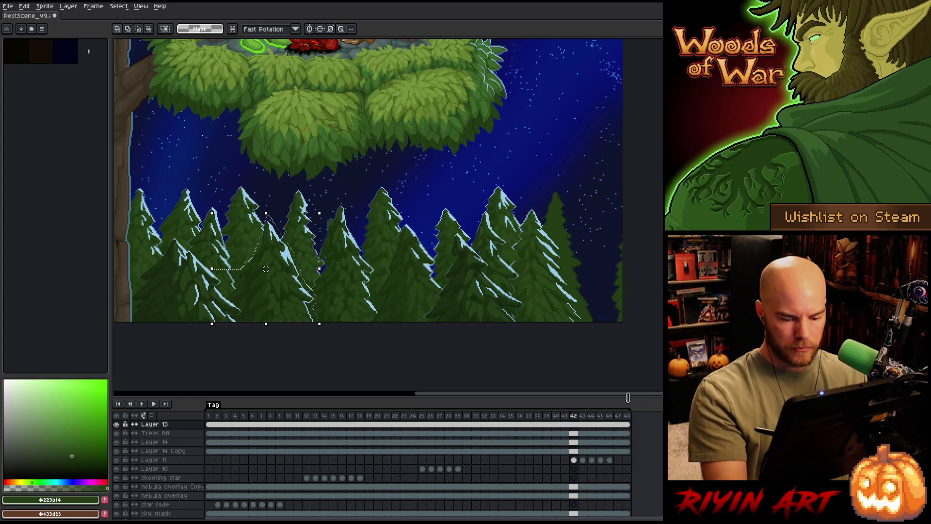
scroll(484, 462, "up", 3)
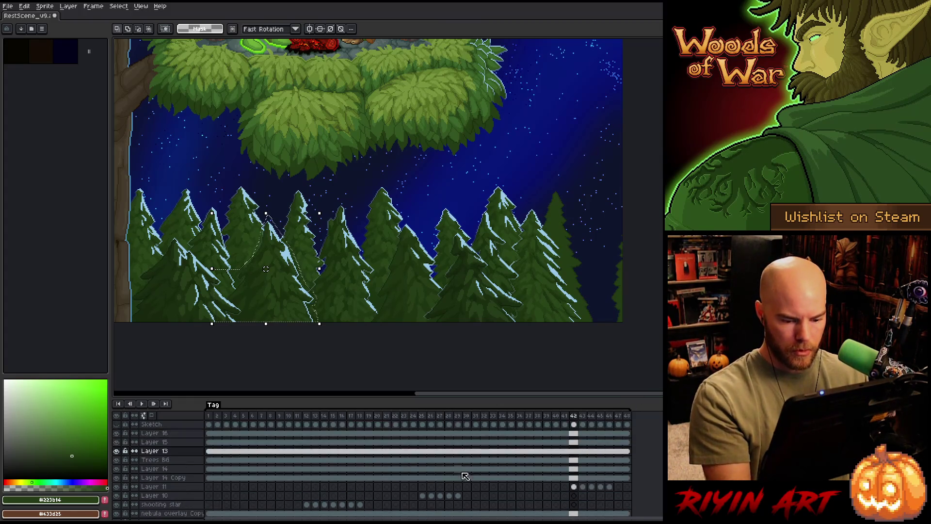
Check the upper layers' strokes and delete the unneeded layer above Layer 13.
left_click(117, 442)
left_click(117, 443)
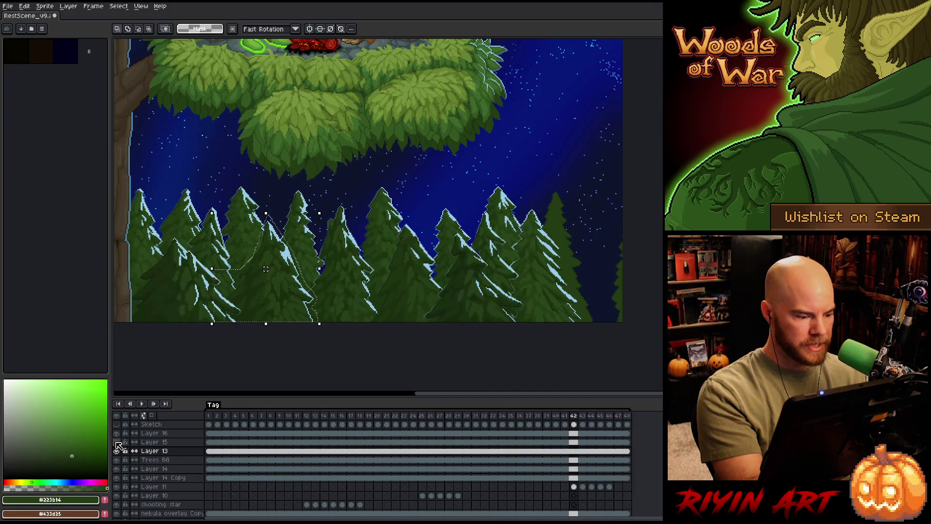
left_click(116, 433)
left_click(157, 441)
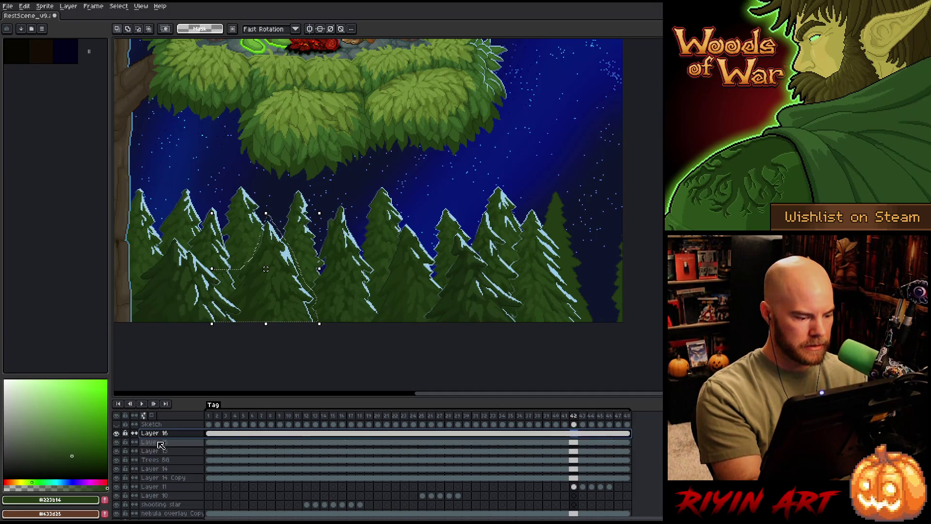
left_click(237, 434)
key("ctrl+e")
key("ctrl+e")
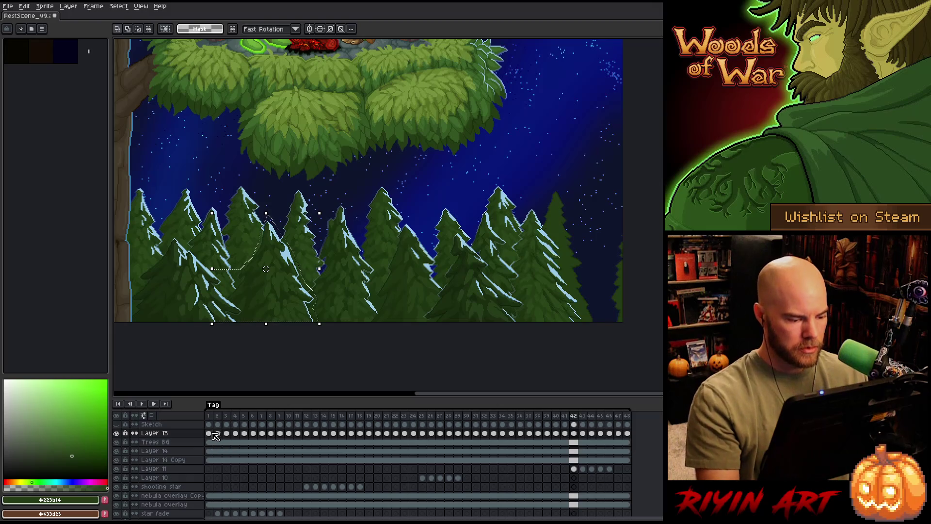
Link Layer 13's cels across all frames into one continuous cel (Alt+L).
left_click_drag(210, 442, 632, 430)
key("alt+l")
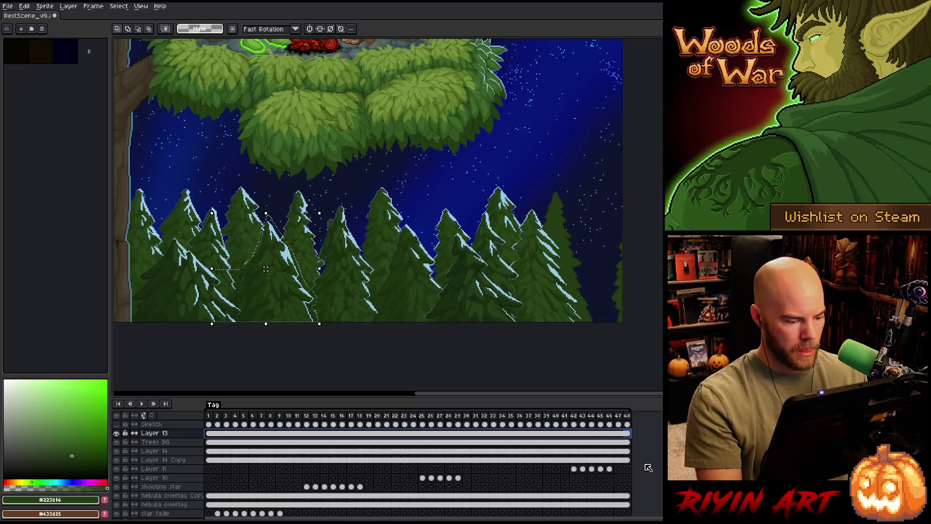
scroll(648, 467, "right", 3)
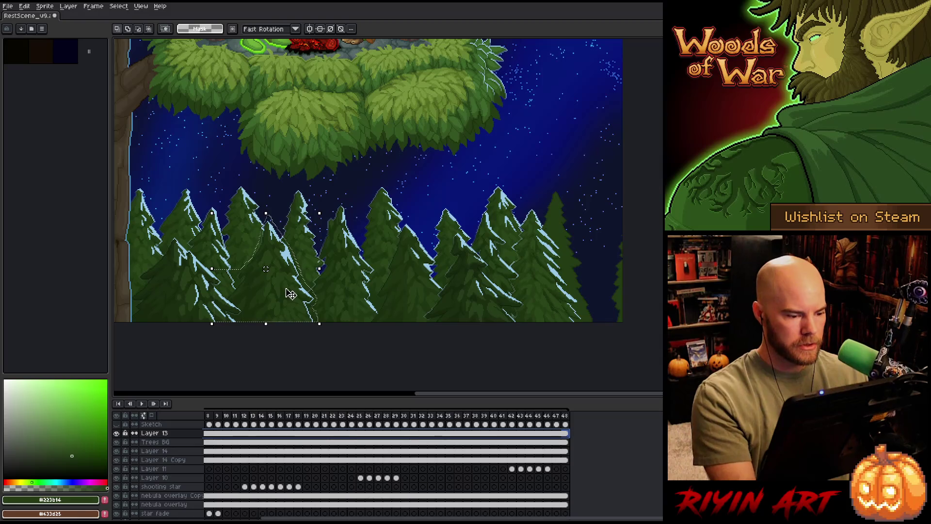
Try dragging the selected tree section to the right side, then cancel the move.
left_click(289, 295)
mouse_move(273, 295)
left_mouse_down()
mouse_move(542, 299)
mouse_move(617, 284)
left_mouse_up()
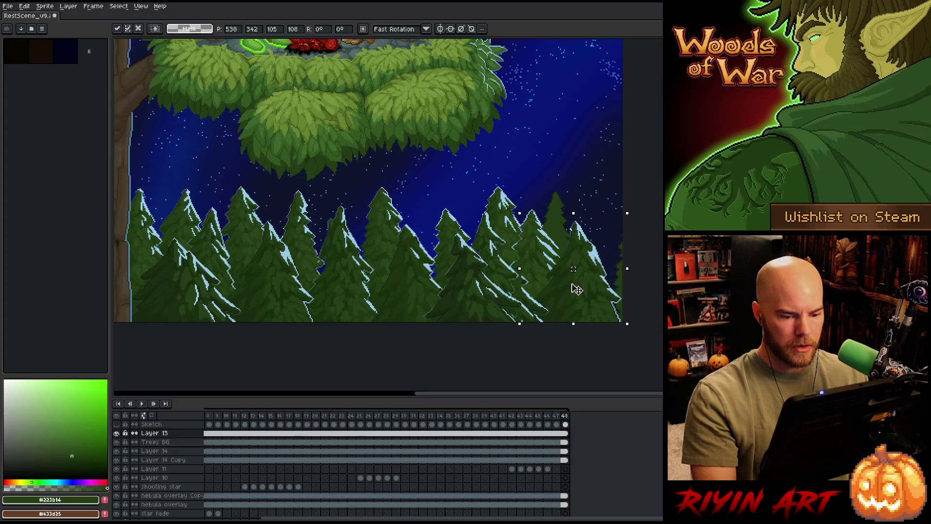
left_click_drag(616, 283, 553, 301)
key("Escape")
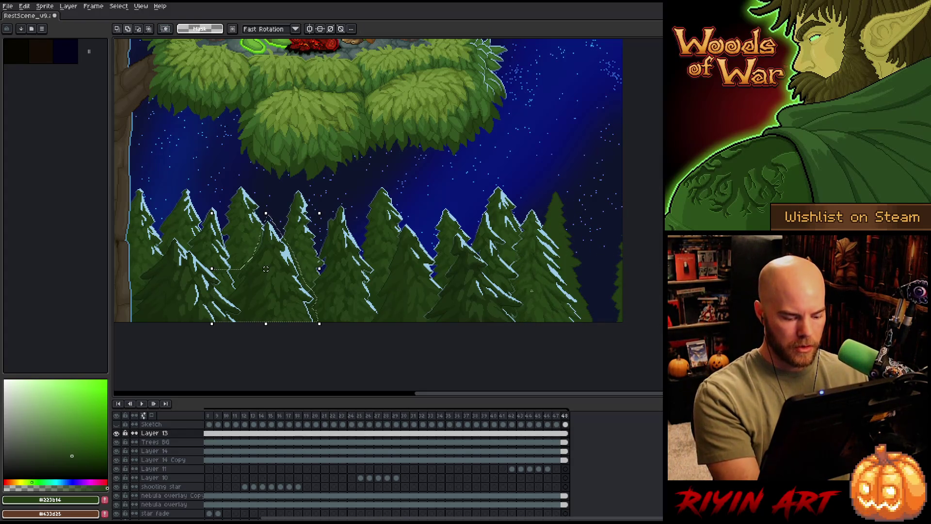
Paste the tree section onto a new Layer 15, move it to the scene's right edge and commit it.
key("shift+n")
key("ctrl+v")
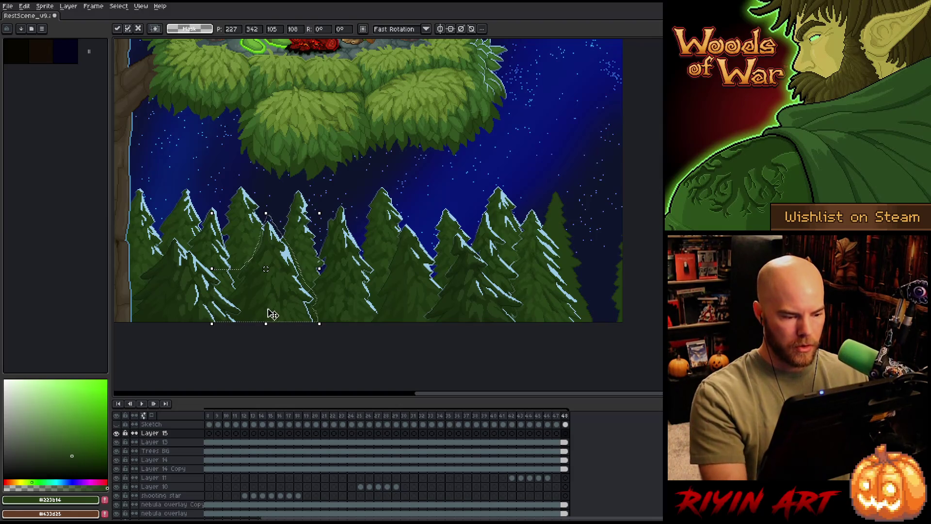
left_click_drag(266, 312, 579, 293)
key("Right")
key("Right")
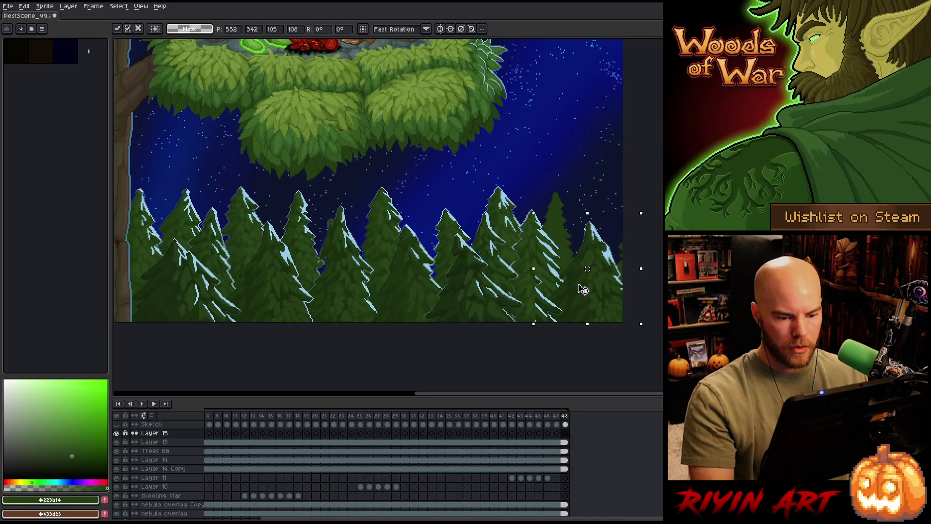
key("Right")
key("Right")
key("Right")
key("Right")
key("Right")
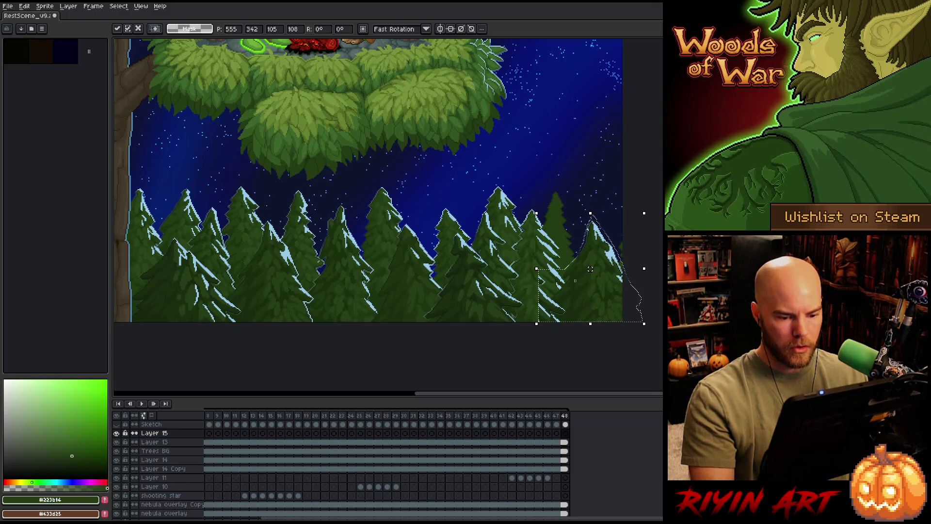
scroll(585, 289, "up", 1)
scroll(586, 289, "up", 2)
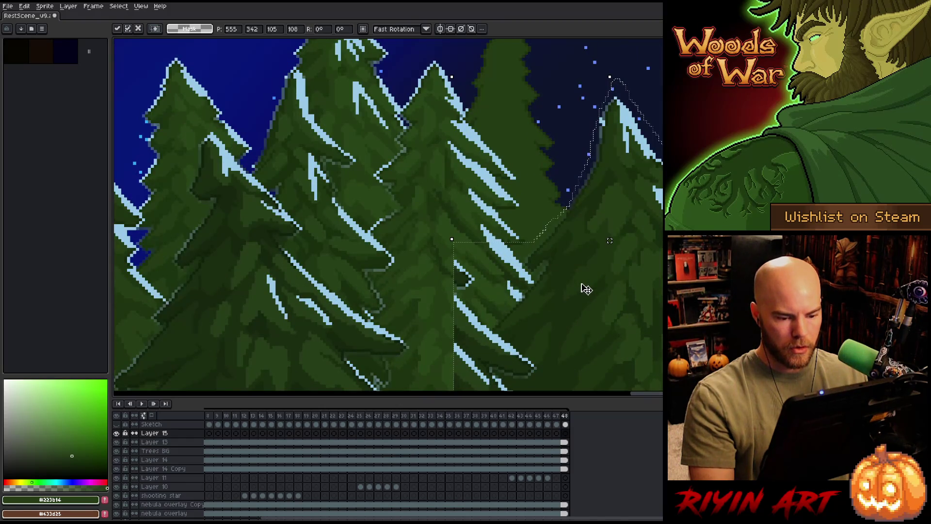
scroll(586, 289, "down", 2)
scroll(557, 312, "up", 1)
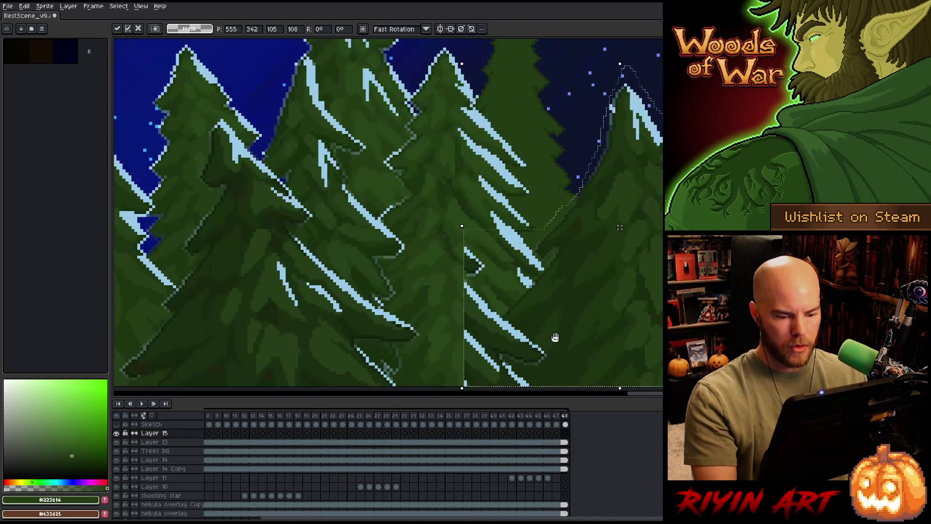
scroll(557, 312, "up", 1)
left_click_drag(533, 342, 447, 277)
key("Return")
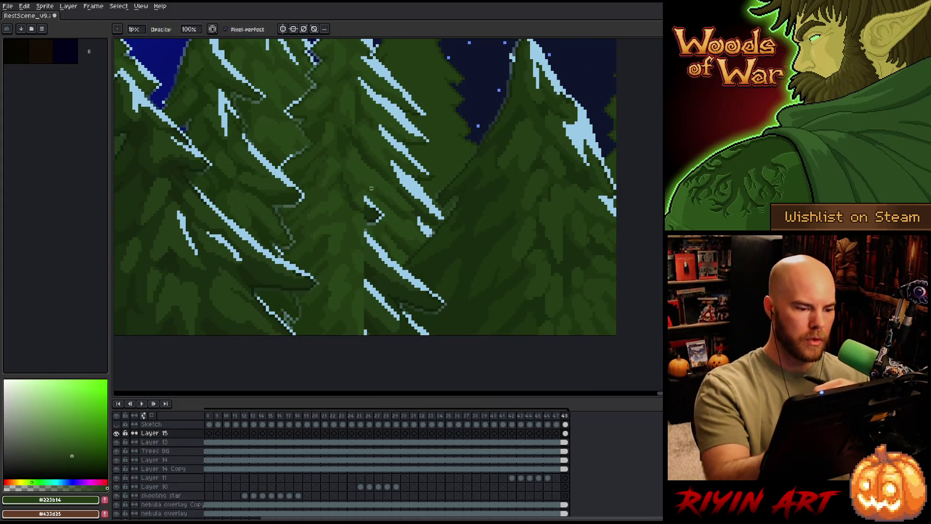
Undo a stray stroke, then paint the pasted tree's light branch area with sampled darker greens.
mouse_move(360, 173)
left_mouse_down()
mouse_move(402, 263)
mouse_move(446, 309)
left_mouse_up()
key("ctrl+z")
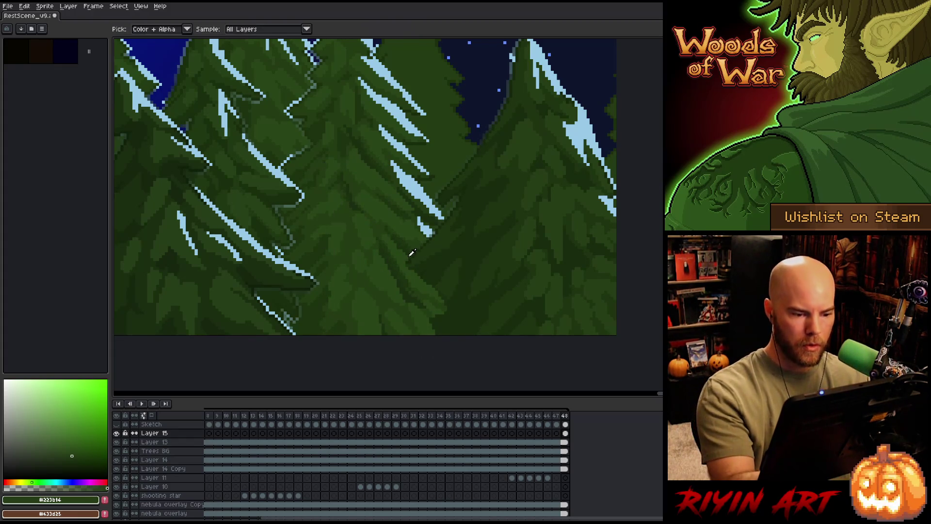
key("b")
left_click(403, 272, "alt")
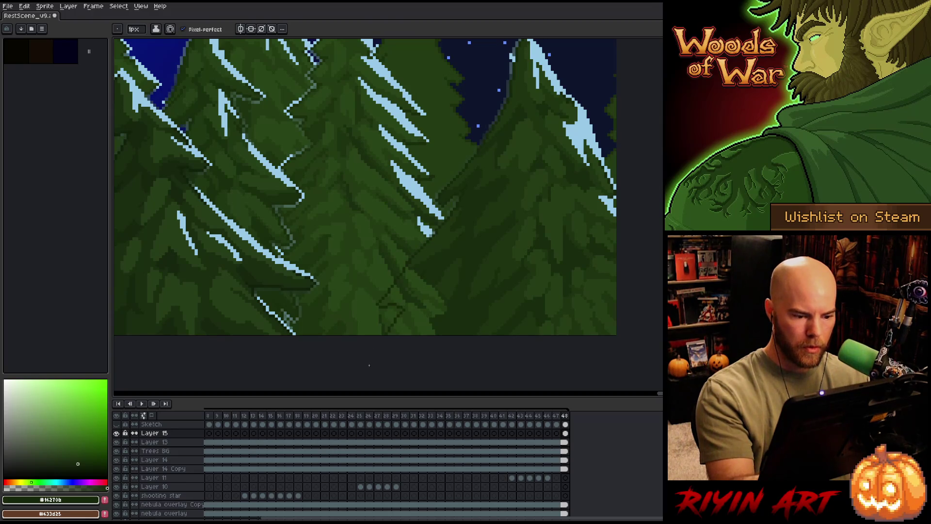
left_click(436, 265, "alt")
left_click_drag(437, 269, 435, 293)
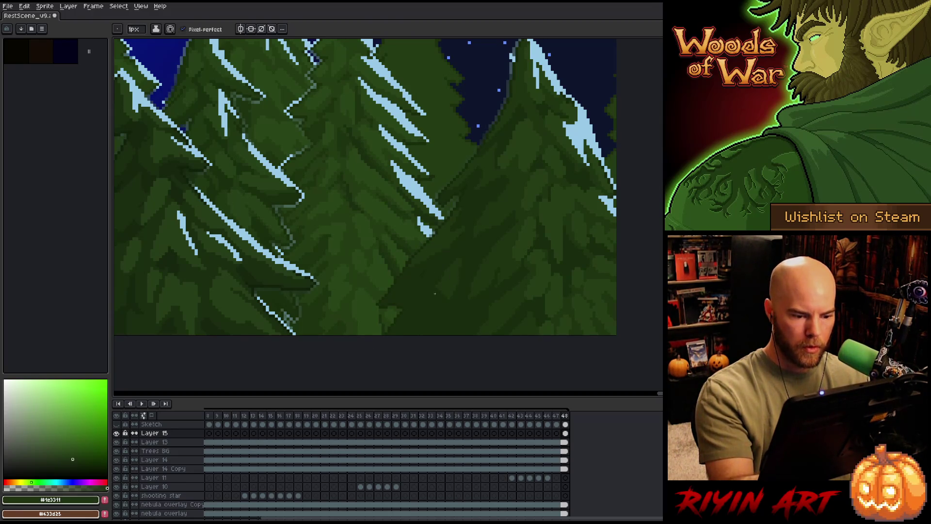
left_click(418, 271, "alt")
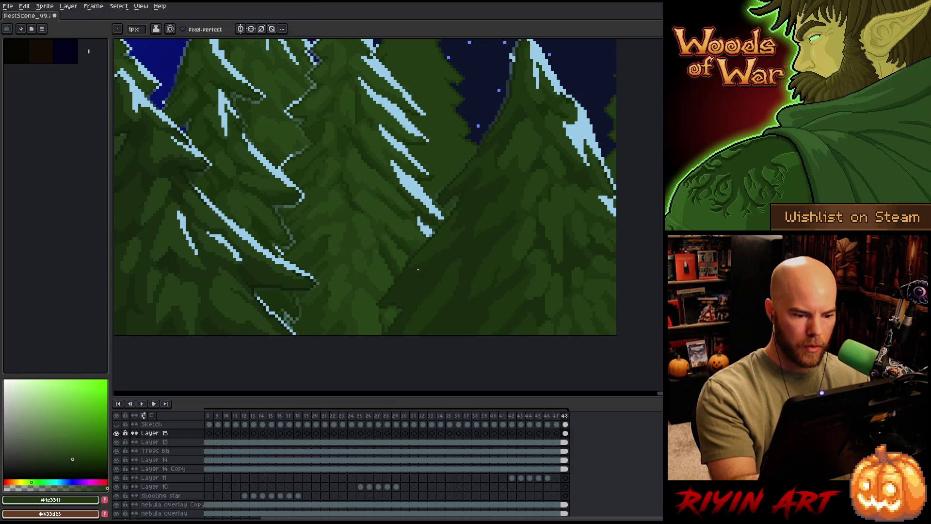
key("alt")
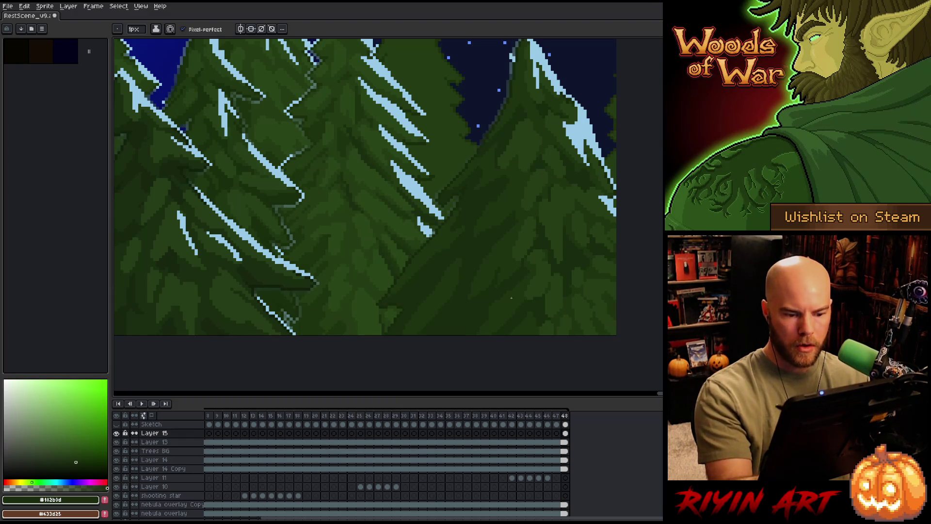
left_click(485, 269, "alt")
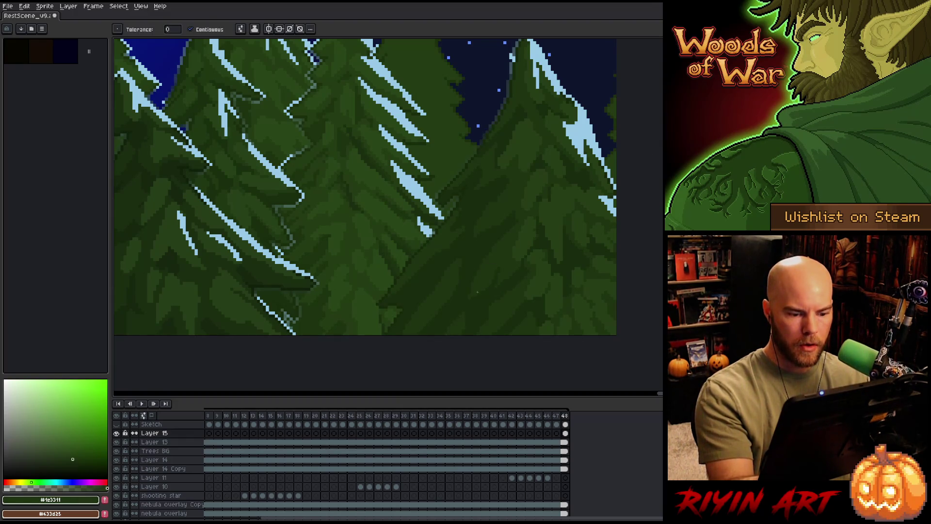
scroll(558, 197, "down", 2)
scroll(559, 197, "up", 1)
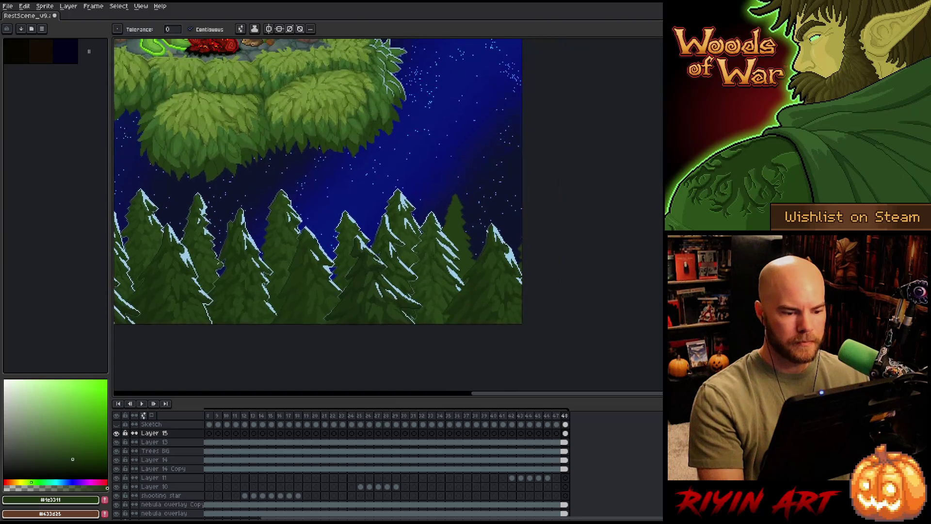
scroll(523, 198, "up", 1)
scroll(487, 199, "up", 1)
Make Layer 14 Copy active with the pencil, panning toward the middle trees.
left_click(456, 200, "ctrl")
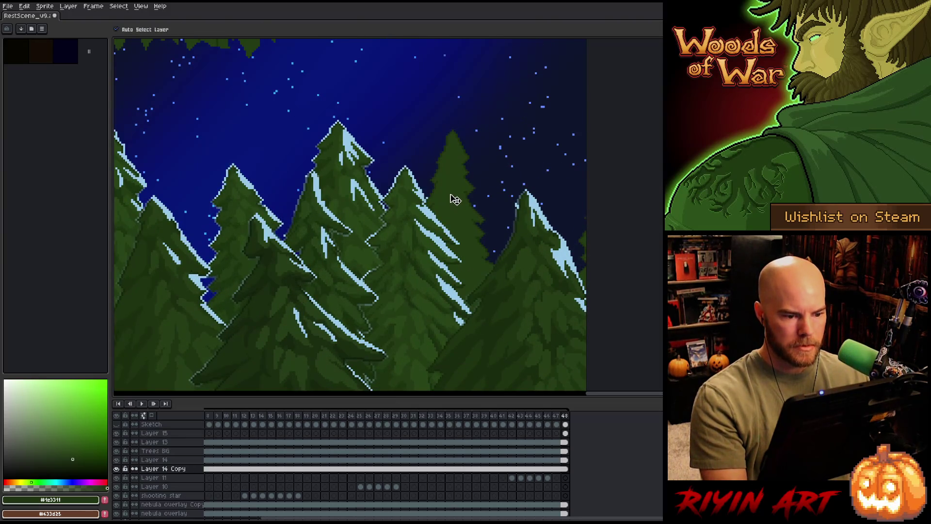
scroll(452, 198, "up", 1)
scroll(427, 255, "up", 1)
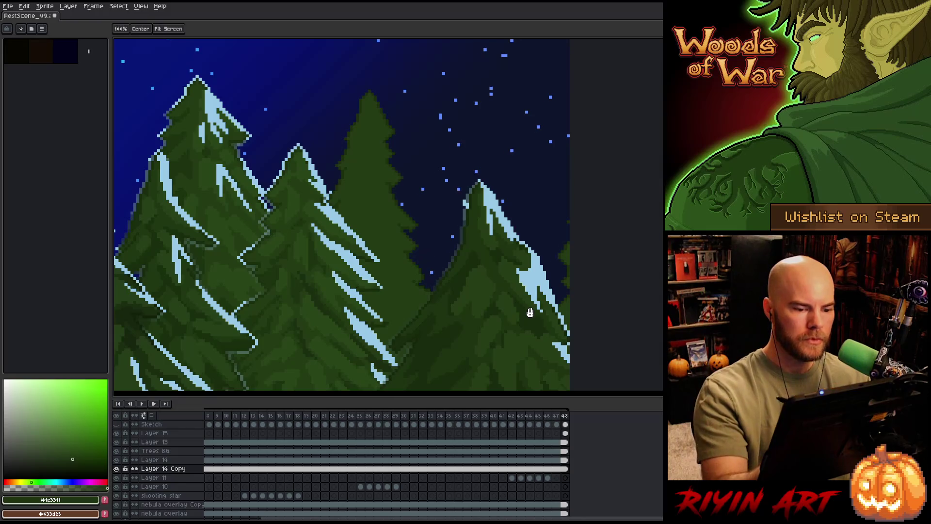
left_click_drag(486, 124, 438, 160)
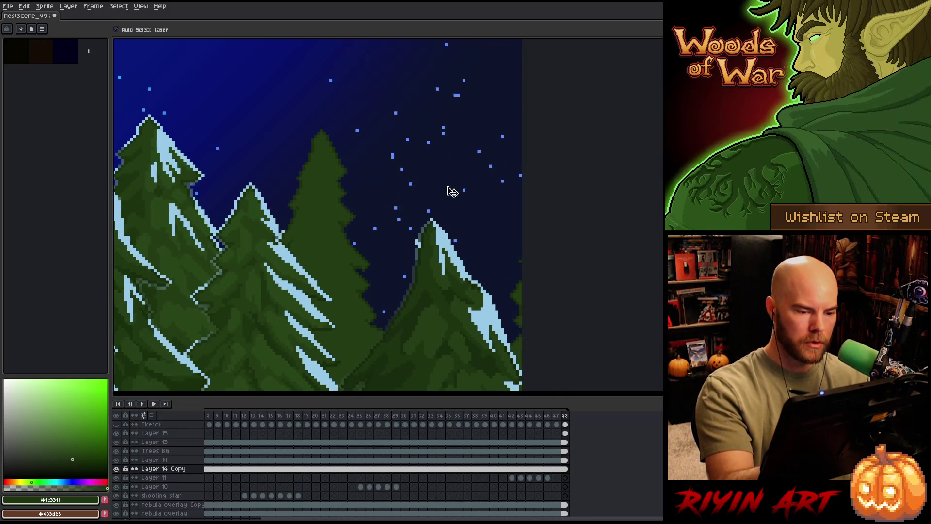
key("b")
left_click(420, 249, "alt")
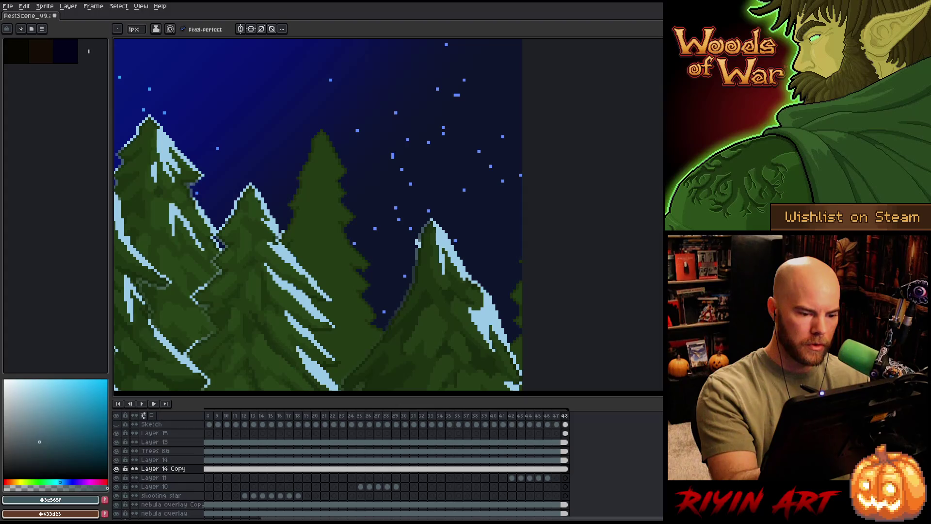
left_click(425, 245, "ctrl")
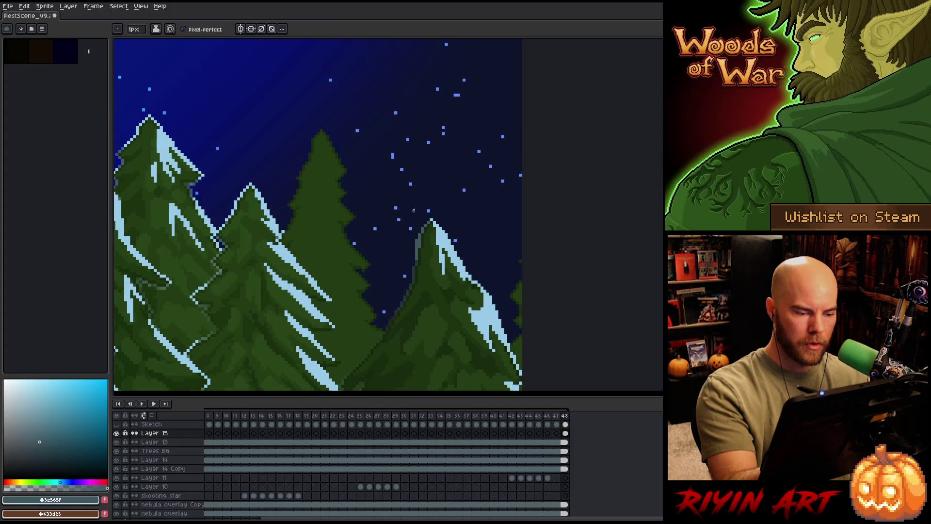
left_click(322, 204, "ctrl")
Sample the light-blue snow colour and Magic Wand-select the middle tree's green area.
left_click(321, 131, "alt")
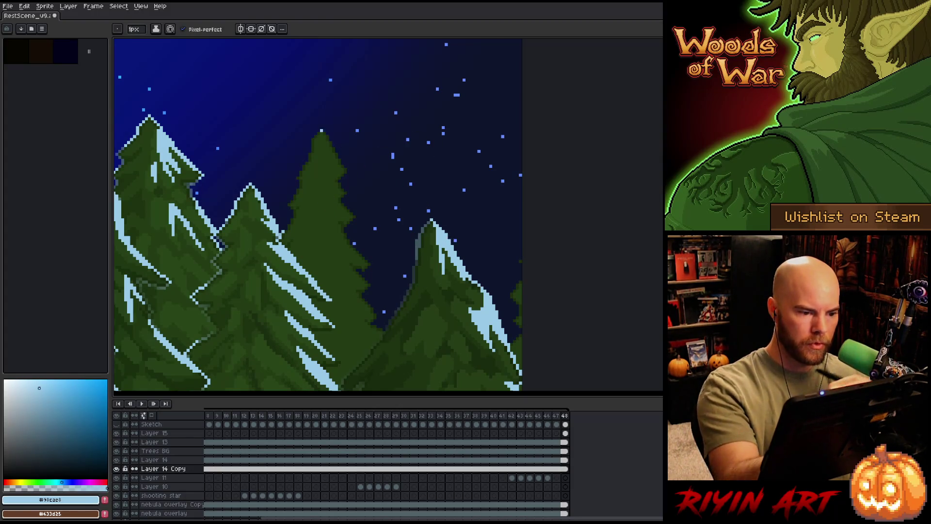
key("w")
left_click(357, 327)
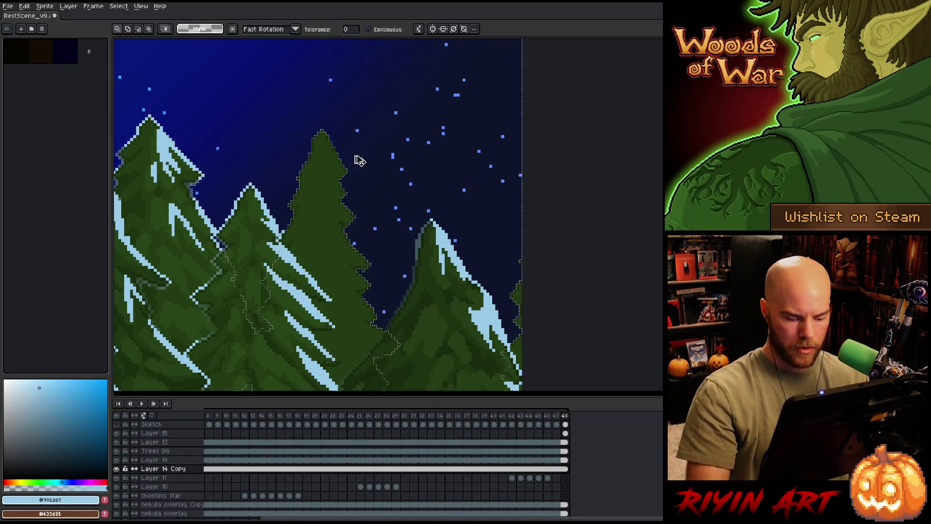
Add the adjoining green area to the selection and paint light-blue snow on the middle tree.
left_click(354, 154, "shift")
key("b")
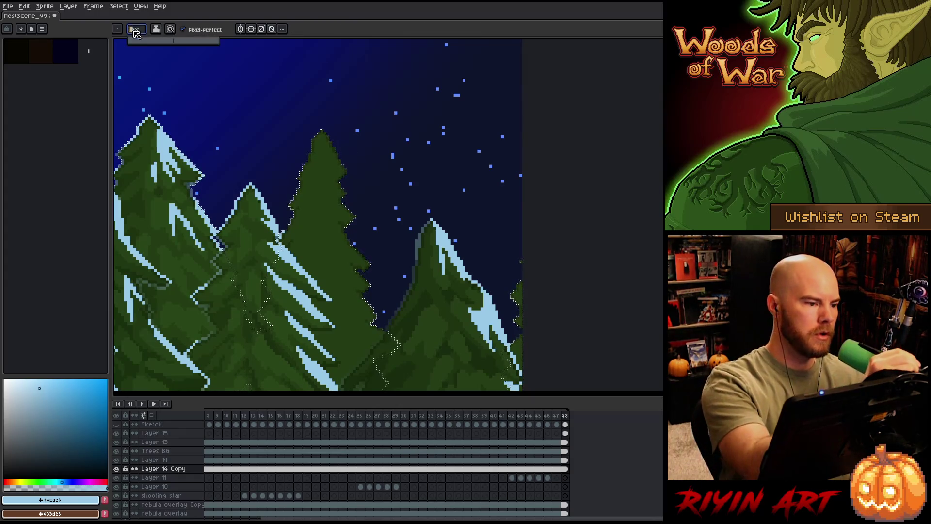
left_click_drag(322, 134, 343, 171)
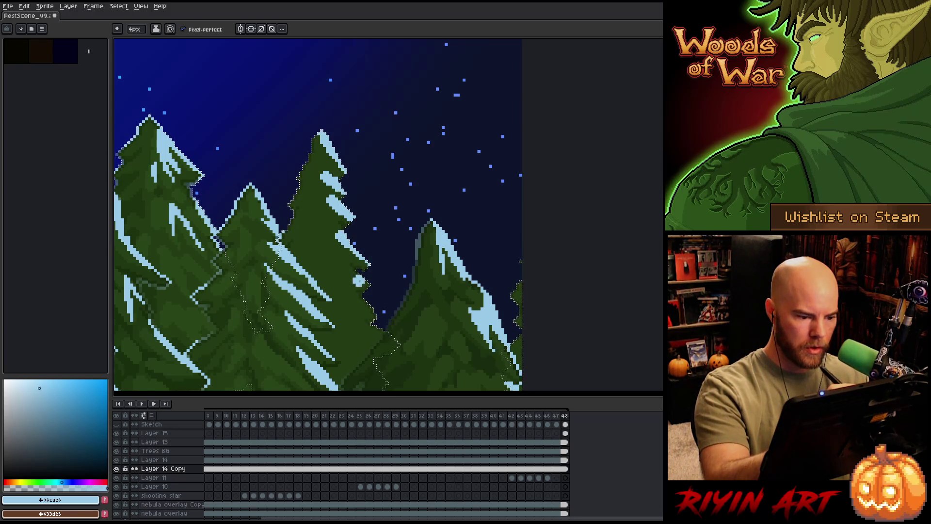
left_click_drag(347, 267, 338, 260)
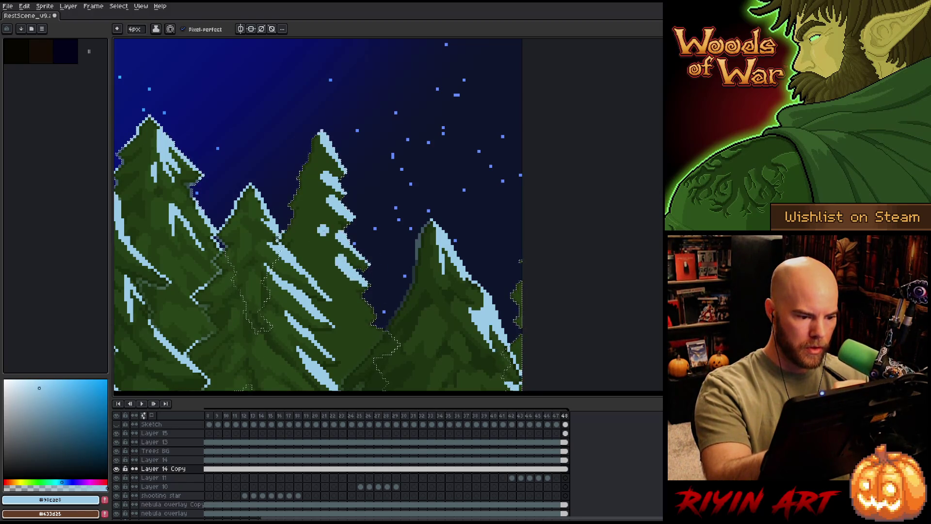
Alternate between the dark green and snow blue colours to touch up the middle pine.
left_click(320, 228, "alt")
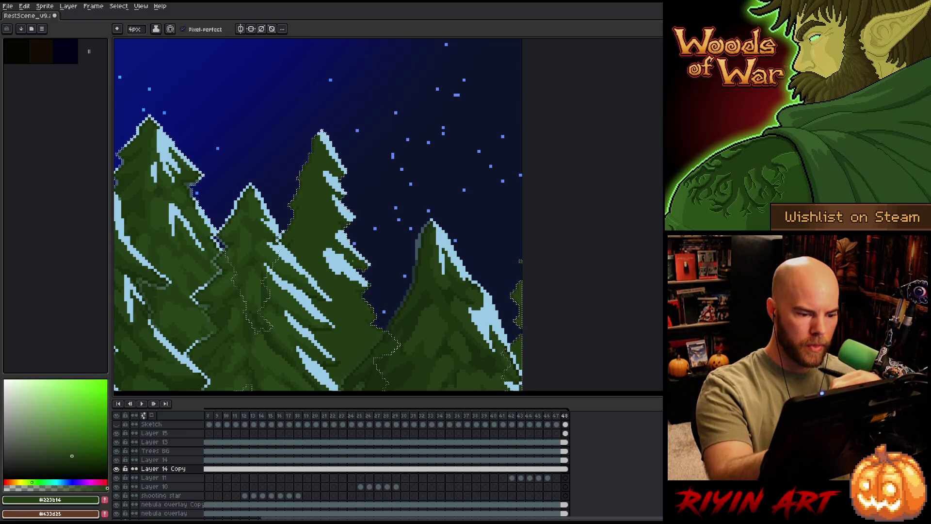
left_click(358, 308, "alt")
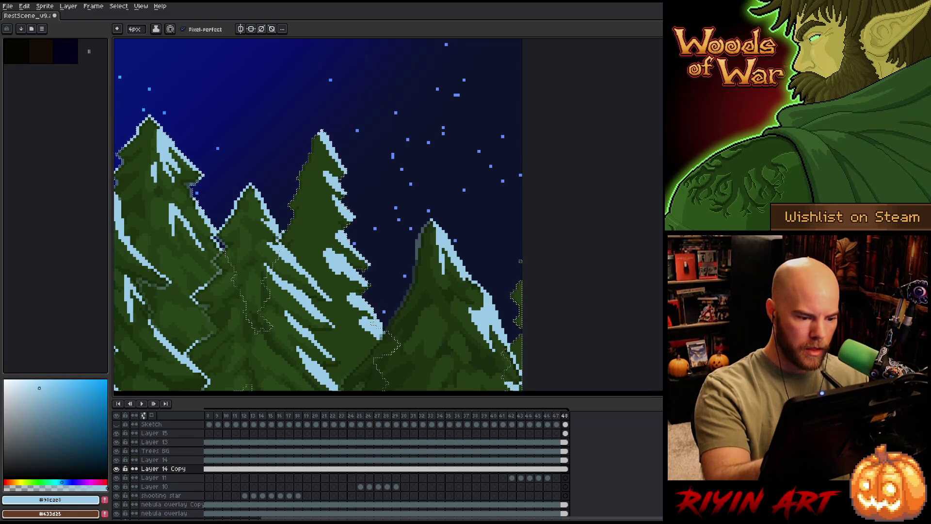
left_click(341, 280, "alt")
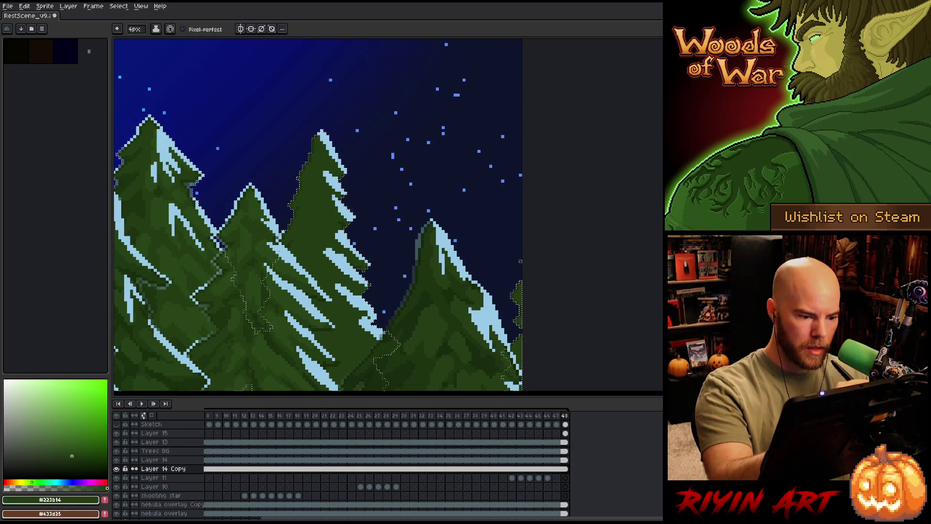
key("alt")
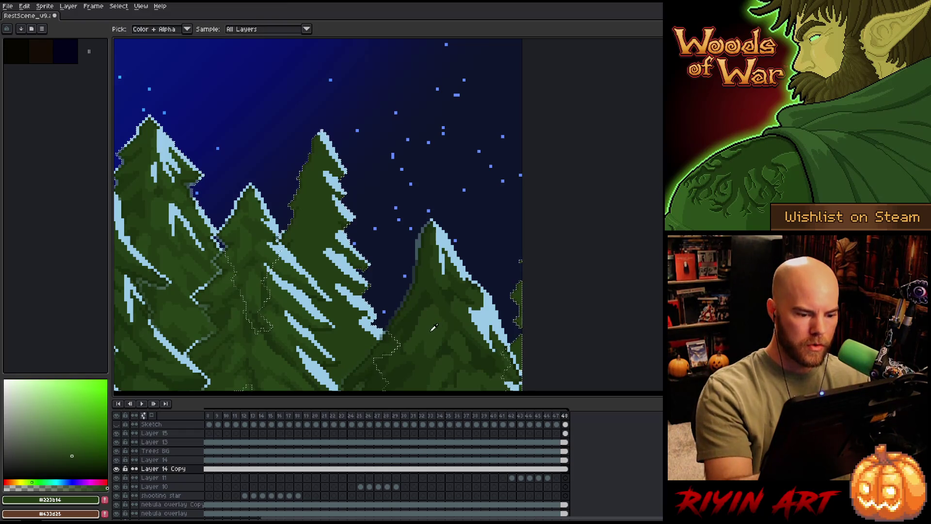
Sample a darker green and dab shading onto the middle tree's branches.
left_click(433, 329, "alt")
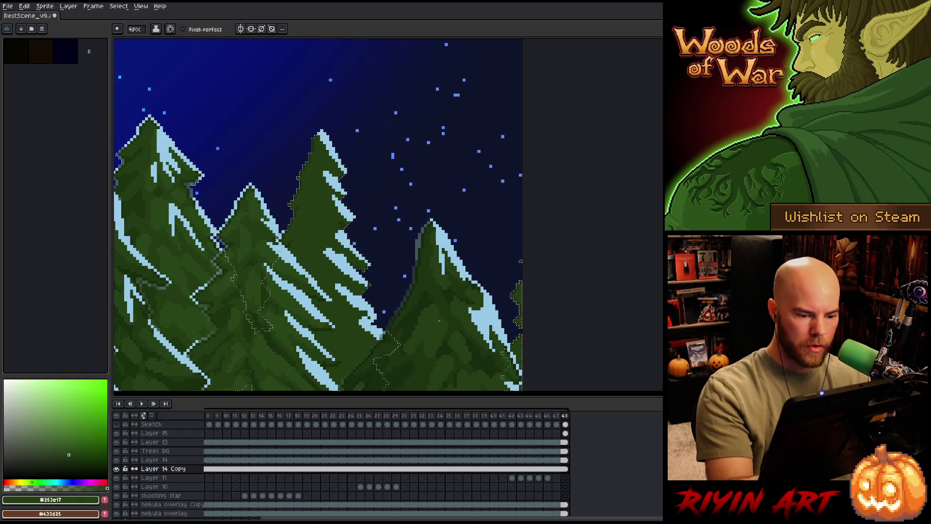
left_click(313, 218, "alt")
left_click(307, 221)
left_click(322, 198)
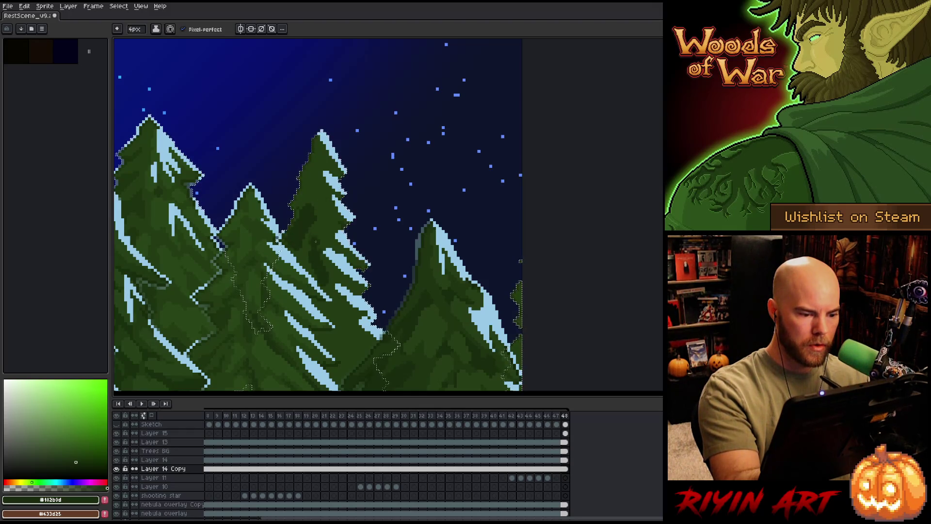
left_click(143, 159, "alt")
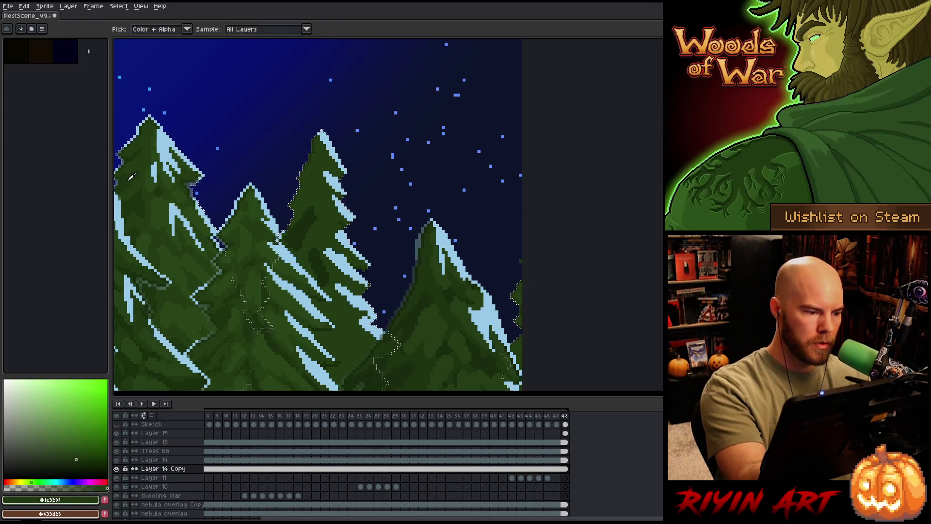
left_click(251, 182, "alt")
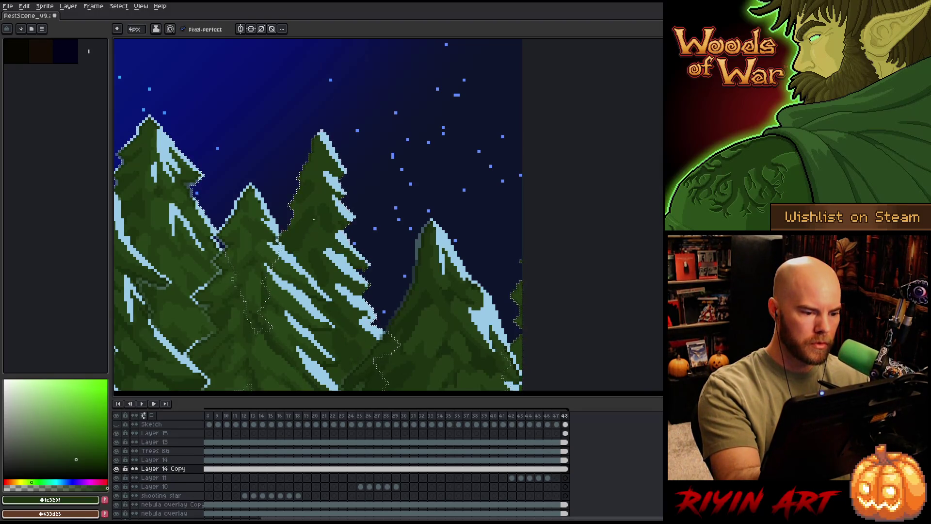
Alternate sampling mid and darker greens from the tree to continue shading it.
left_click(317, 212, "alt")
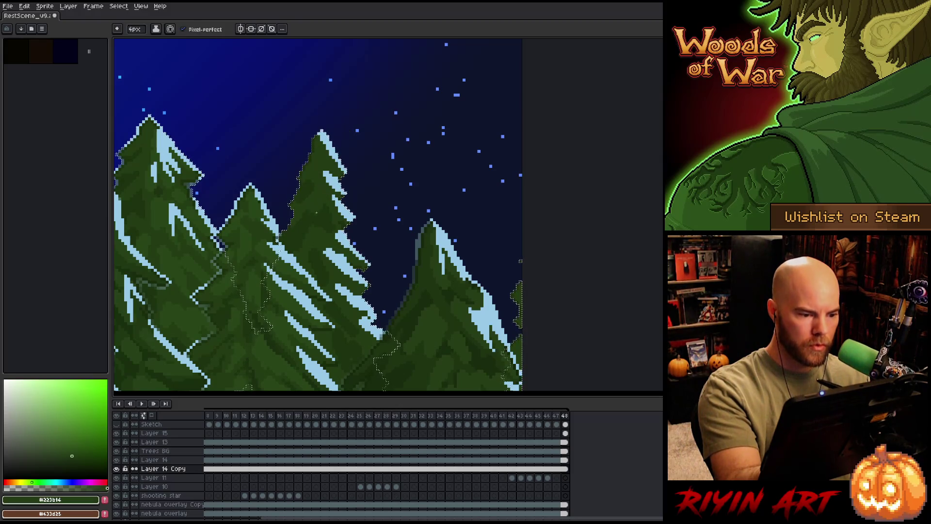
left_click(320, 221, "alt")
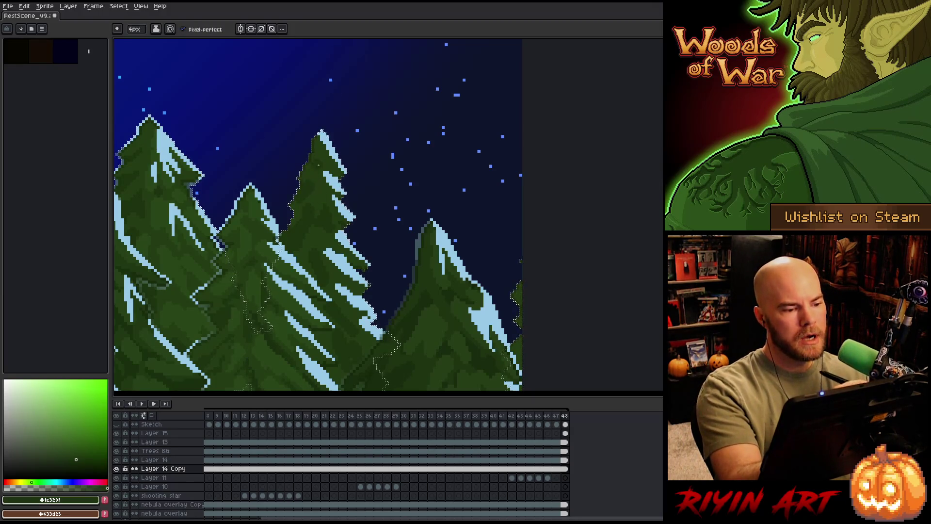
left_click(329, 141, "alt")
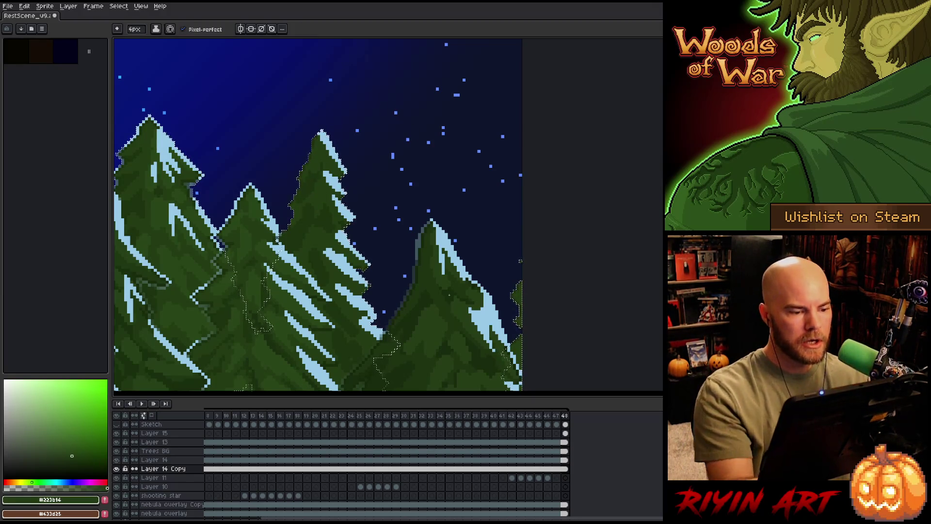
left_click(328, 234, "alt")
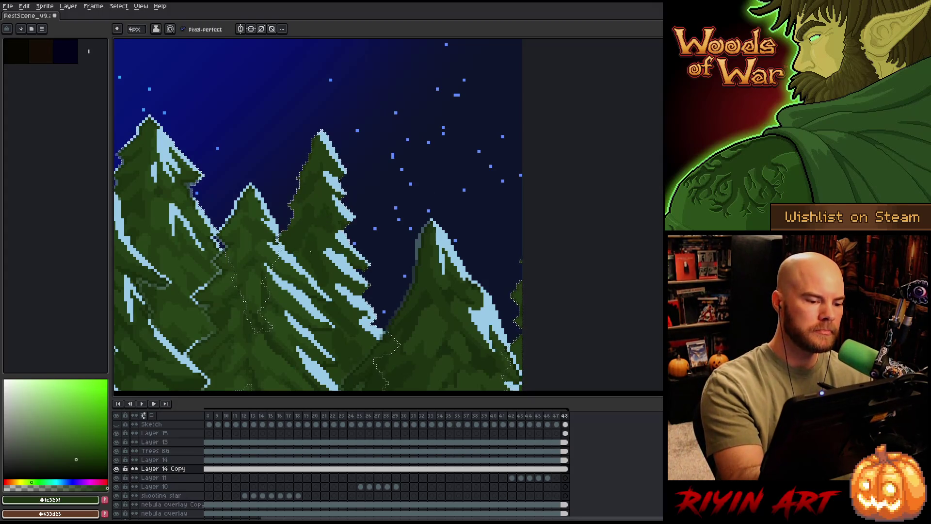
left_click(330, 186, "alt")
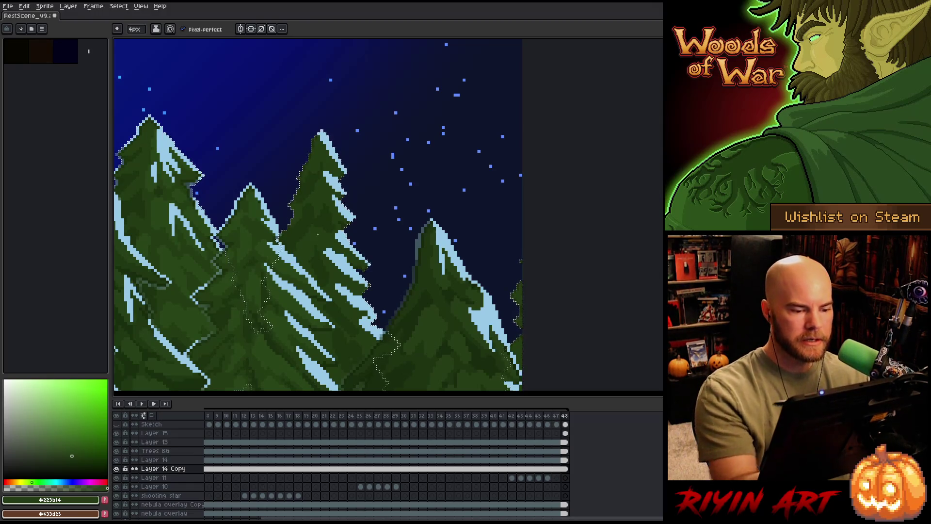
scroll(317, 234, "down", 1)
scroll(318, 233, "down", 1)
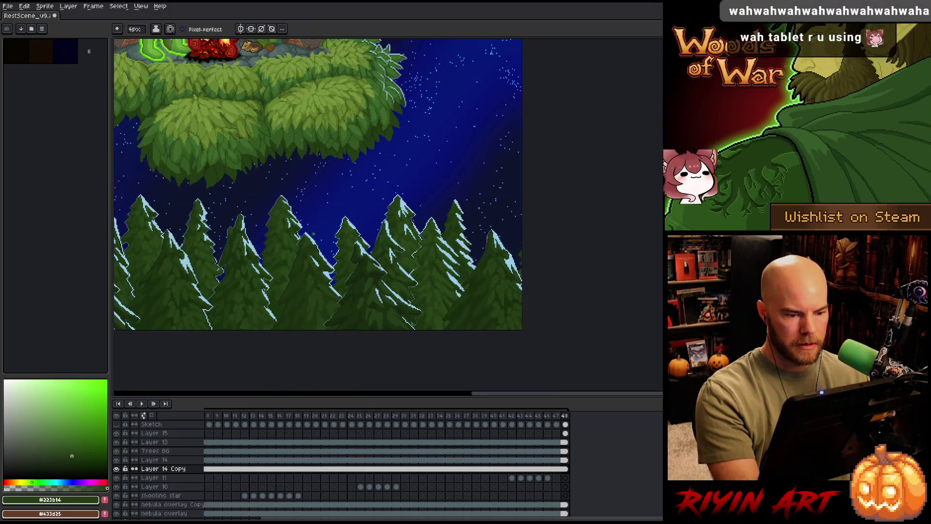
scroll(313, 232, "down", 1)
scroll(314, 233, "down", 1)
scroll(313, 233, "up", 1)
scroll(313, 232, "up", 2)
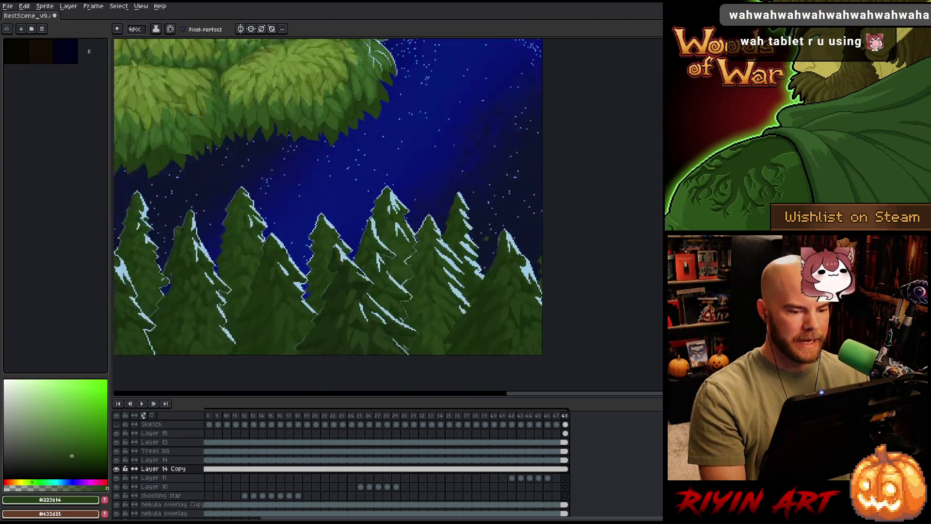
scroll(407, 291, "up", 1)
scroll(407, 291, "up", 2)
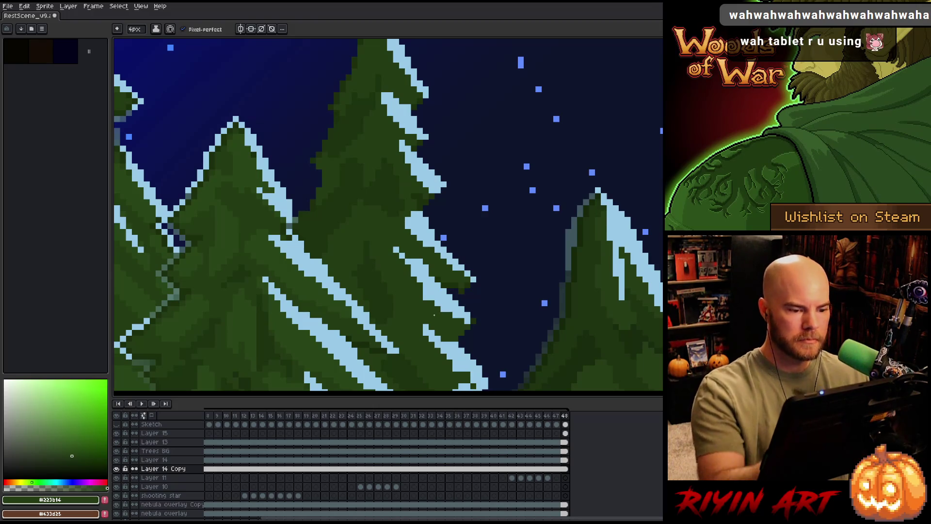
scroll(403, 190, "down", 3)
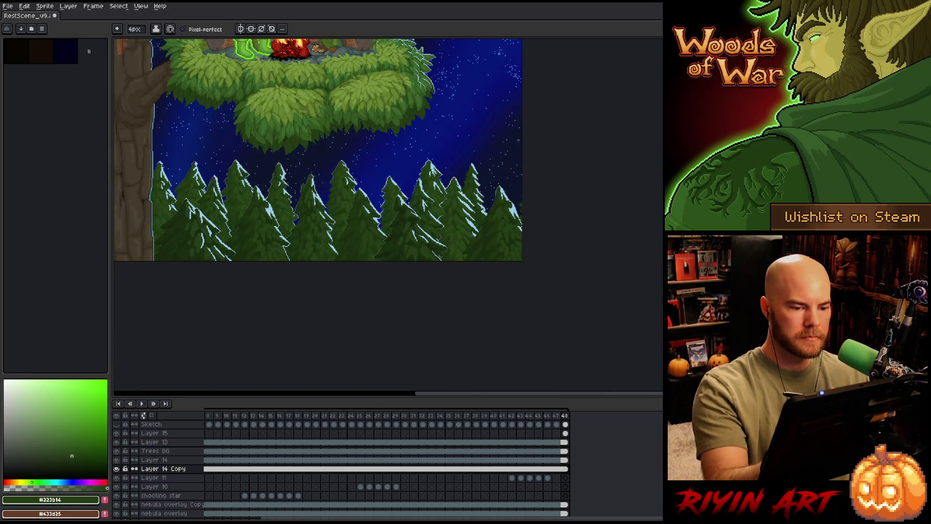
scroll(342, 160, "up", 1)
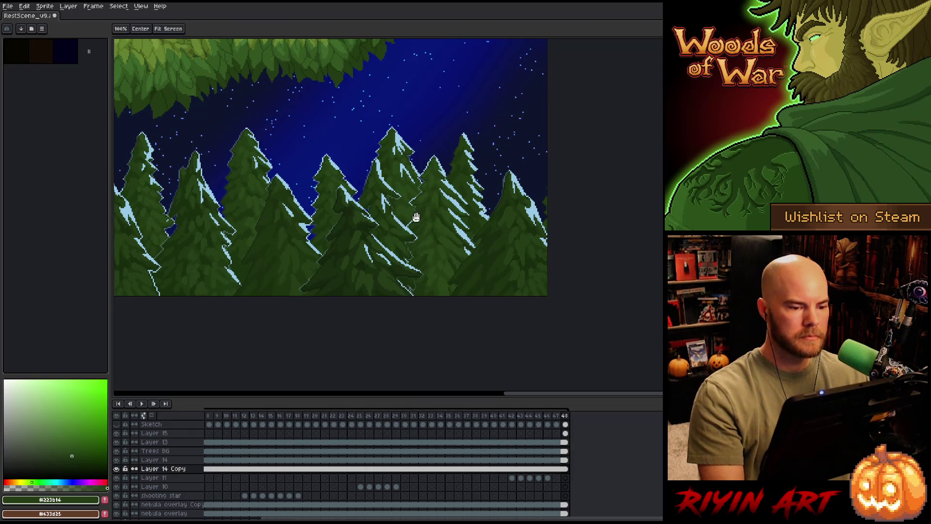
scroll(342, 160, "down", 1)
scroll(505, 299, "down", 1)
scroll(504, 299, "up", 1)
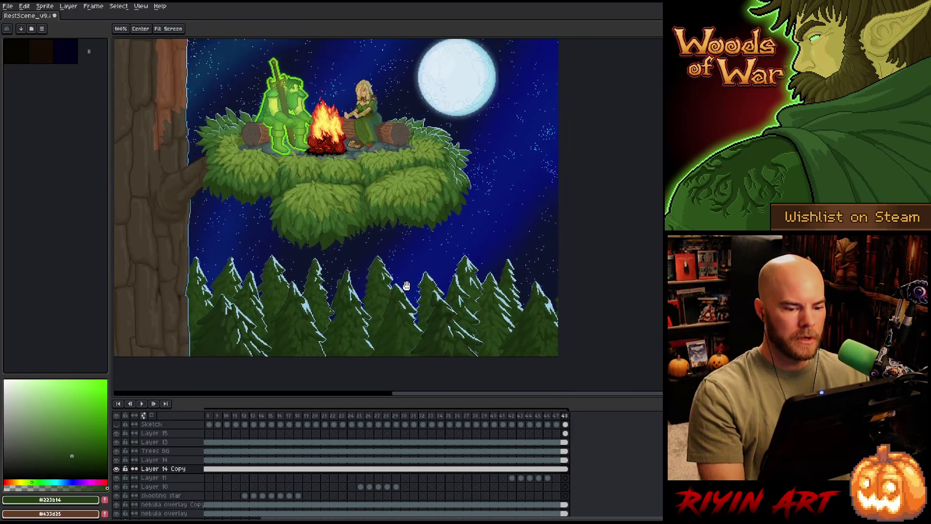
scroll(504, 298, "down", 1)
scroll(504, 298, "up", 3)
scroll(505, 299, "up", 1)
scroll(466, 240, "up", 2)
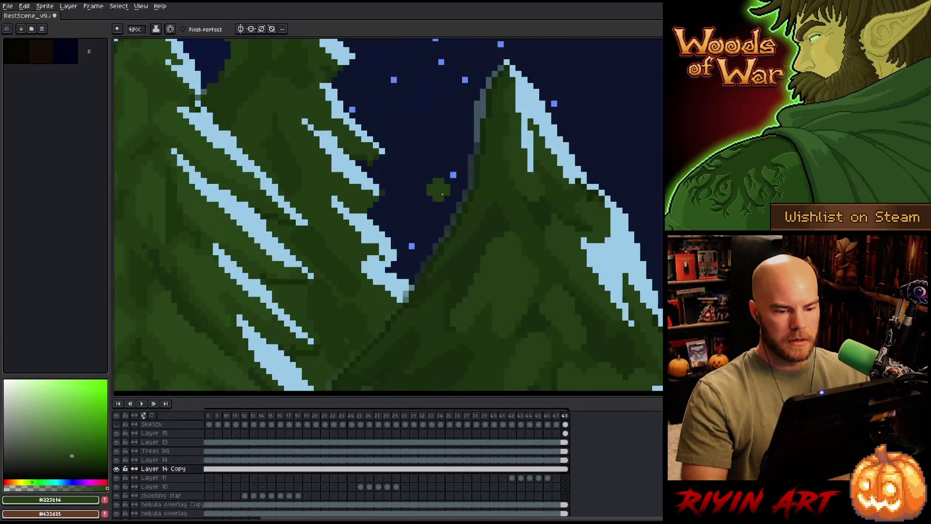
Lasso a strip along the scene's right edge, pan to the full scene and save the file.
key("q")
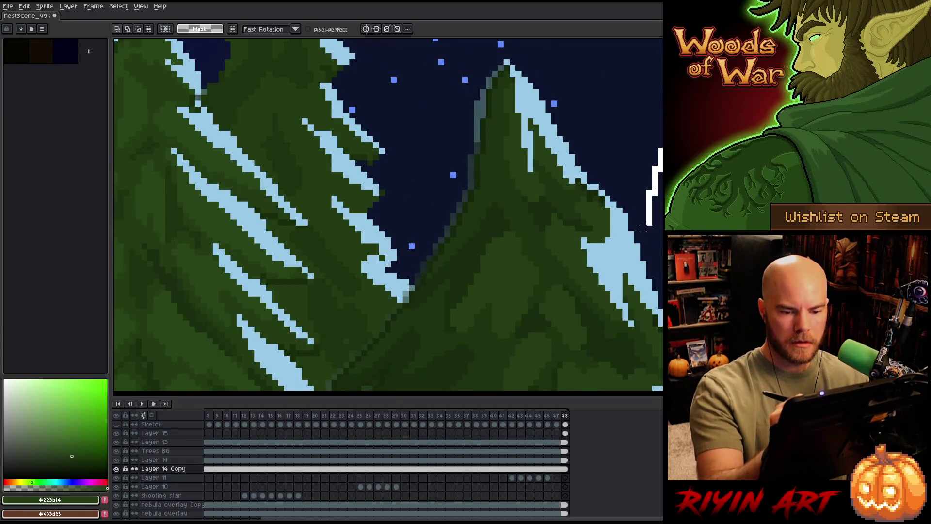
left_click_drag(658, 149, 659, 379)
scroll(660, 253, "down", 3)
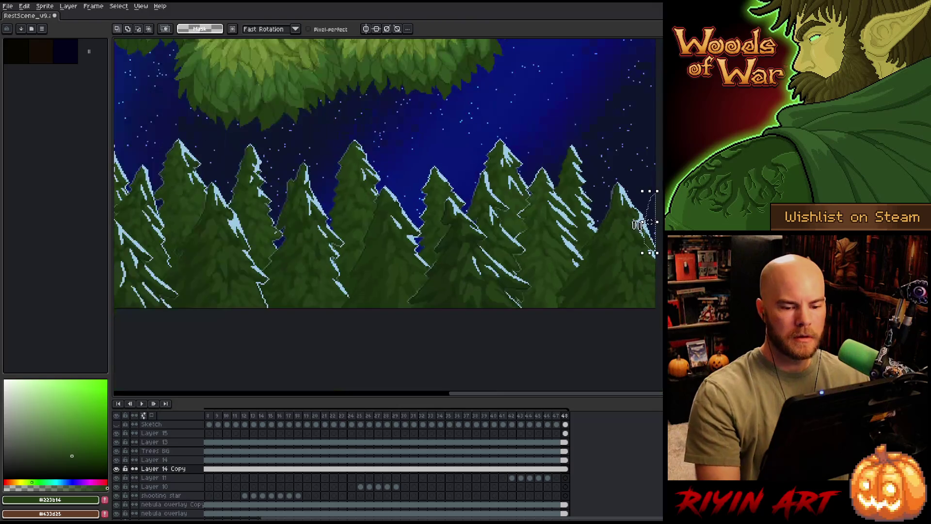
scroll(629, 161, "up", 3)
scroll(629, 162, "down", 2)
scroll(629, 162, "down", 2)
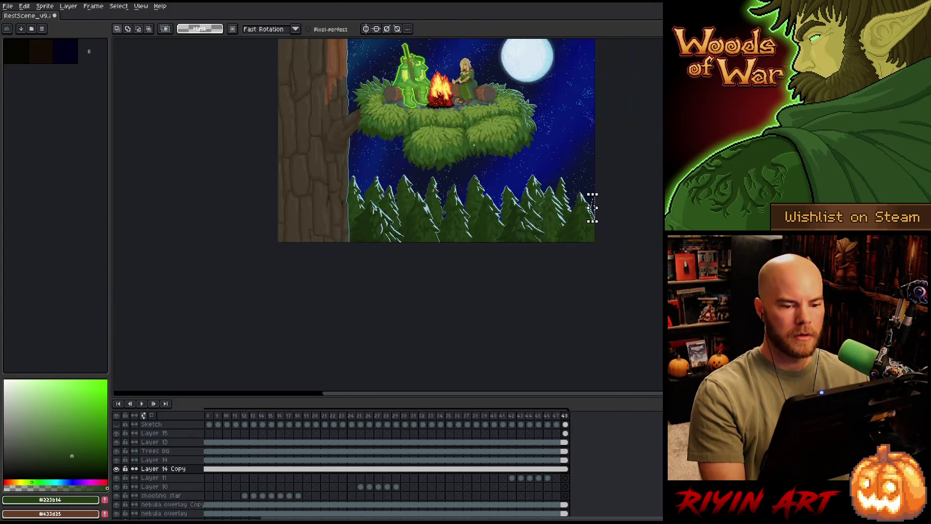
left_click_drag(472, 121, 367, 210)
key("ctrl+s")
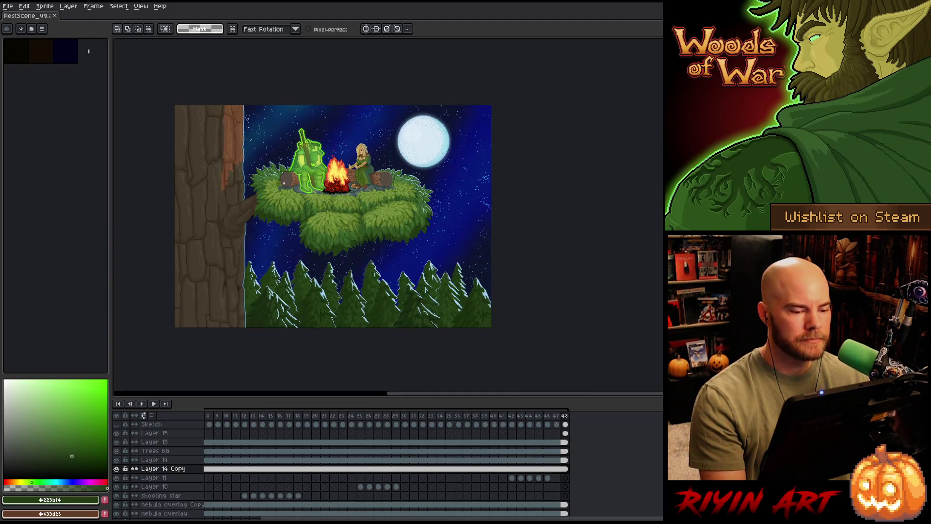
scroll(284, 184, "up", 1)
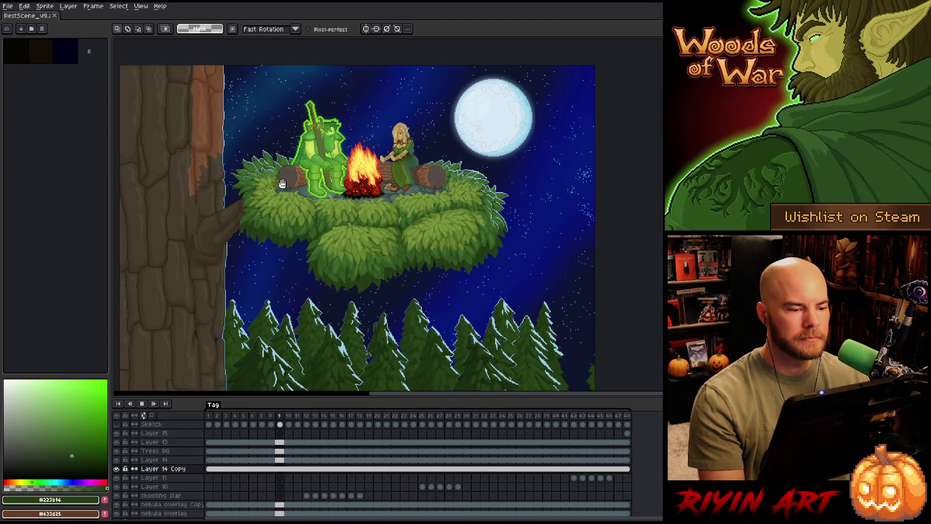
Preview the night forest animation full-screen with the timeline hidden, then return to Layer 15's last frame.
key("Tab")
key("f")
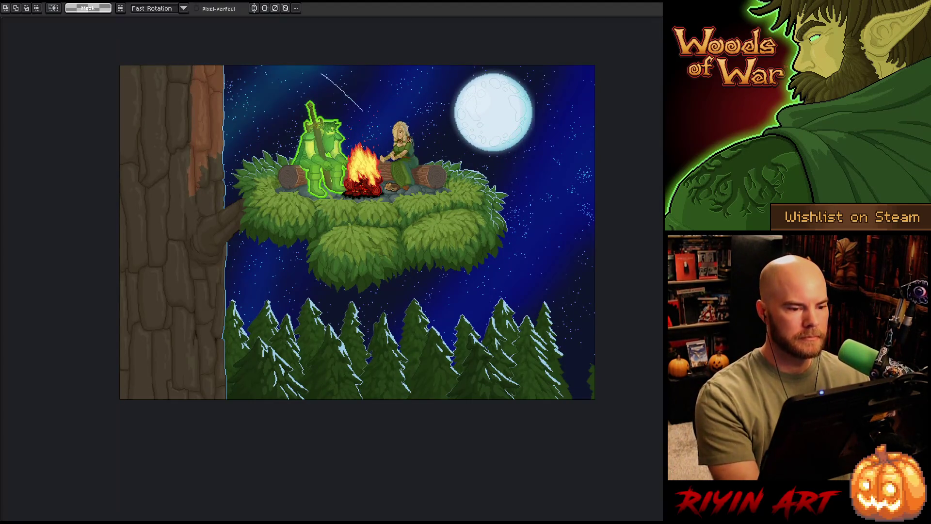
scroll(284, 182, "up", 1)
left_click_drag(324, 180, 159, 113)
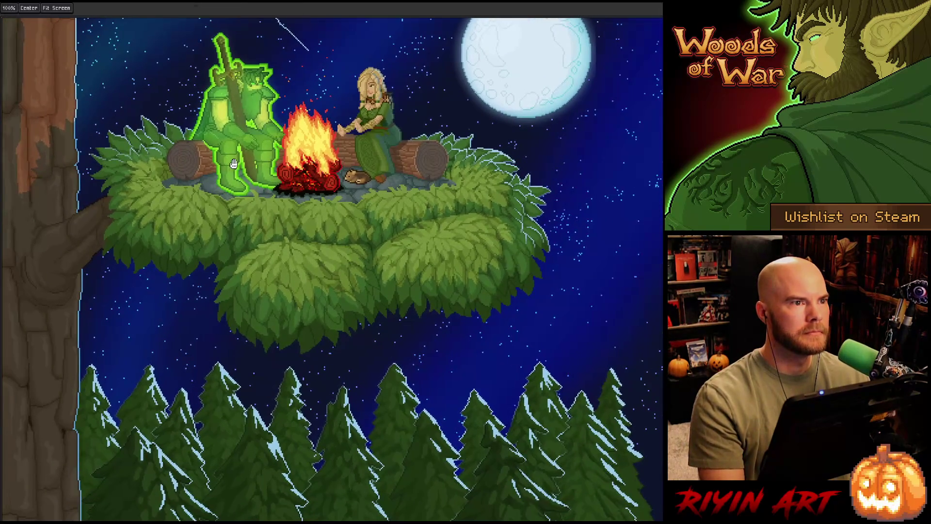
key("Escape")
key("Tab")
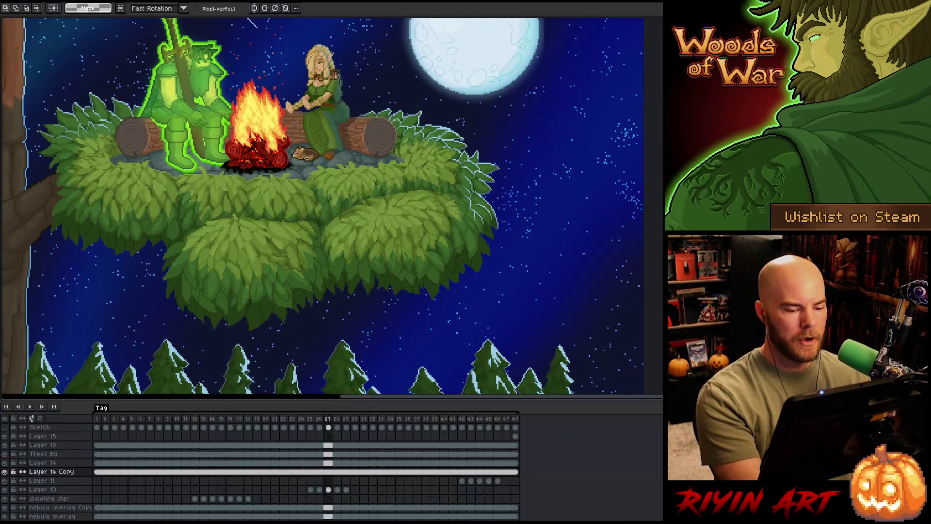
left_click(515, 435)
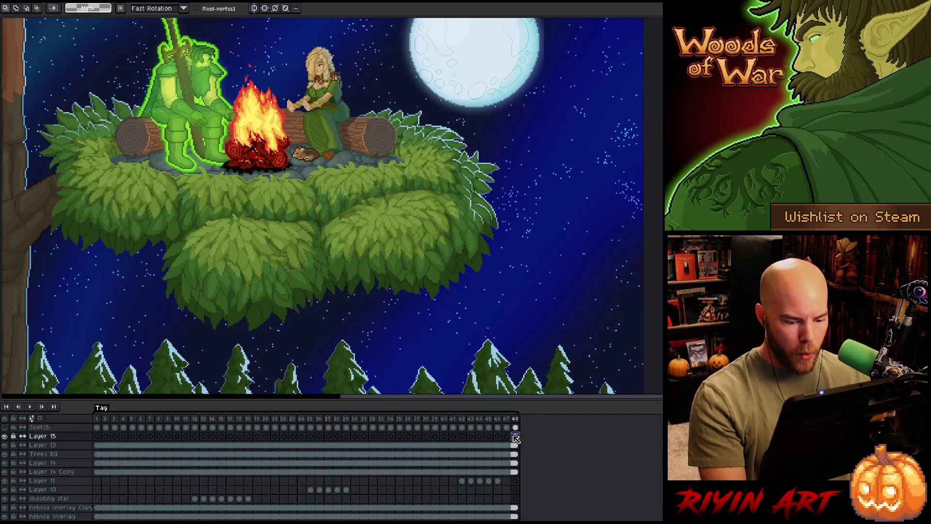
Link Layer 15's cels across frames 2-48 into one shared cel and save with Ctrl+S.
left_click(97, 437)
left_click_drag(101, 437, 517, 437)
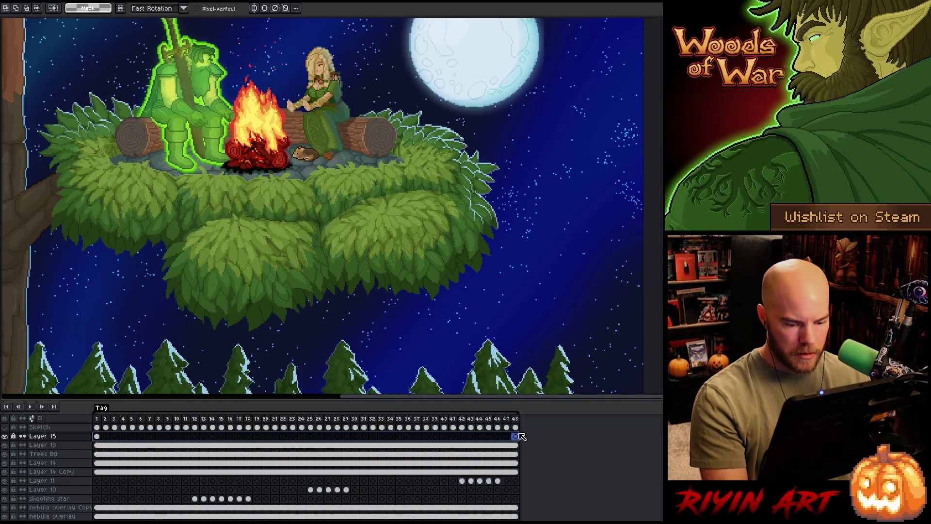
right_click(518, 438)
left_click(538, 468)
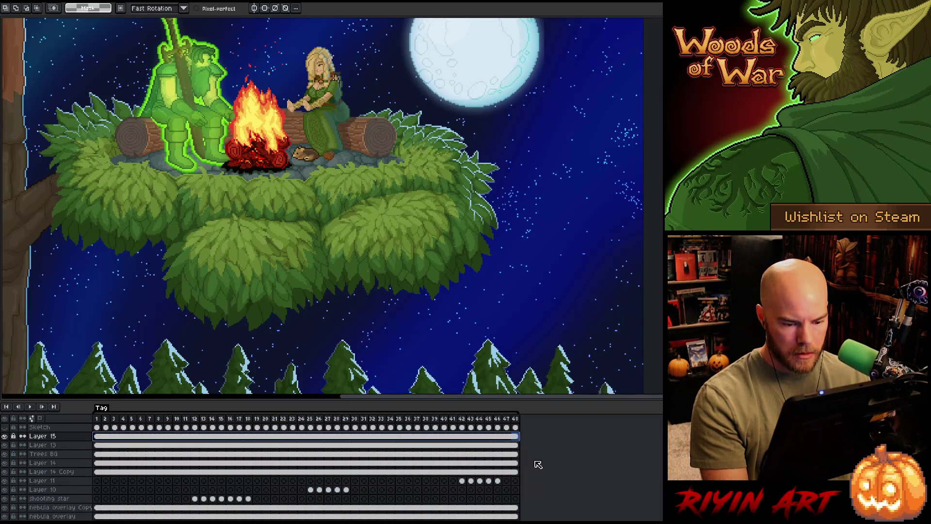
scroll(474, 263, "down", 3)
key("ctrl+s")
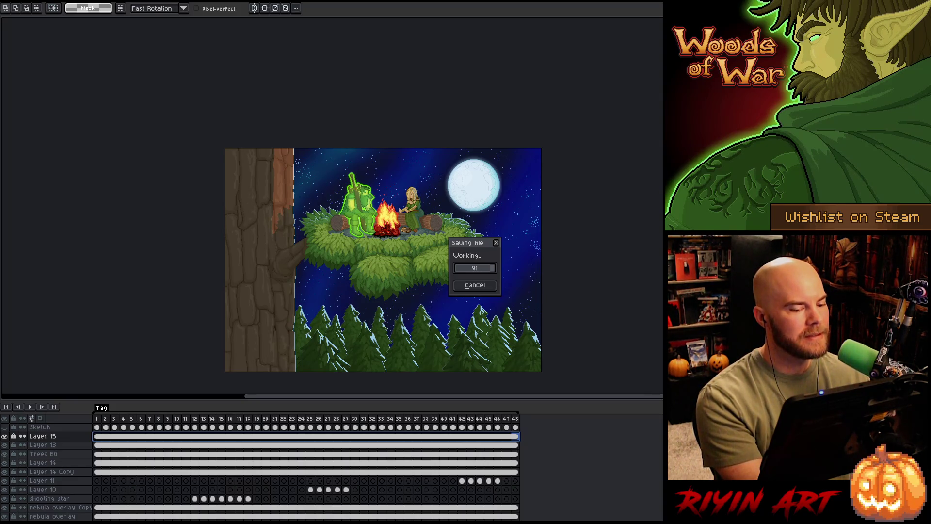
Toggle the timeline and full-screen preview, then restore the full interface with menus and colour panels.
key("Tab")
scroll(392, 292, "up", 2)
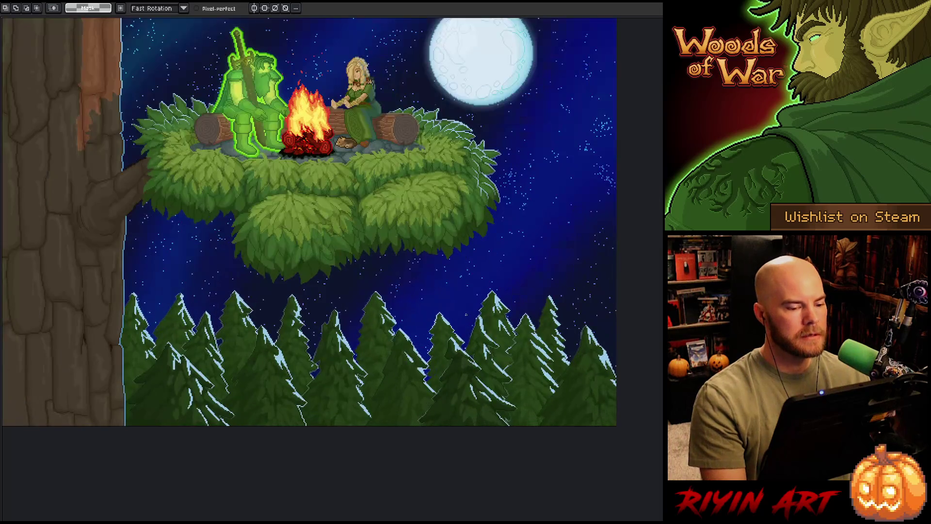
key("F8")
key("Escape")
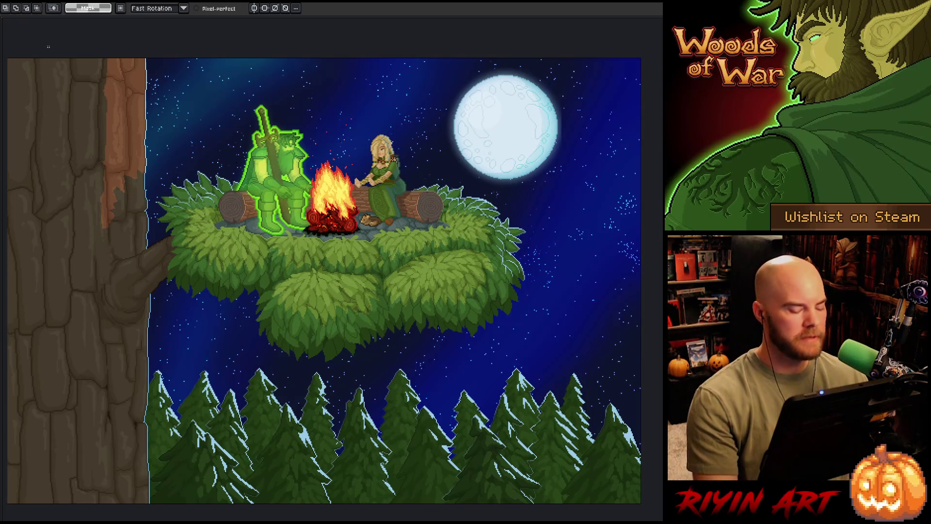
key("ctrl+f")
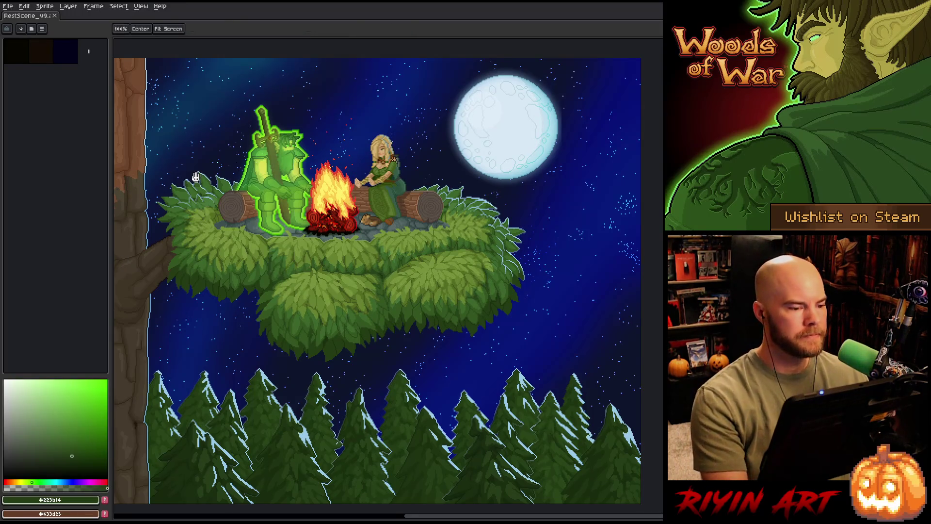
scroll(284, 172, "down", 2)
left_click(10, 5)
mouse_move(20, 79)
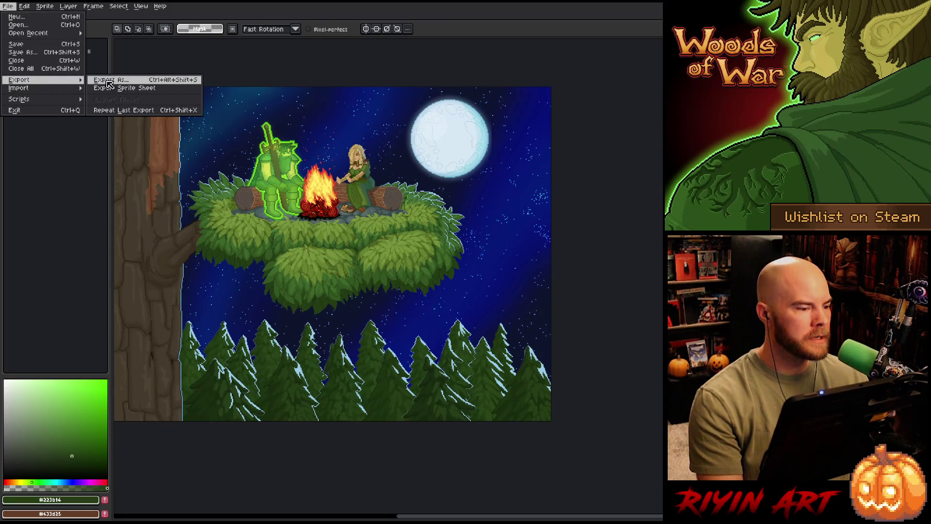
Export the scene as a sprite sheet, overwriting the existing rest_scene.png.
left_click(112, 88)
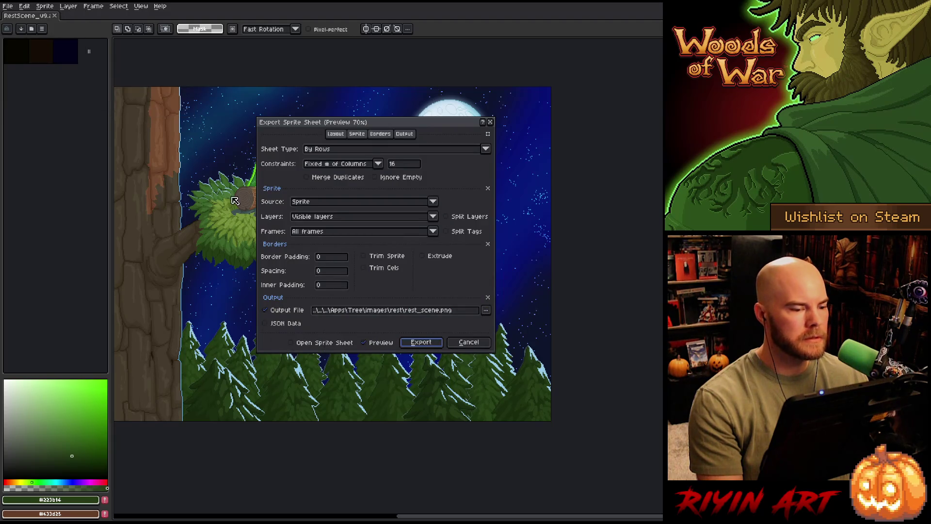
scroll(389, 266, "down", 1)
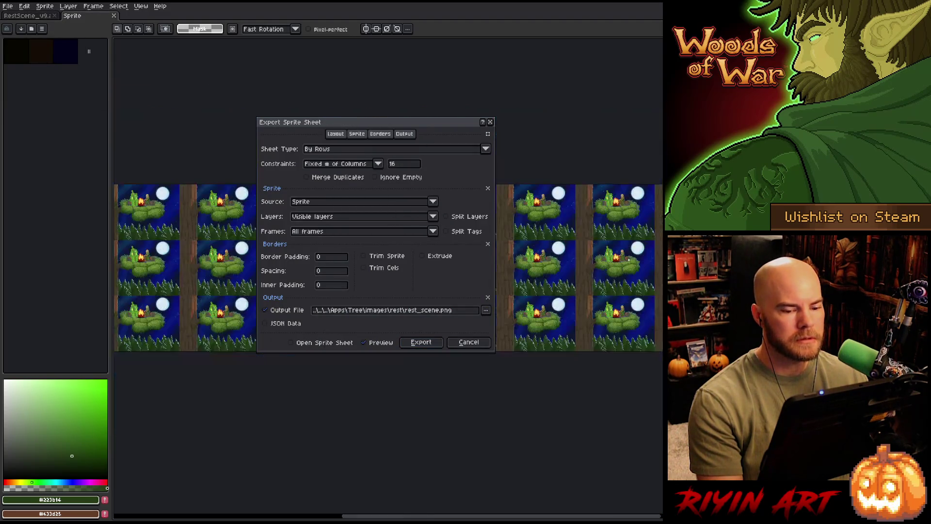
scroll(389, 266, "down", 1)
scroll(626, 257, "down", 1)
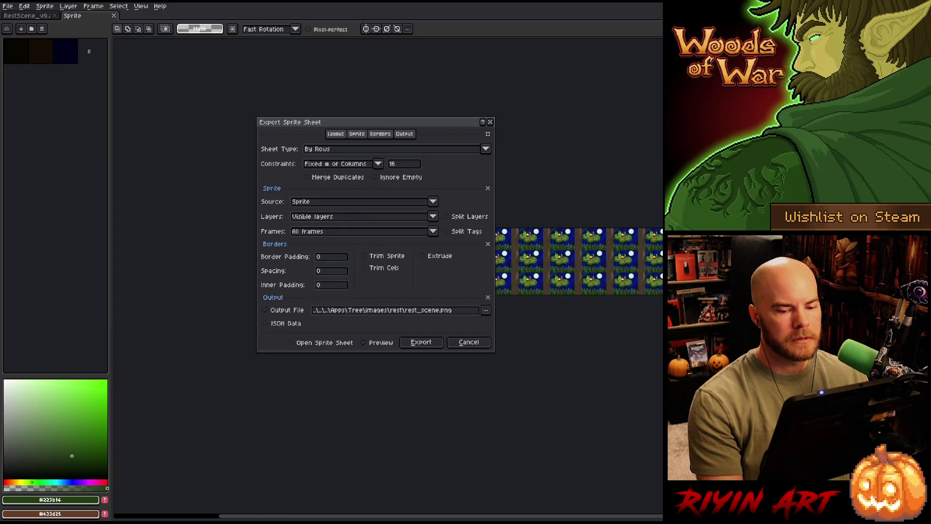
scroll(579, 272, "up", 1)
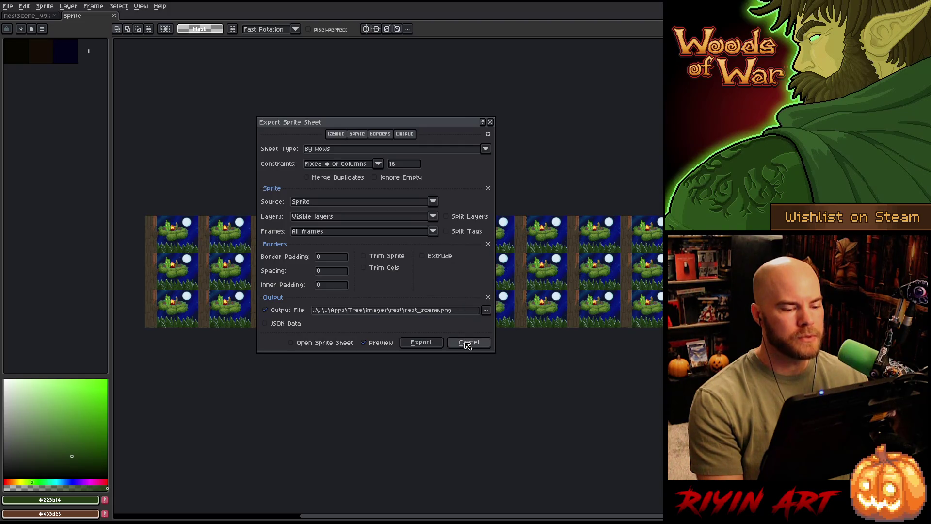
left_click(434, 343)
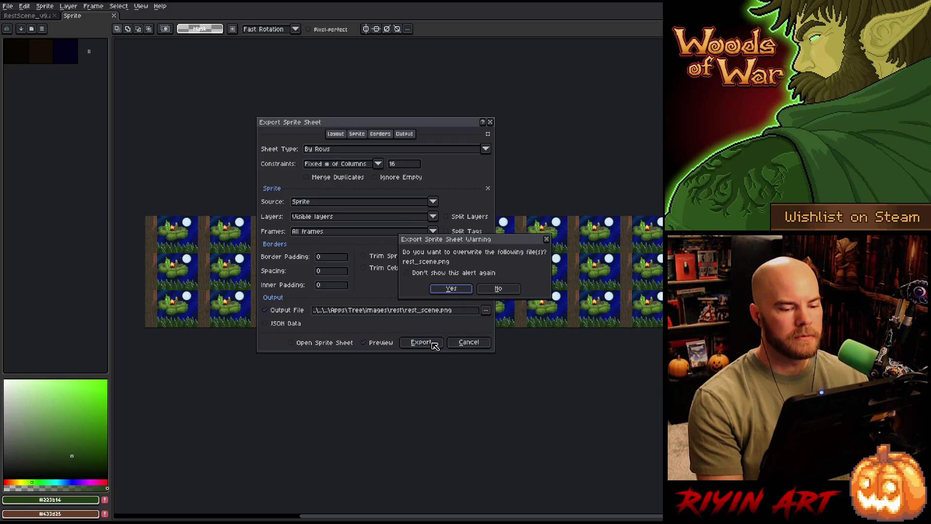
left_click(452, 289)
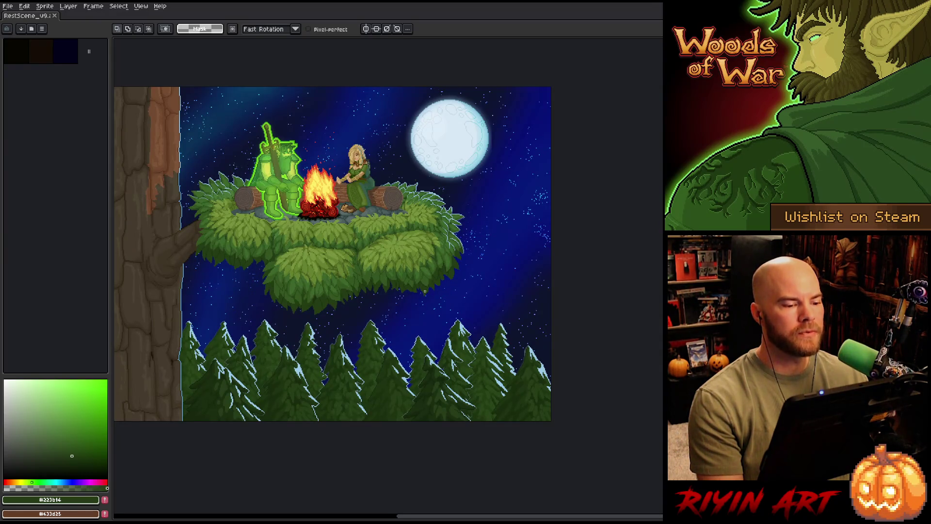
Recentre the canvas and switch over to the Visual Studio Code window.
left_click_drag(246, 208, 301, 232)
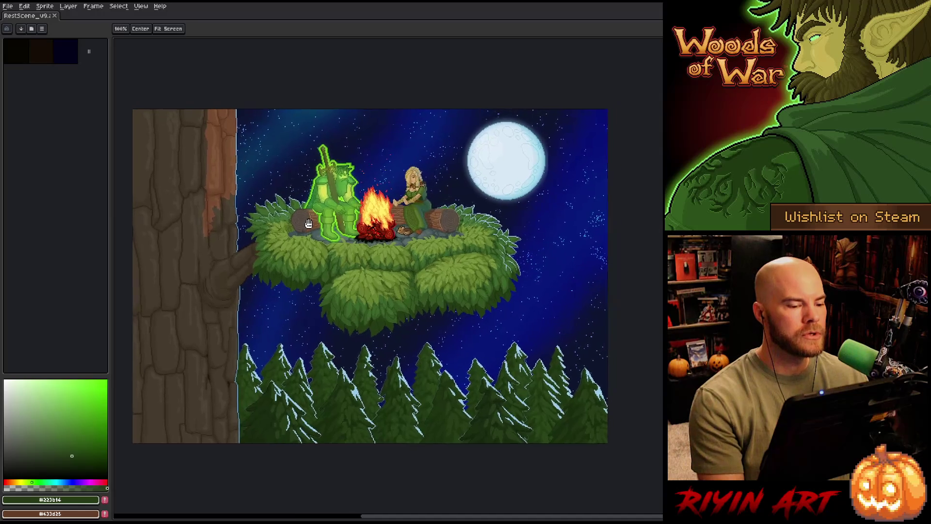
key("space")
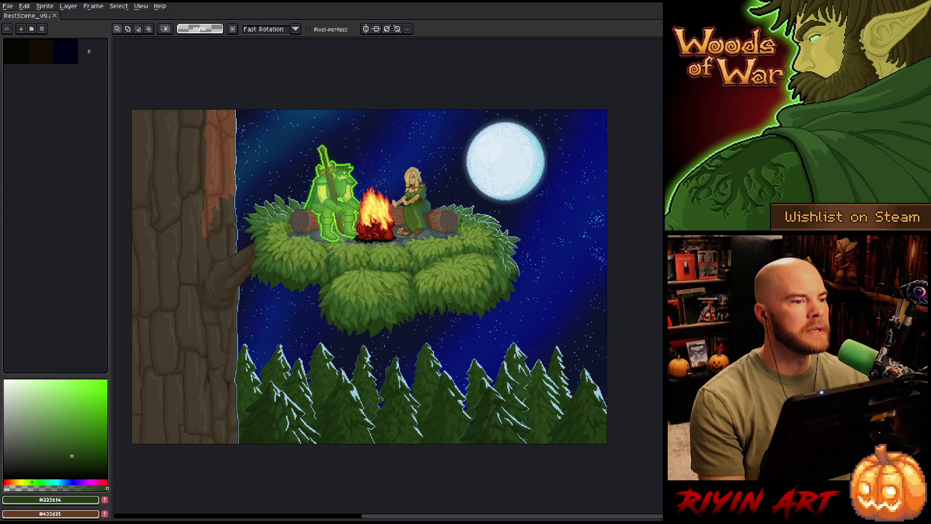
key("alt+Tab")
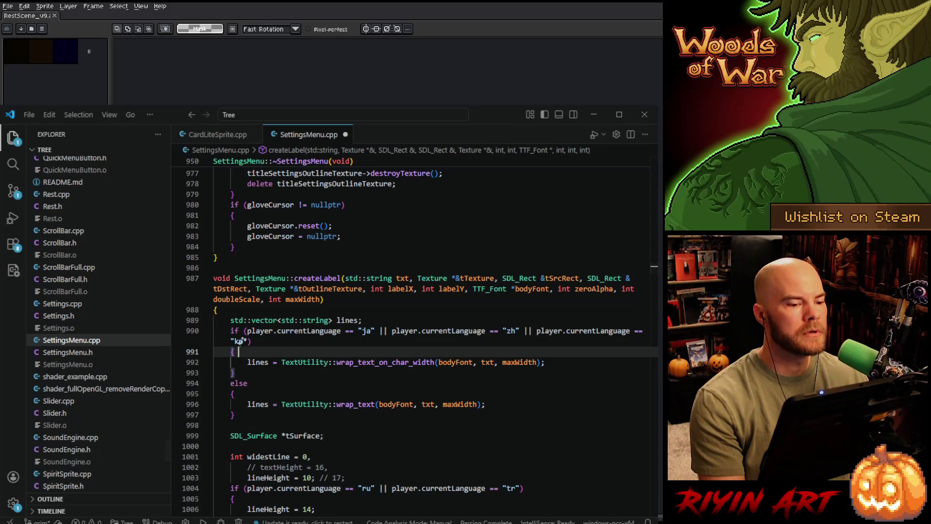
Save SettingsMenu.cpp, then close it and CardLiteSprite.cpp so no files remain open.
key("space")
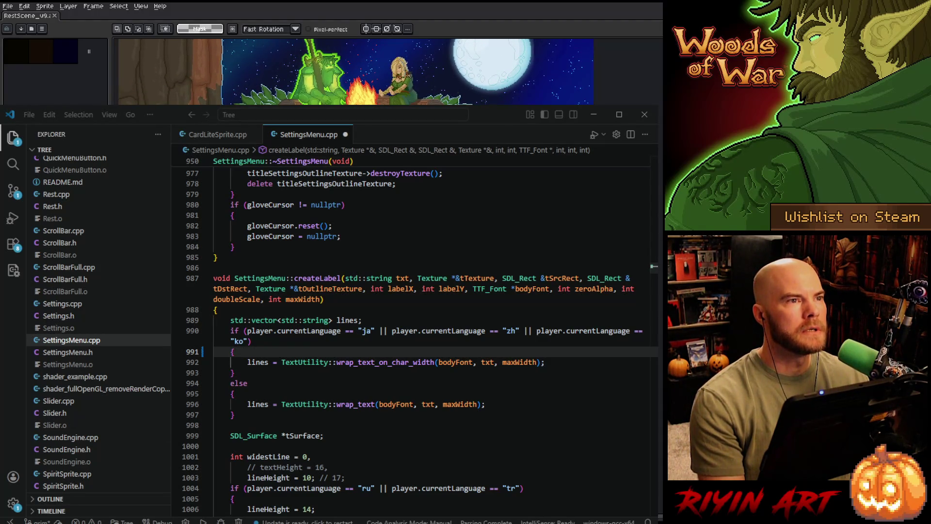
left_click(322, 139)
key("ctrl+s")
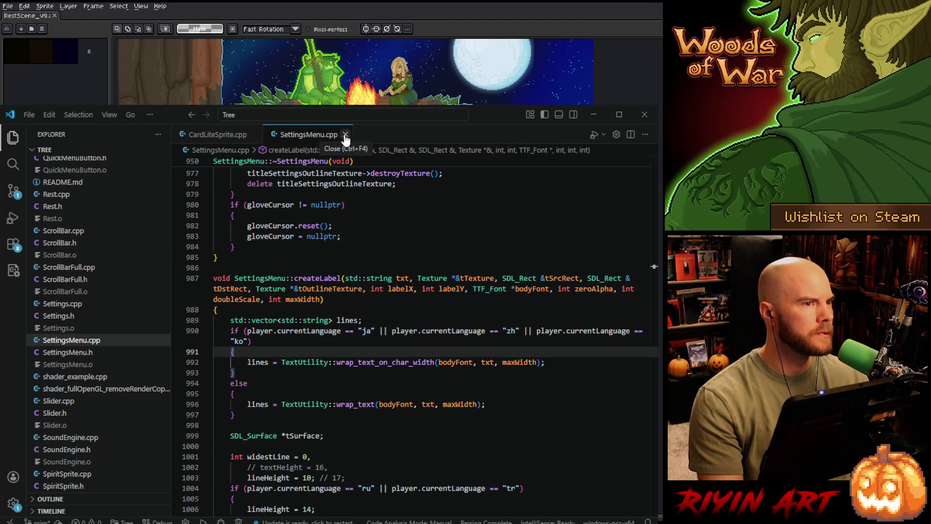
left_click(345, 138)
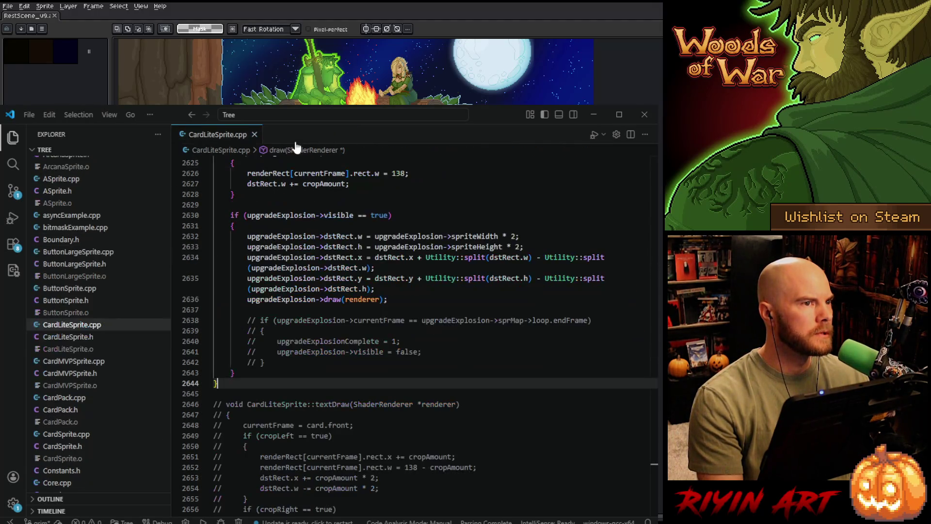
left_click(255, 136)
scroll(112, 320, "down", 5)
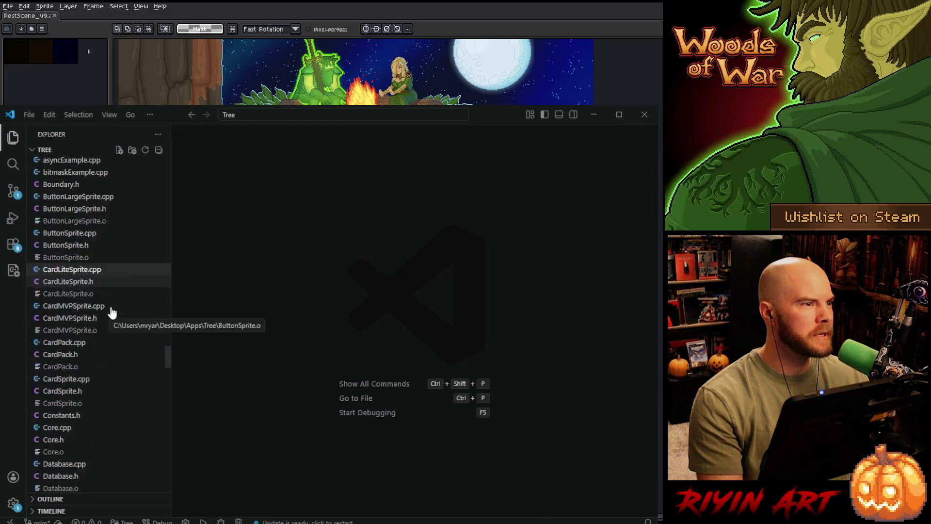
scroll(111, 320, "down", 5)
scroll(107, 318, "down", 5)
scroll(108, 318, "down", 5)
scroll(106, 315, "down", 5)
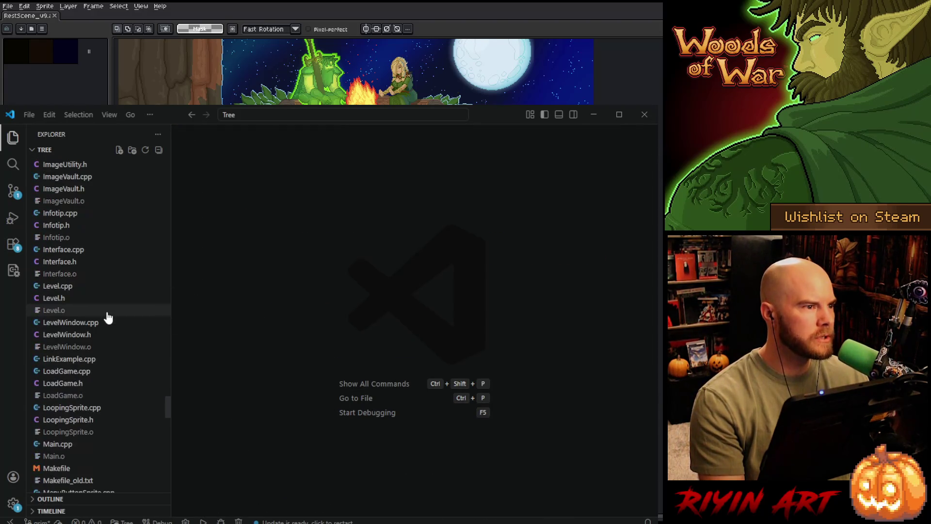
scroll(106, 316, "down", 5)
scroll(109, 320, "down", 5)
scroll(111, 320, "down", 3)
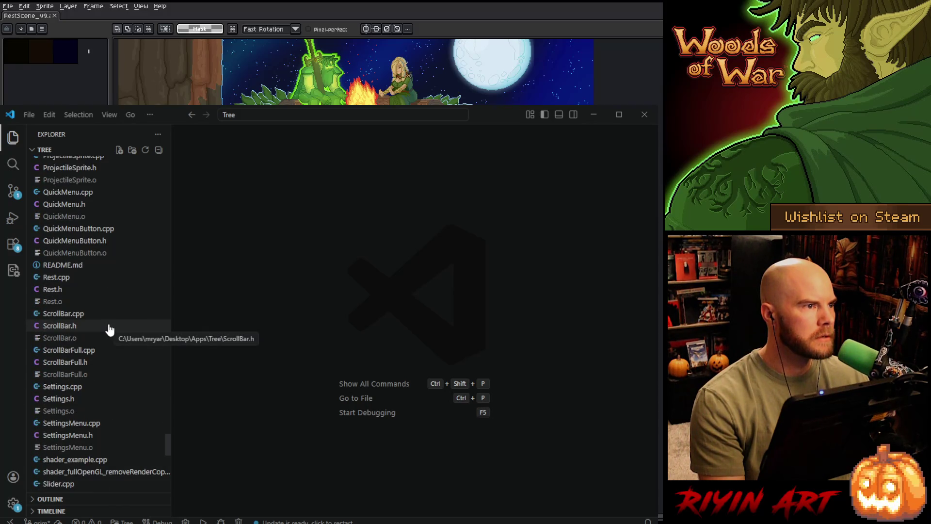
scroll(110, 328, "down", 5)
scroll(107, 332, "down", 2)
scroll(108, 332, "down", 1)
scroll(107, 334, "down", 3)
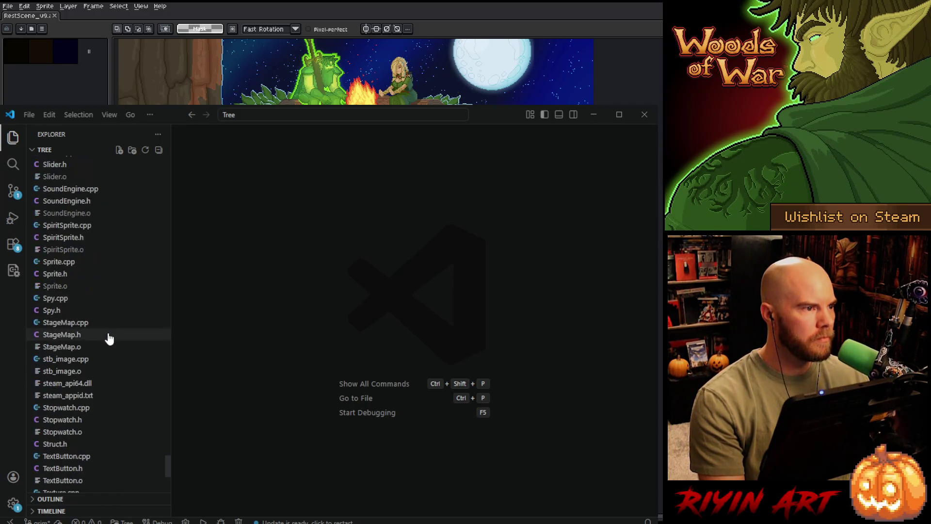
scroll(108, 336, "down", 2)
scroll(107, 339, "down", 3)
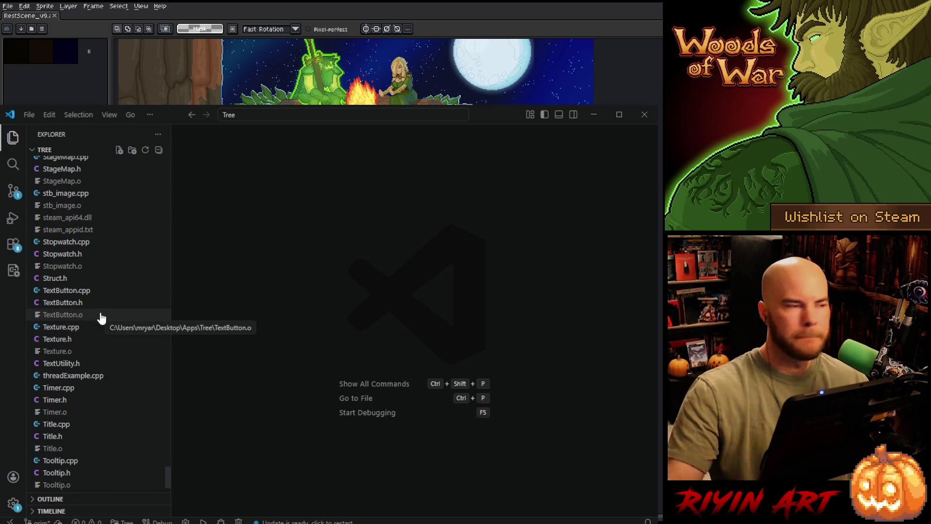
scroll(106, 326, "down", 2)
scroll(105, 326, "up", 2)
scroll(103, 327, "up", 3)
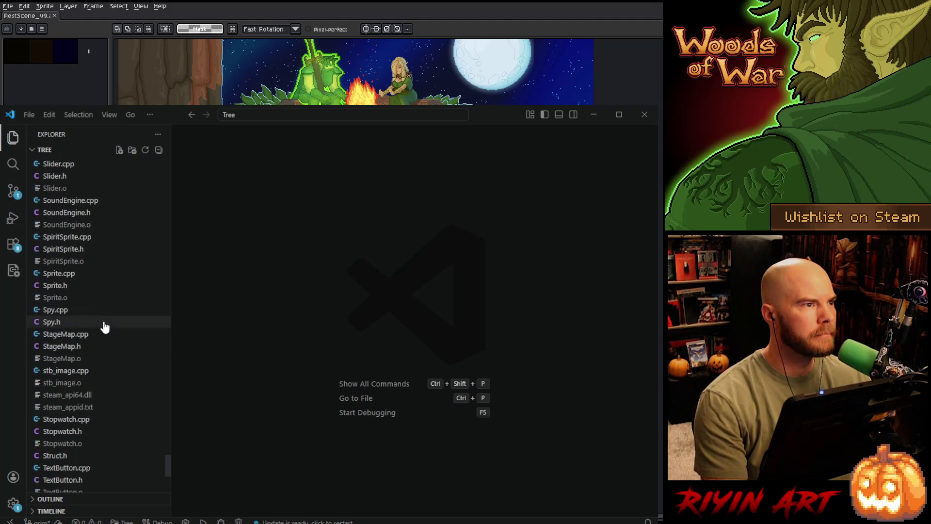
scroll(91, 309, "up", 2)
scroll(86, 304, "up", 2)
scroll(86, 305, "up", 2)
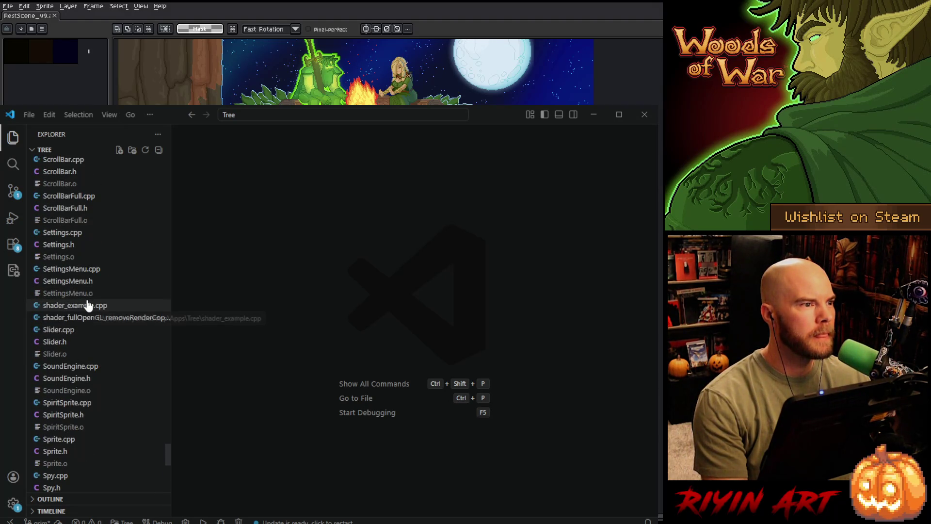
scroll(91, 311, "up", 2)
scroll(91, 312, "up", 3)
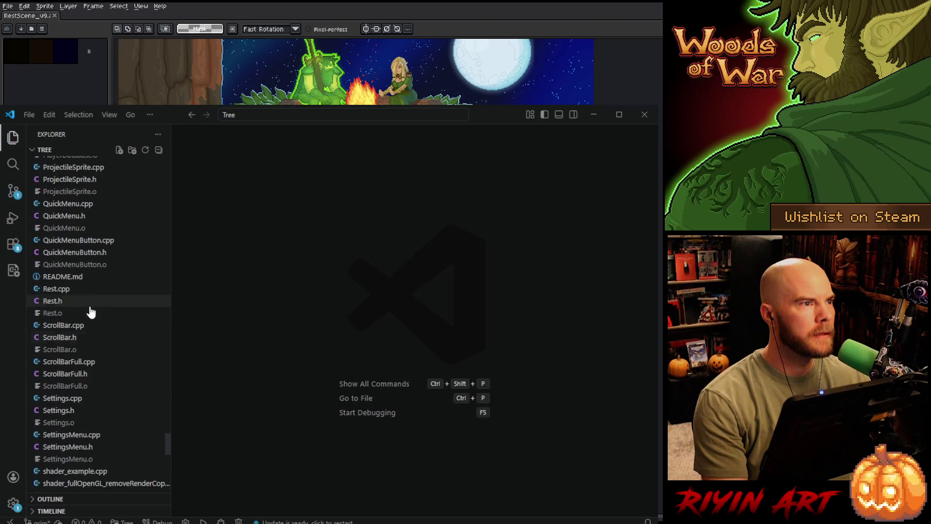
In Rest.cpp, move a Utility::split(player.cropWidth) expression from line 32's width into line 30's x value.
left_click(63, 289)
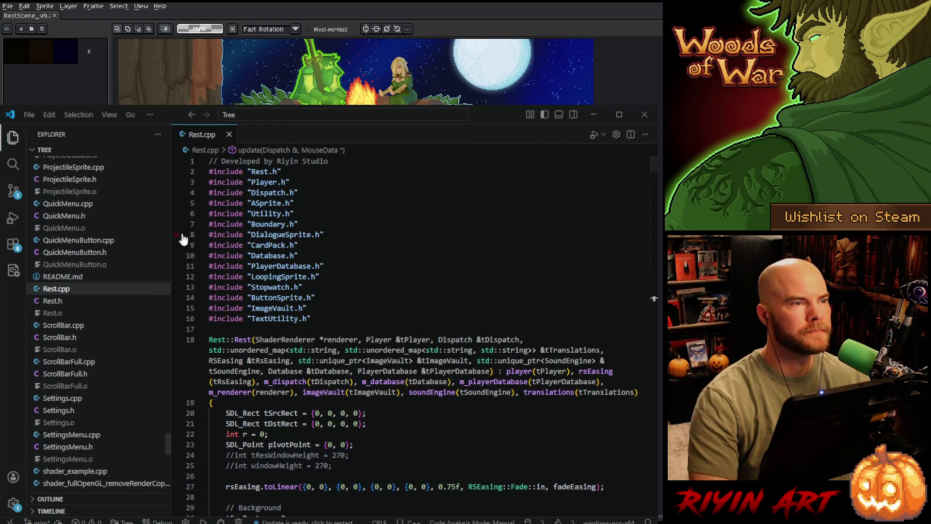
scroll(319, 244, "down", 2)
scroll(319, 244, "down", 2)
scroll(335, 261, "down", 2)
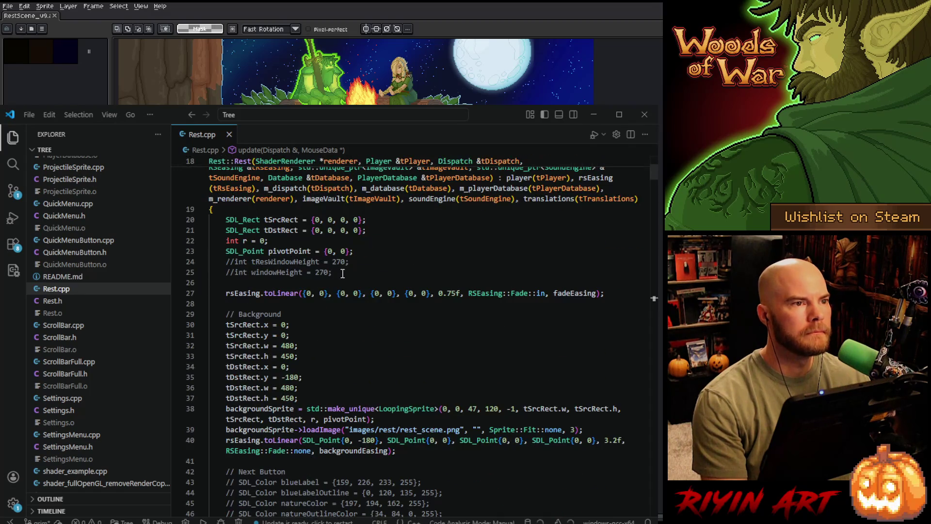
scroll(356, 290, "down", 2)
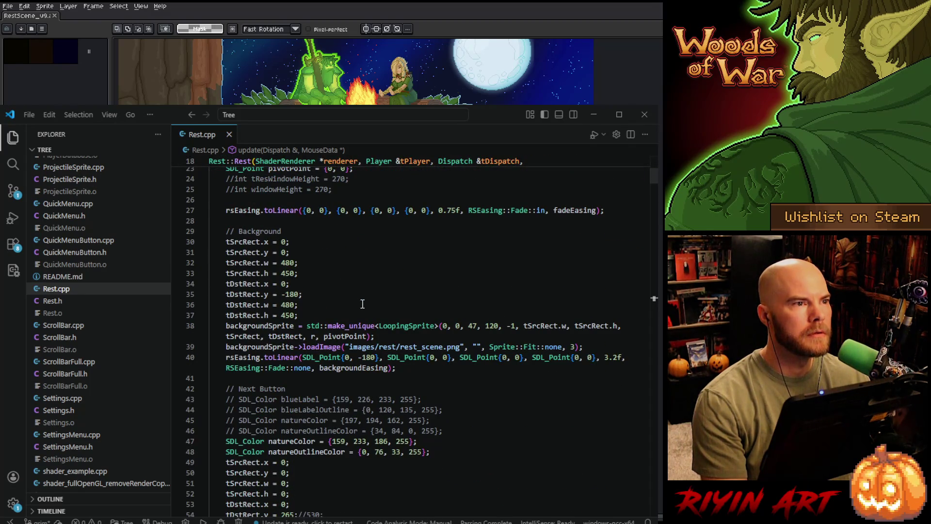
double_click(288, 263)
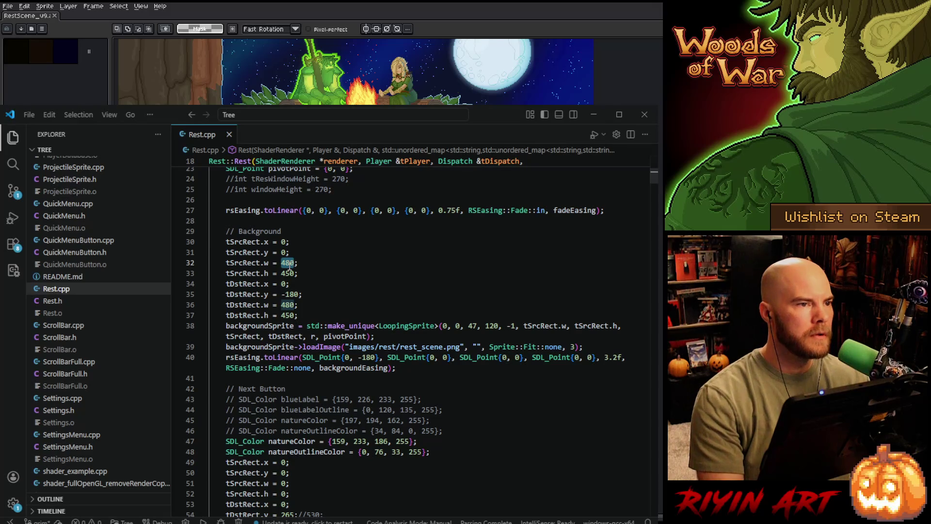
type("320 - U")
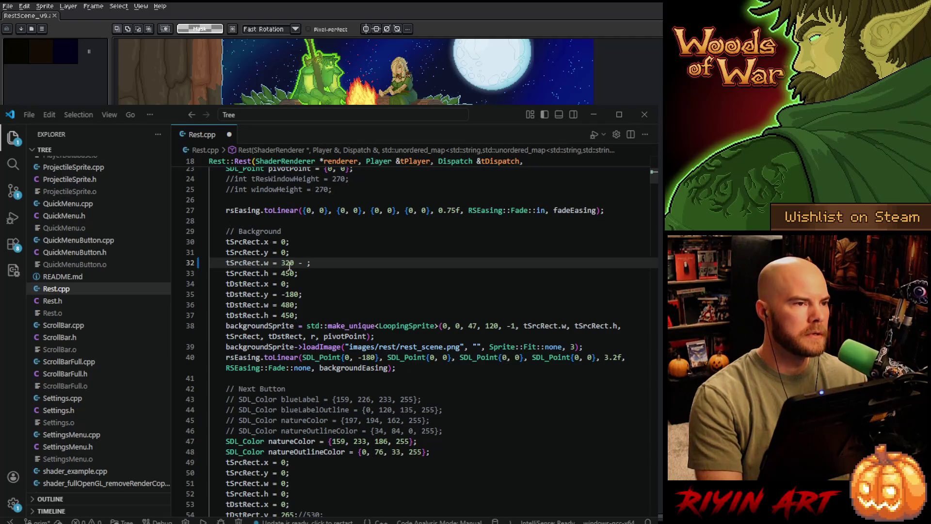
type("tility::split")
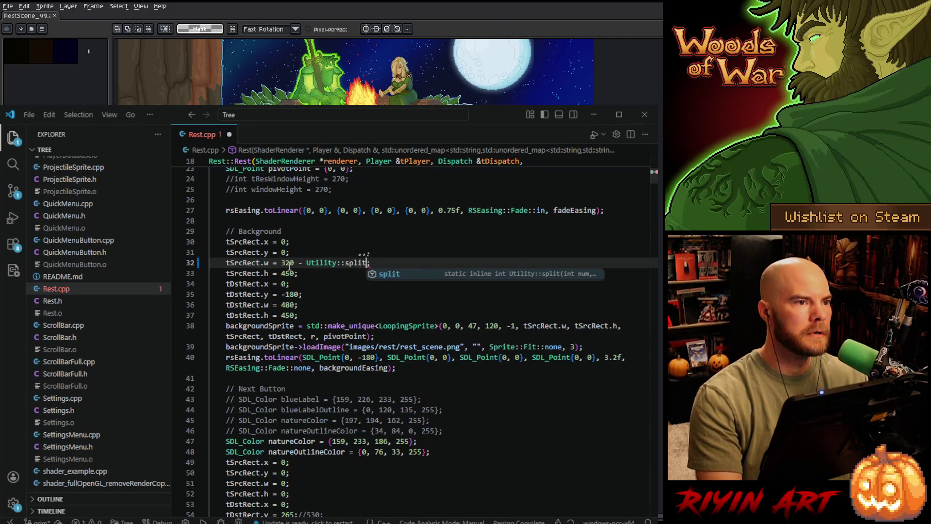
type("(player.cro")
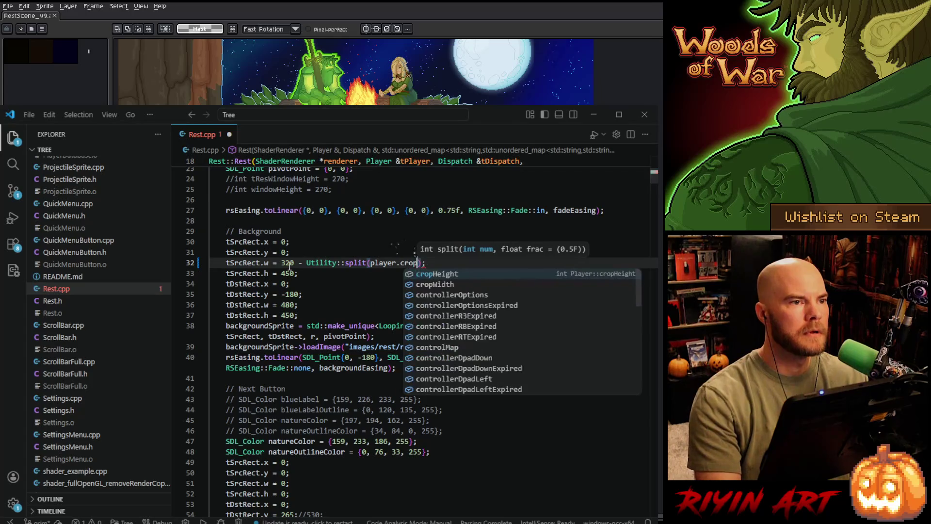
type("pW")
key("Tab")
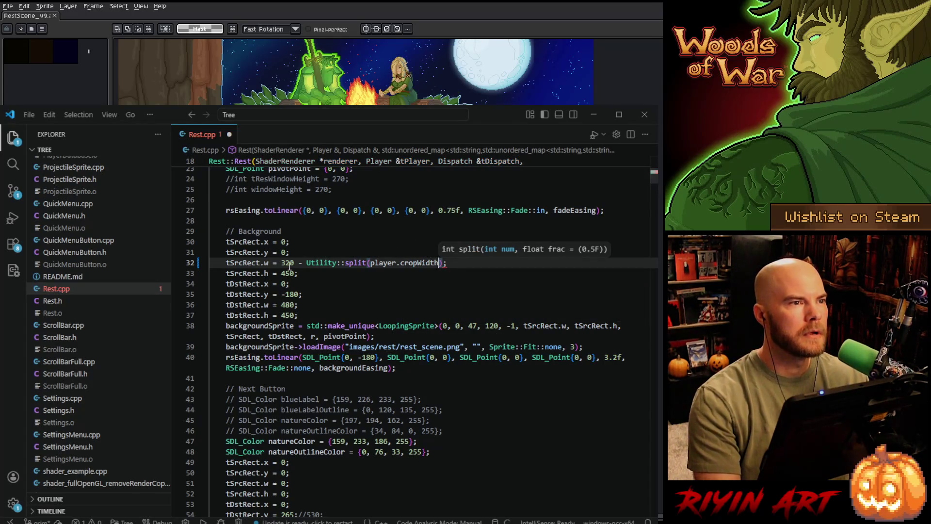
left_click(282, 263, "shift")
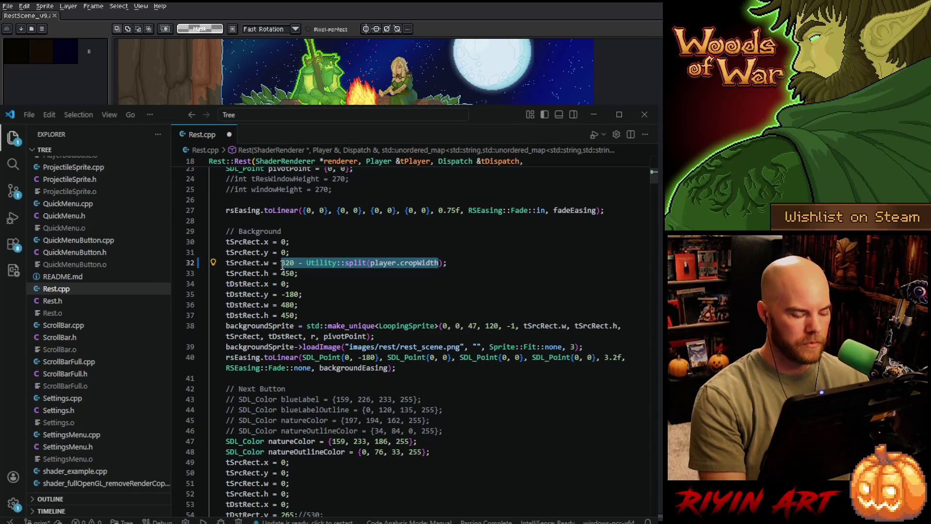
key("BackSpace")
double_click(283, 242)
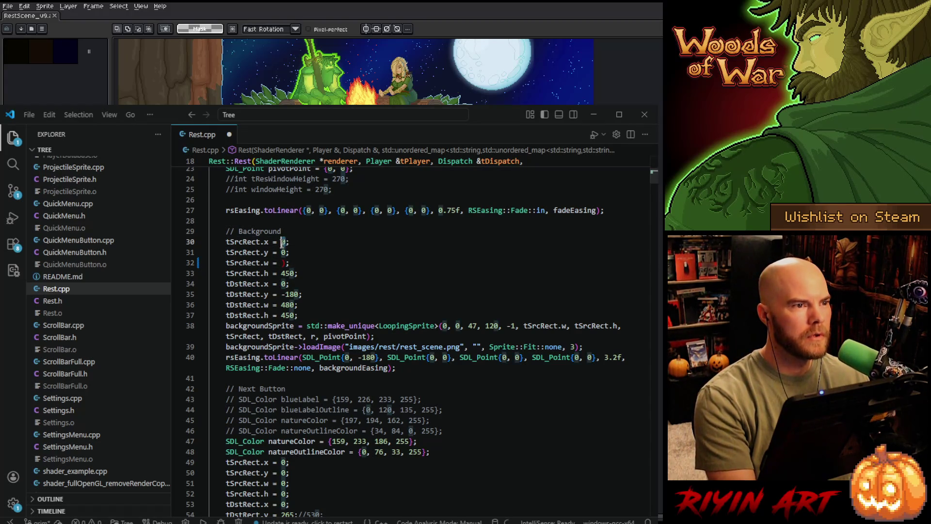
key("ctrl+v")
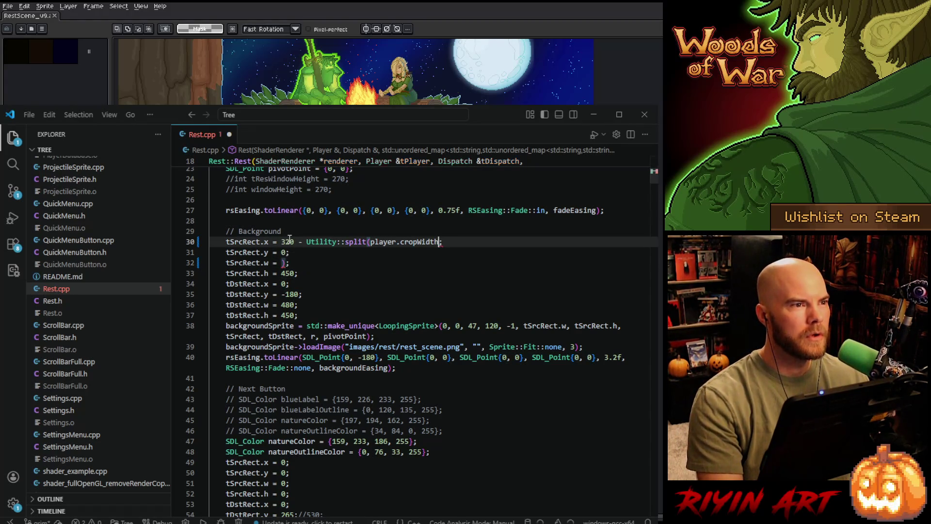
left_click(459, 238)
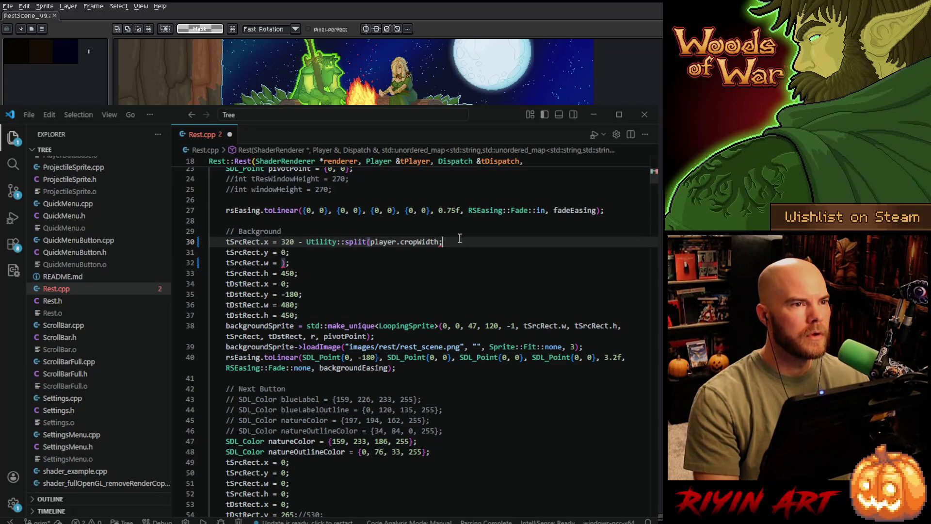
type(")")
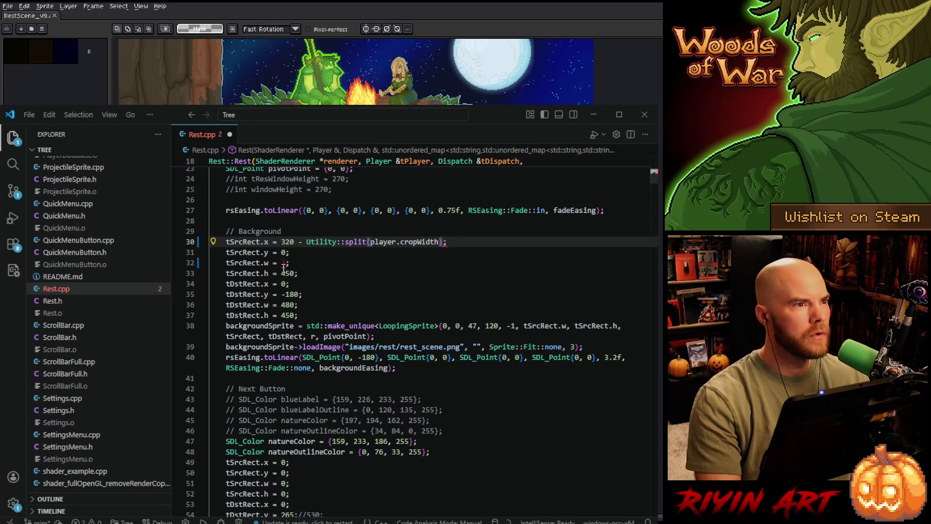
Set the source and destination widths on lines 32 and 36 to player.cropWidth, then select the split expression on line 30.
left_click(286, 262)
type("play")
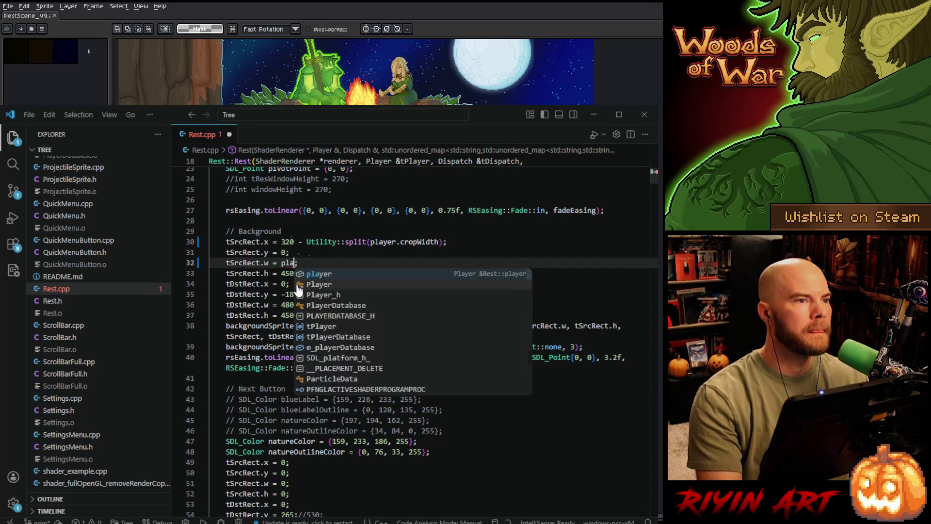
type("er.crop")
key("Tab")
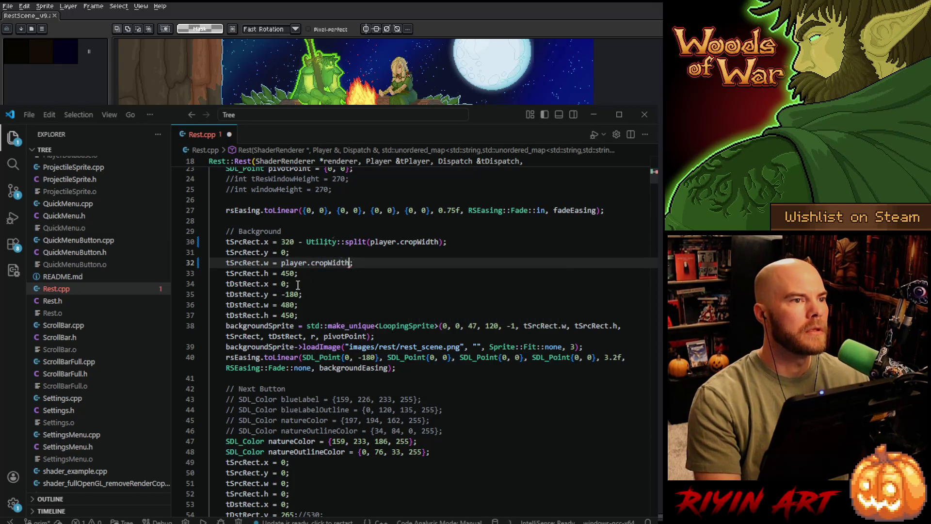
key("Down")
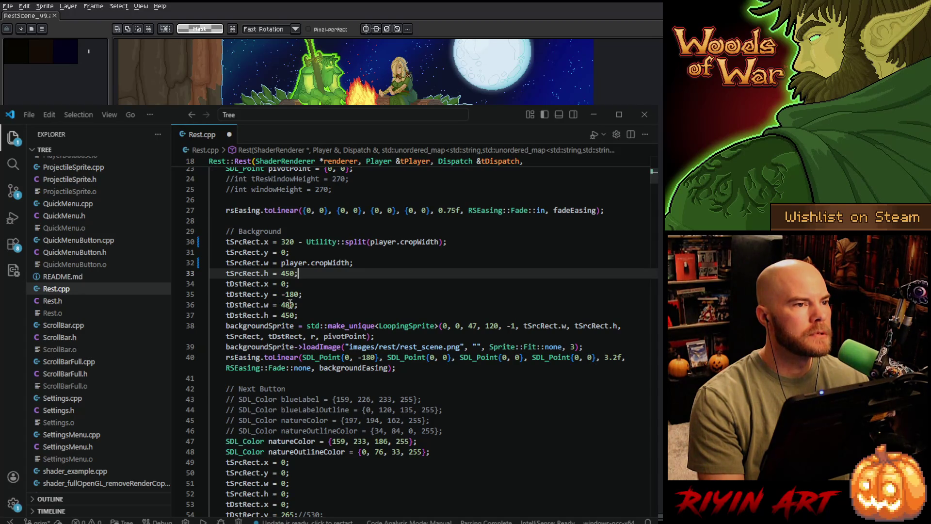
double_click(291, 304)
type("player")
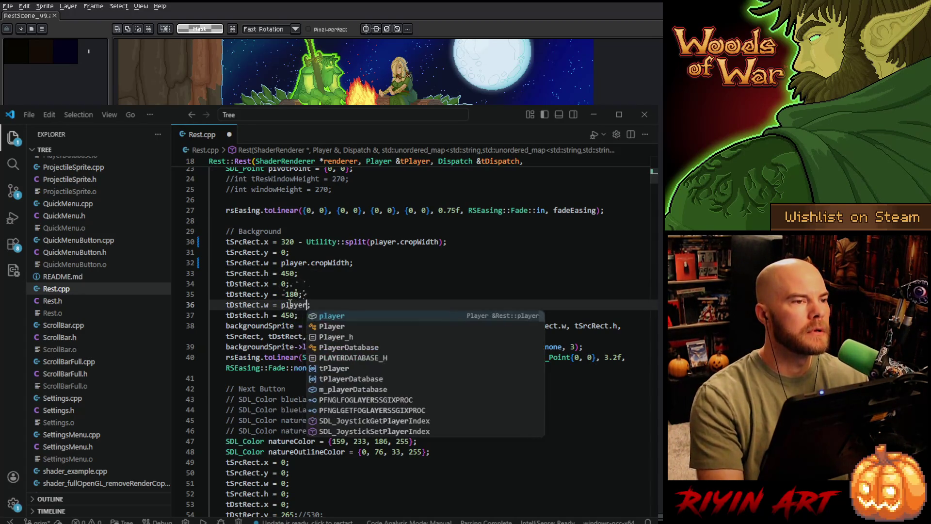
type(".cropW")
key("Return")
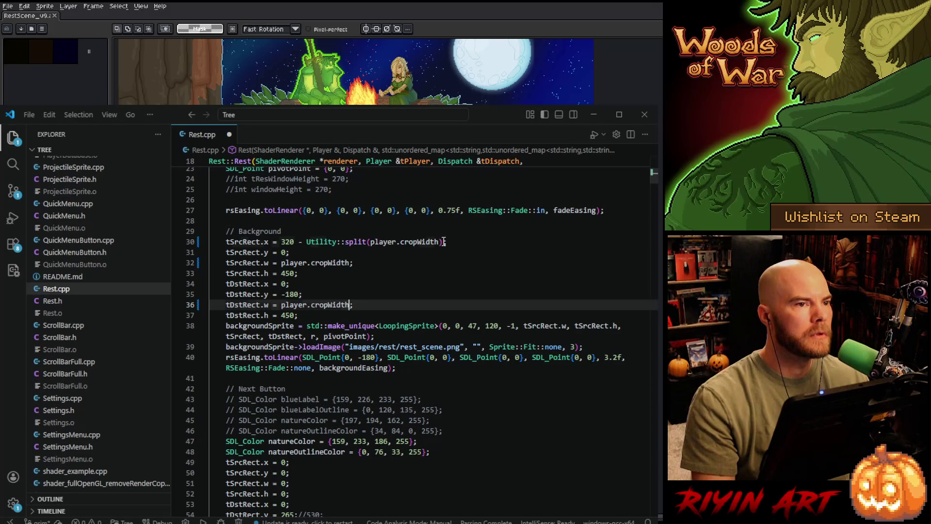
mouse_move(444, 242)
left_mouse_down()
mouse_move(302, 245)
mouse_move(343, 263)
left_mouse_up()
type("0")
type("640")
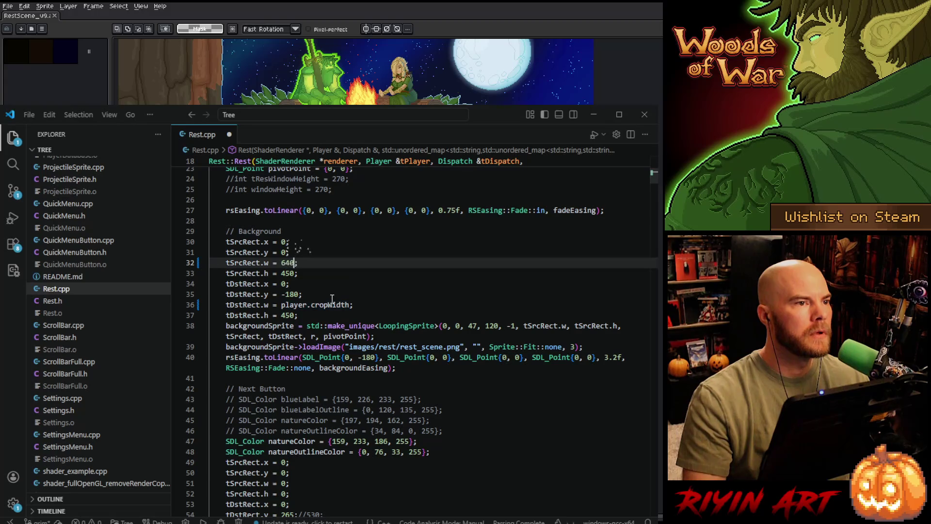
Replace player.cropWidth on line 36 with 640 as the destination width.
left_click(282, 305)
left_click_drag(282, 305, 350, 305)
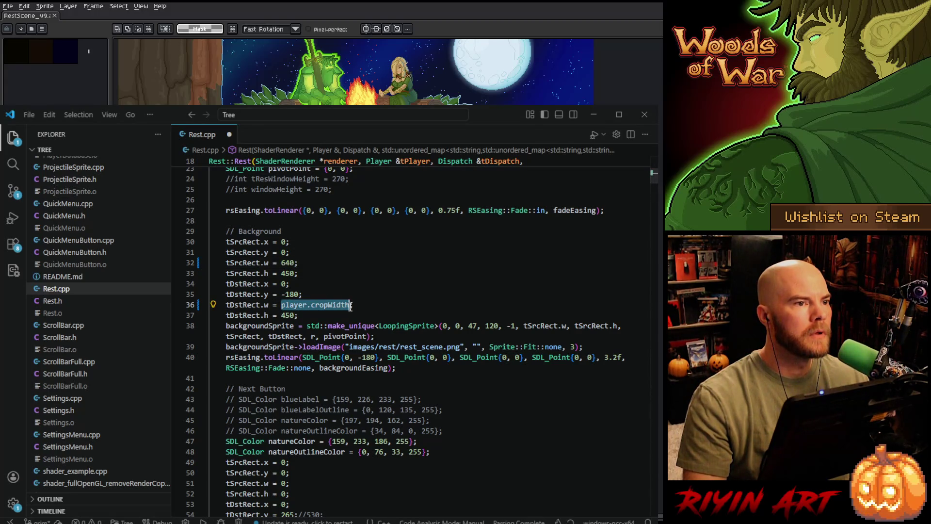
type("640;")
left_click(421, 366)
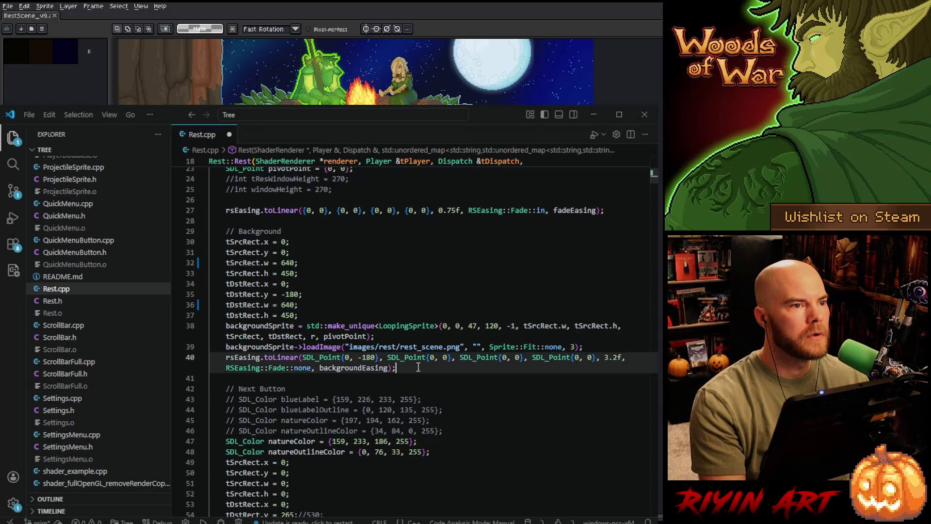
key("Return")
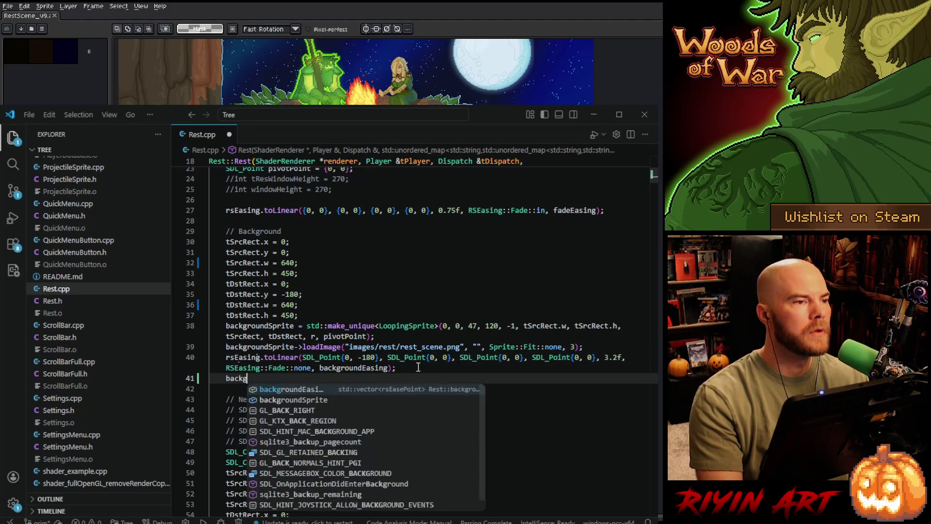
key("BackSpace")
key("BackSpace")
key("BackSpace")
key("BackSpace")
key("BackSpace")
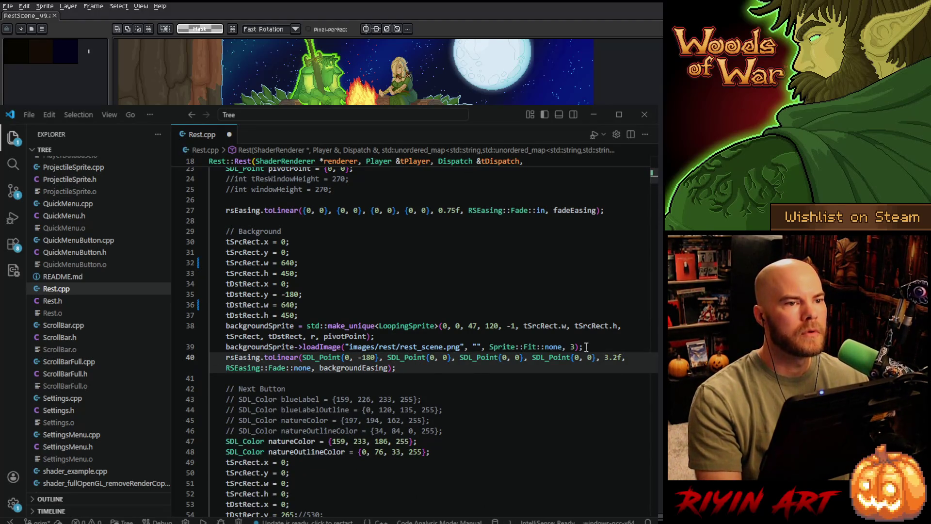
Add backgroundSprite->cropRenderRect(player.cropWidth, player.cropHeight); after the loadImage line.
left_click(587, 346)
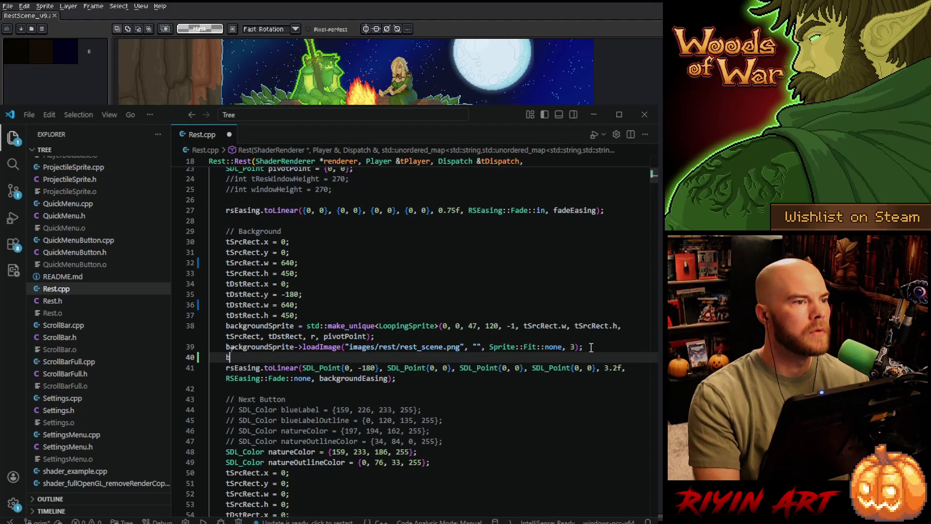
type("backgroundSprite")
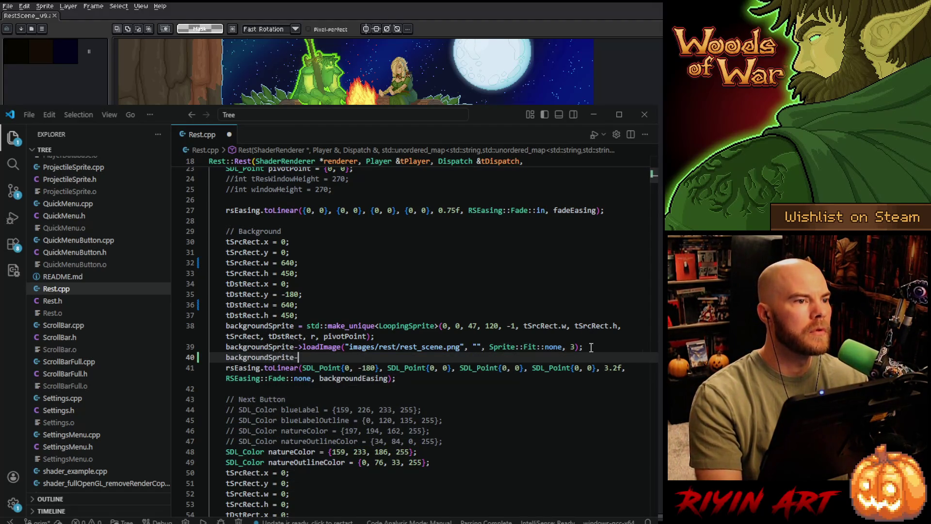
type("->cropRe")
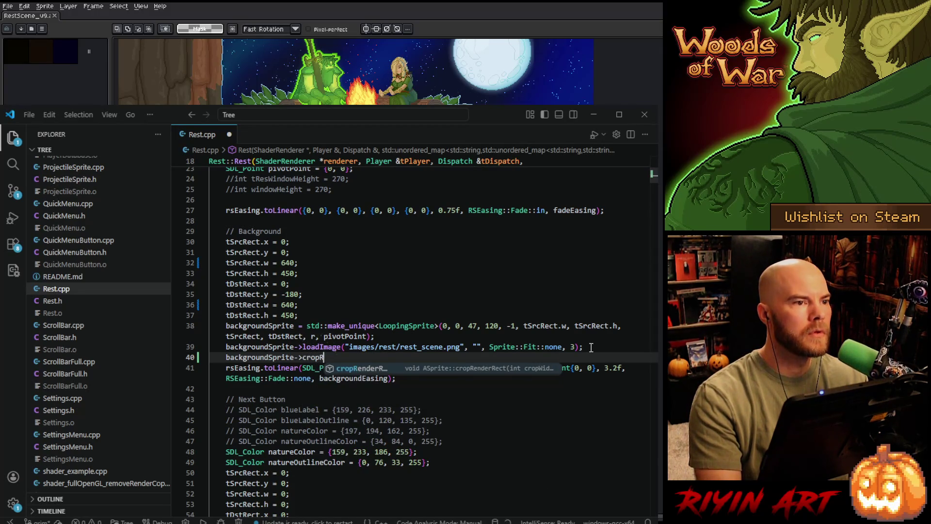
key("Tab")
type("(player.")
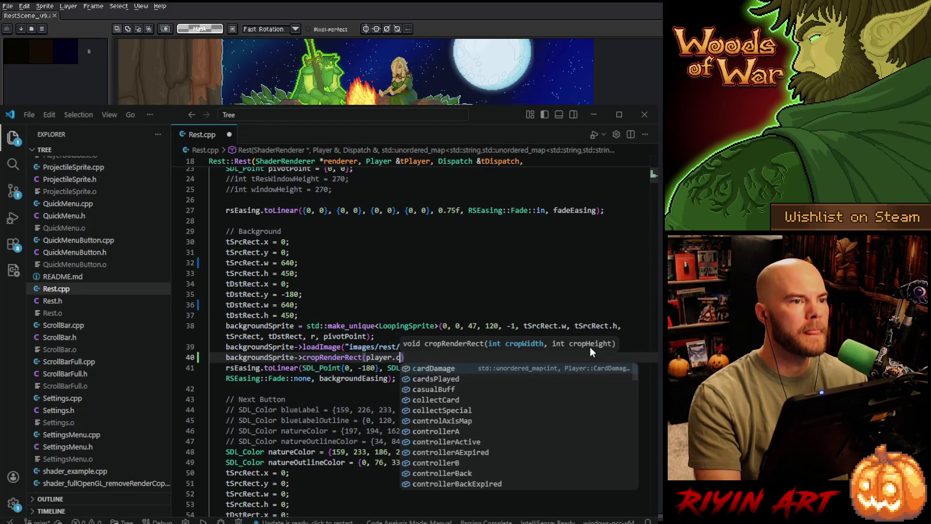
type("cropW")
key("Tab")
type(", pla")
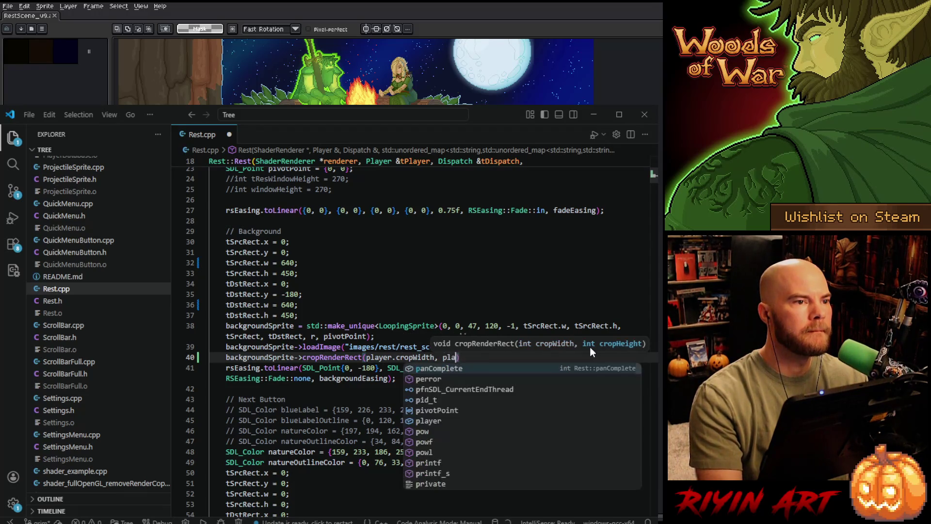
type("yer")
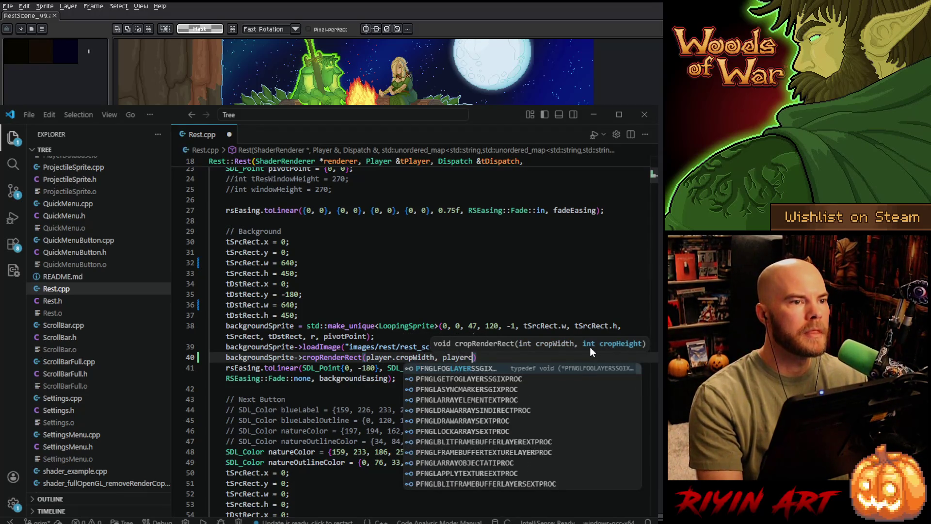
type(".cropH")
key("Tab")
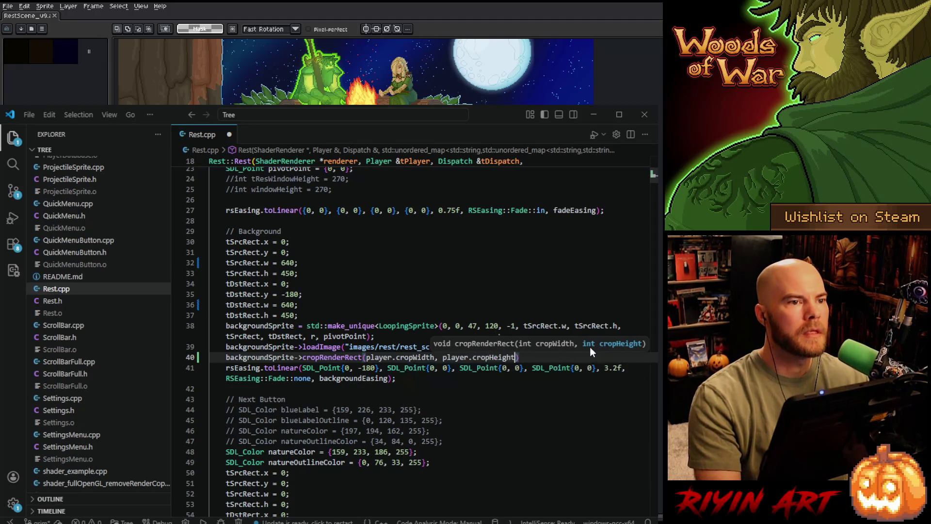
type(");")
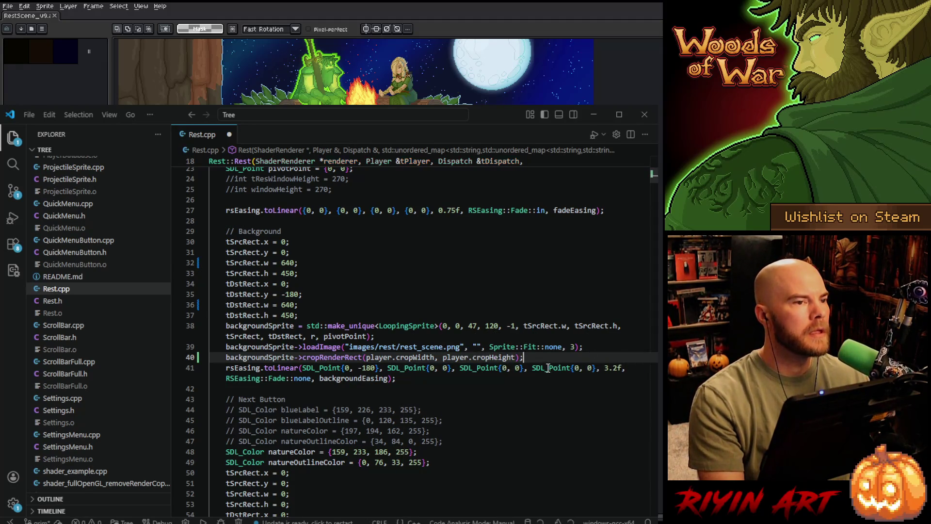
left_click(433, 380)
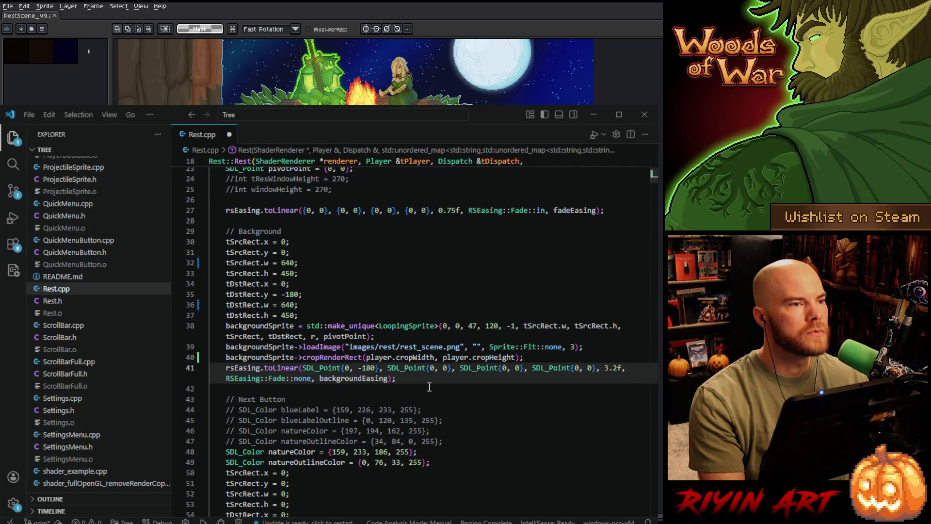
Set tDstRect.y on line 35 to player.cropHeight - 450.
left_click(325, 292)
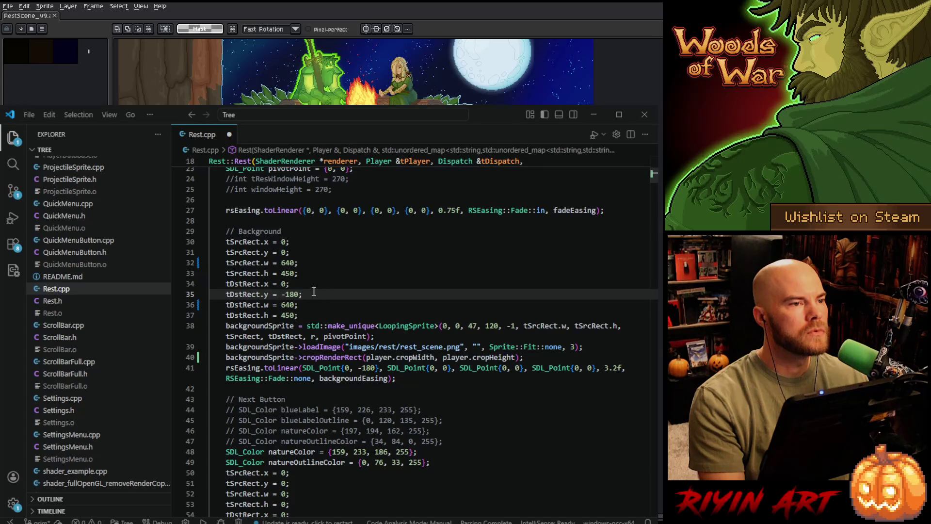
double_click(299, 293)
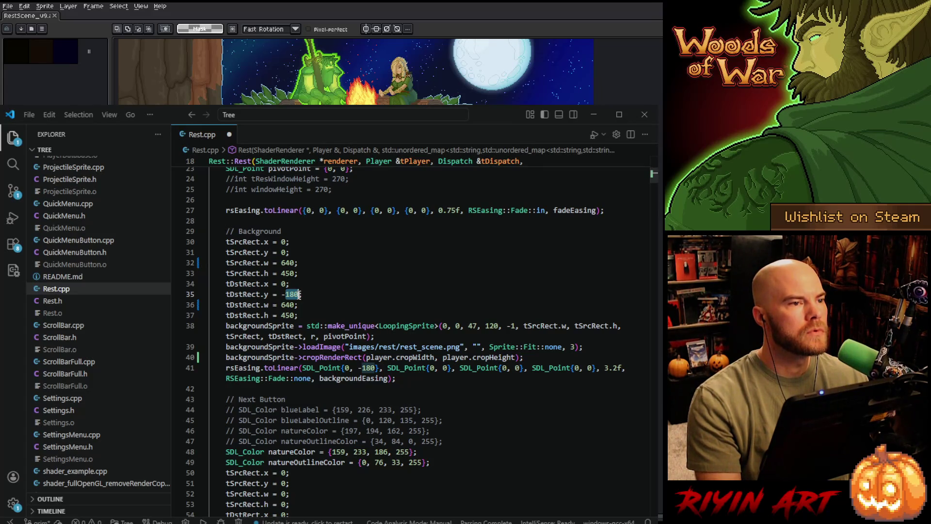
key("BackSpace")
key("BackSpace")
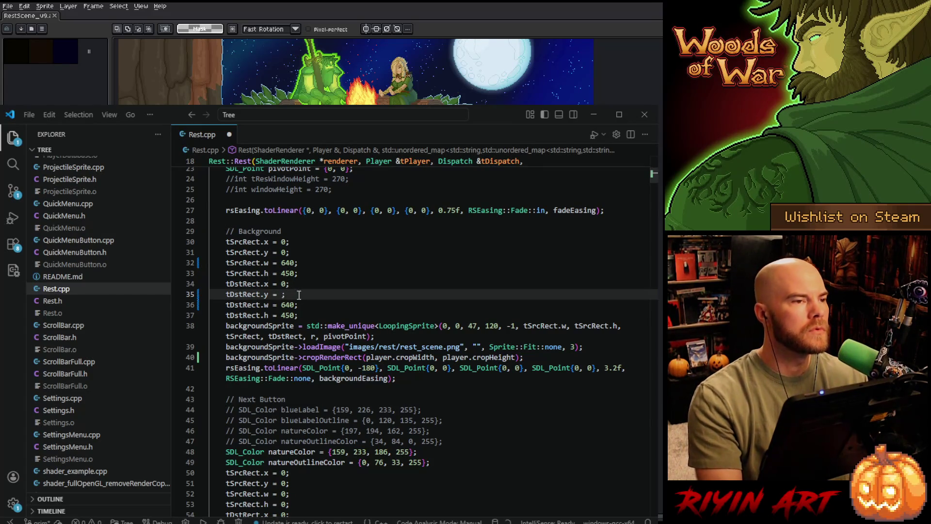
type("0")
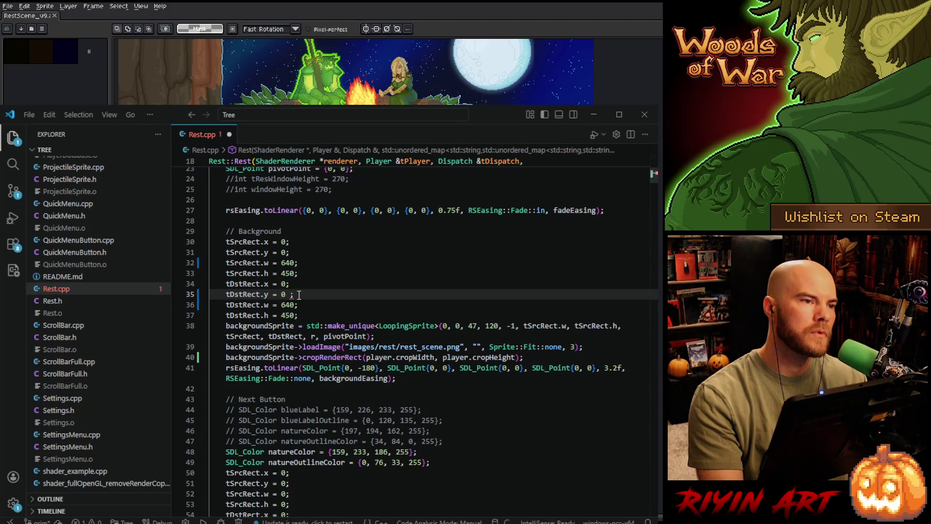
type(" - (")
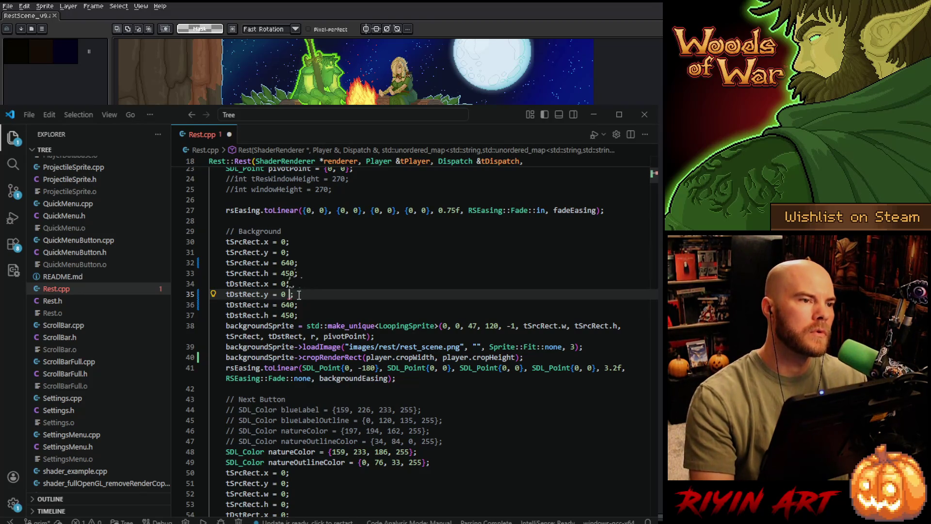
key("BackSpace")
key("BackSpace")
key("BackSpace")
type("400")
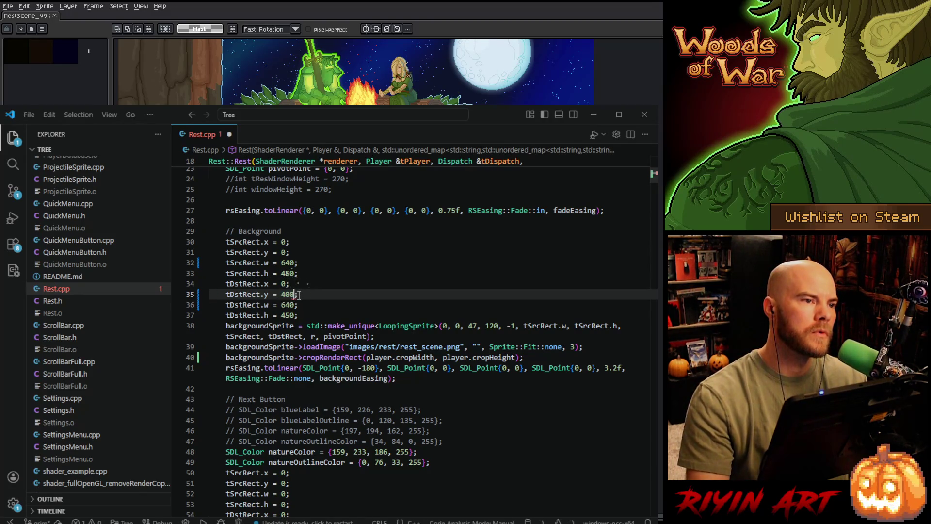
type(" -")
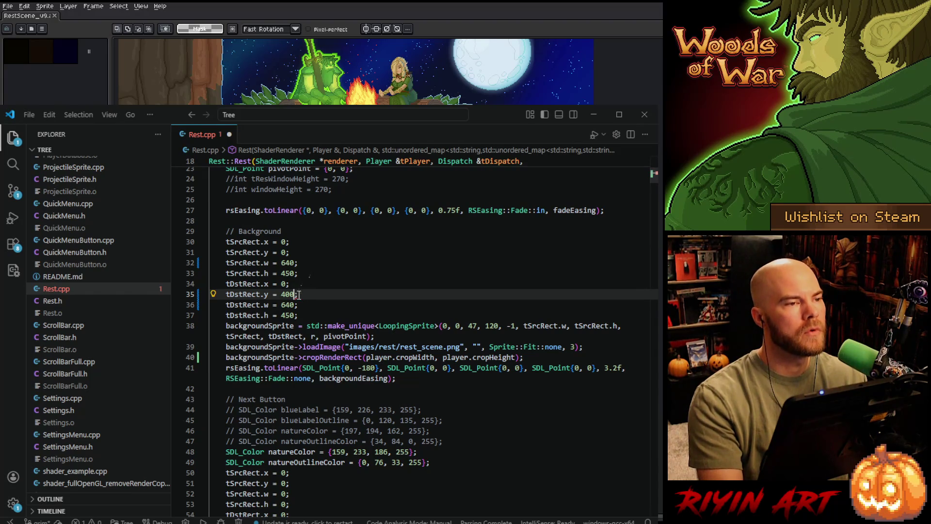
key("BackSpace")
key("BackSpace")
key("BackSpace")
type("pla")
key("Tab")
type(".")
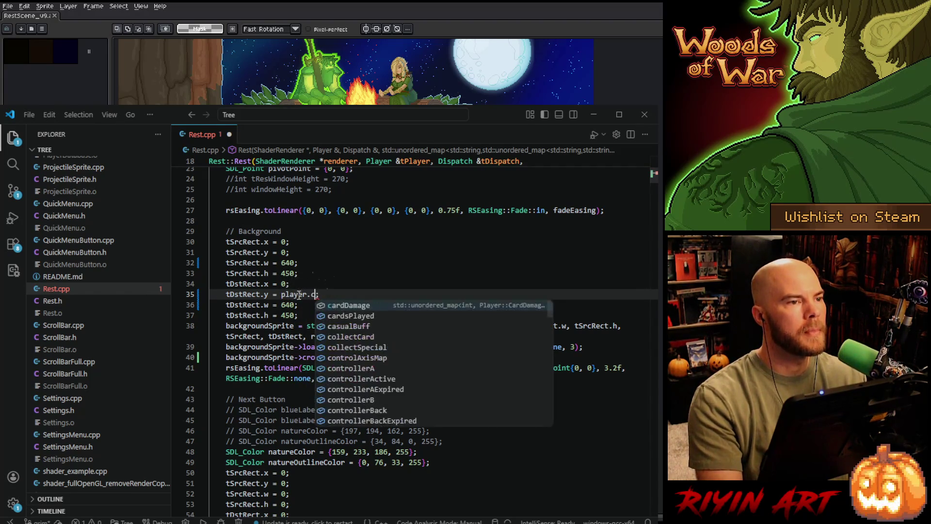
type("cropH")
key("Tab")
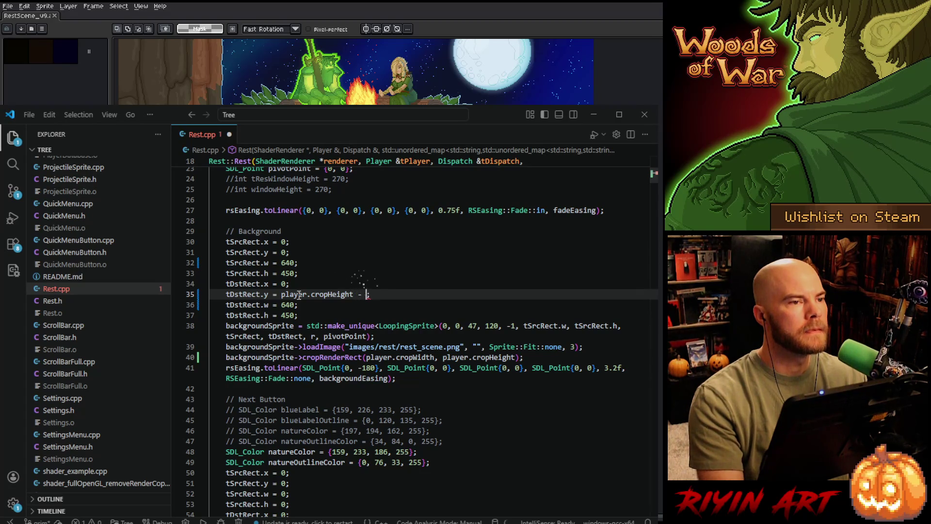
type("- 450")
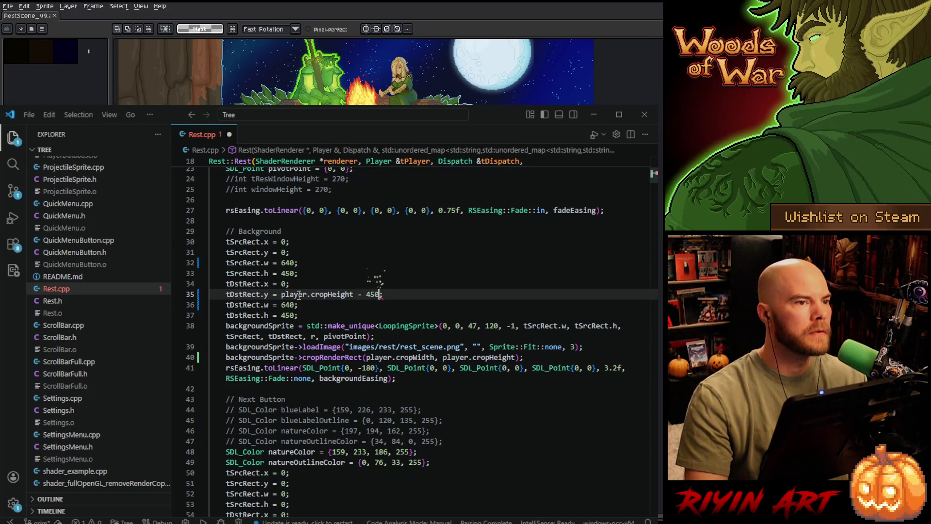
Replace the -180 easing start point on line 41 with the copied player.cropHeight - 450 expression.
left_click(282, 295, "shift")
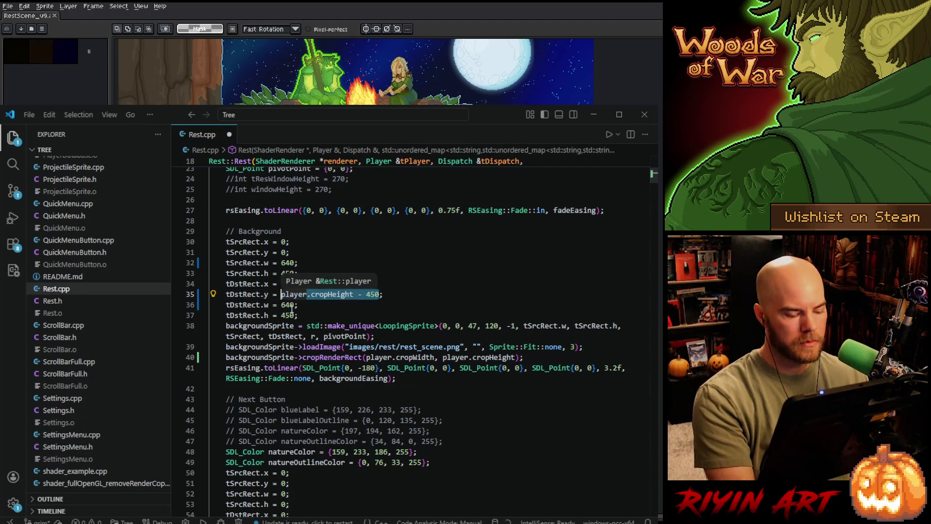
left_click(362, 372)
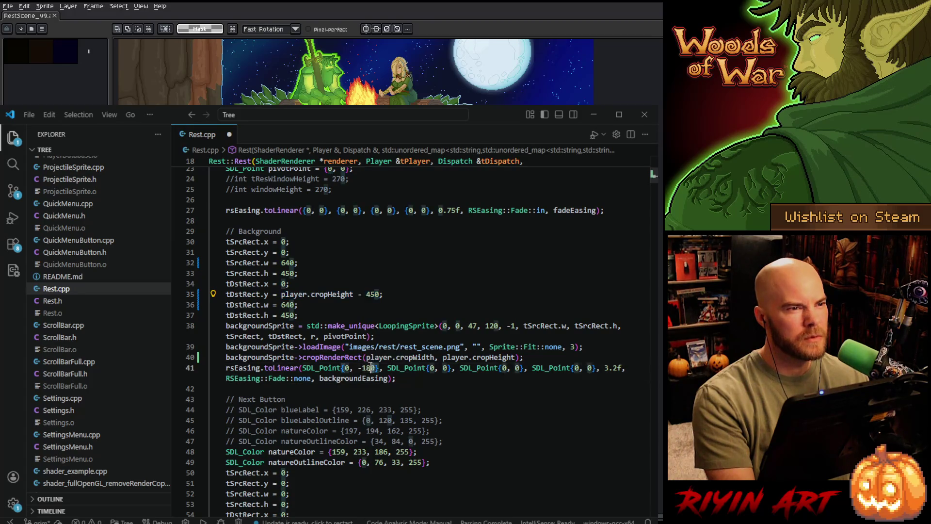
key("Delete")
key("Delete")
key("Delete")
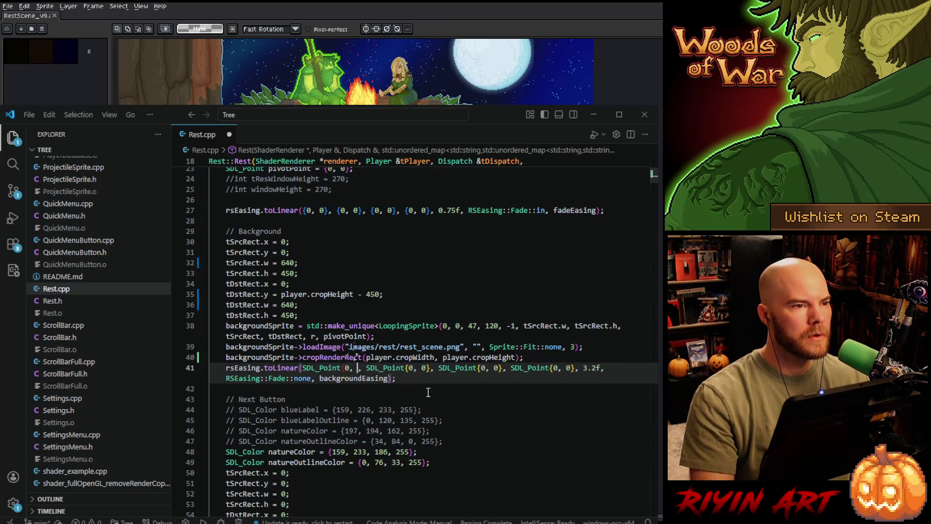
key("ctrl+v")
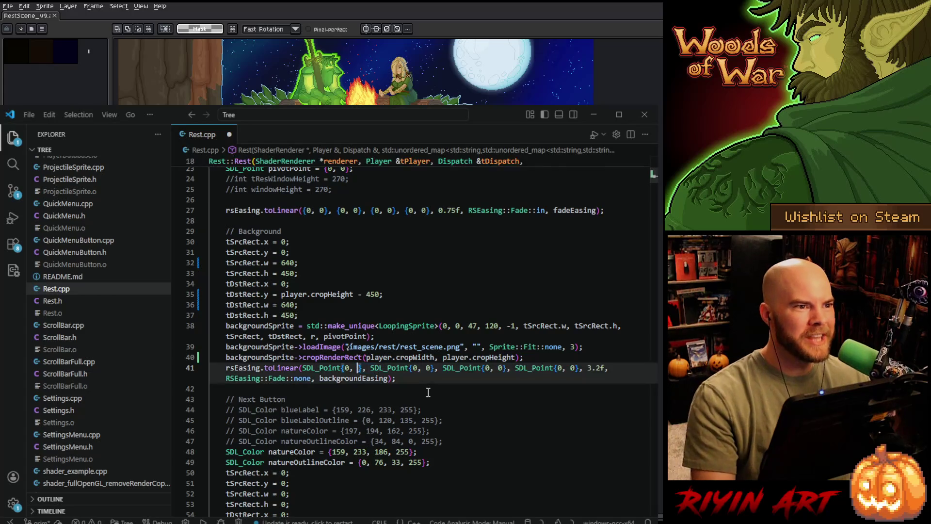
type("},")
key("Left")
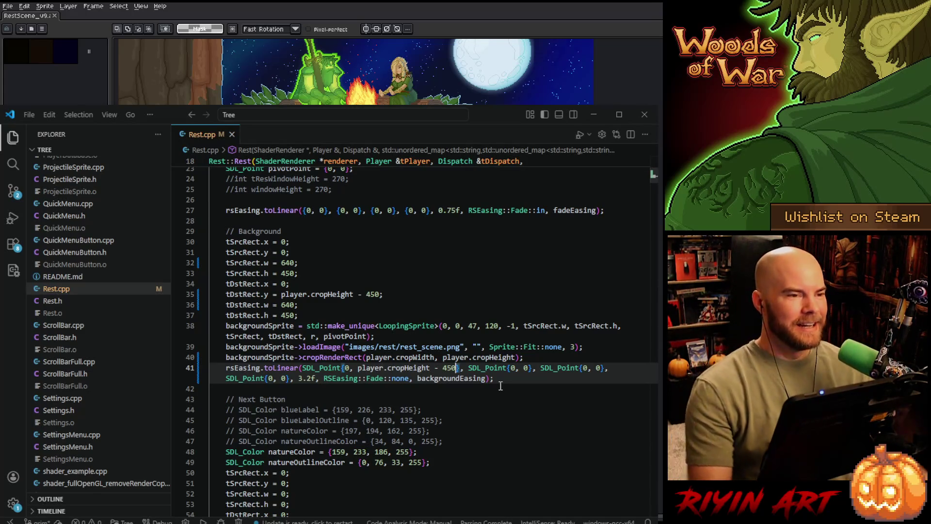
left_click(488, 398)
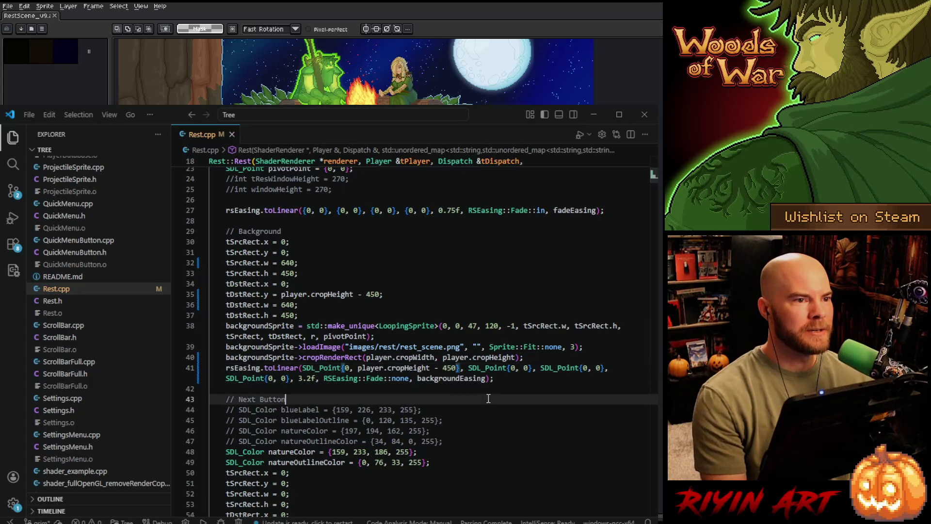
scroll(488, 393, "down", 1)
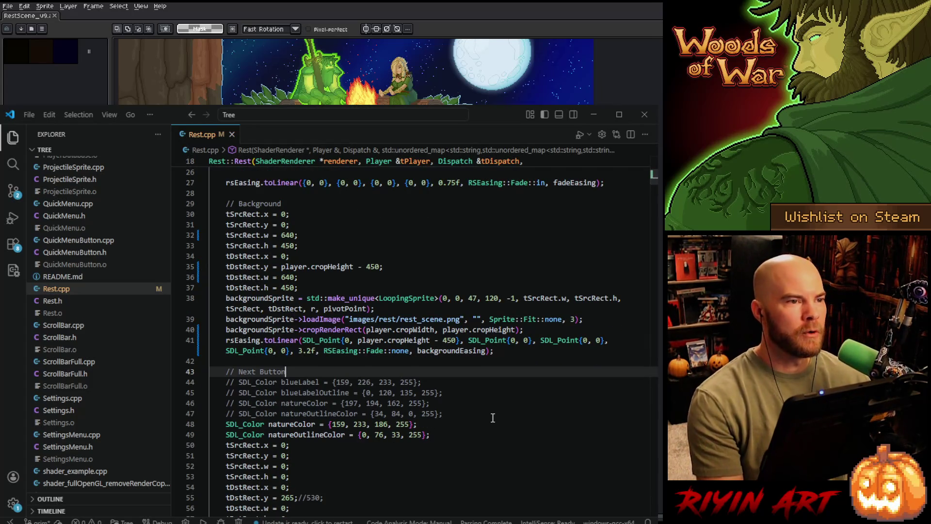
scroll(493, 434, "down", 2)
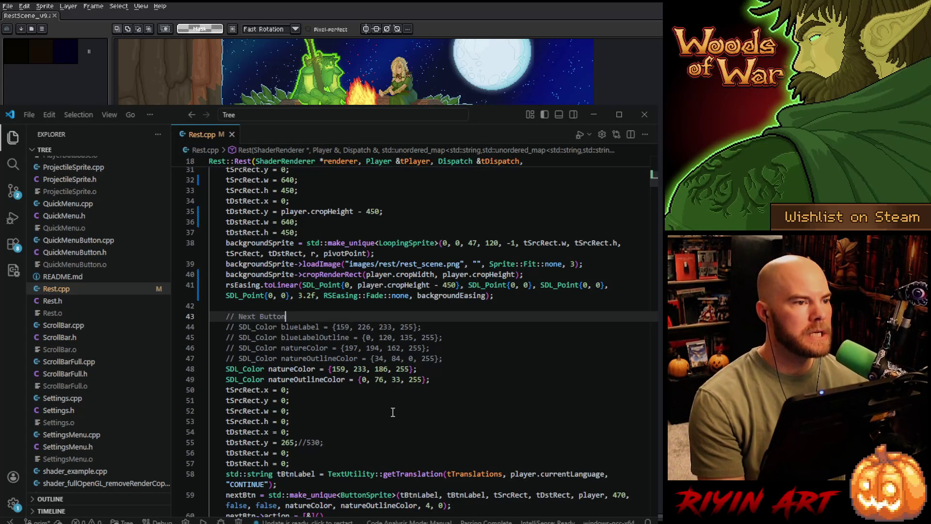
scroll(376, 433, "down", 2)
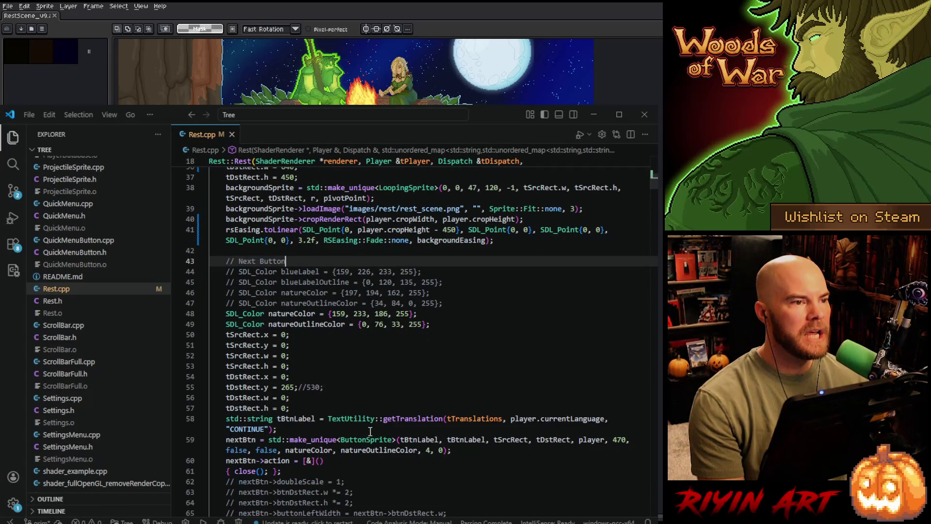
Delete the trailing //530 note on line 55 and a stray plus sign after 265.
left_click(346, 387)
key("BackSpace")
key("BackSpace")
scroll(340, 390, "down", 2)
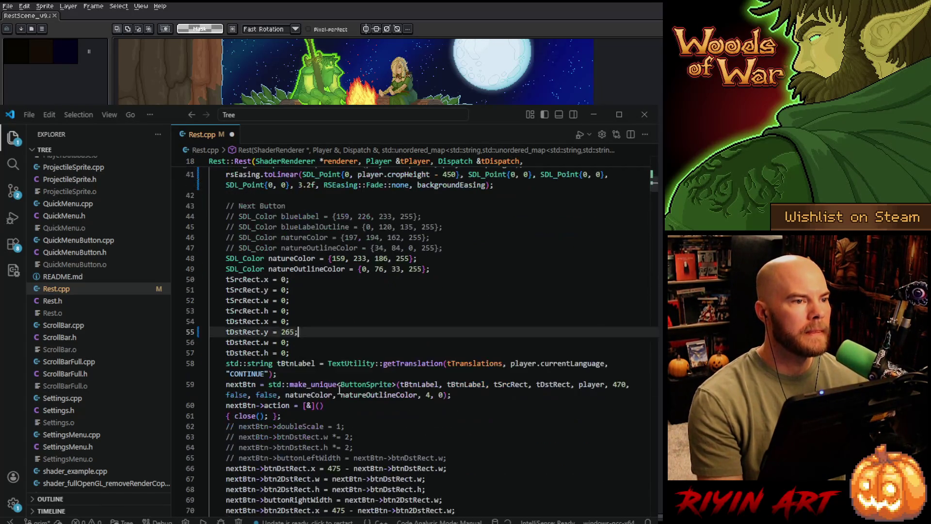
scroll(331, 402, "down", 1)
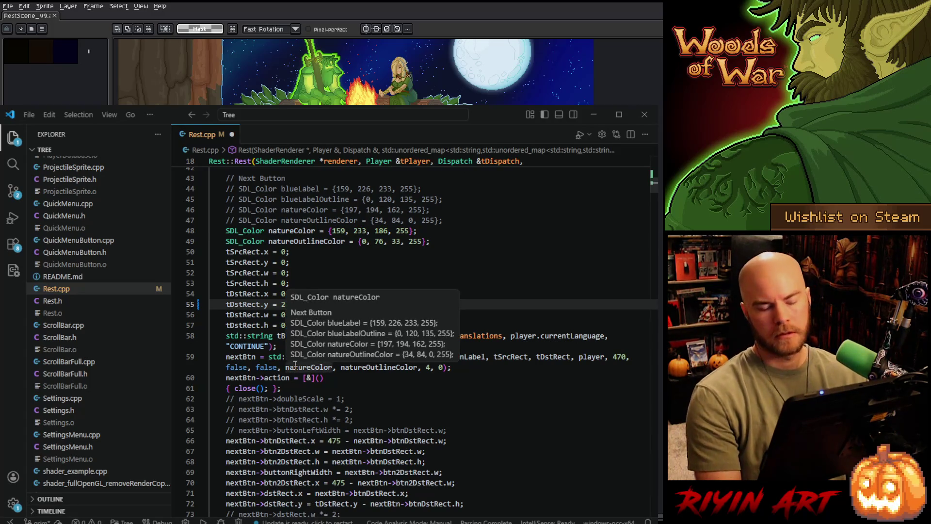
type("+")
key("BackSpace")
key("BackSpace")
key("BackSpace")
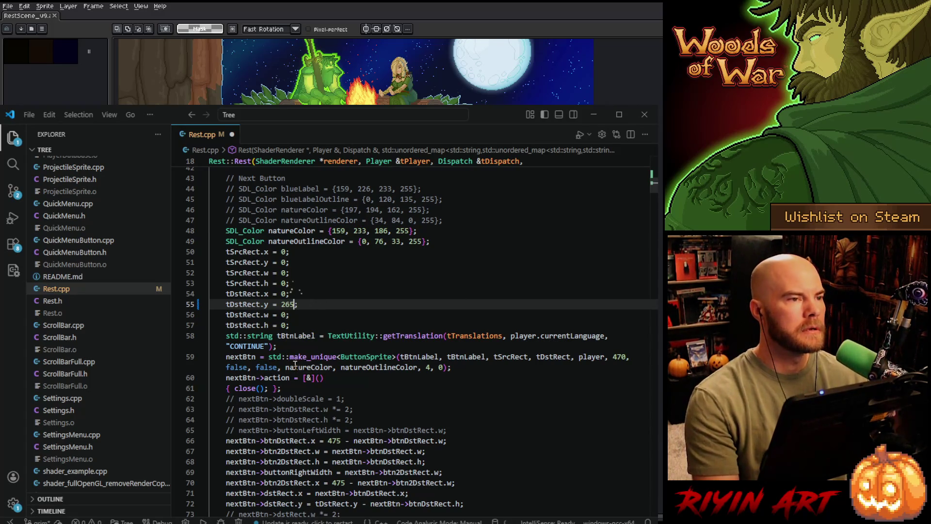
scroll(325, 271, "up", 2)
Delete the four commented SDL_Color lines under Next Button and add a blank line above it.
left_click_drag(451, 272, 384, 233)
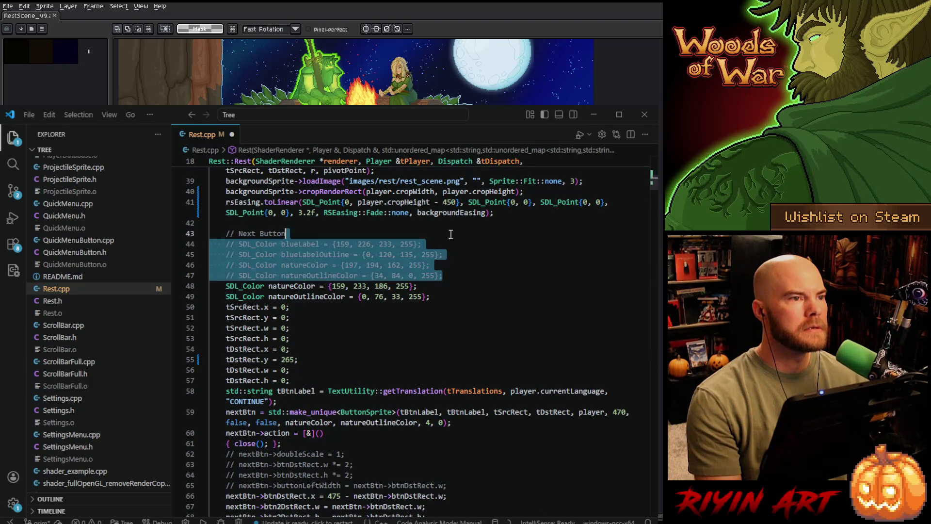
left_click(384, 232)
key("shift+Down")
key("shift+Down")
key("shift+Down")
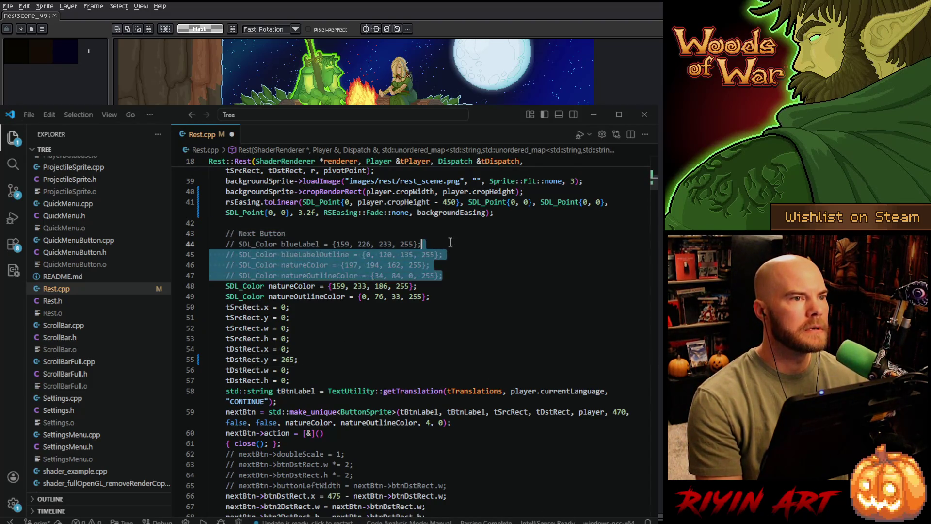
key("Delete")
left_click(273, 222)
key("Return")
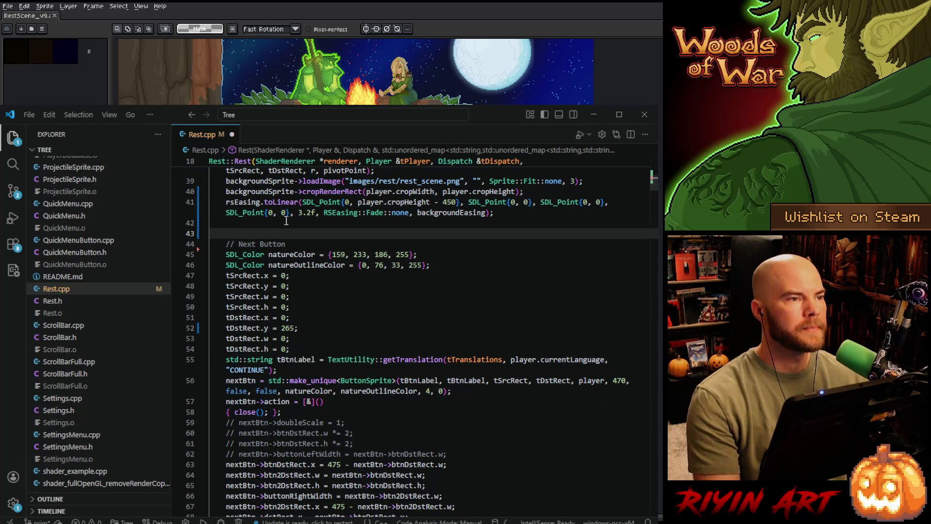
type("int ")
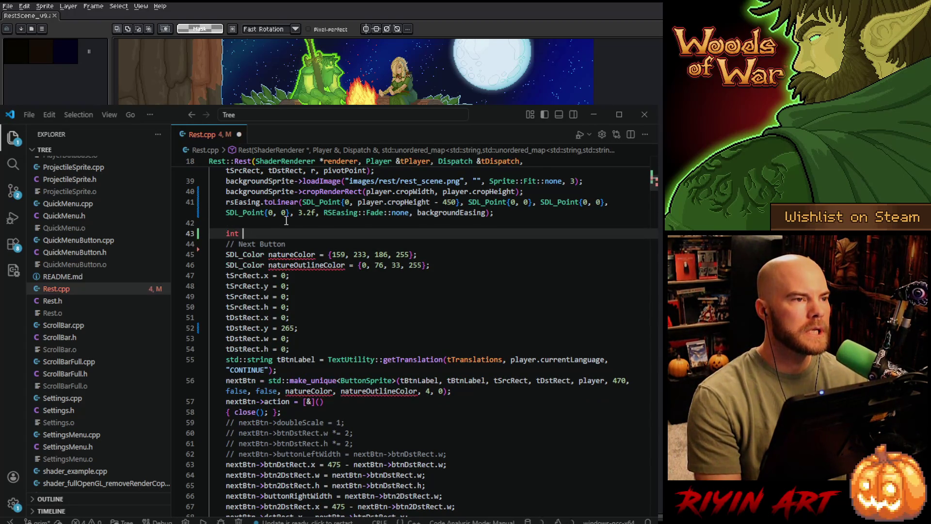
type("cropMarginWd")
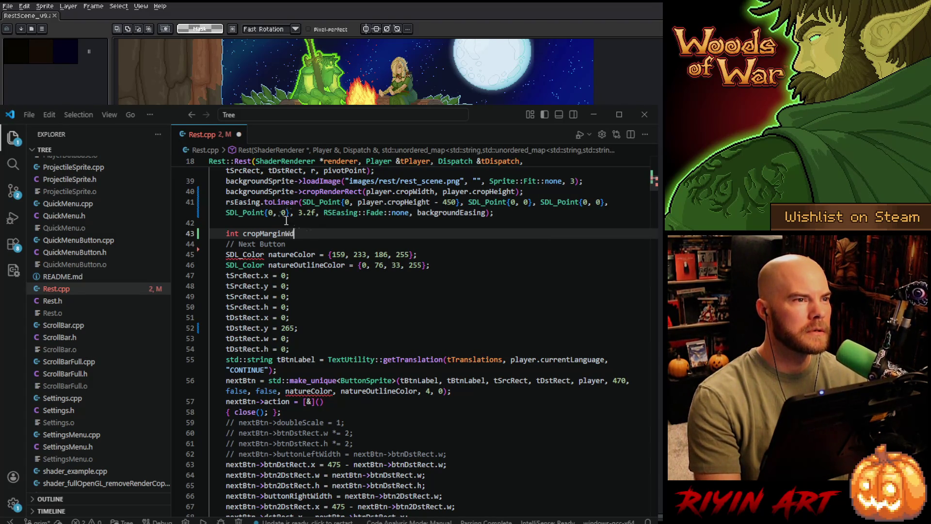
Declare cropMarginHeight = Utility::split(player.cropHeight - 270) on a new line after cropMarginWidth.
key("BackSpace")
key("BackSpace")
type("dth ")
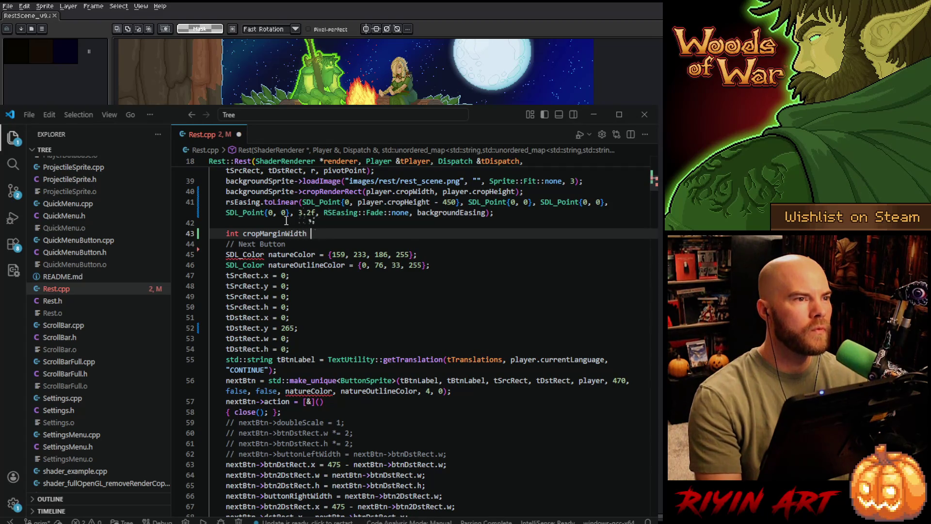
type("=")
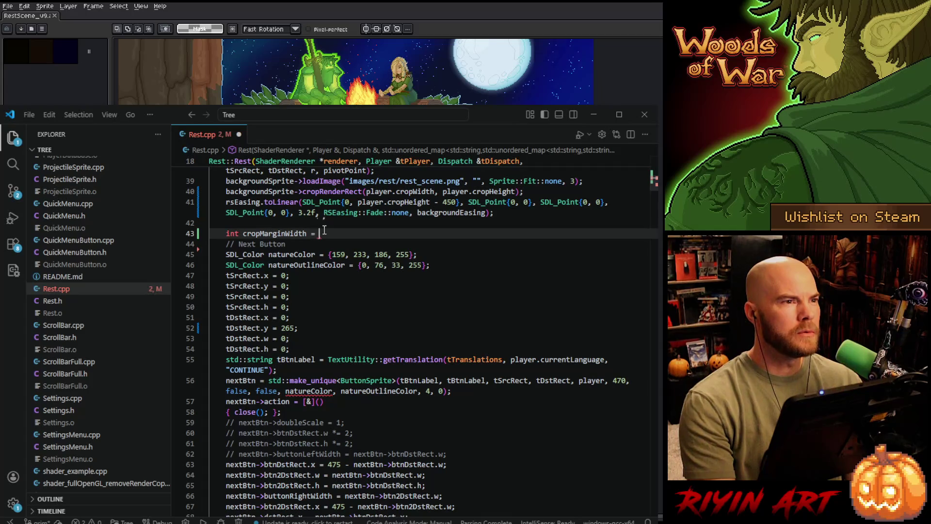
type("Util")
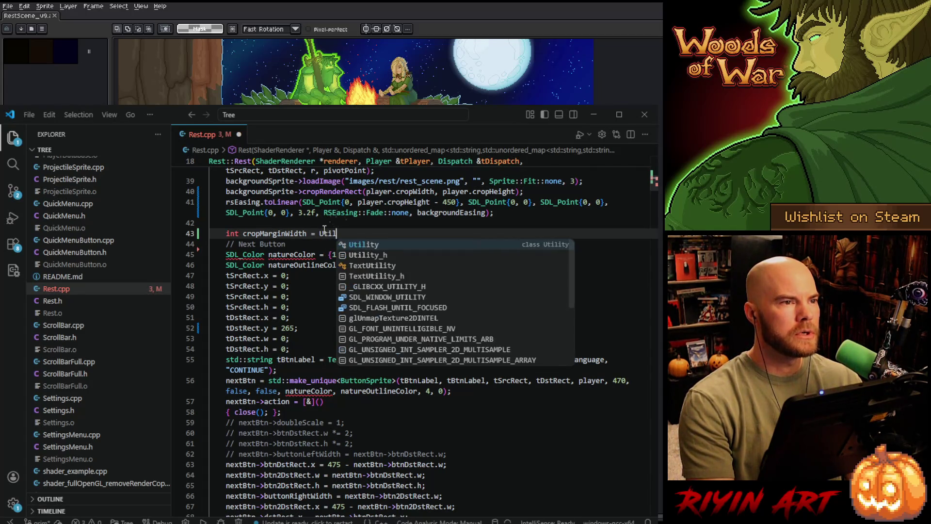
type("ity::split")
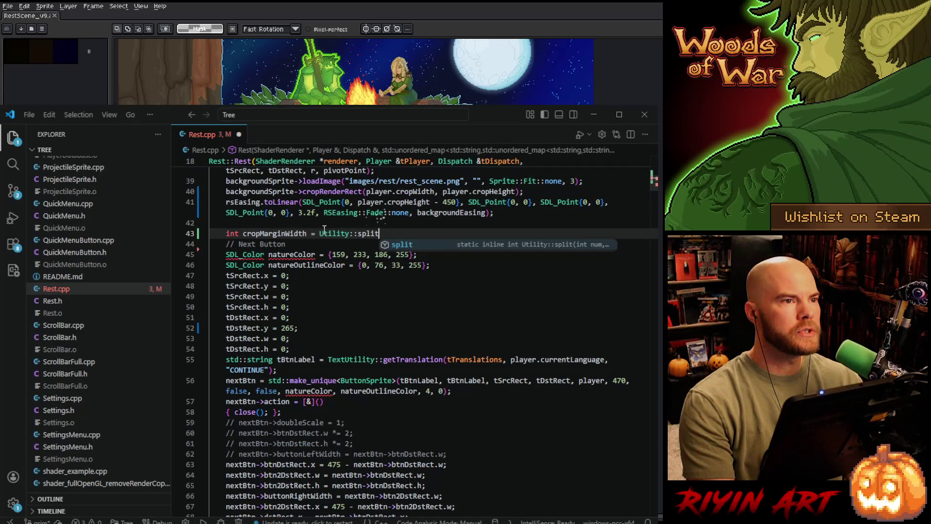
type("(player")
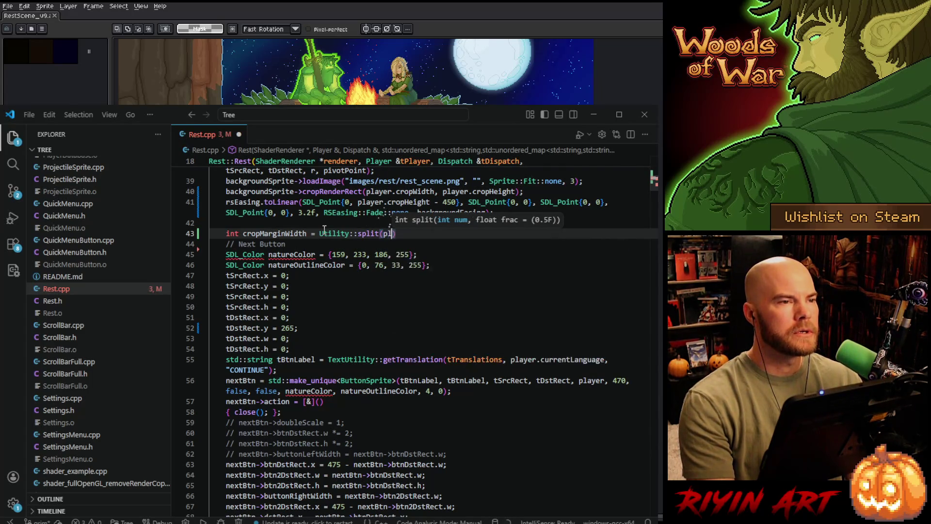
type(".cropWidth")
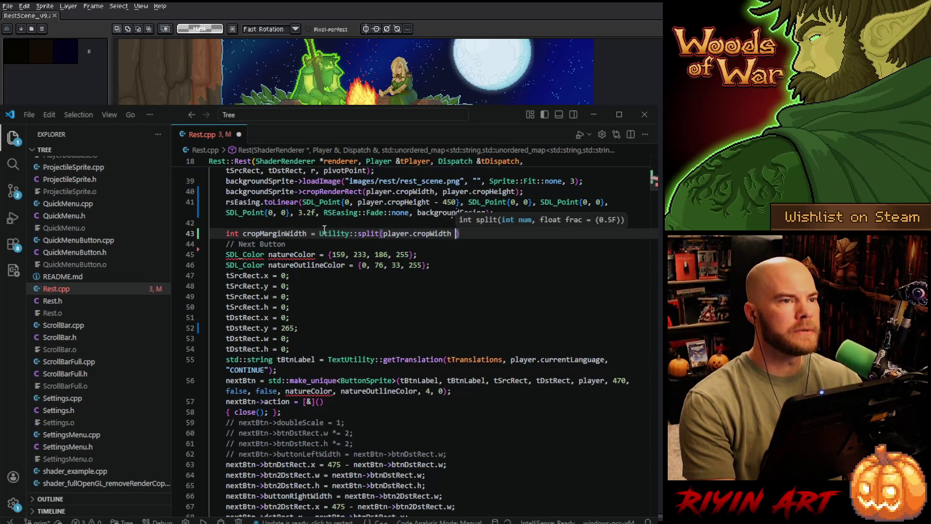
type(" - 48")
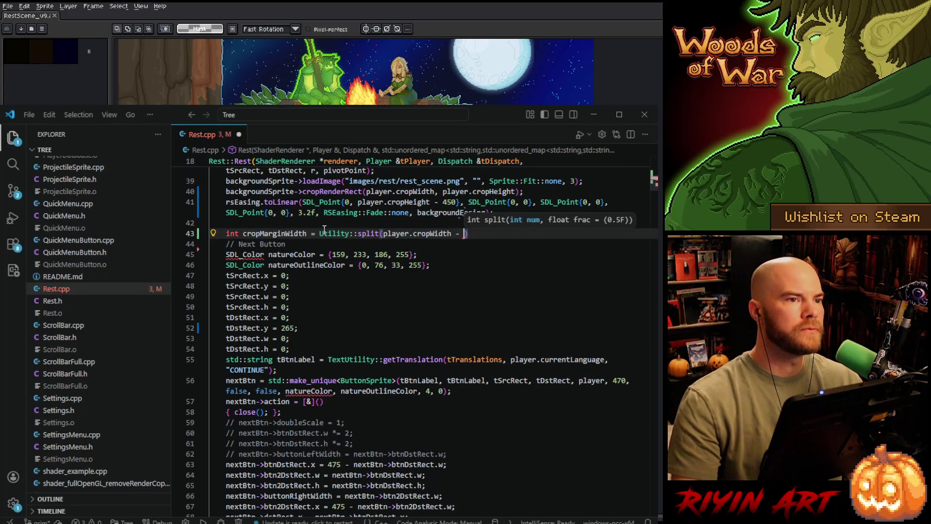
type("0)")
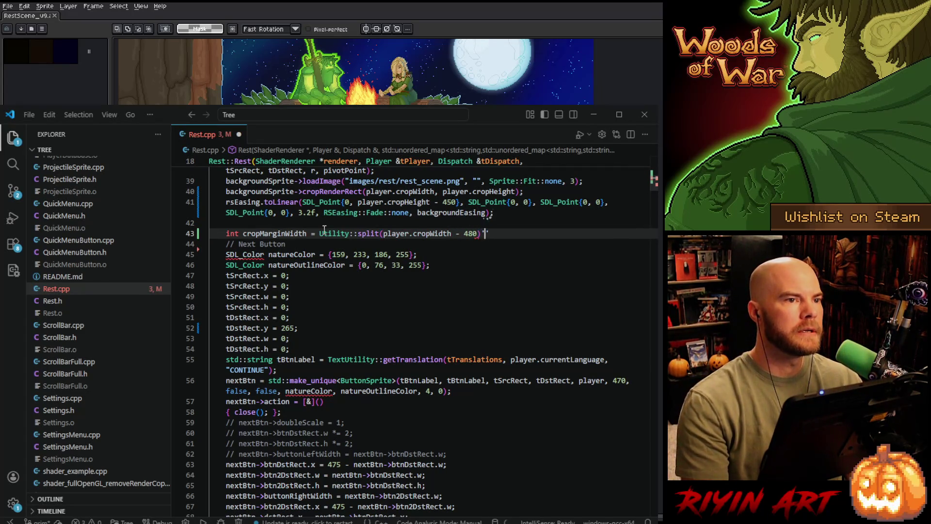
key("Return")
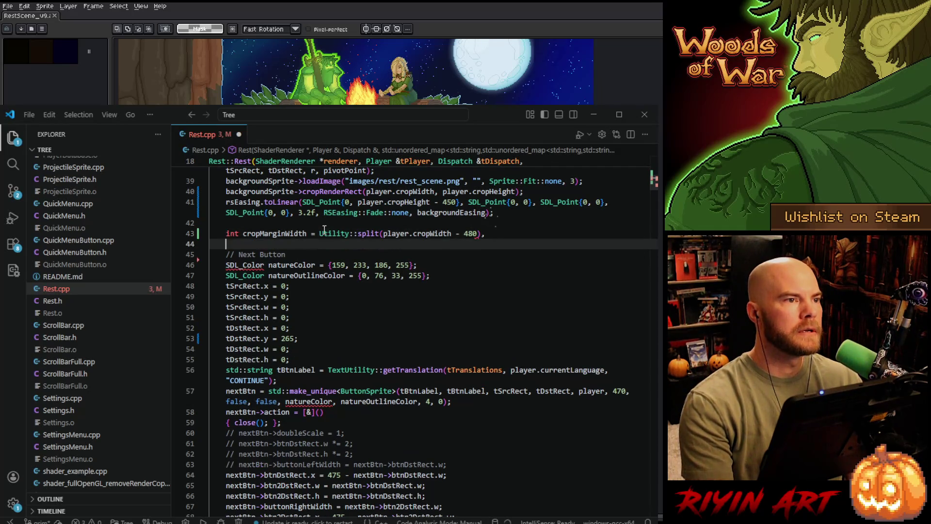
type("cropMar")
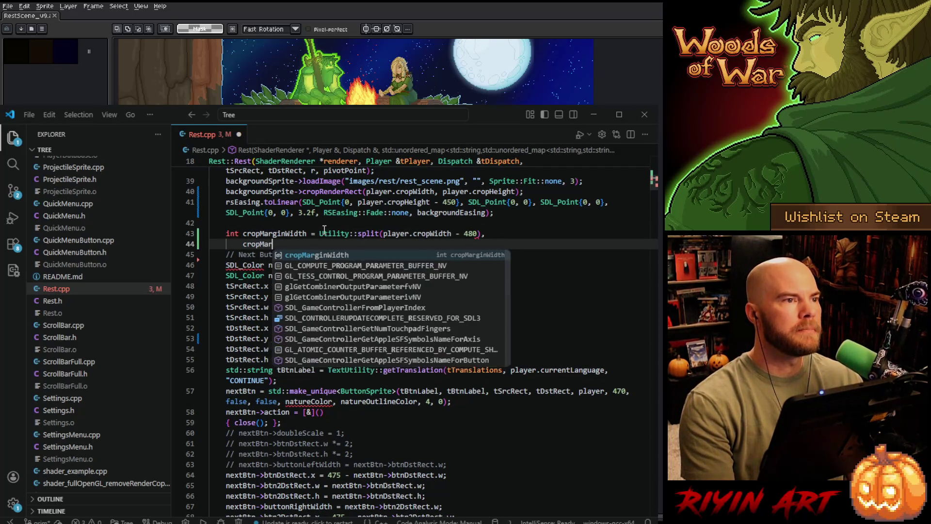
type("ginHeight")
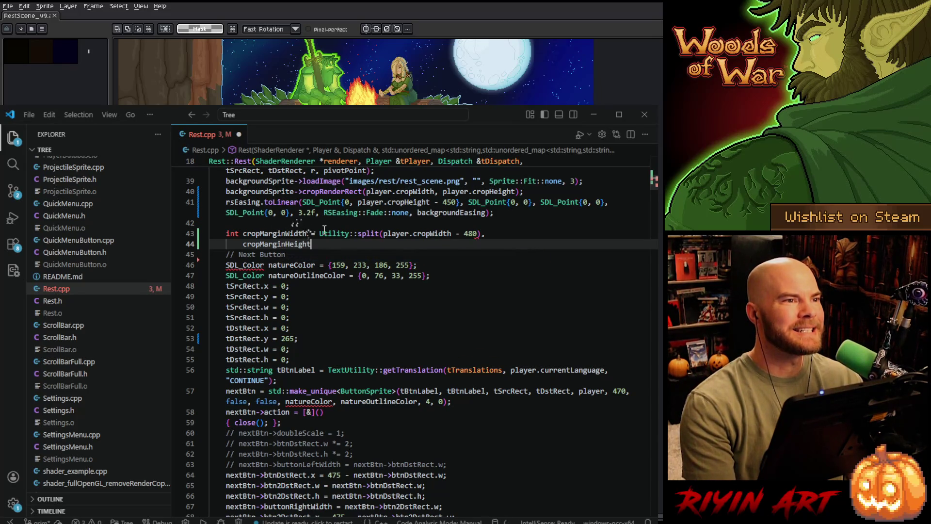
type(" -")
key("BackSpace")
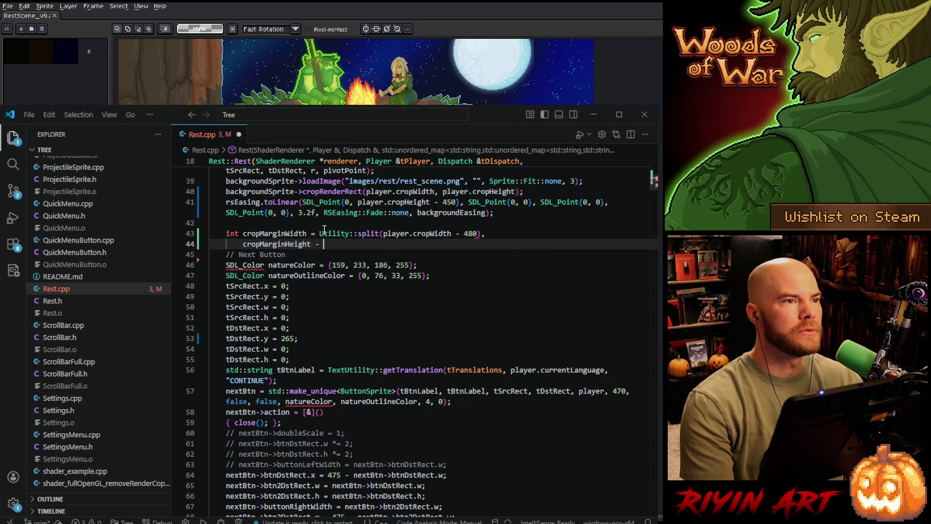
type("Util")
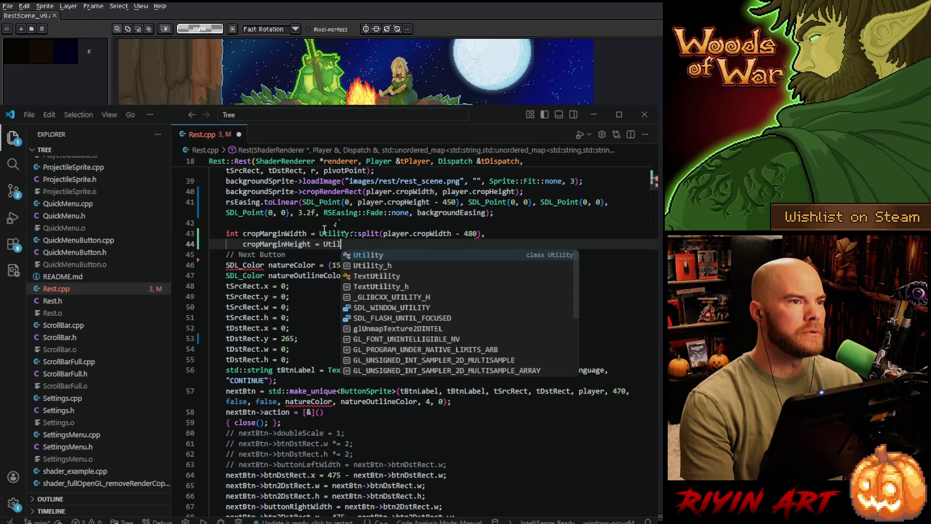
type("ity::spli")
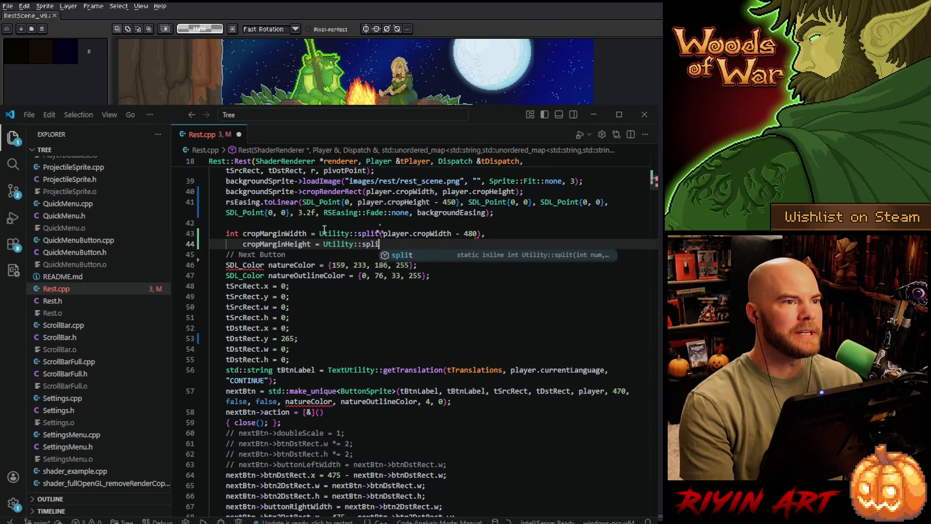
type("t(player.")
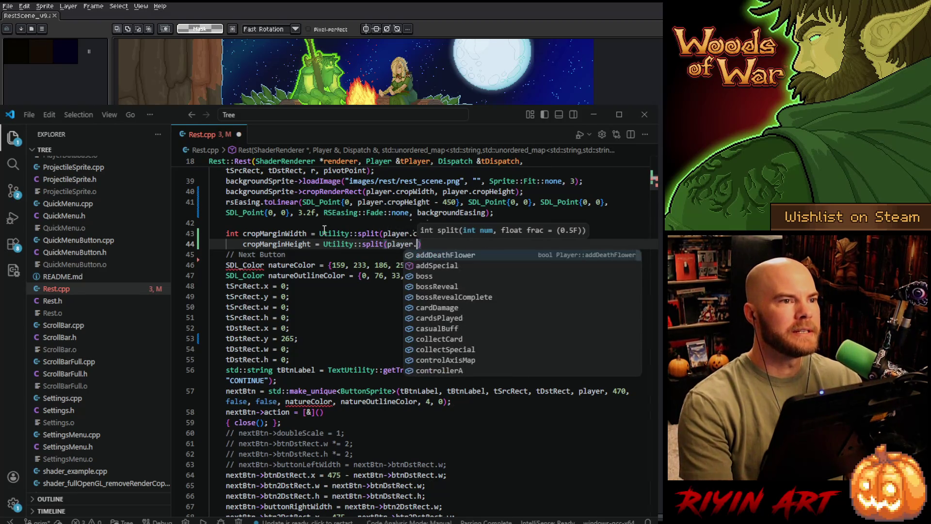
type("he")
key("BackSpace")
key("BackSpace")
type("cro")
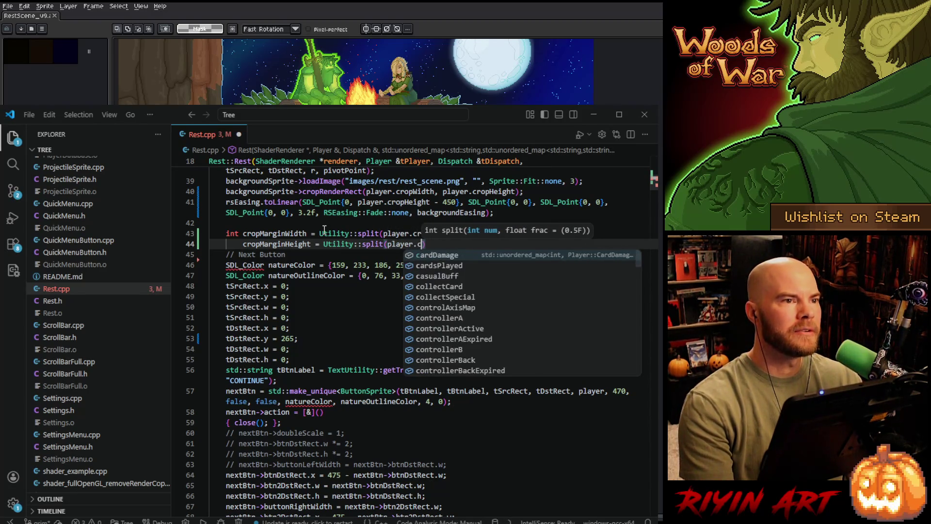
type("pH")
key("Return")
type("- ")
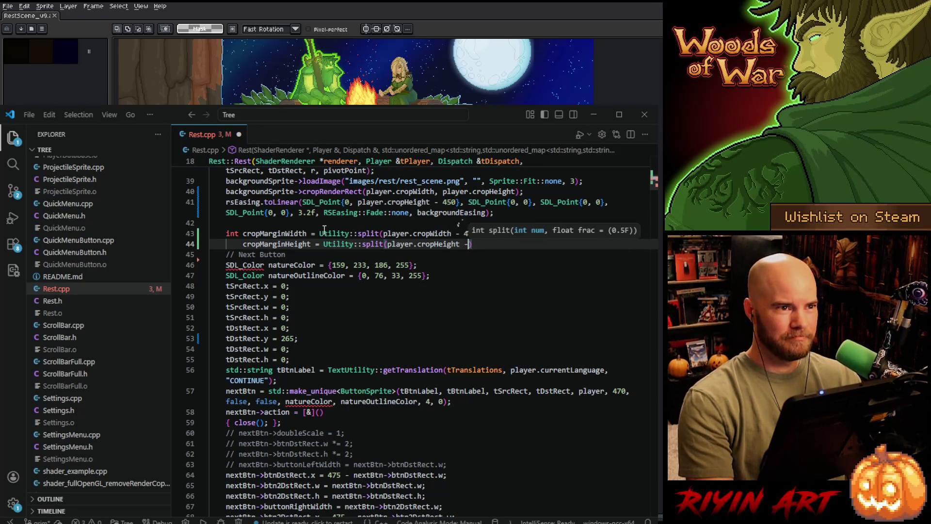
type("270")
key("Delete")
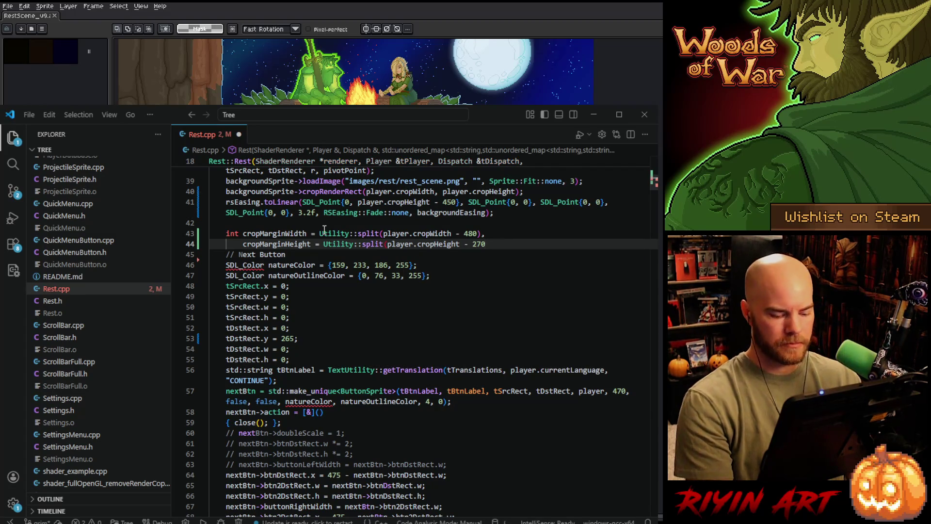
type(");")
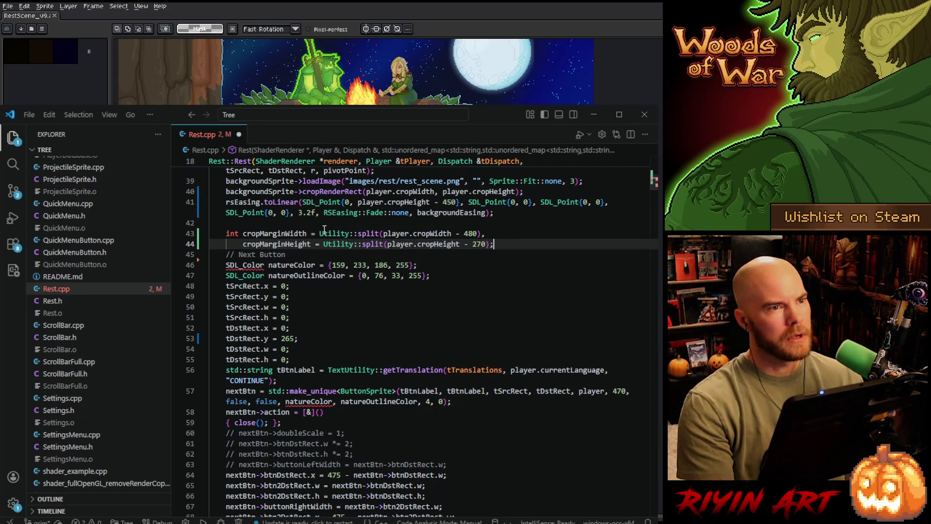
double_click(289, 244)
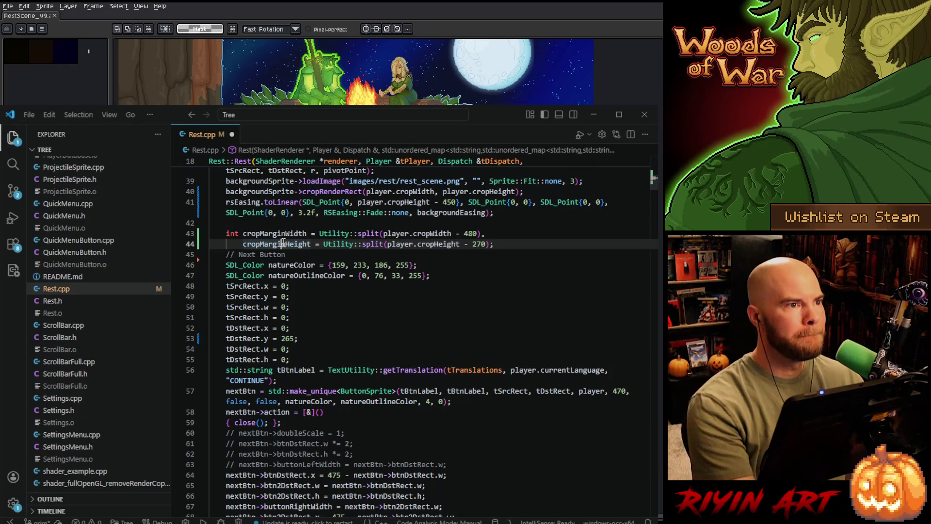
Review the cropMarginWidth/Height declarations and add + cropMarginHeight to the Next button y on line 53.
left_click(273, 254)
double_click(279, 234)
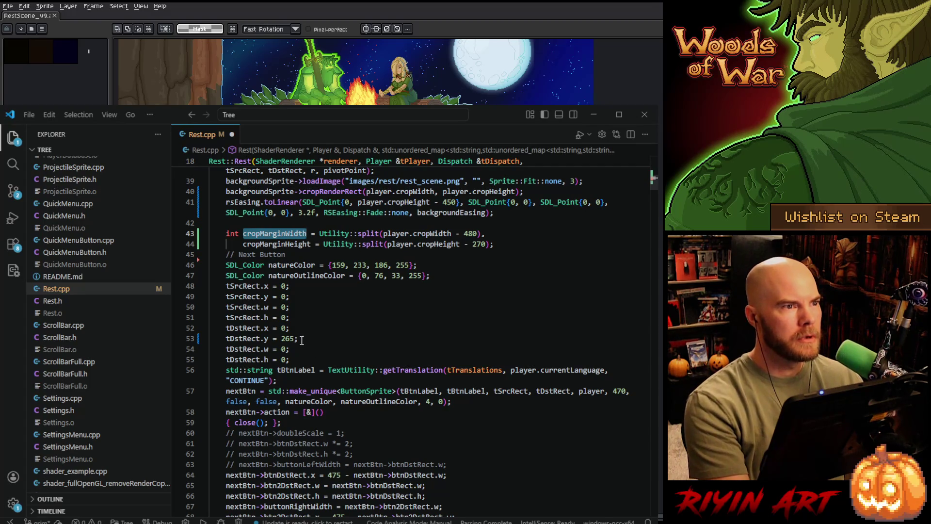
double_click(298, 246)
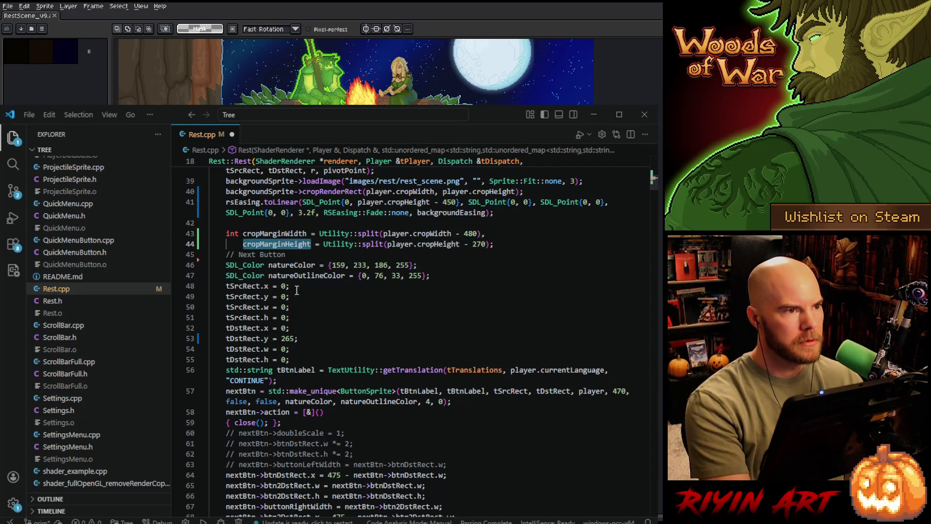
left_click(298, 338)
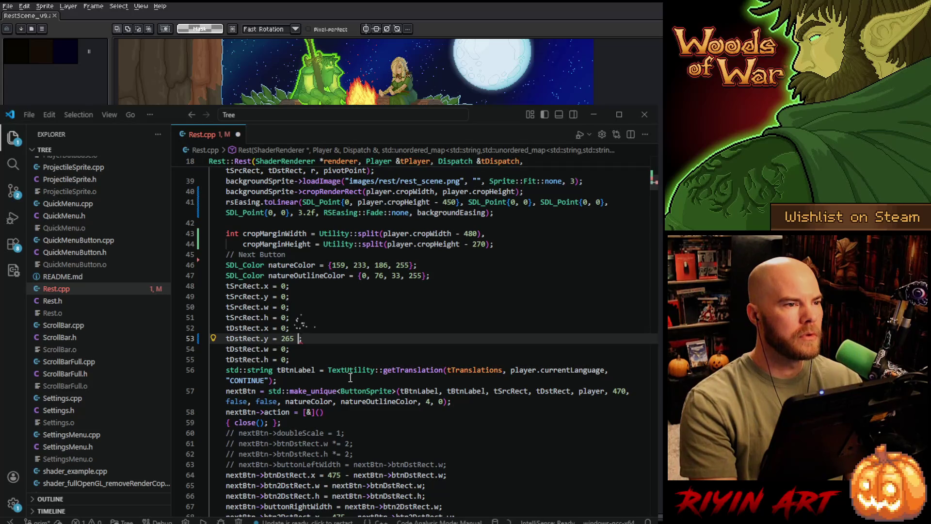
type("+ cropMarginHeight")
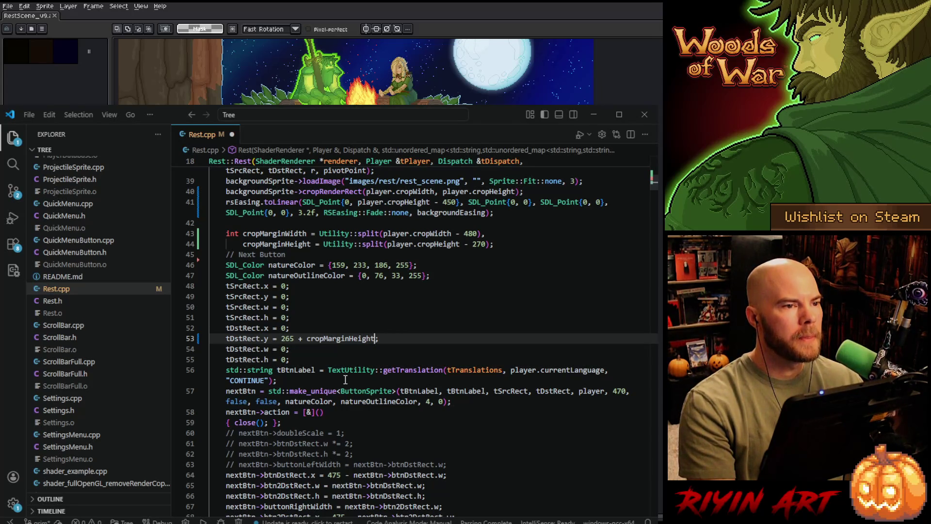
scroll(345, 379, "down", 3)
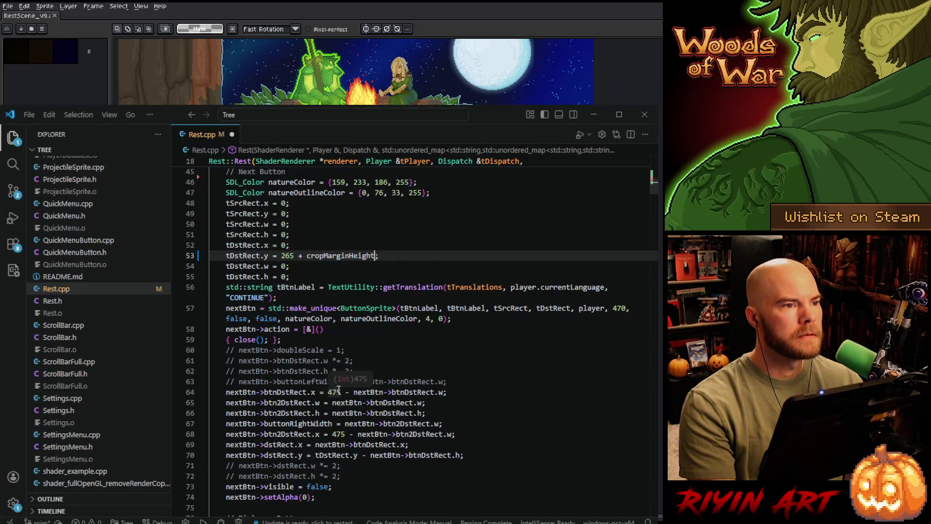
Add + cropMarginWidth after 475 on lines 64 and 68.
double_click(338, 392)
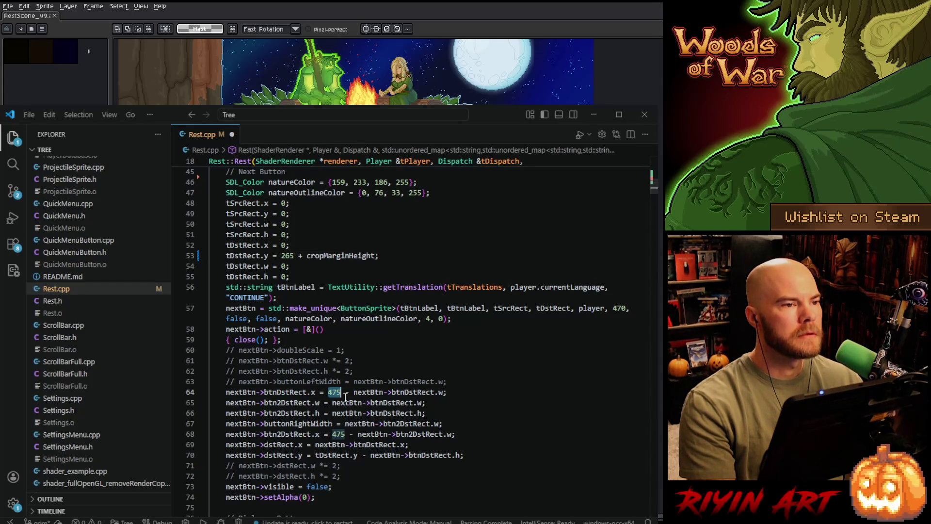
key("Right")
type("+ cr")
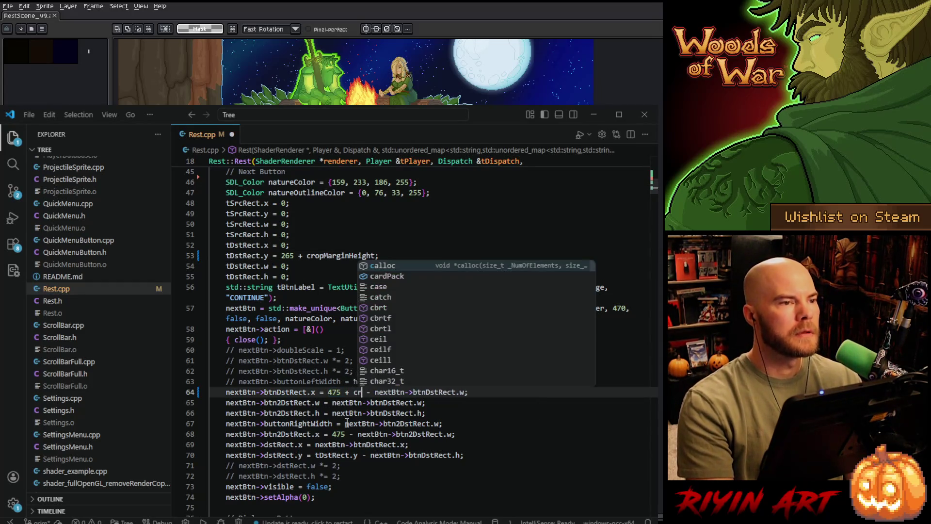
type("opMar")
key("Down")
key("Return")
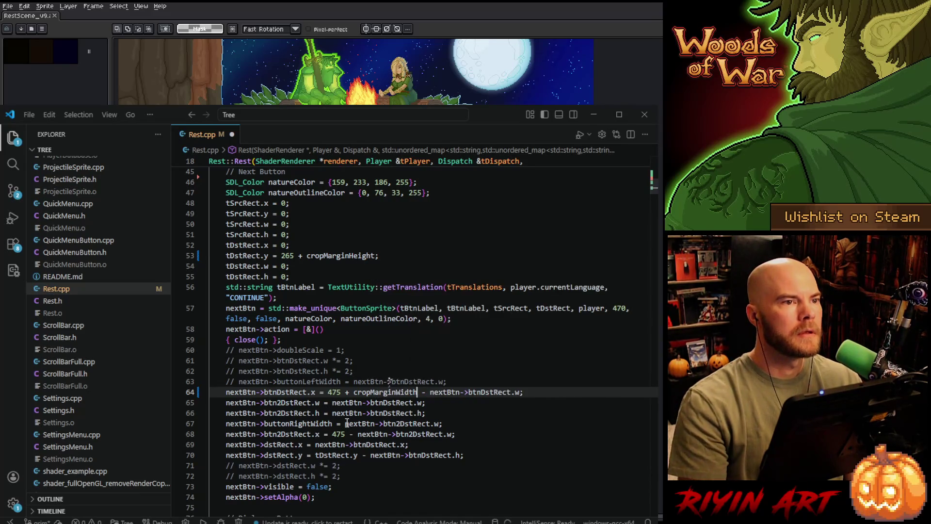
left_click_drag(340, 392, 418, 392)
key("ctrl+c")
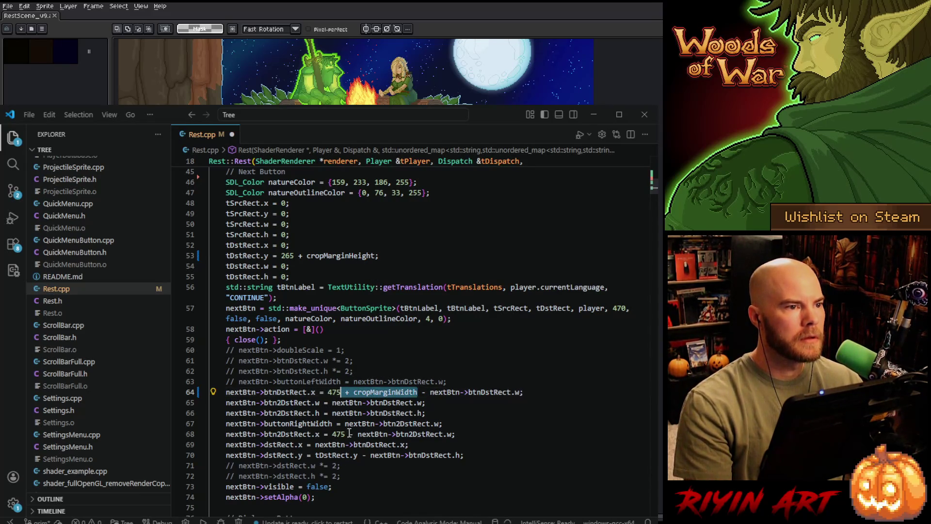
left_click(346, 434)
key("ctrl+v")
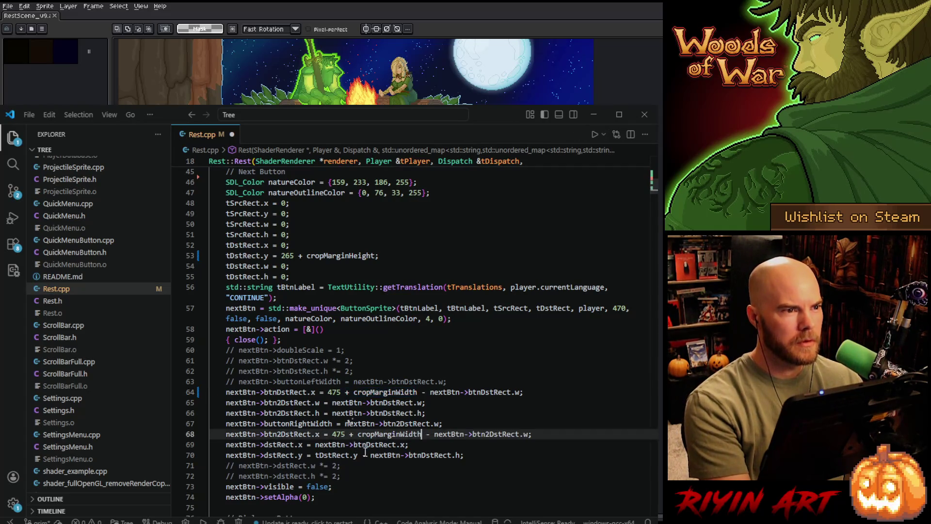
scroll(357, 435, "down", 4)
scroll(363, 434, "down", 1)
scroll(362, 435, "down", 2)
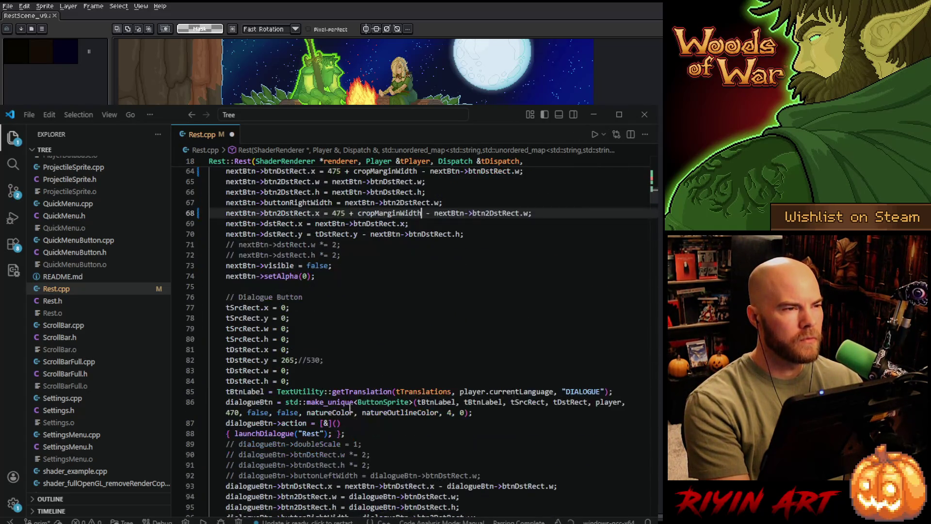
scroll(335, 331, "down", 2)
Add cropMarginHeight to the Dialogue button y (line 82), cropMarginWidth on line 97, and save Rest.cpp.
left_click(293, 304)
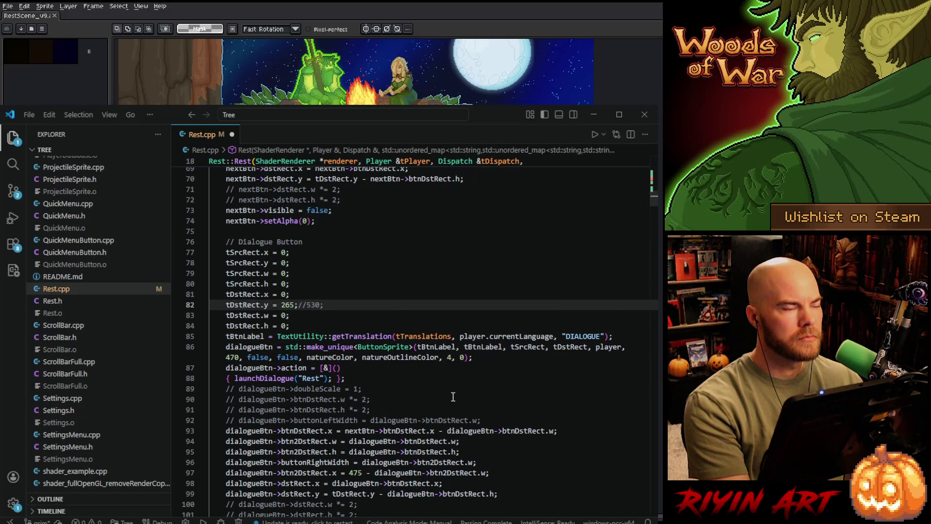
key("ctrl+v")
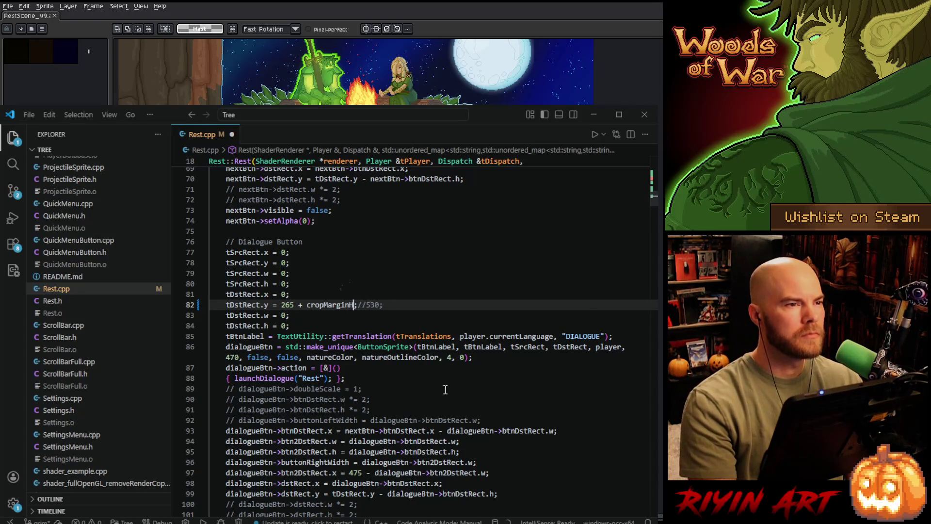
key("ctrl+space")
key("Tab")
scroll(446, 389, "down", 1)
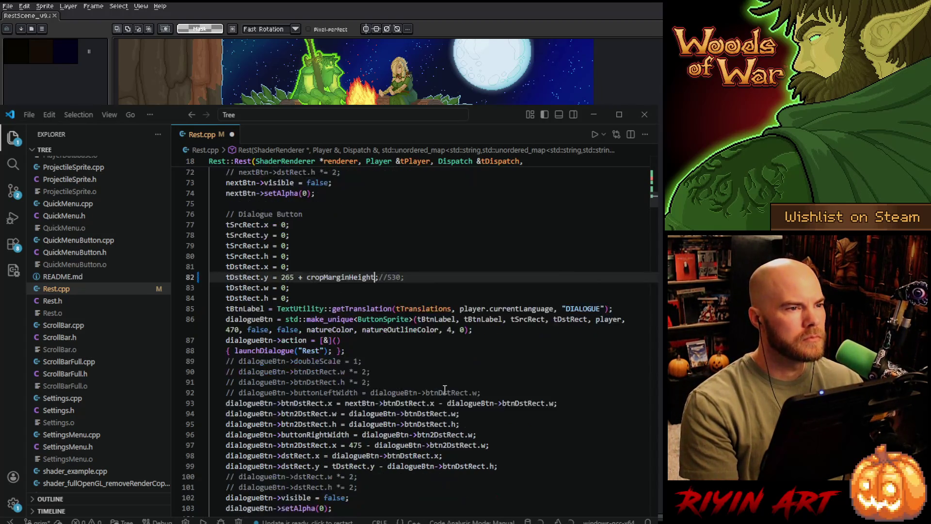
scroll(445, 391, "down", 2)
left_click(362, 390)
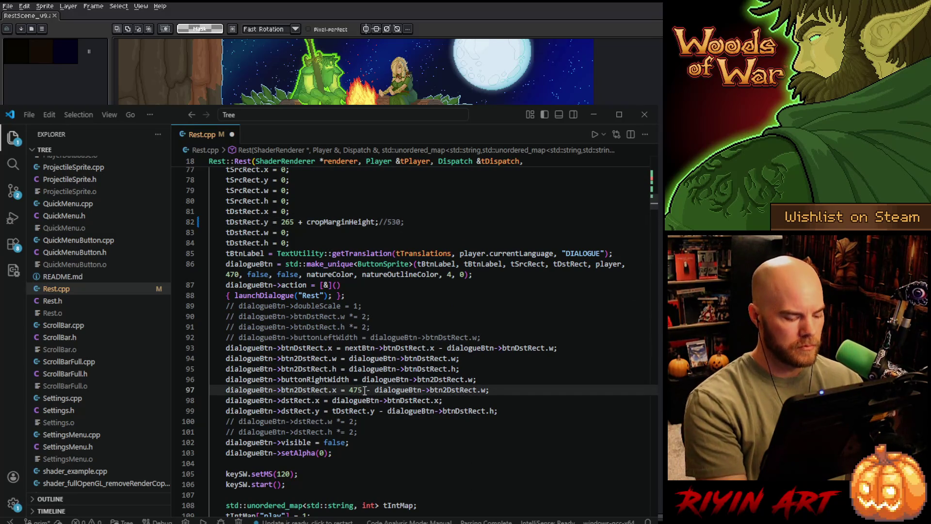
type("+ cropMarginWidth")
key("ctrl+s")
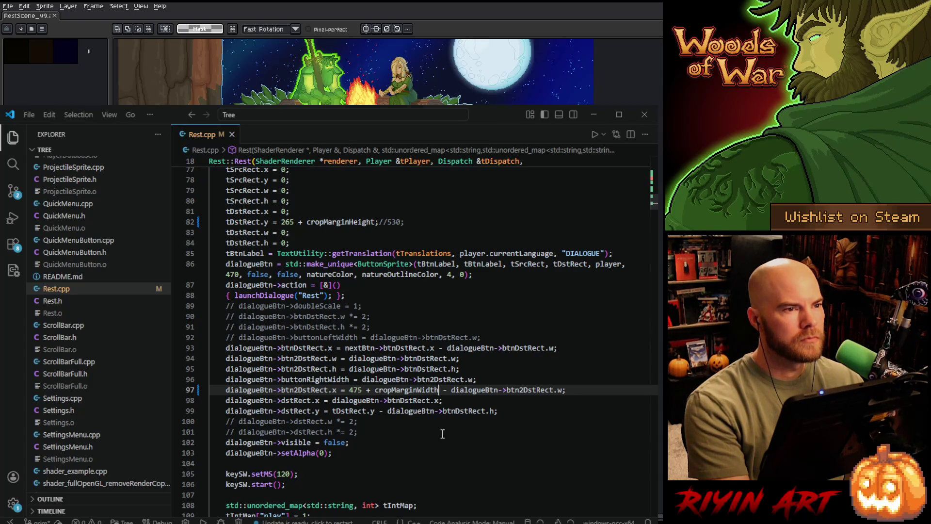
scroll(440, 435, "down", 2)
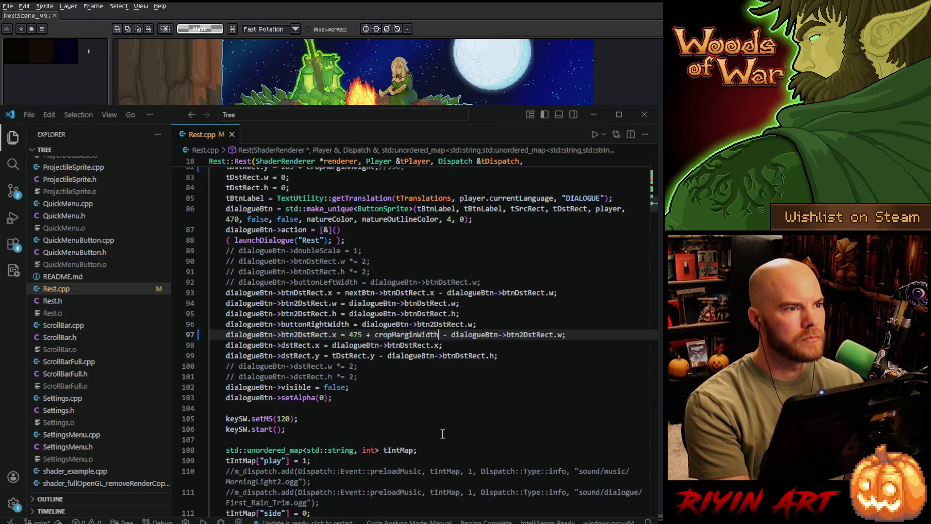
scroll(442, 434, "down", 3)
scroll(442, 433, "down", 3)
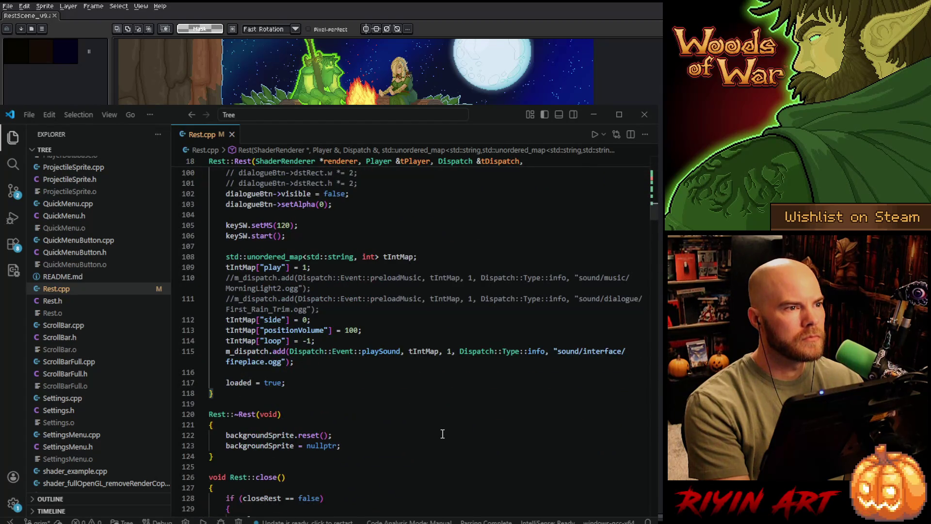
scroll(442, 434, "down", 4)
scroll(442, 433, "down", 3)
scroll(442, 433, "down", 2)
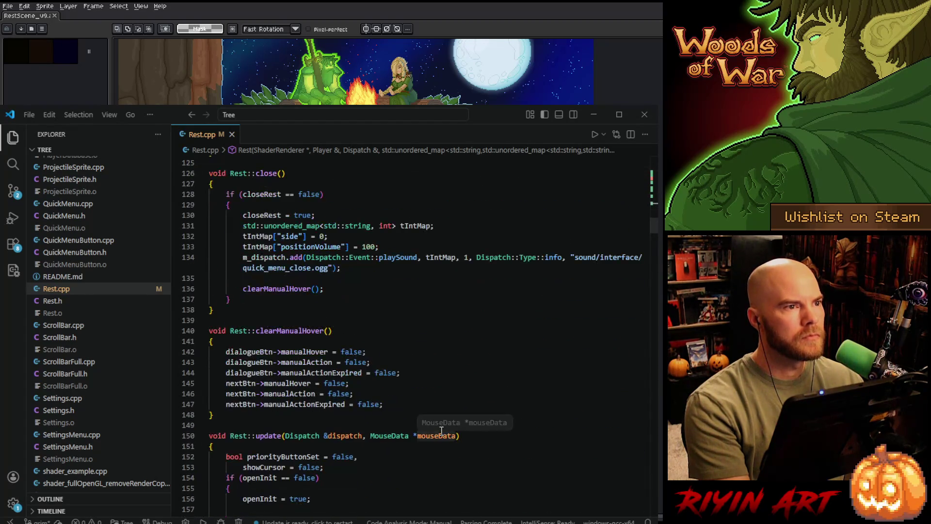
scroll(441, 431, "down", 6)
scroll(441, 431, "down", 6)
scroll(442, 432, "down", 4)
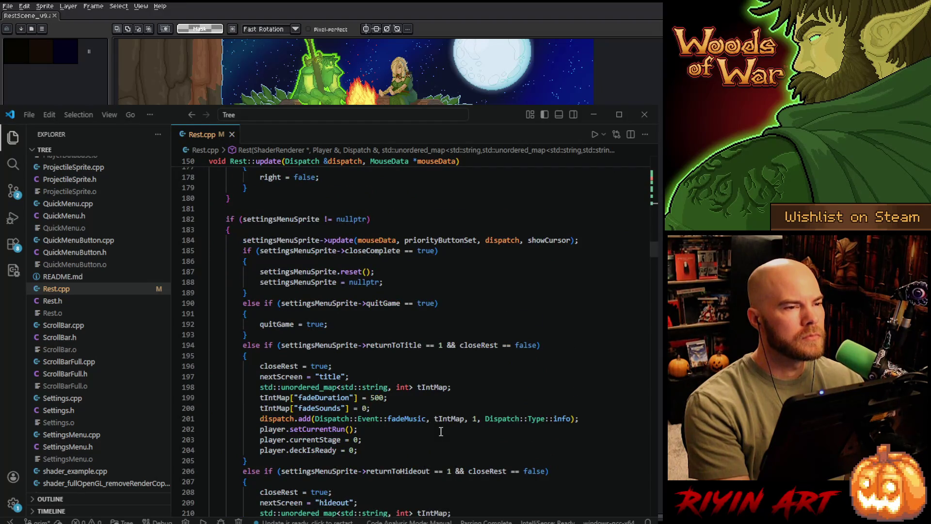
scroll(440, 432, "down", 3)
scroll(440, 431, "down", 5)
scroll(440, 432, "down", 3)
scroll(438, 430, "down", 2)
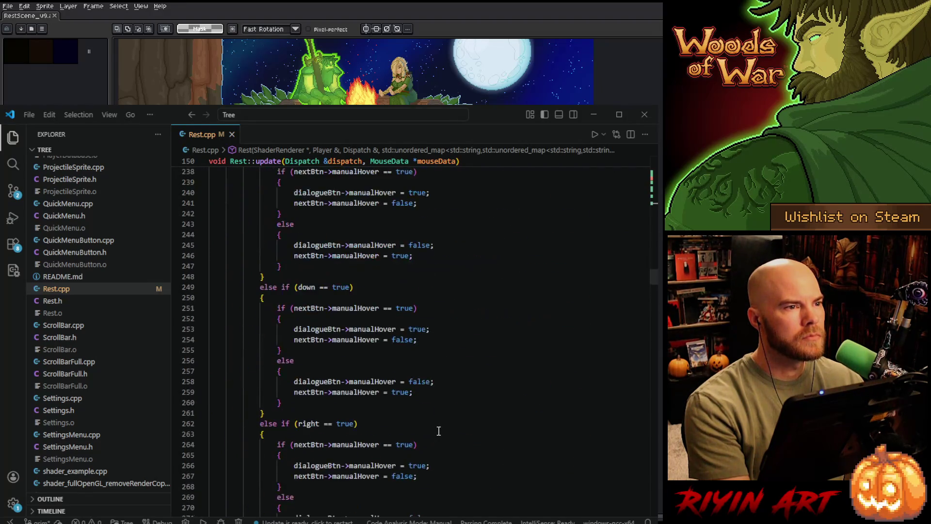
scroll(438, 431, "down", 5)
scroll(438, 431, "down", 4)
scroll(437, 430, "down", 4)
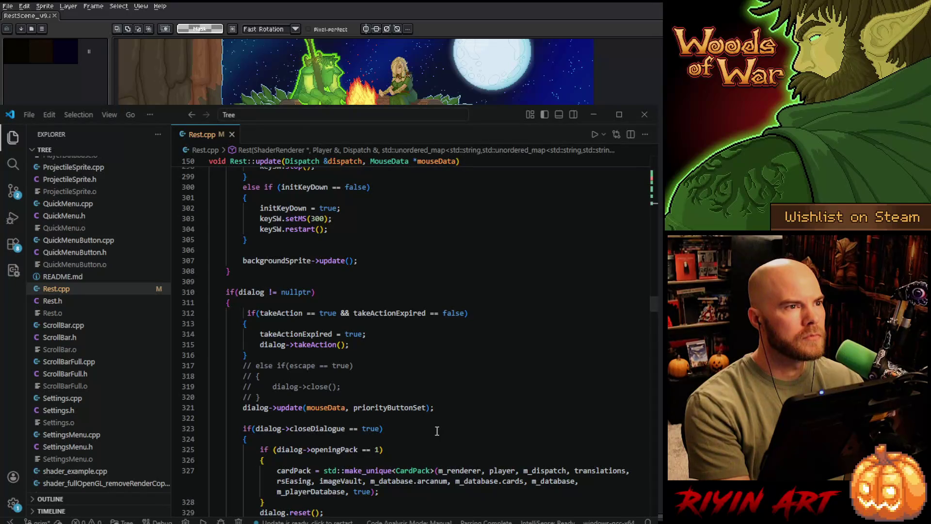
scroll(436, 431, "up", 4)
scroll(438, 430, "down", 5)
scroll(441, 426, "down", 6)
scroll(442, 424, "up", 1)
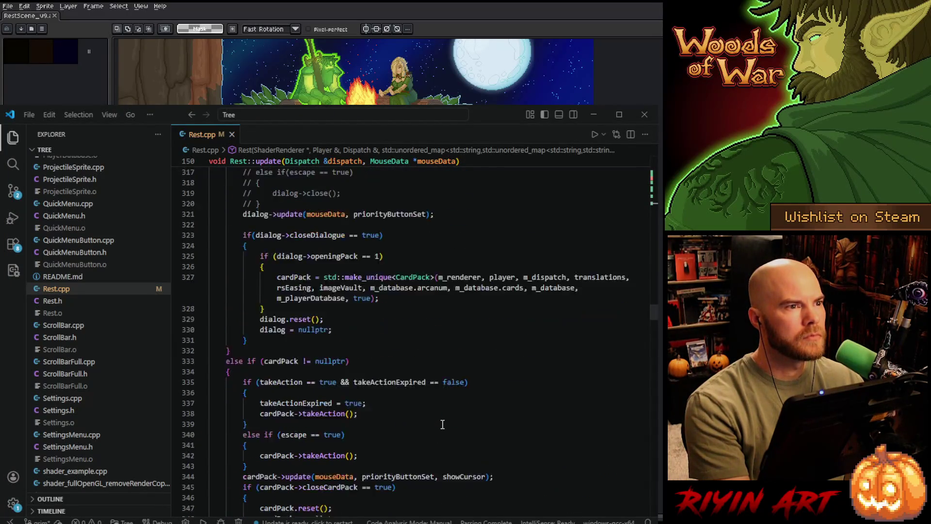
scroll(441, 424, "down", 4)
scroll(440, 425, "down", 5)
scroll(439, 423, "down", 4)
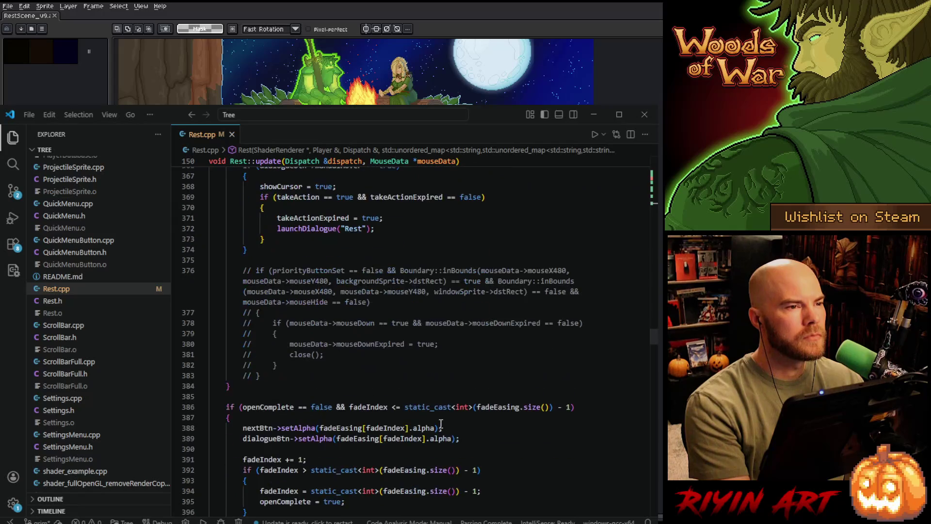
scroll(440, 426, "down", 2)
scroll(441, 425, "down", 4)
scroll(440, 424, "down", 5)
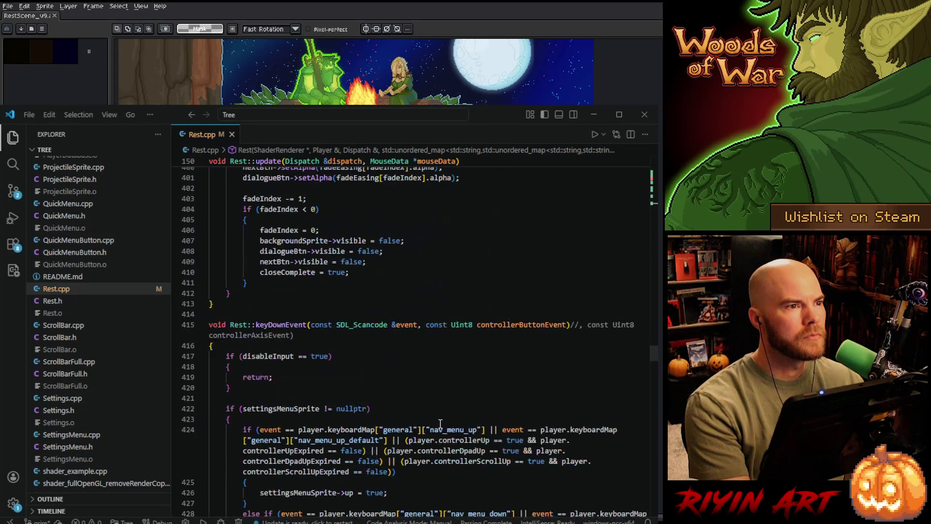
scroll(441, 424, "down", 5)
scroll(440, 424, "down", 3)
scroll(509, 333, "down", 3)
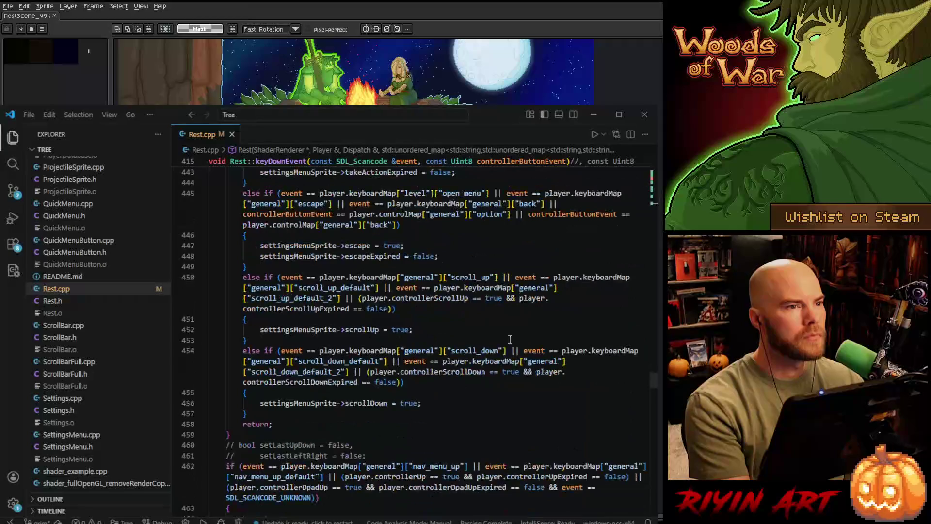
scroll(651, 382, "down", 1)
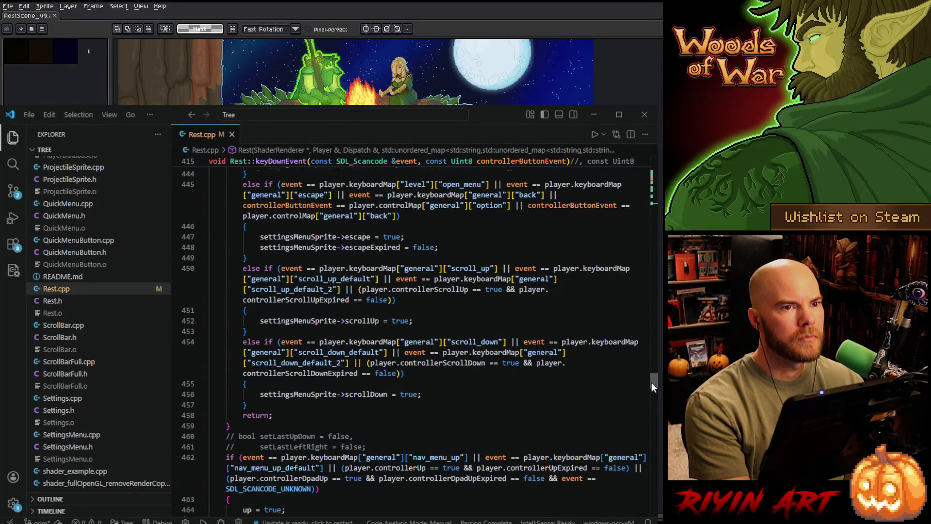
scroll(651, 385, "down", 1)
left_click_drag(651, 385, 641, 492)
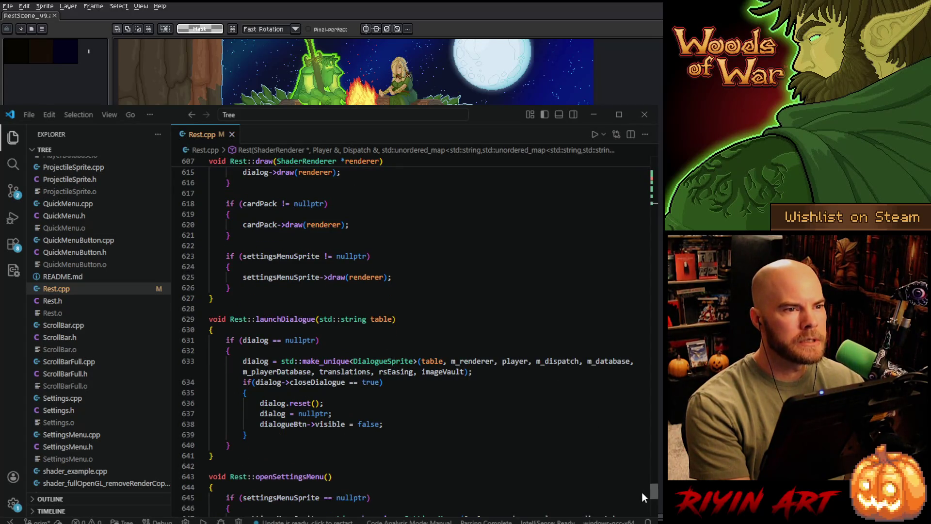
left_click_drag(642, 492, 622, 197)
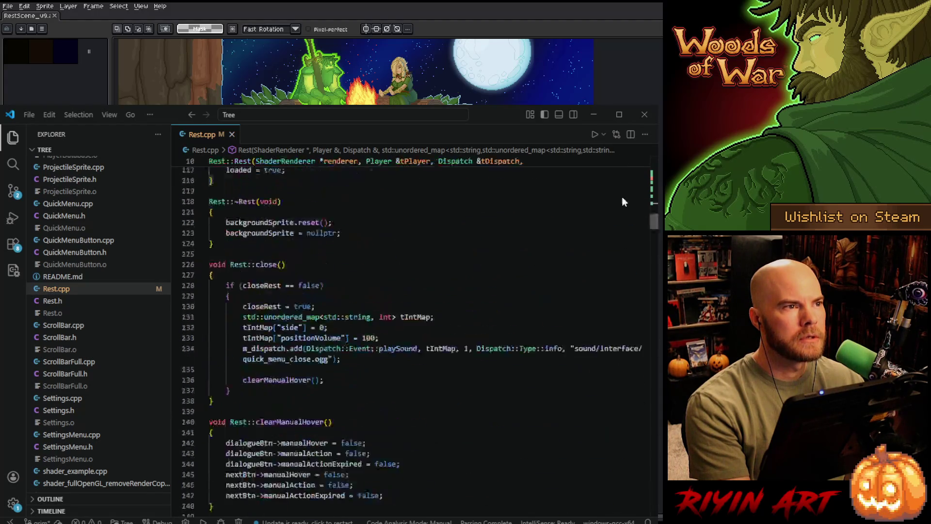
Close Rest.cpp, minimize VS Code, close RestScene and start File > Open in Aseprite.
left_click(231, 134)
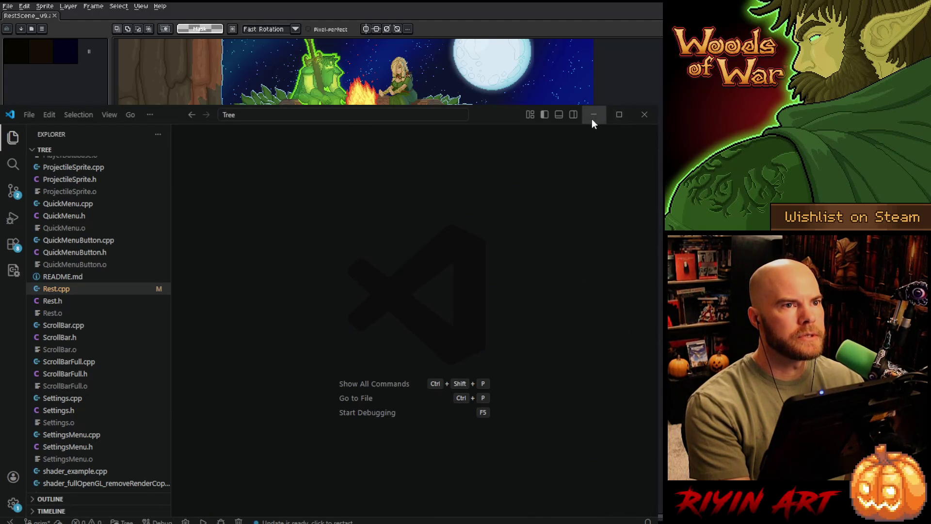
left_click(593, 114)
left_click(54, 16)
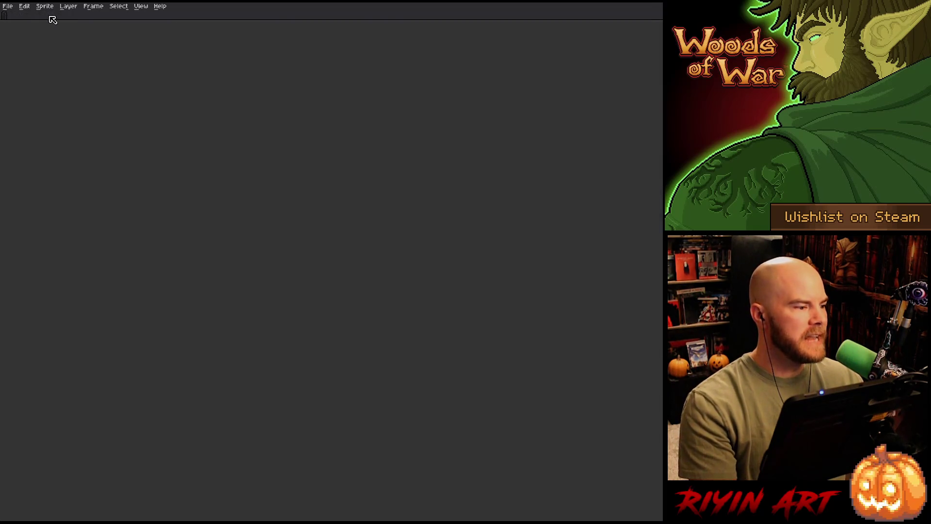
left_click(8, 6)
mouse_move(29, 33)
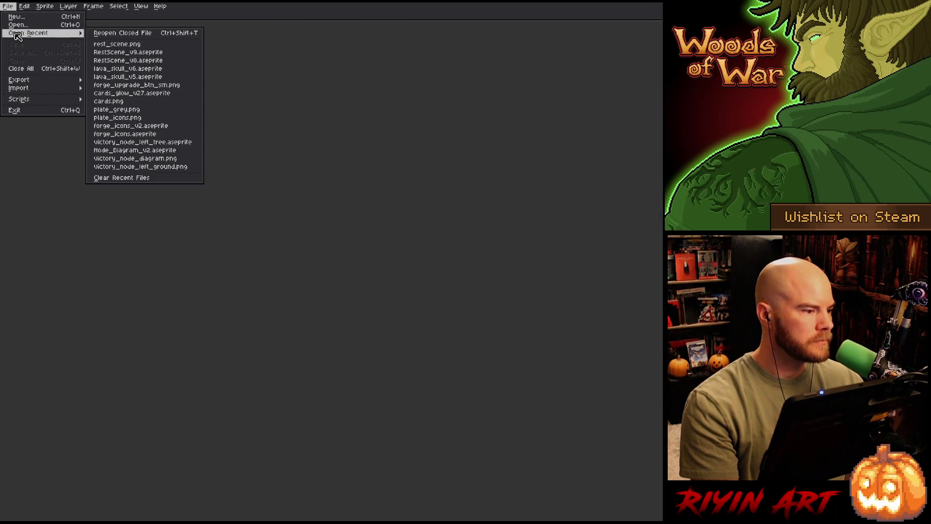
left_click(17, 24)
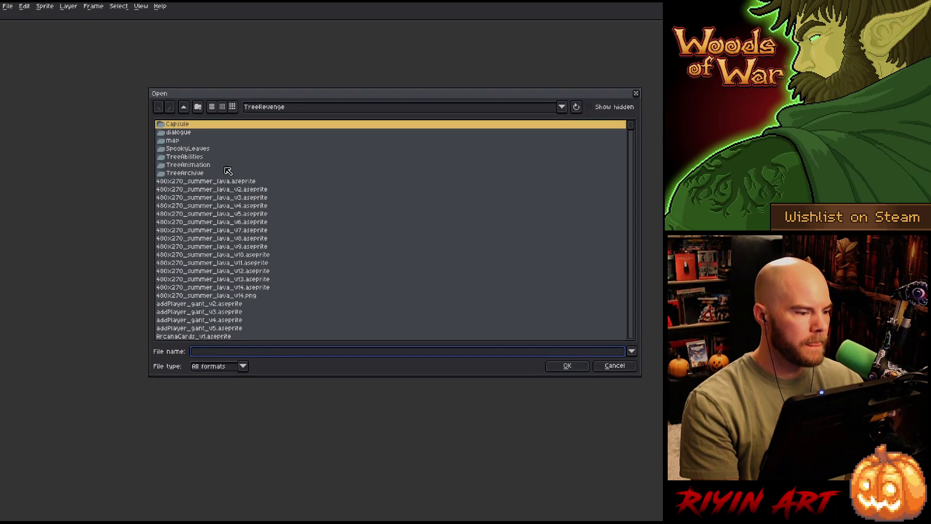
Navigate to the images/dialogue folder.
left_click(290, 110)
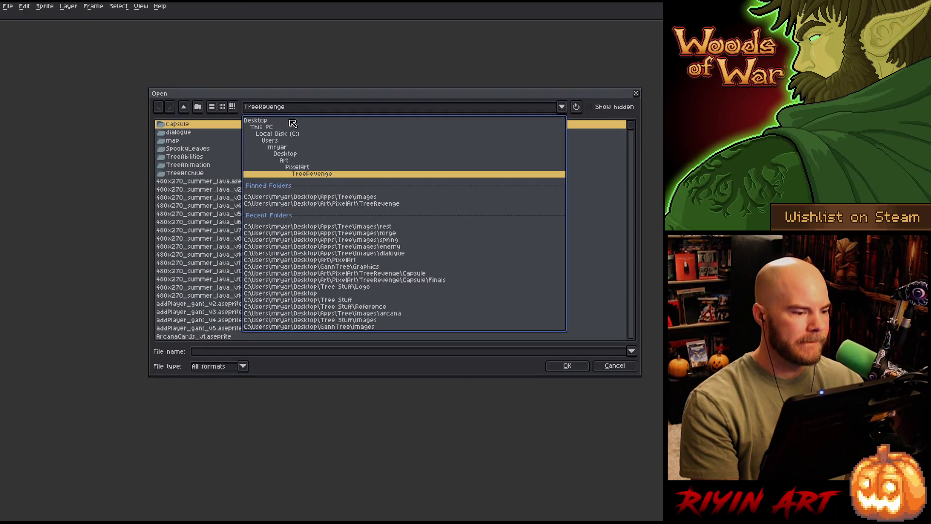
left_click(311, 197)
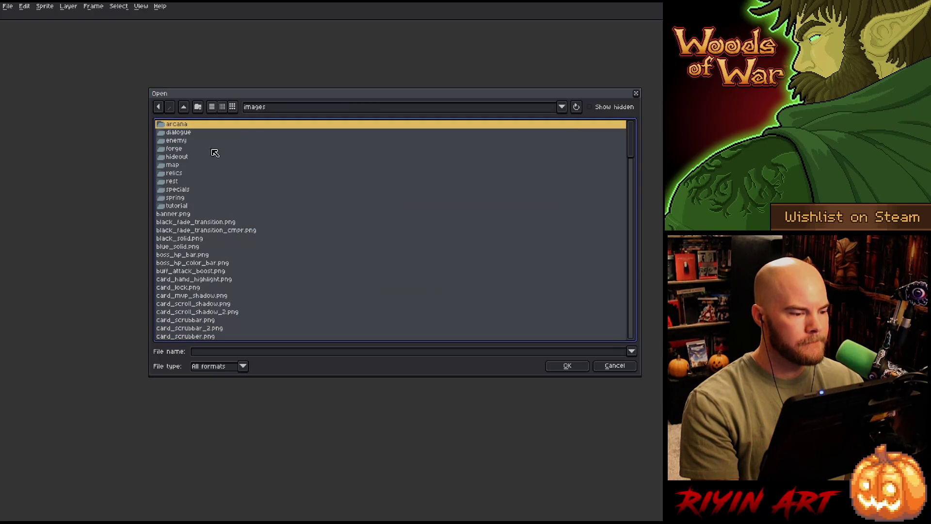
left_click(192, 133)
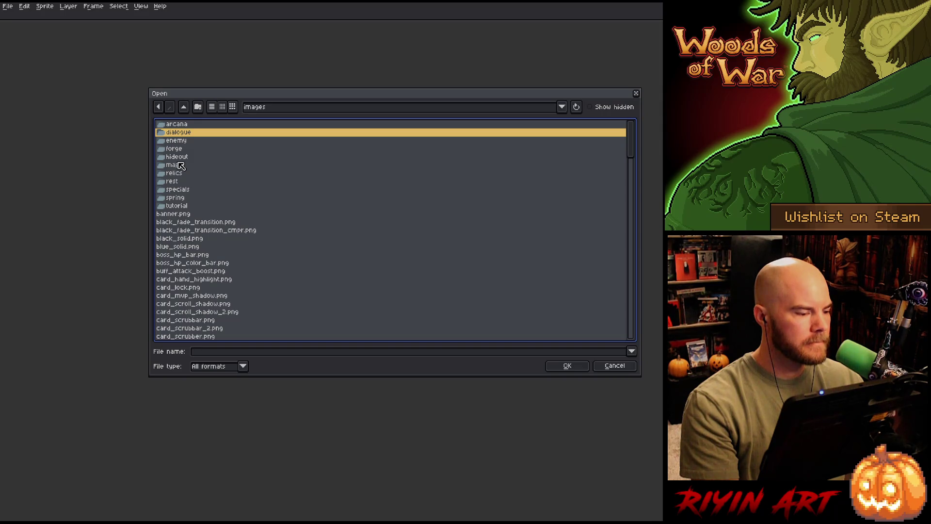
double_click(182, 133)
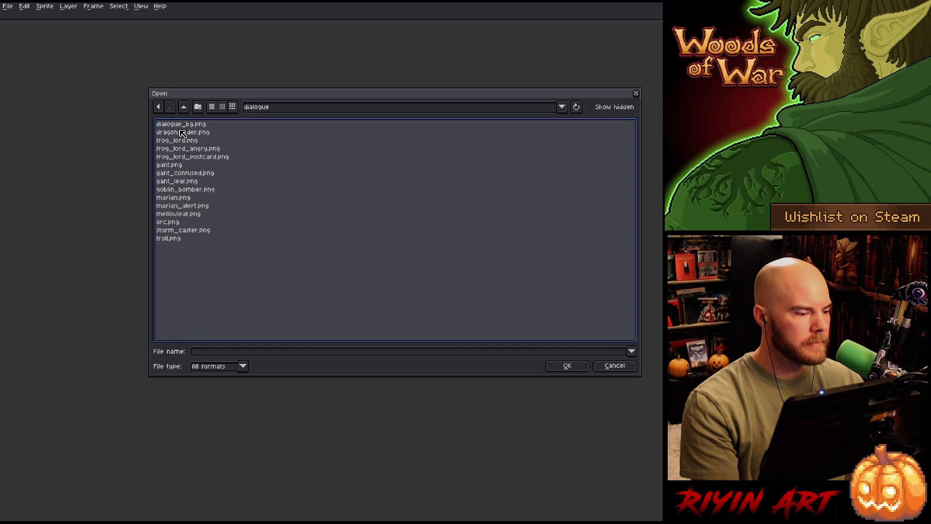
Open gant, gant_confused, marian, marian_alert and mellowleaf PNGs together.
left_click(199, 169)
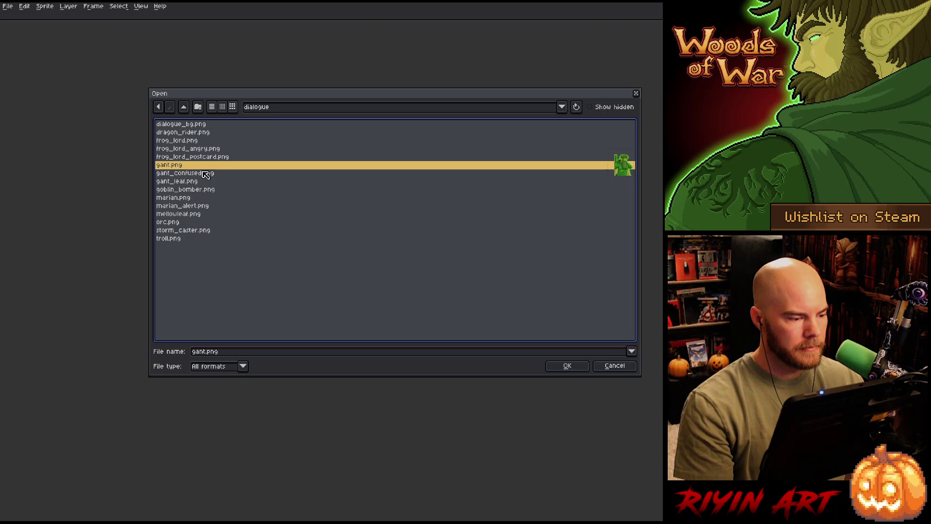
left_click(206, 173, "shift")
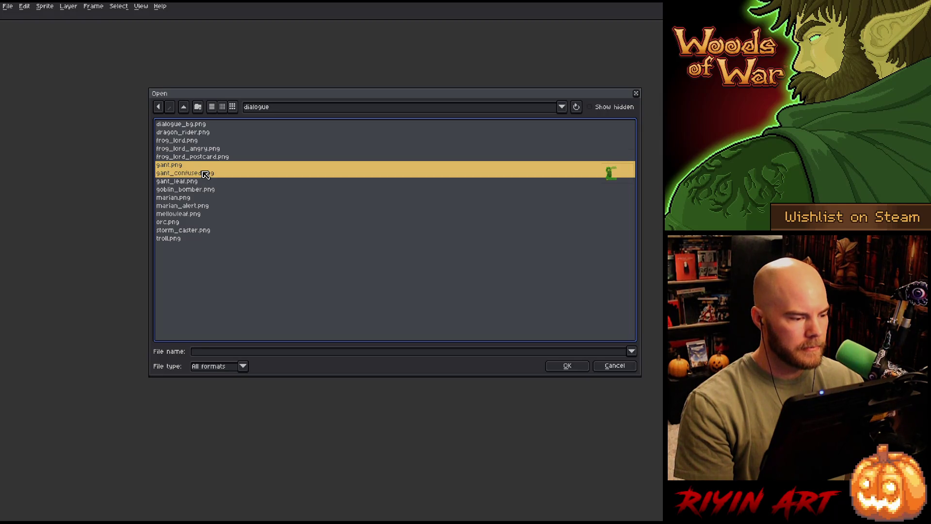
left_click(188, 198, "ctrl")
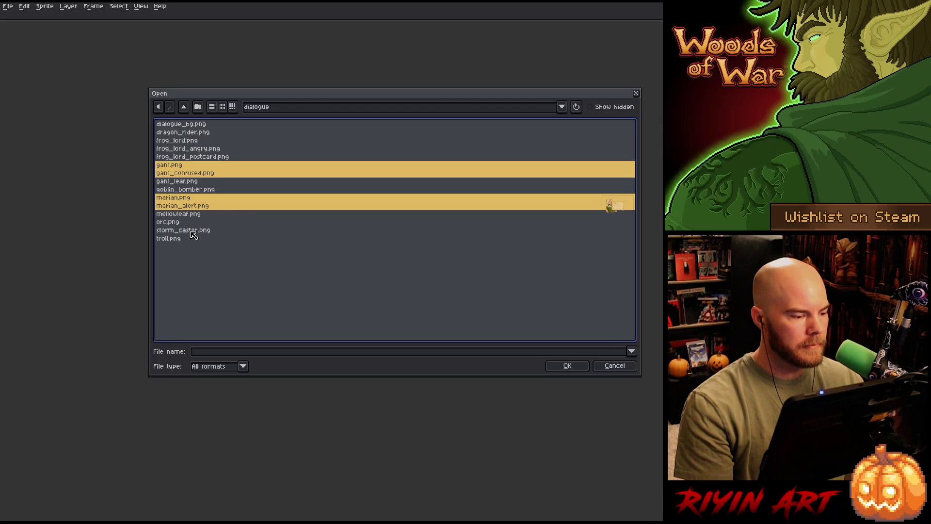
left_click(183, 214, "ctrl")
key("Return")
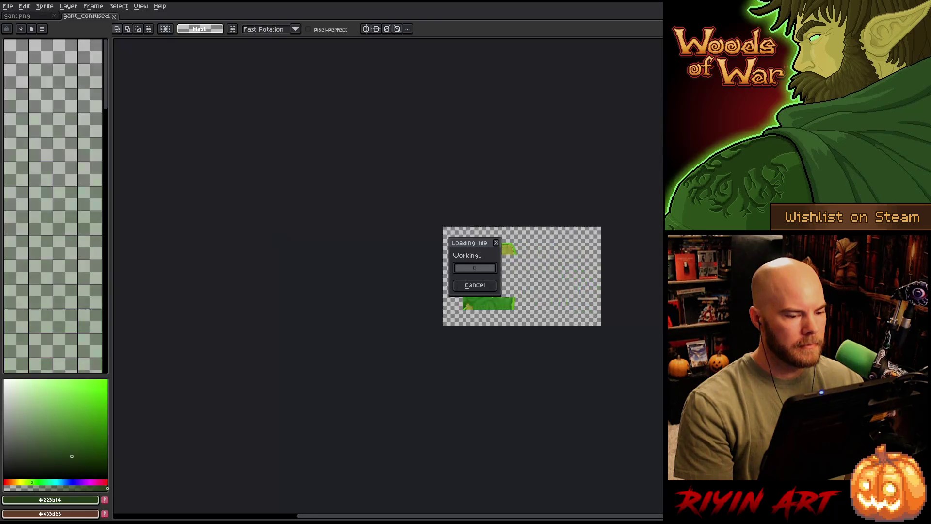
scroll(384, 327, "up", 5)
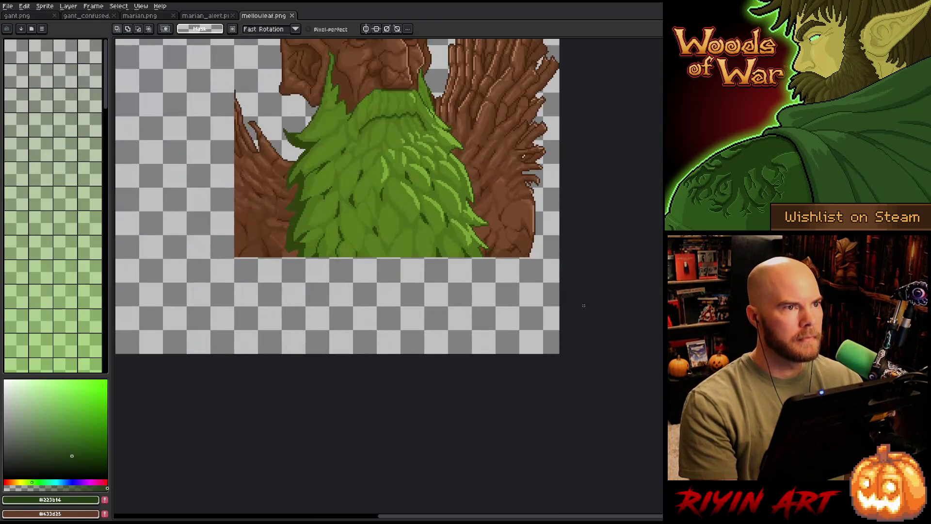
scroll(384, 327, "down", 1)
scroll(372, 366, "down", 1)
scroll(343, 270, "up", 1)
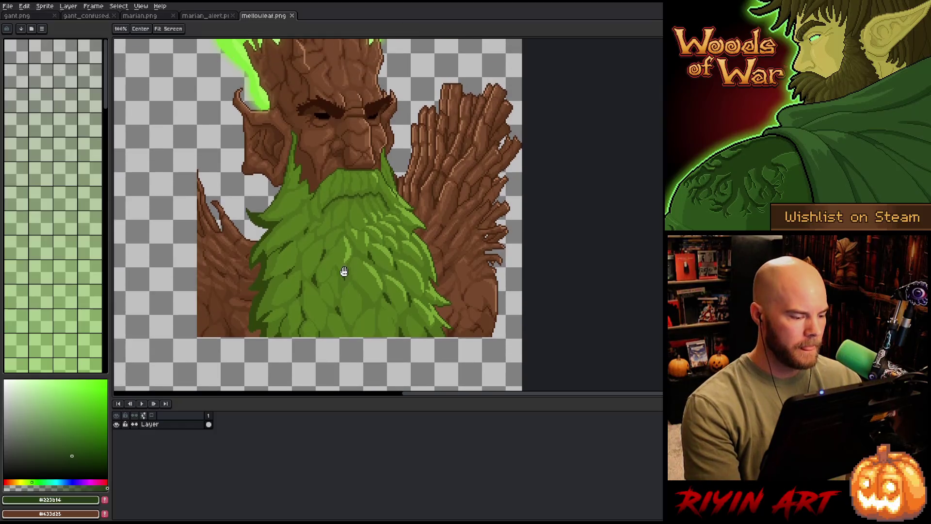
Pan to the mellowleaf portrait's lower edge and pick a dark olive green with the Pencil tool.
mouse_move(340, 262)
left_mouse_down()
mouse_move(333, 228)
mouse_move(354, 217)
left_mouse_up()
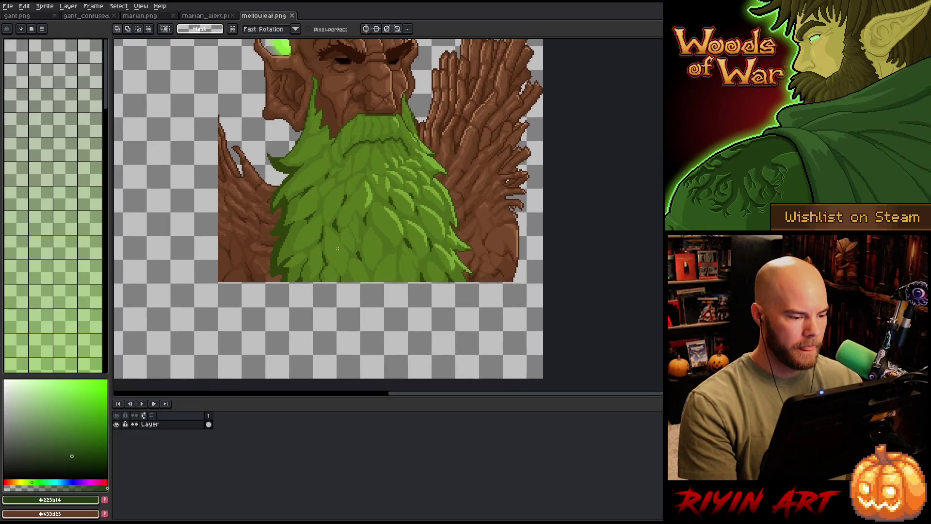
key("b")
left_click(292, 270, "alt")
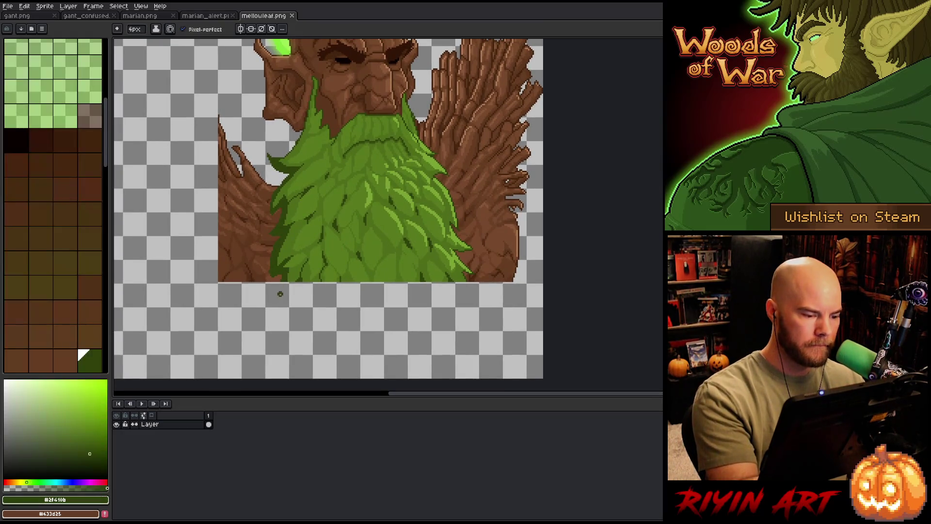
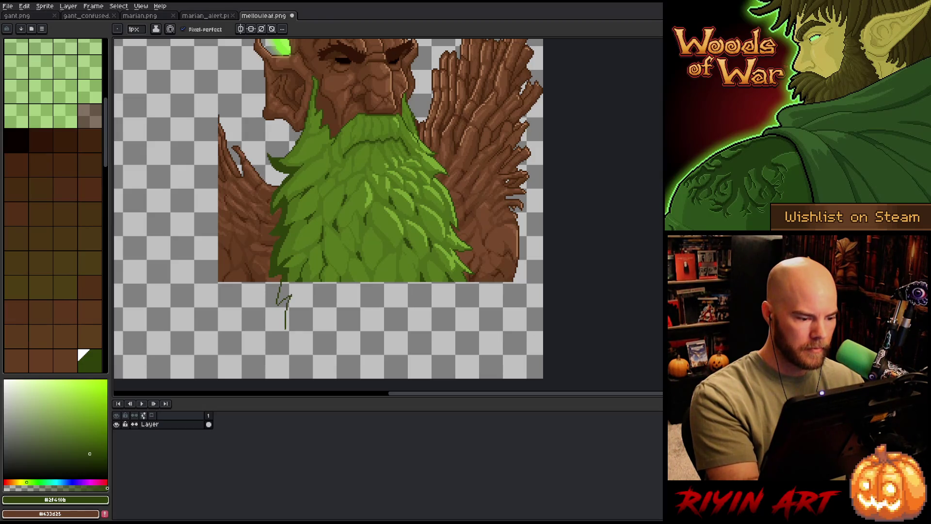
Sketch two vine strands hanging below the beard and bucket-fill the left one dark green.
left_click_drag(286, 337, 295, 376)
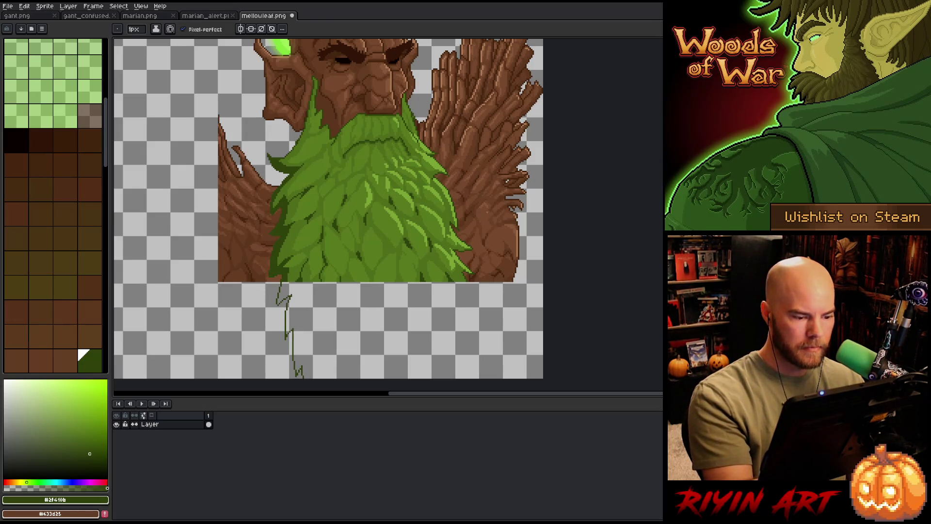
mouse_move(465, 281)
left_mouse_down()
mouse_move(480, 298)
mouse_move(476, 353)
mouse_move(490, 370)
left_mouse_up()
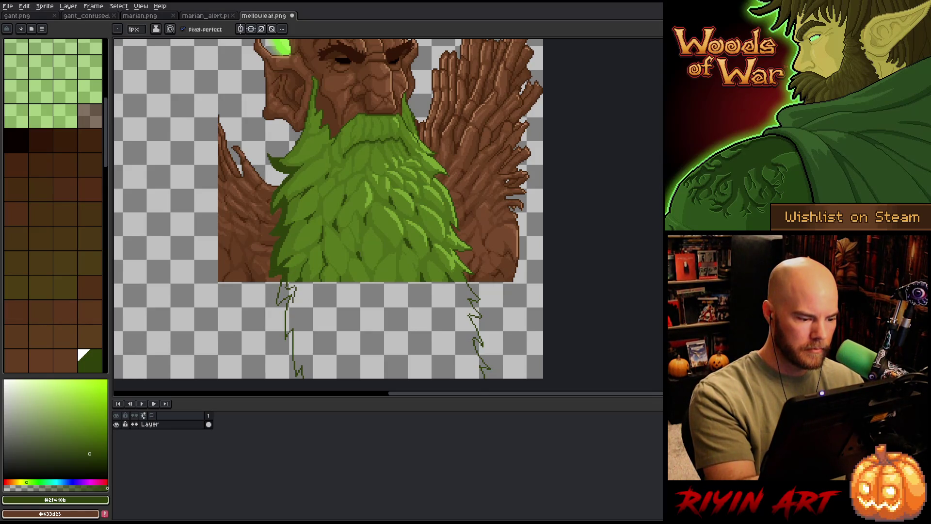
scroll(328, 210, "down", 1)
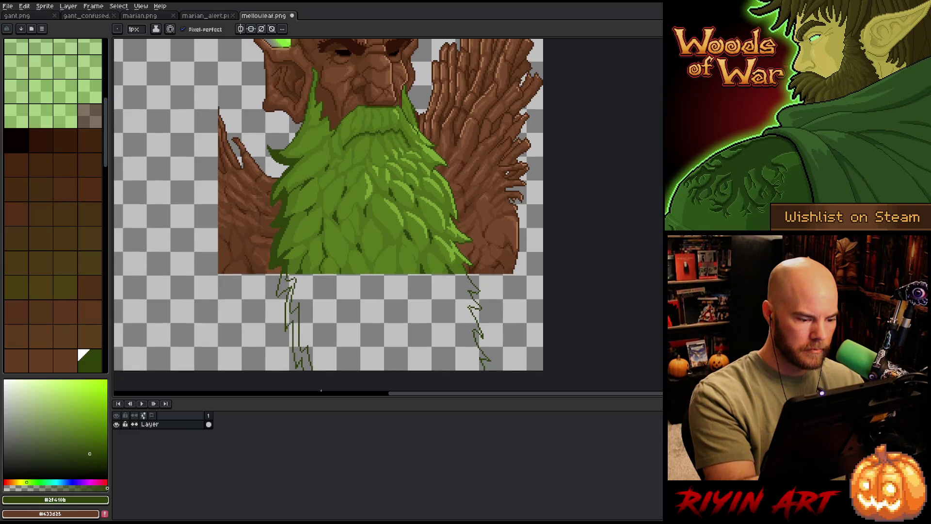
key("g")
left_click(296, 327)
key("b")
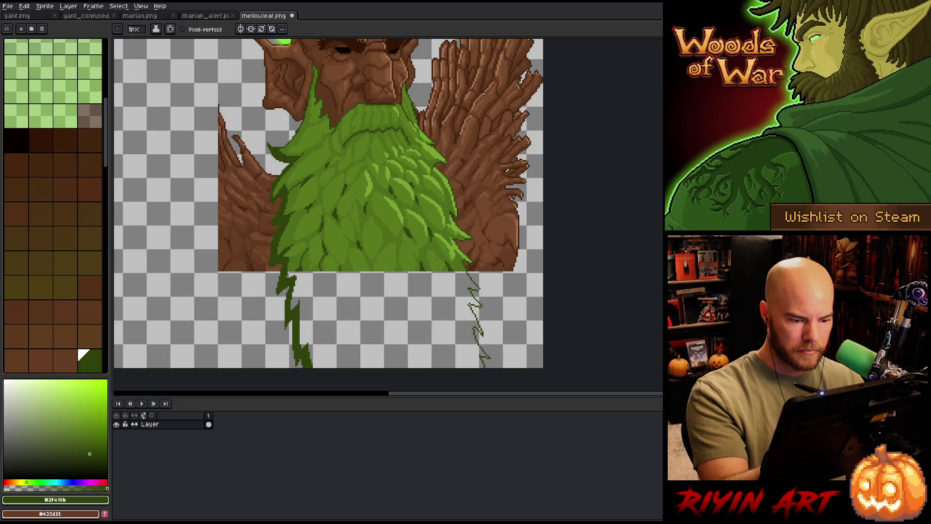
Alternate between eraser and pencil to tidy the vine edges.
key("e")
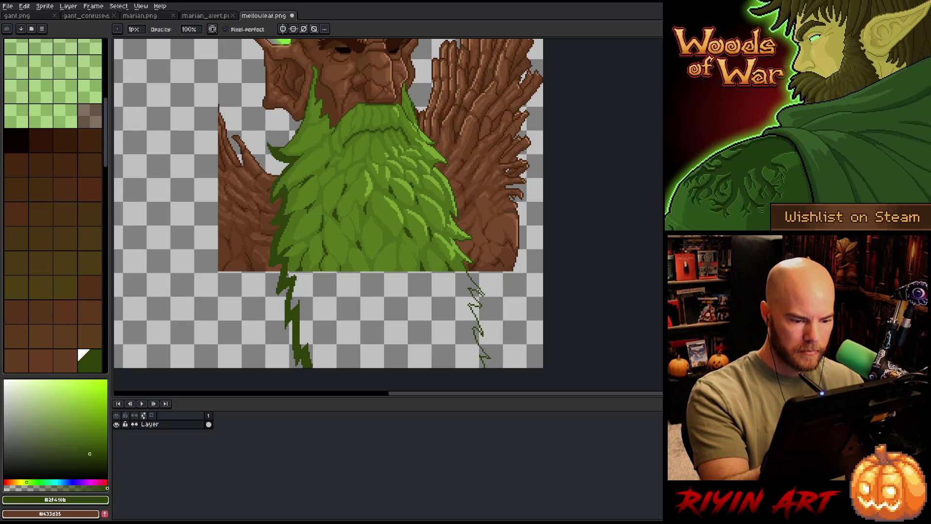
key("b")
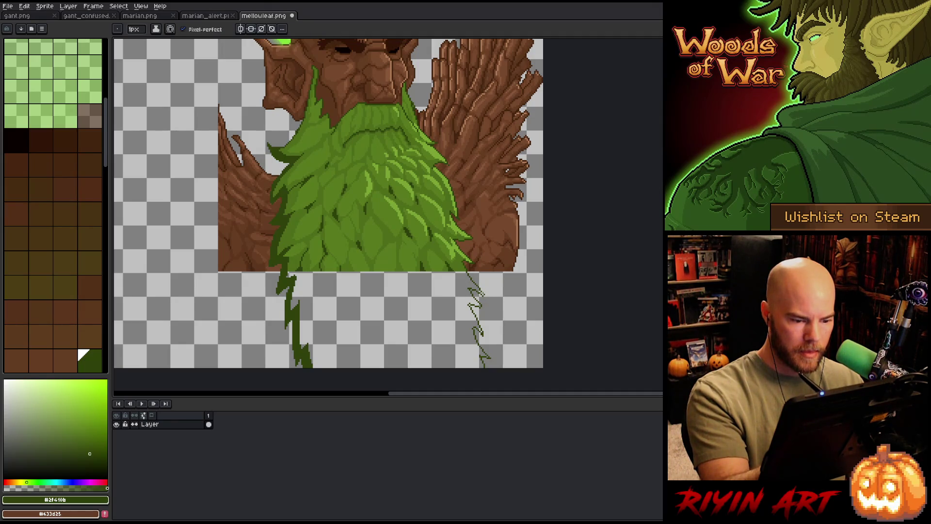
key("e")
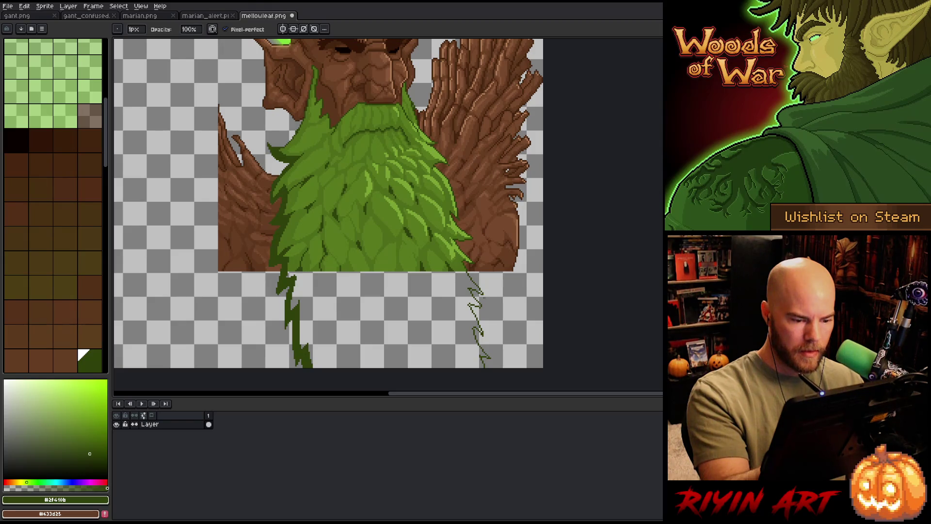
key("b")
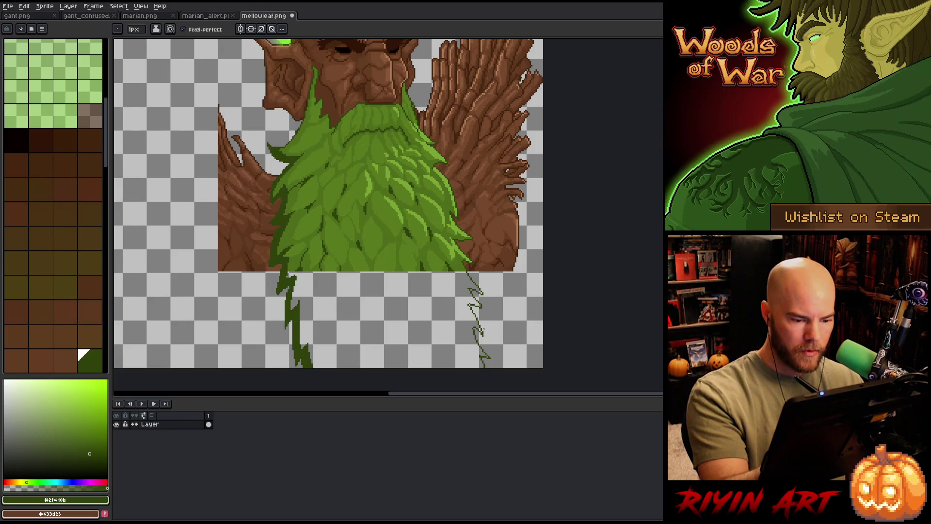
key("e")
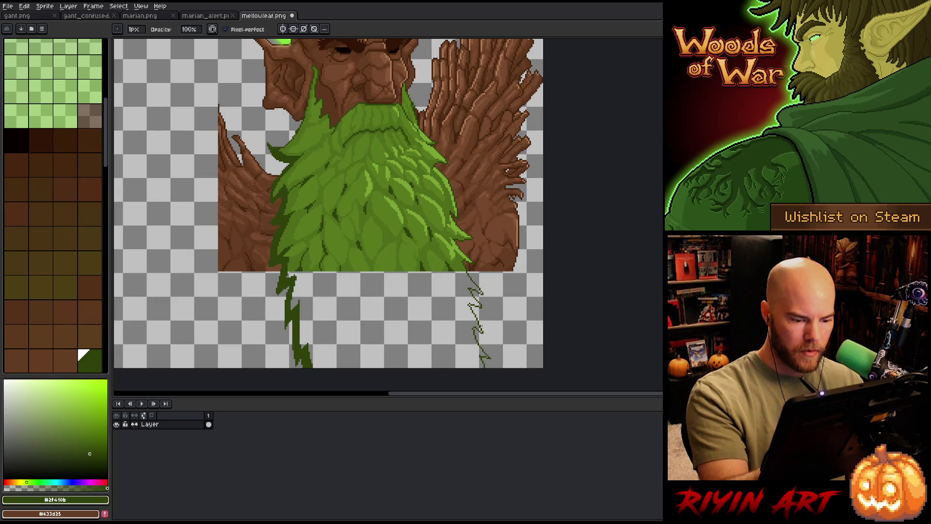
key("b")
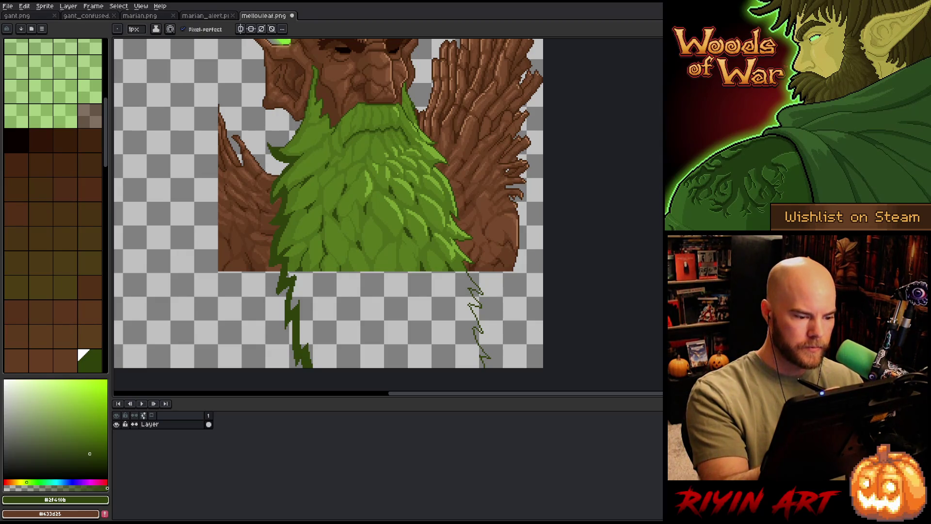
key("e")
key("b")
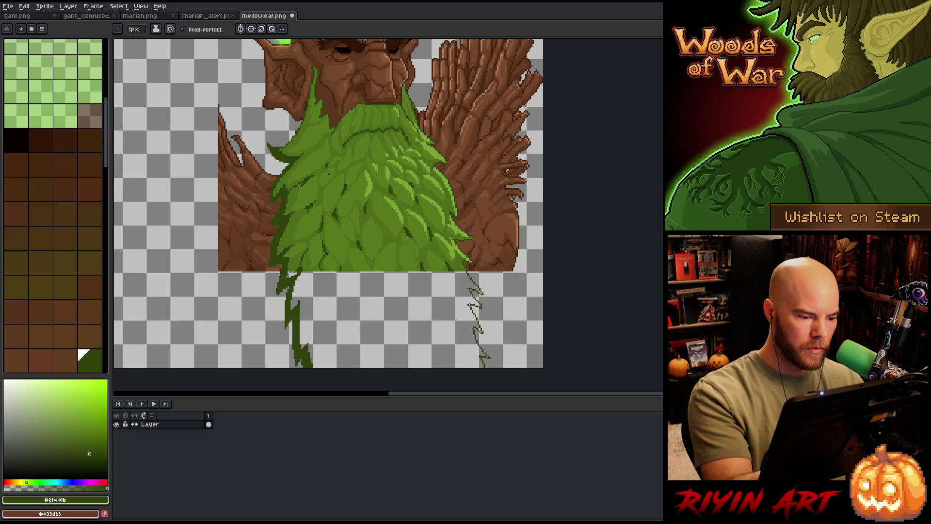
Add jagged dark green offshoots to the left vine and erase the faint sketch marks beneath it.
left_click_drag(321, 272, 335, 290)
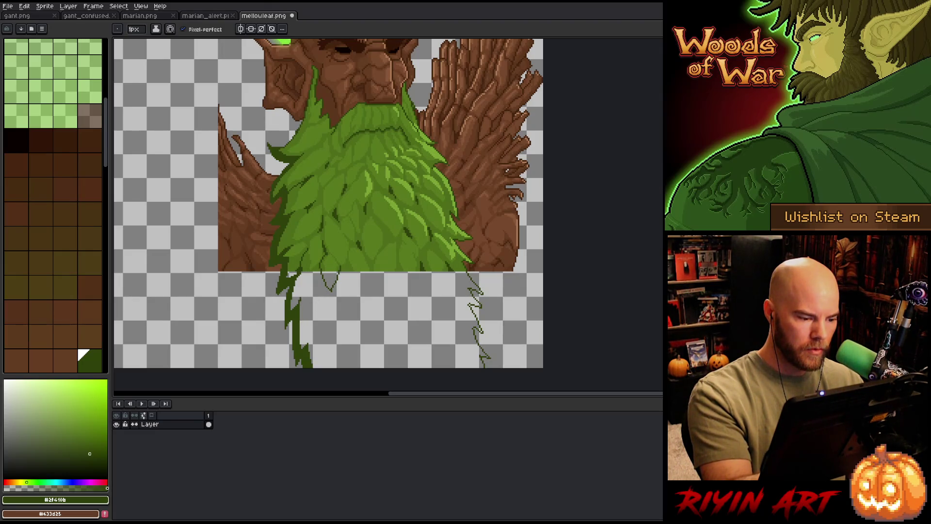
left_click_drag(316, 299, 302, 313)
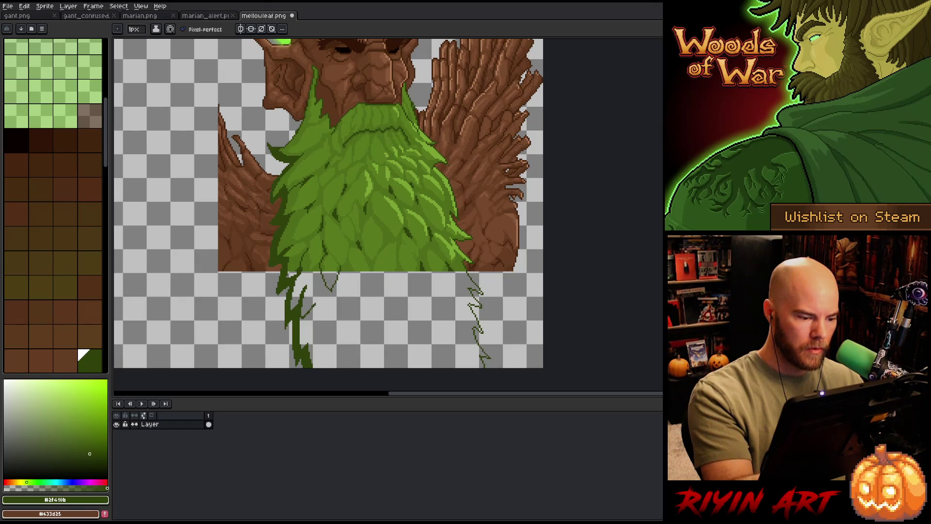
left_click_drag(316, 325, 311, 291)
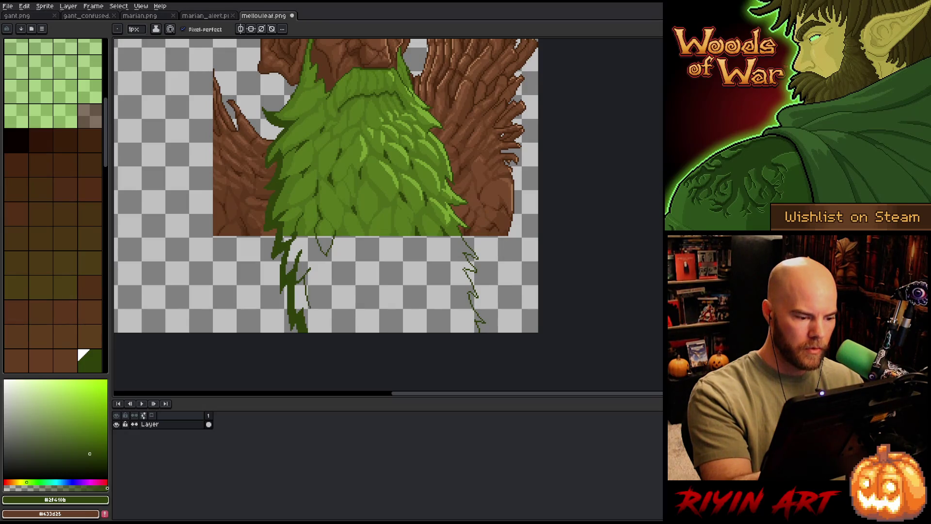
mouse_move(320, 278)
left_mouse_down()
mouse_move(307, 307)
mouse_move(326, 291)
left_mouse_up()
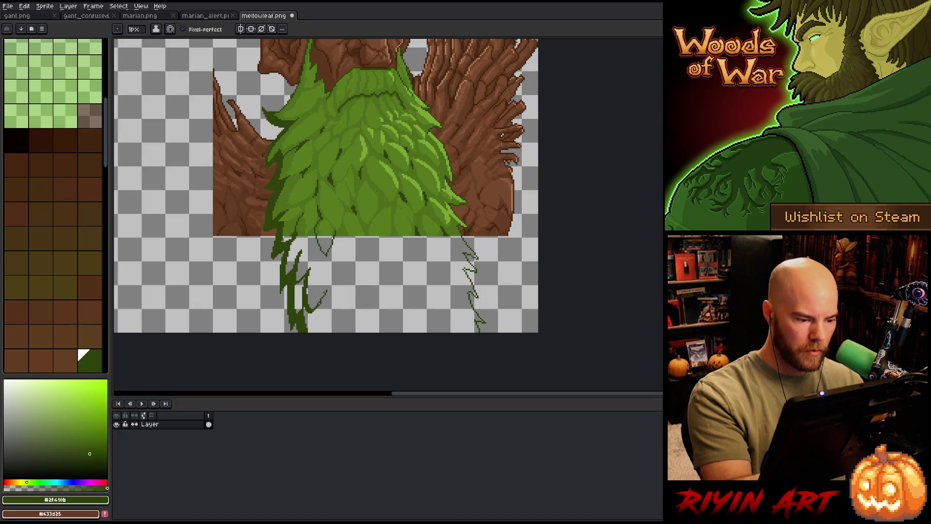
left_click_drag(318, 306, 325, 332)
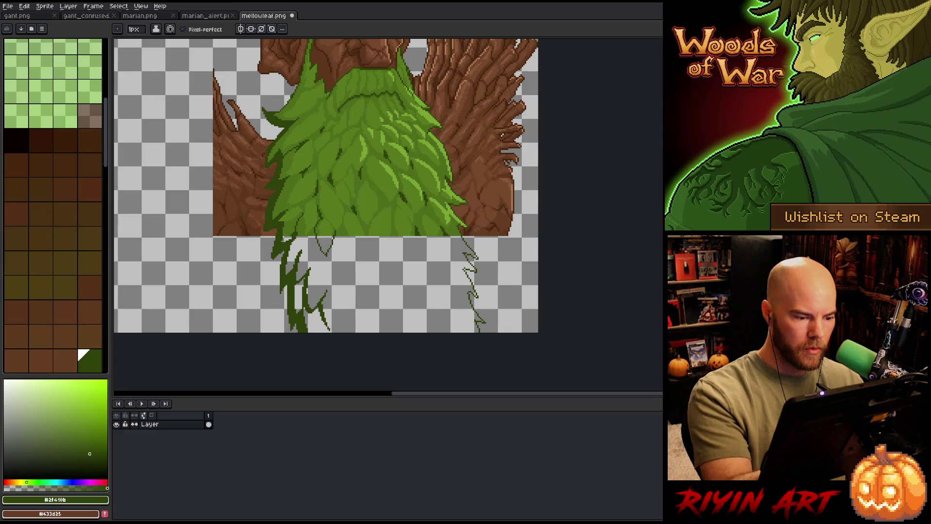
left_click(345, 222, "alt")
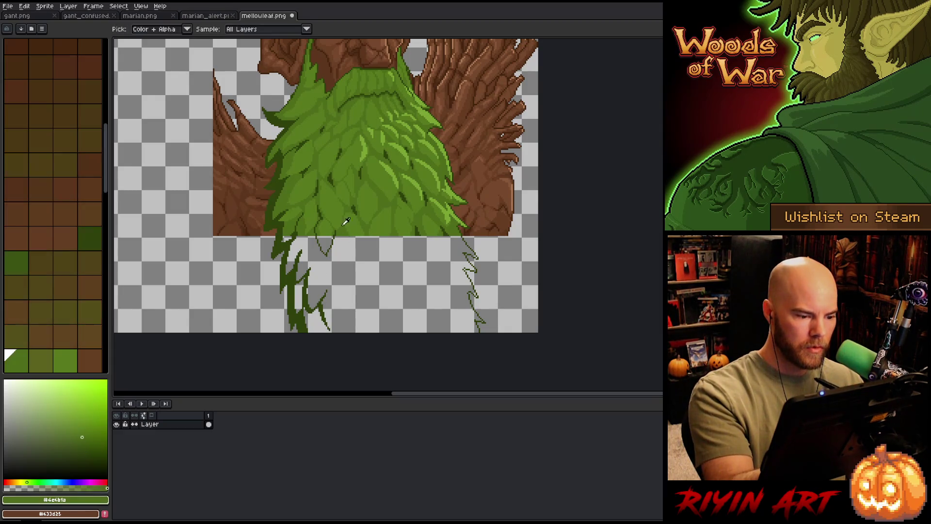
Fill the empty area below the beard green and sample the beard's greens for painting.
left_click(378, 283)
left_click(415, 237, "alt")
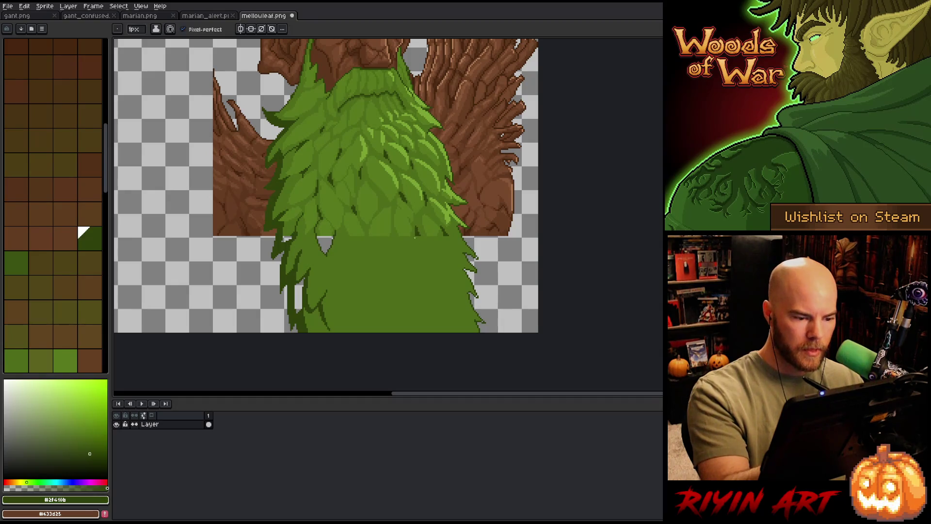
left_click_drag(419, 241, 426, 254)
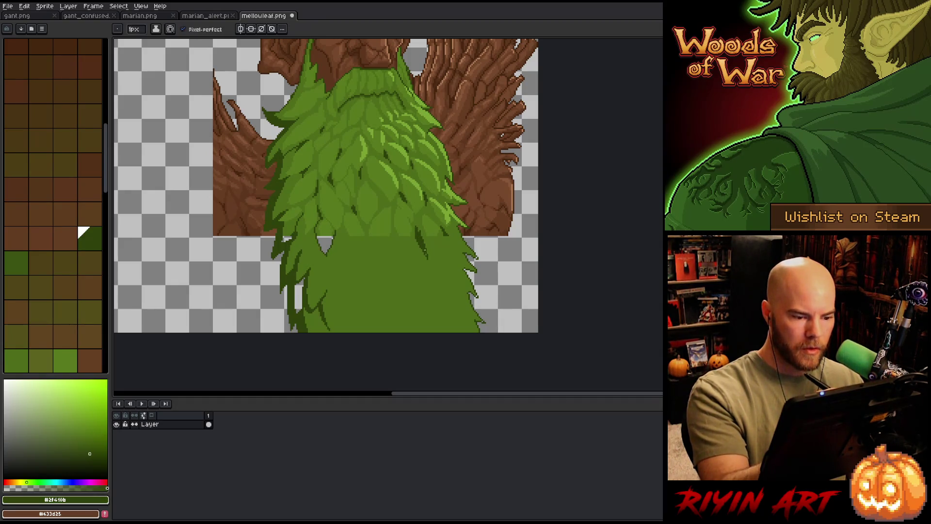
left_click(419, 232, "alt")
left_click(419, 241, "alt")
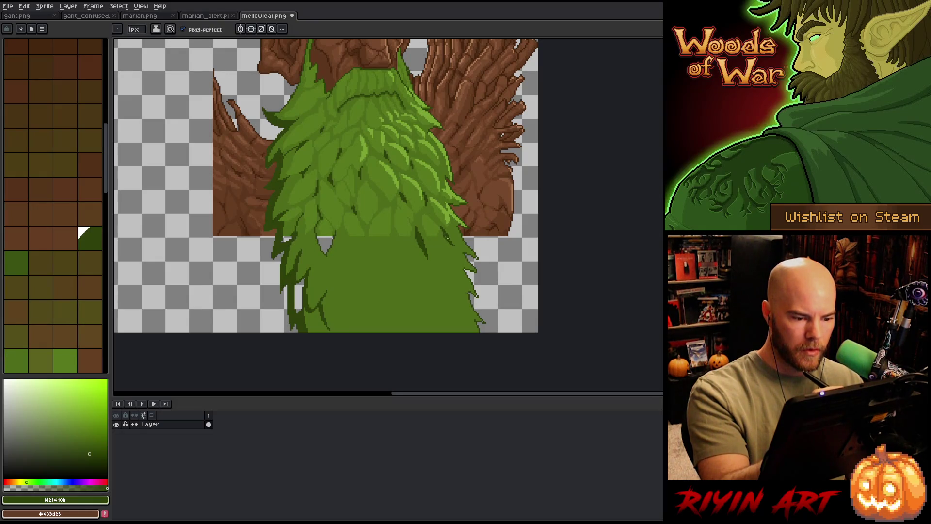
left_click(419, 252, "alt")
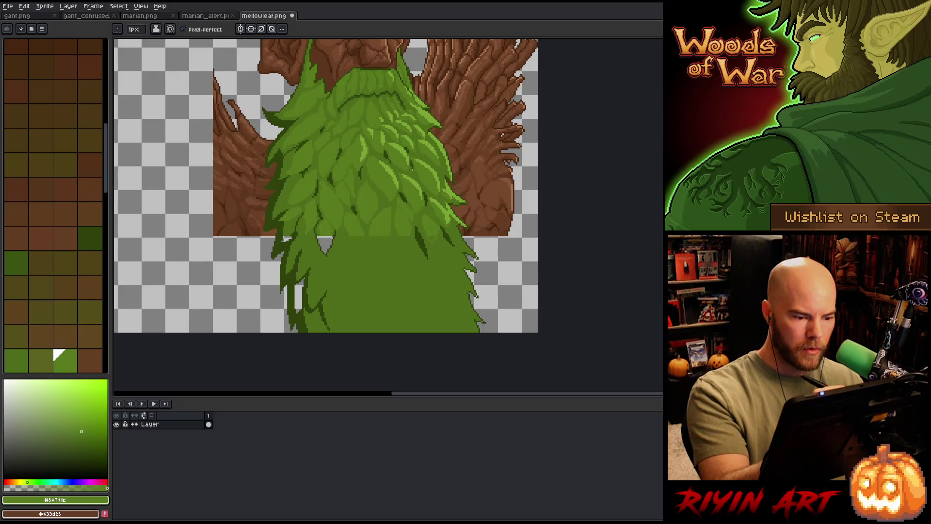
key("g")
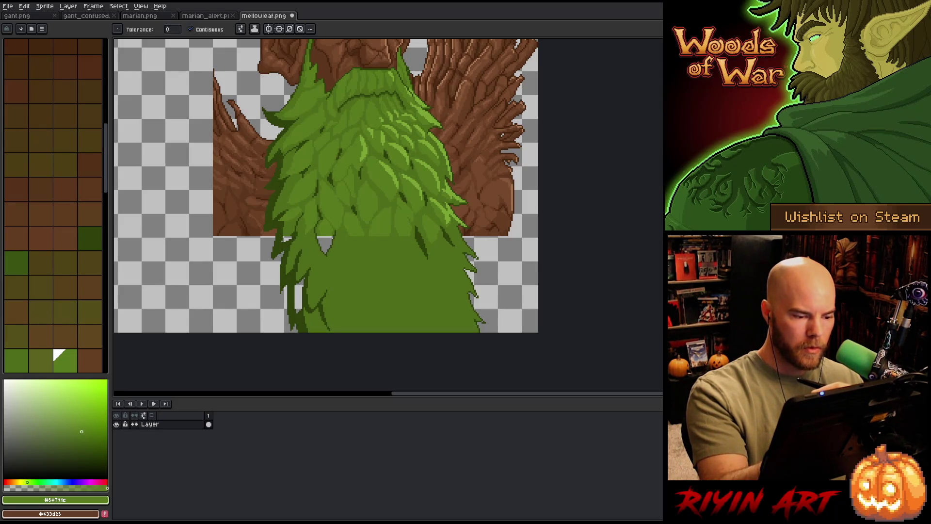
key("b")
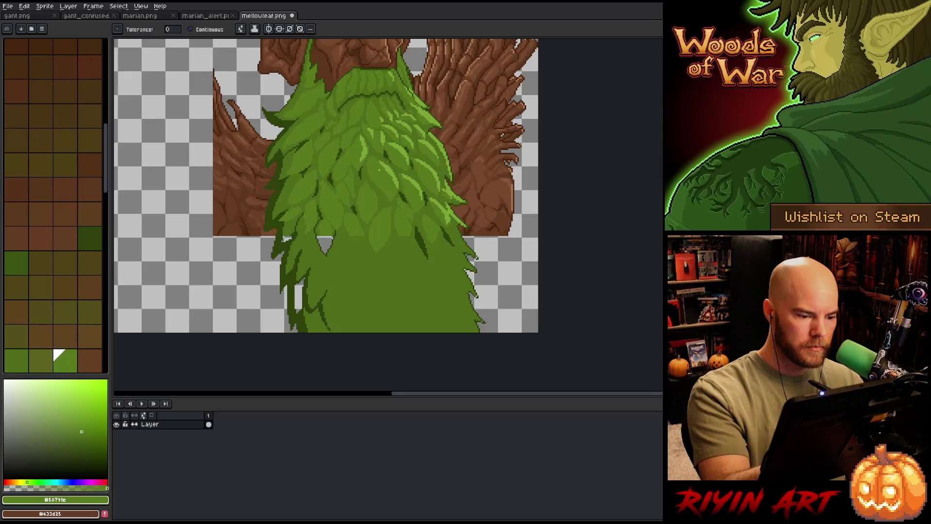
left_click(324, 229, "alt")
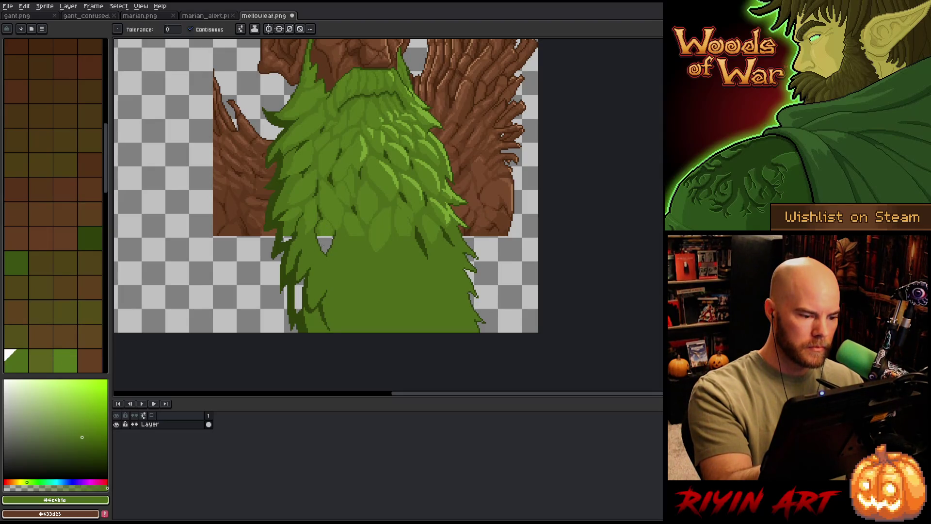
left_click(325, 245, "alt")
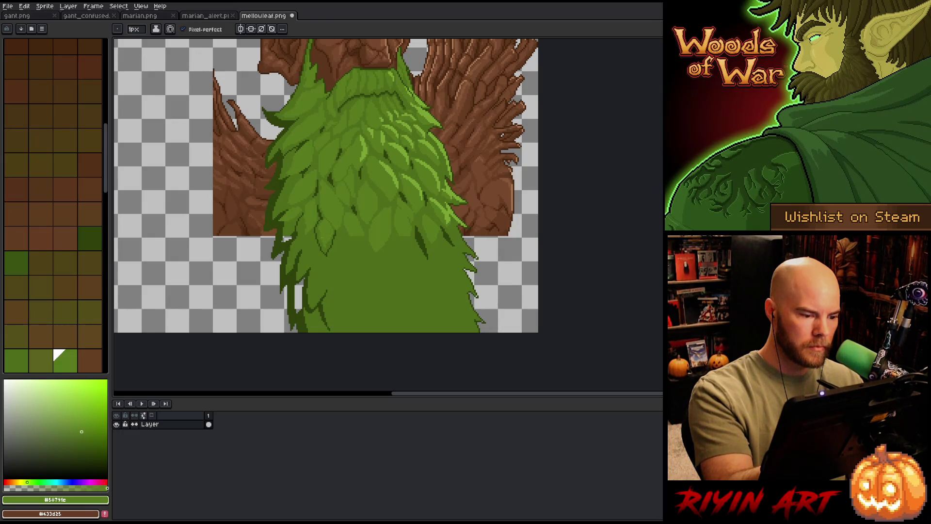
Fill the light strip with darker green and start a Color Range selection of the light leaf green.
key("g")
left_click(287, 240, "alt")
left_click(299, 297)
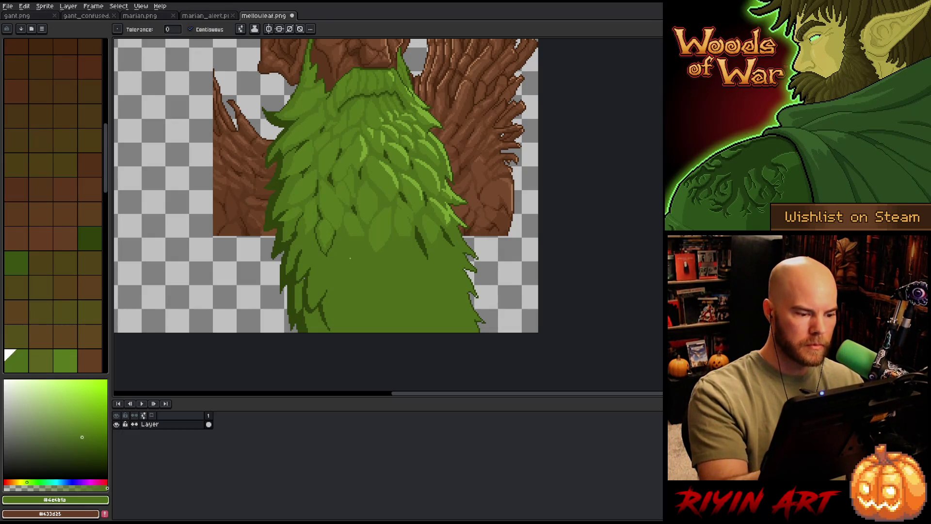
left_click_drag(392, 294, 388, 310)
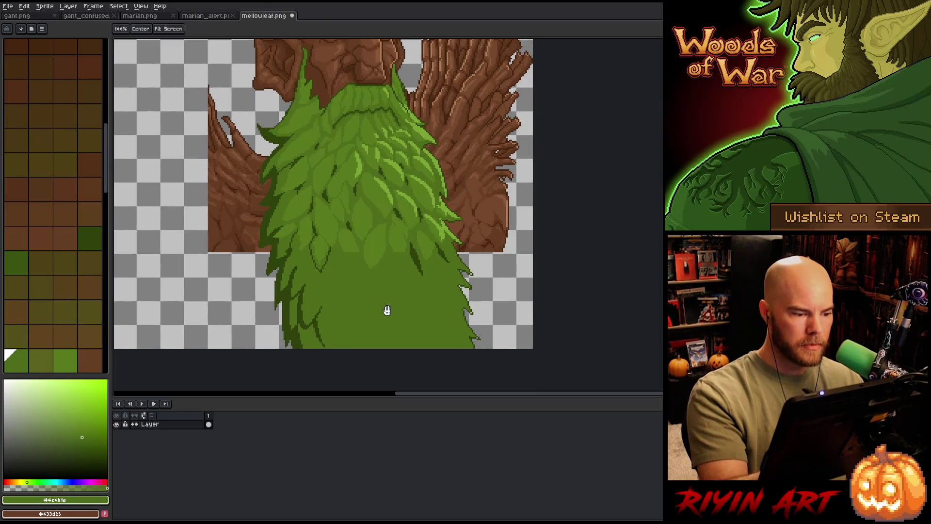
left_click(287, 251, "alt")
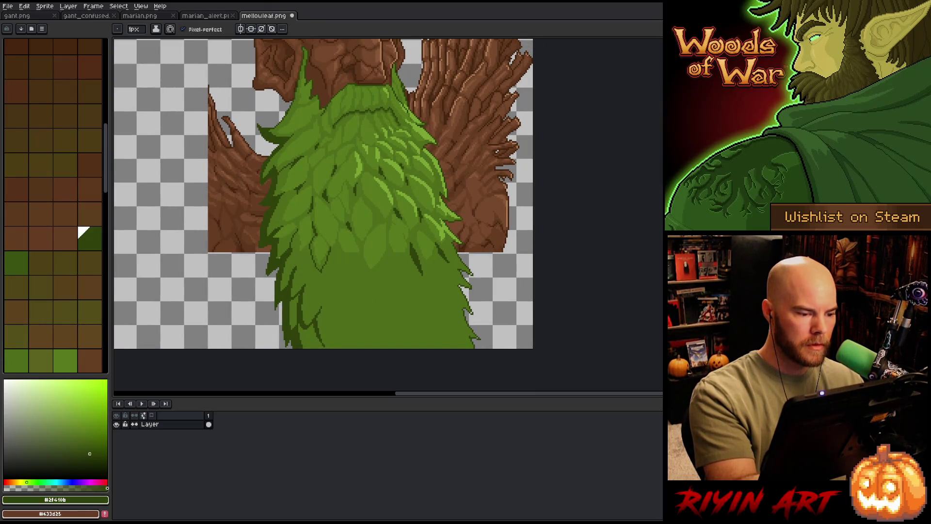
left_click_drag(405, 230, 393, 241)
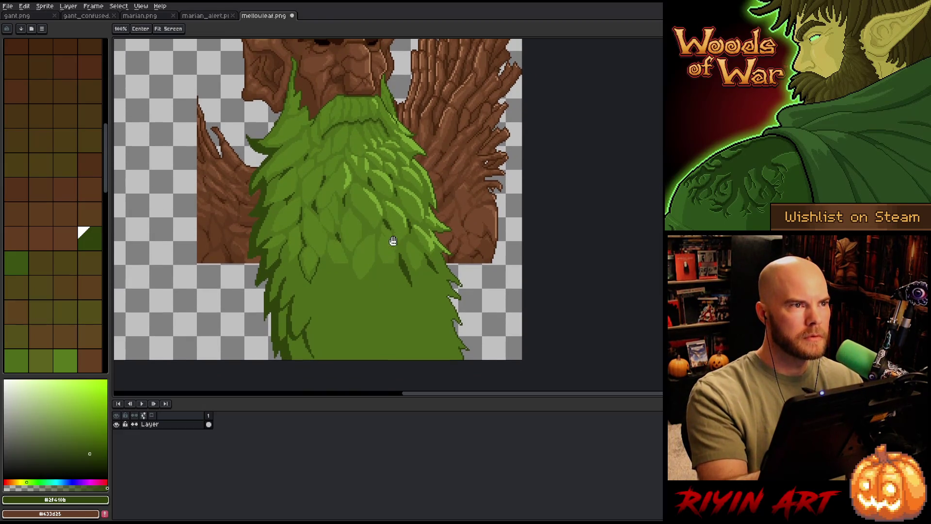
key("space")
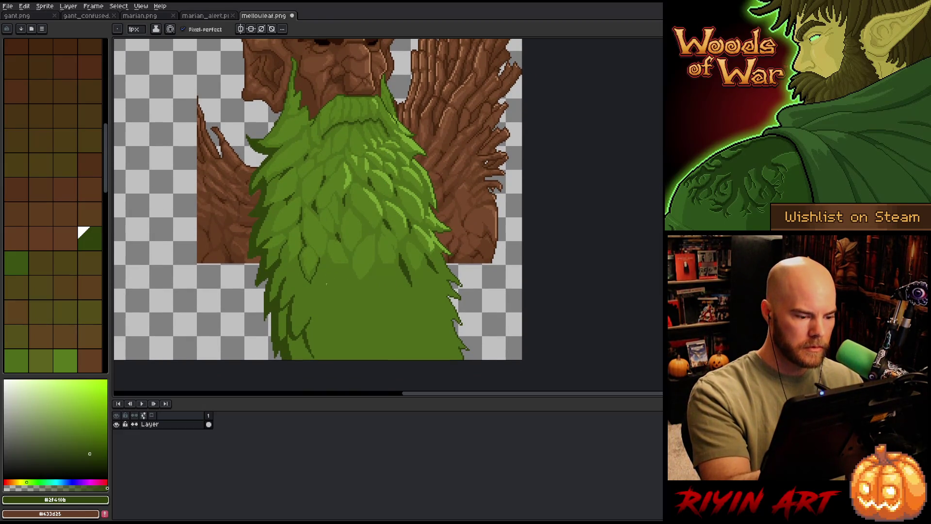
left_click(339, 253, "alt")
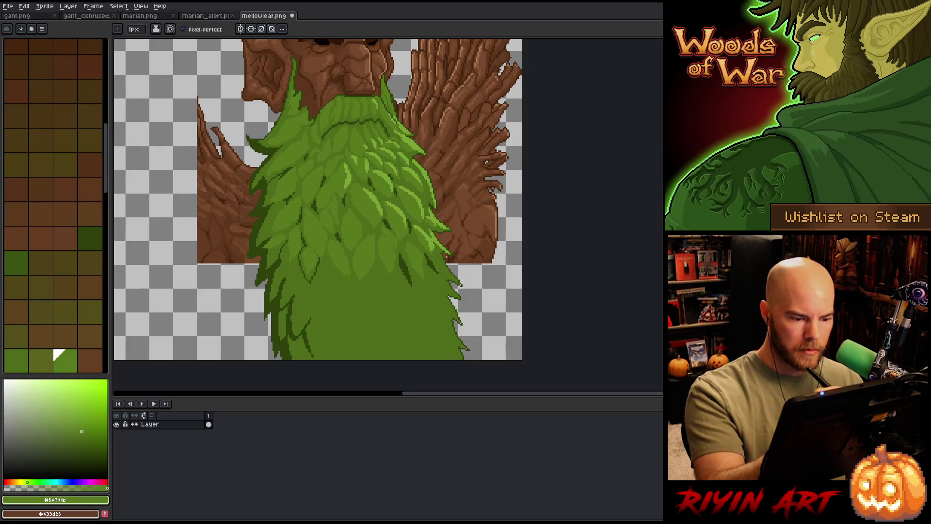
key("[")
key("[")
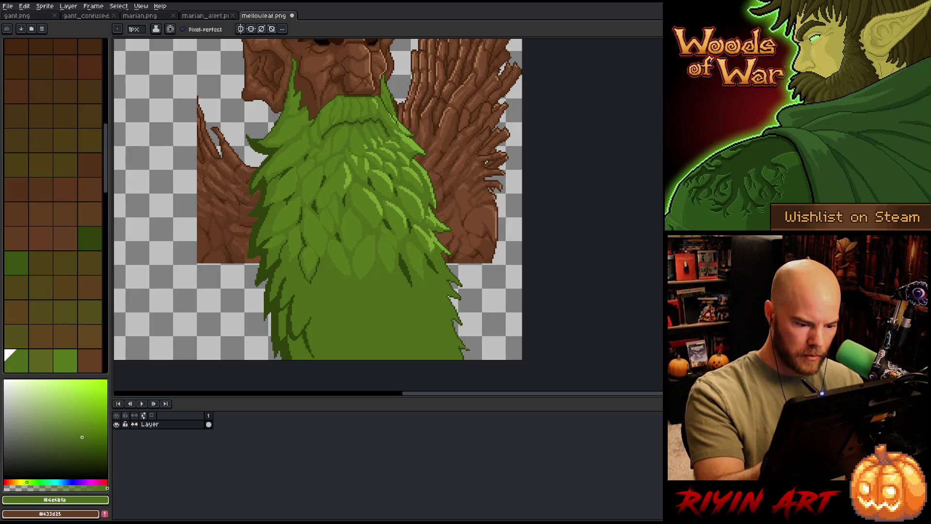
key("shift+c")
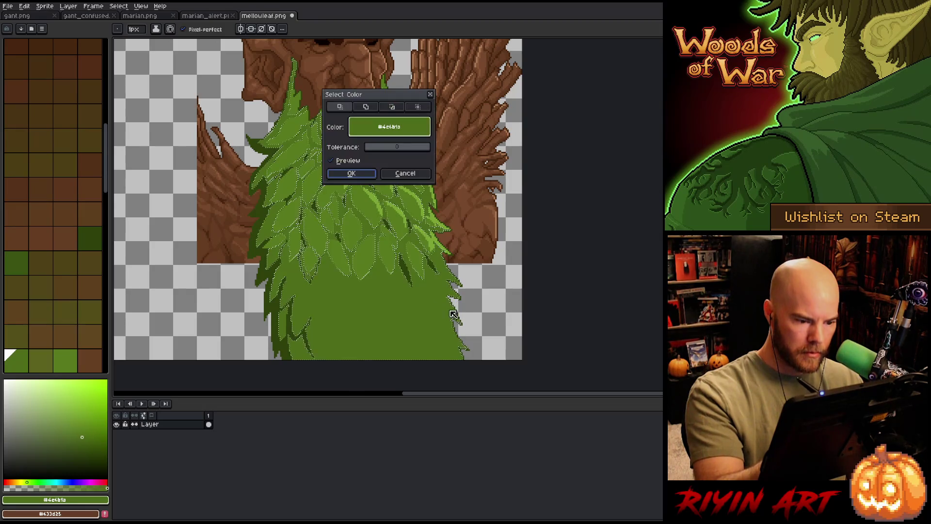
Recolour the selected light leaf pixels darker green, deselect, and choose greens for new leaves.
key("Return")
key("f")
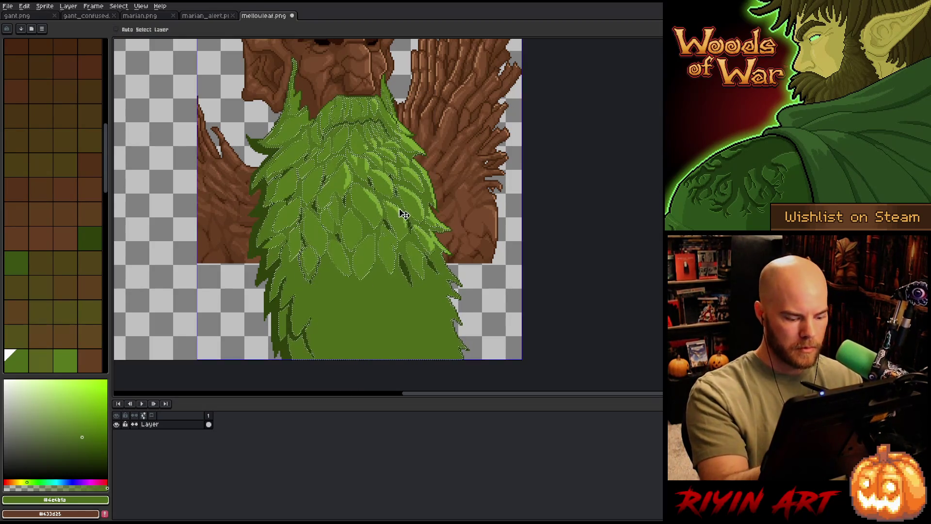
key("ctrl+d")
left_click(64, 356)
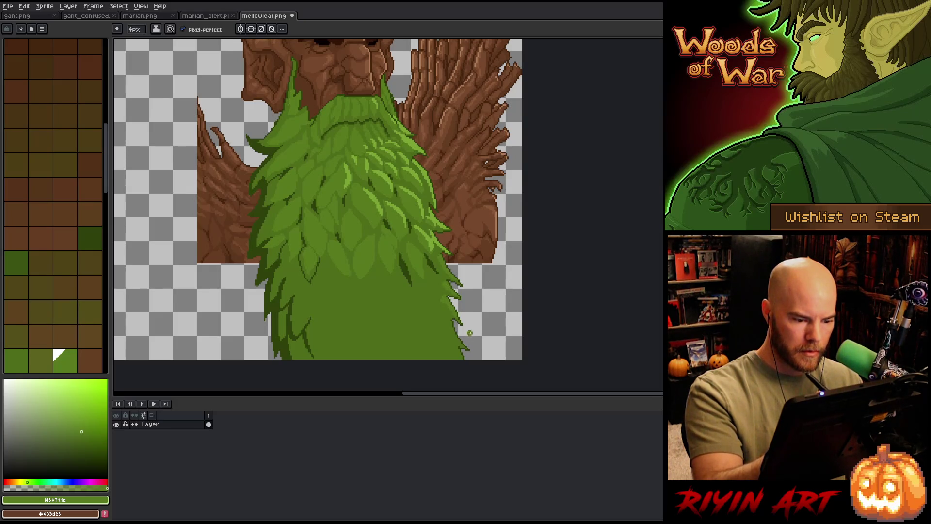
left_click(439, 299, "alt")
left_click(446, 299, "alt")
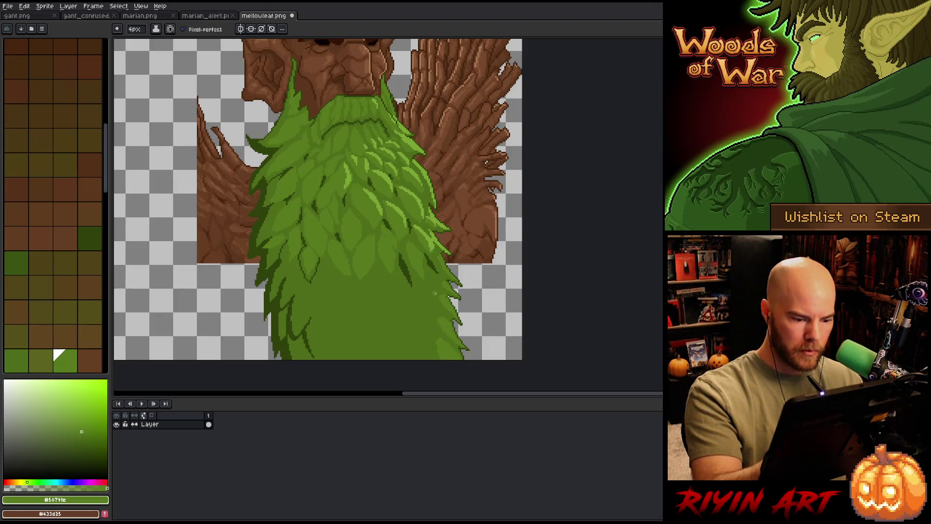
Paint the first light and dark leaf strokes into the plain lower beard.
left_click_drag(419, 318, 416, 296)
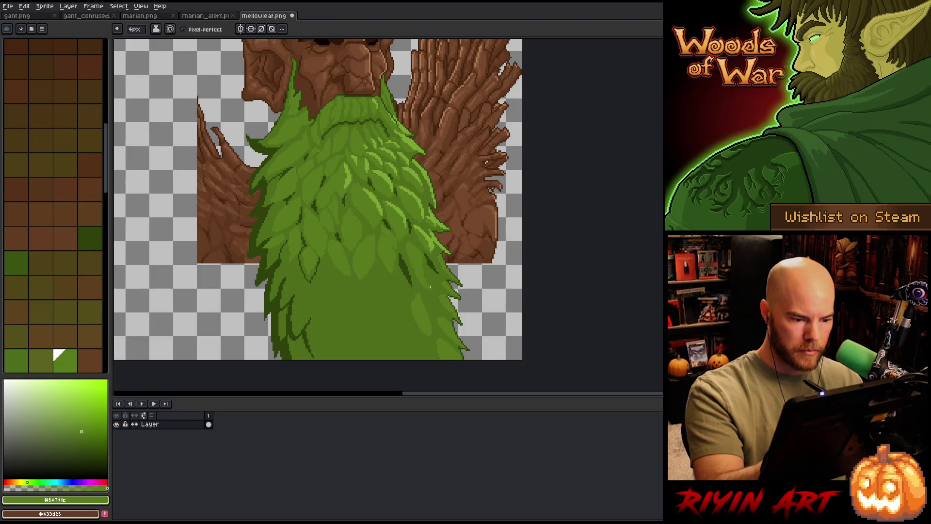
mouse_move(429, 287)
left_mouse_down()
mouse_move(419, 266)
mouse_move(421, 272)
left_mouse_up()
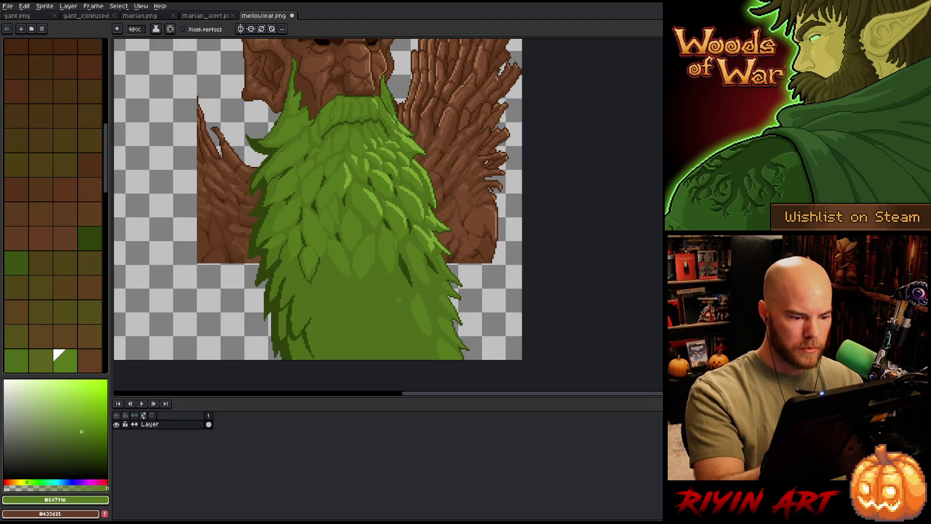
left_click(416, 135, "alt")
left_click(418, 308, "alt")
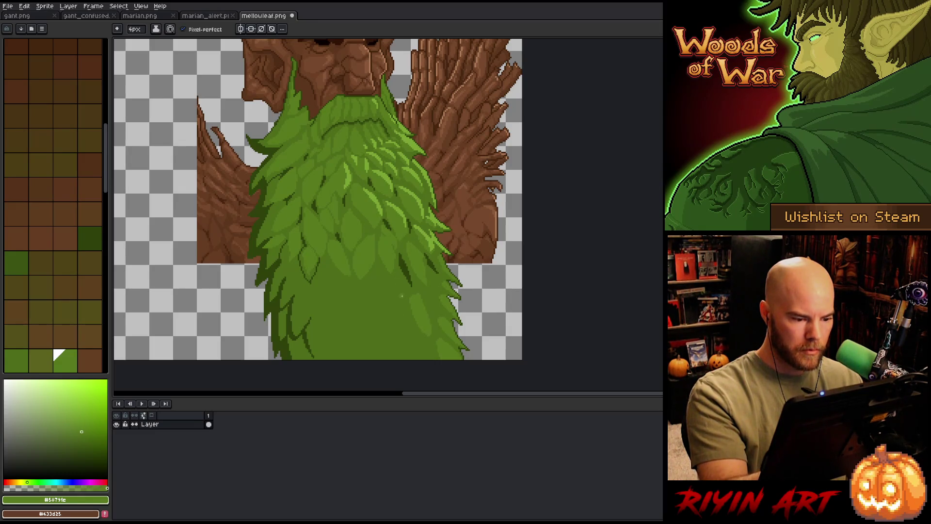
mouse_move(399, 280)
left_mouse_down()
mouse_move(390, 320)
mouse_move(416, 357)
left_mouse_up()
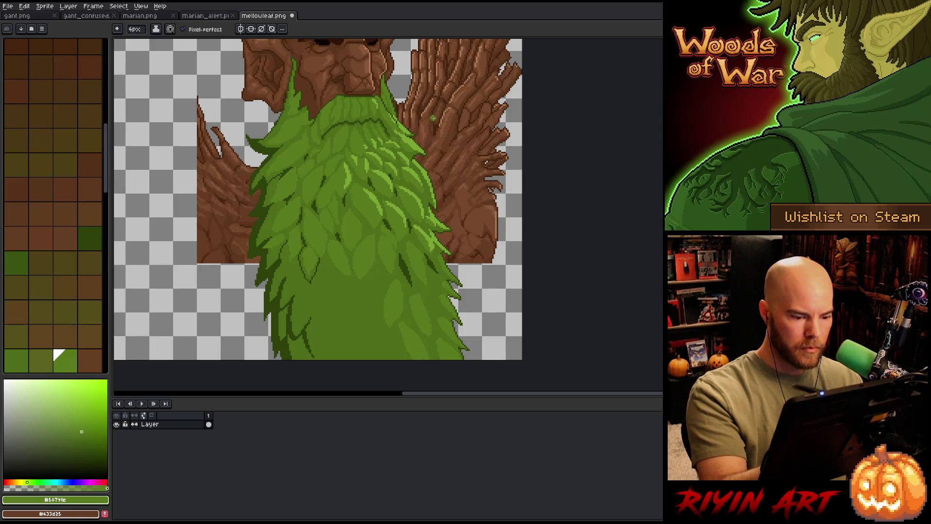
left_click_drag(373, 284, 364, 318)
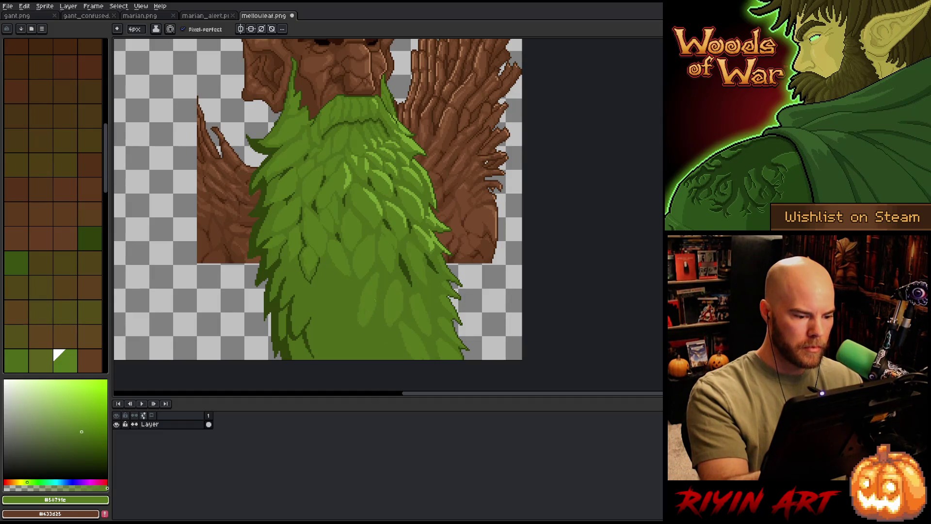
key("ctrl+z")
key("ctrl+z")
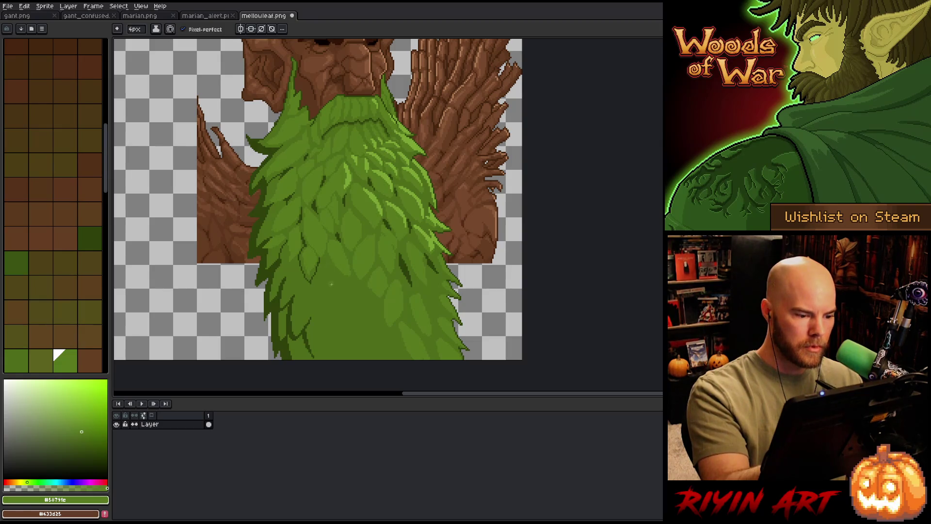
left_click_drag(332, 276, 329, 317)
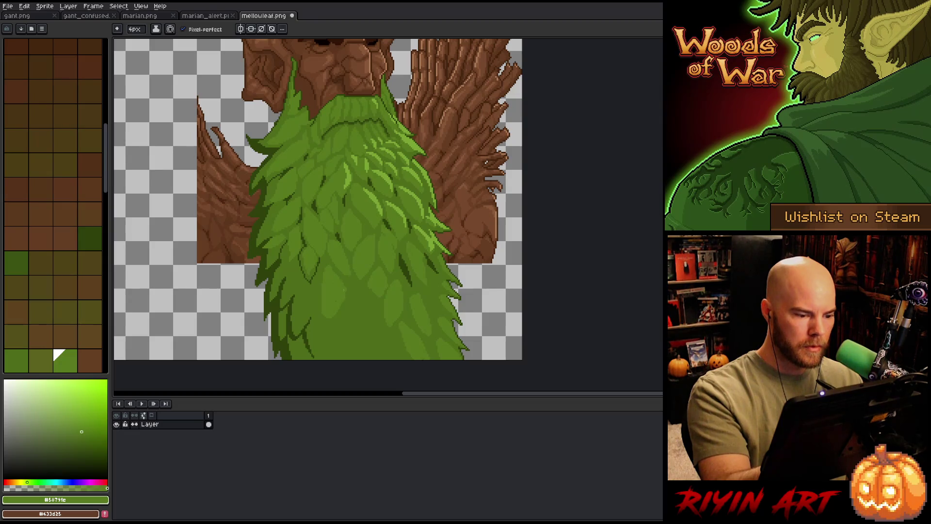
Alternate greens #4e6b1a and #5b791c to add more leaf shapes across the lower beard.
left_click(352, 288, "alt")
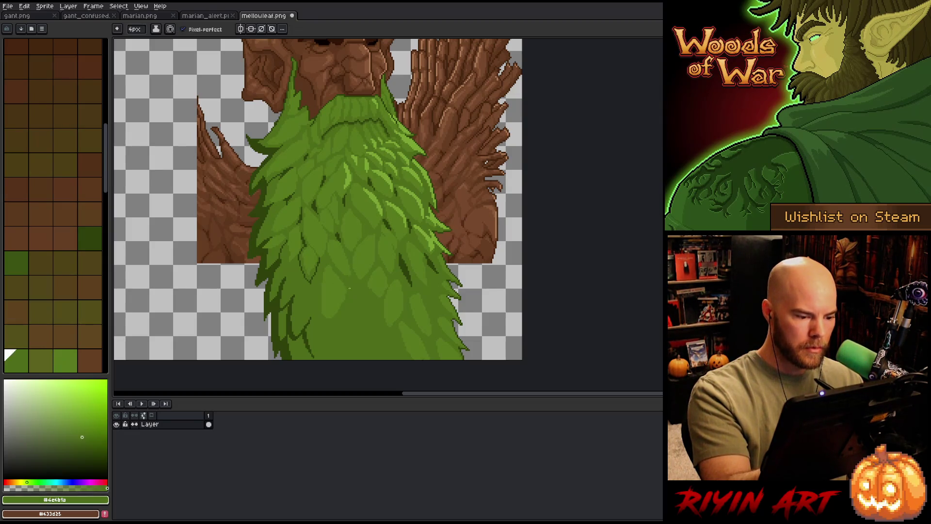
left_click(300, 315, "alt")
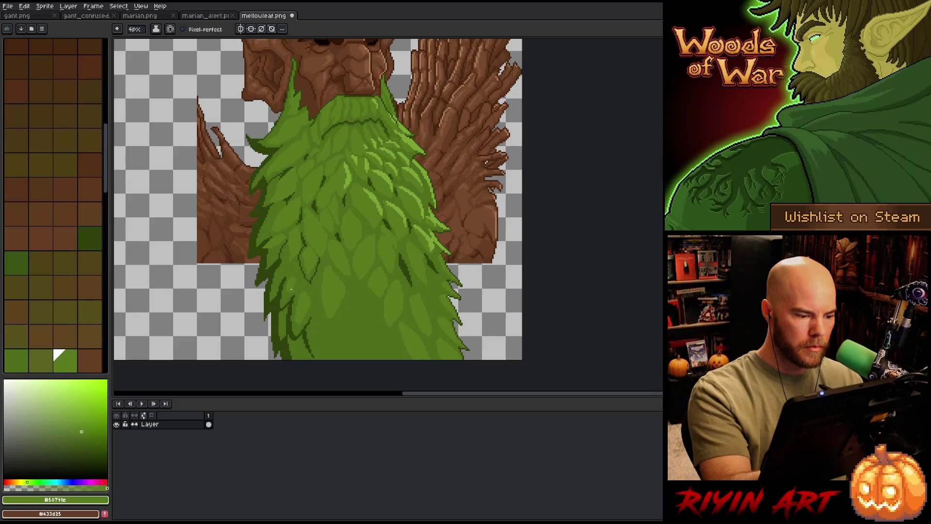
left_click(285, 281, "alt")
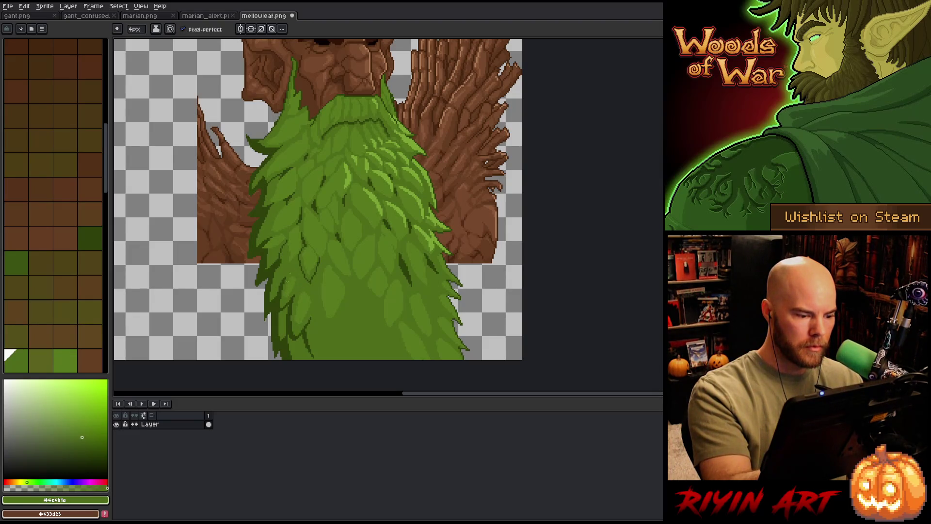
left_click(299, 244, "alt")
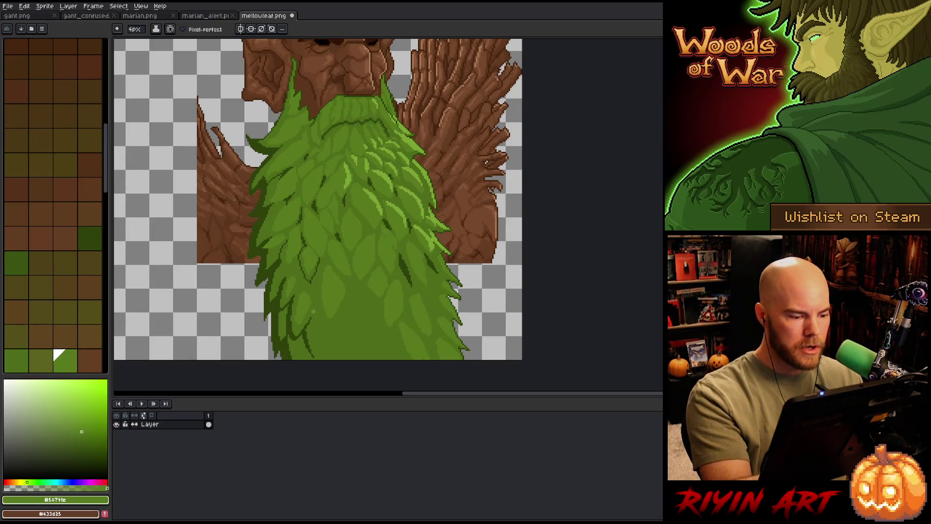
left_click(300, 300, "alt")
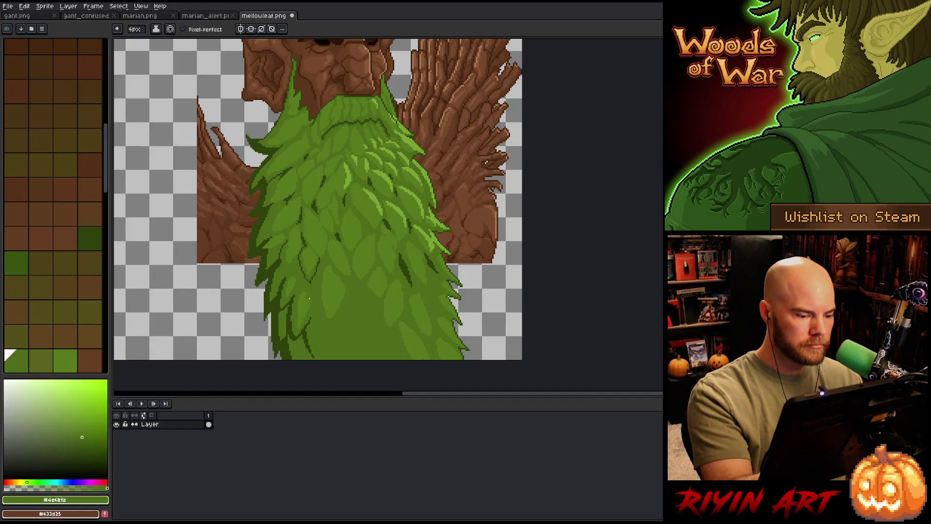
left_click(318, 329, "alt")
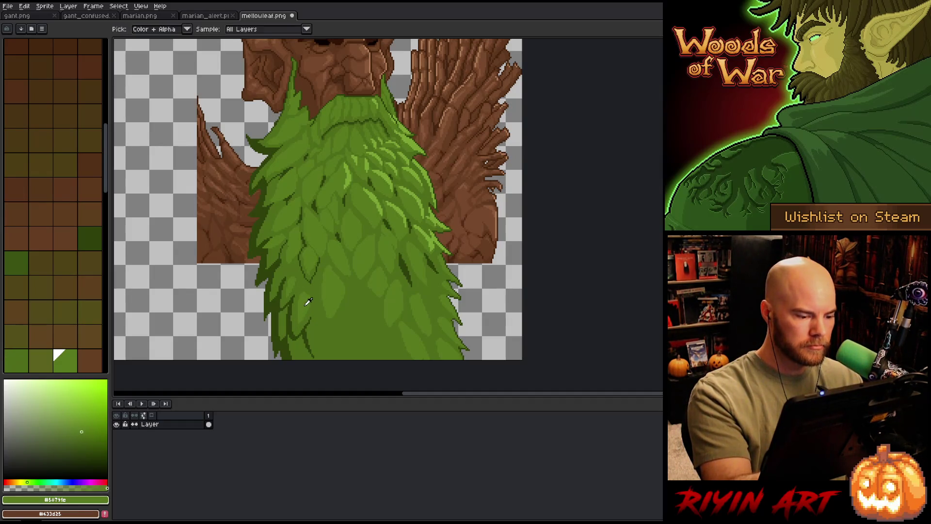
mouse_move(318, 329)
left_mouse_down()
mouse_move(325, 315)
mouse_move(366, 302)
mouse_move(370, 318)
left_mouse_up()
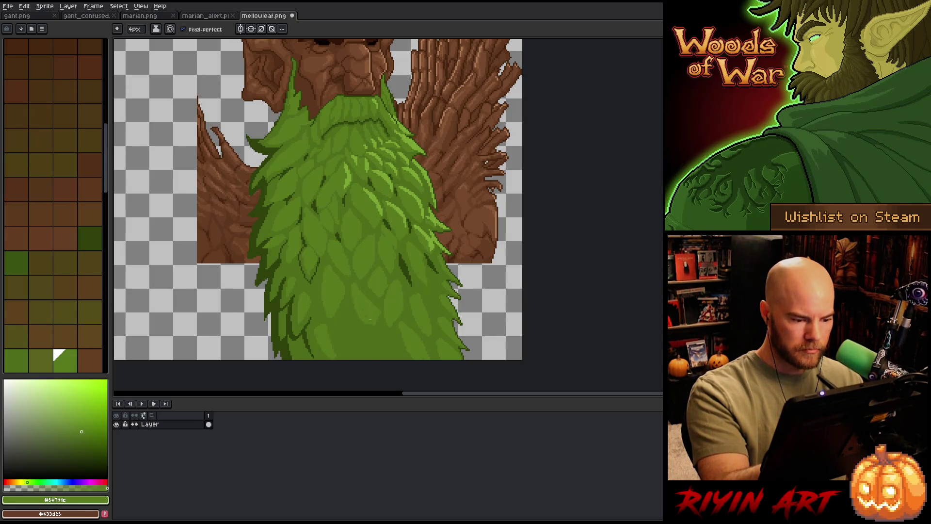
left_click(377, 309, "alt")
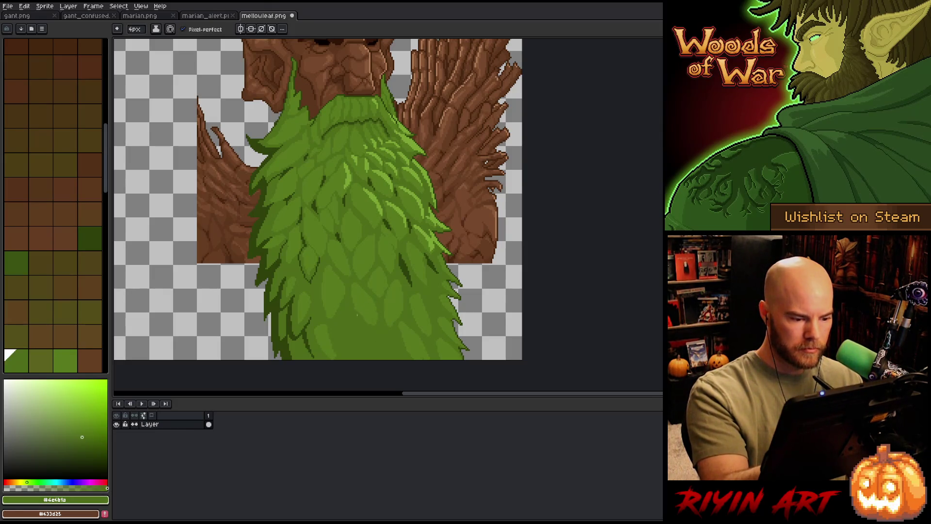
left_click(374, 308, "alt")
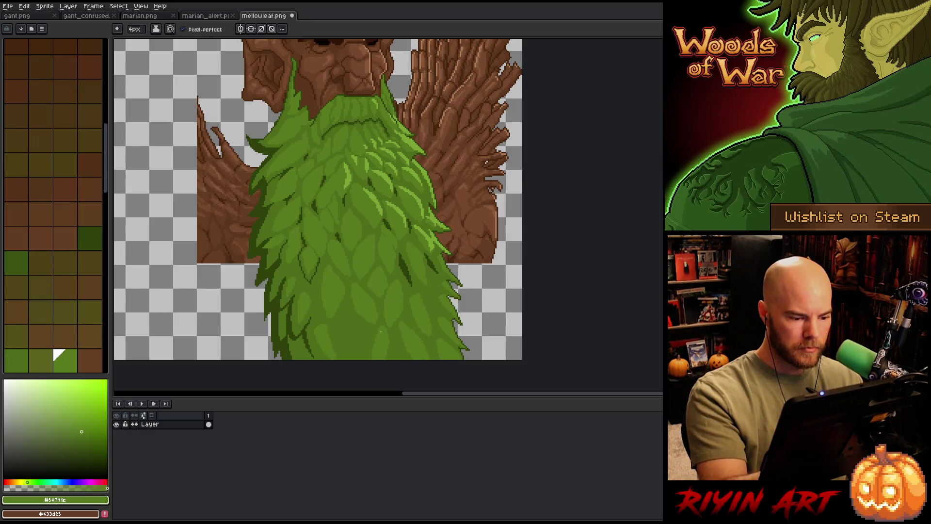
left_click_drag(356, 317, 346, 358)
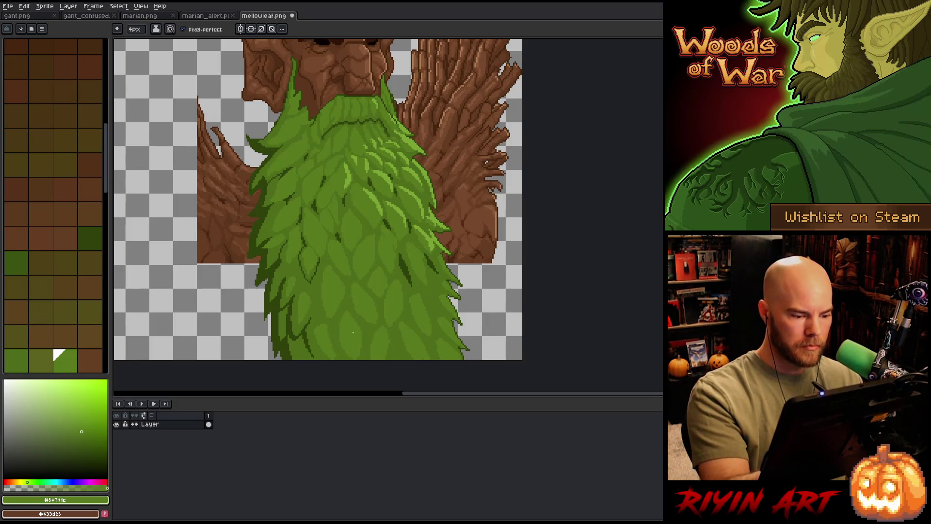
Reframe toward the head and pick a dark brown for sketching the arm.
key("space")
left_click_drag(448, 324, 448, 351)
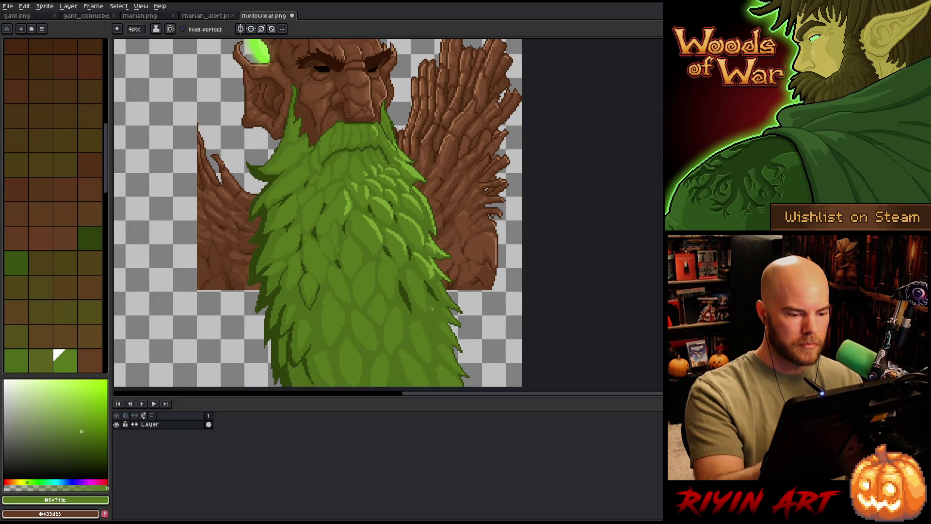
left_click(436, 323, "alt")
left_click(435, 307, "alt")
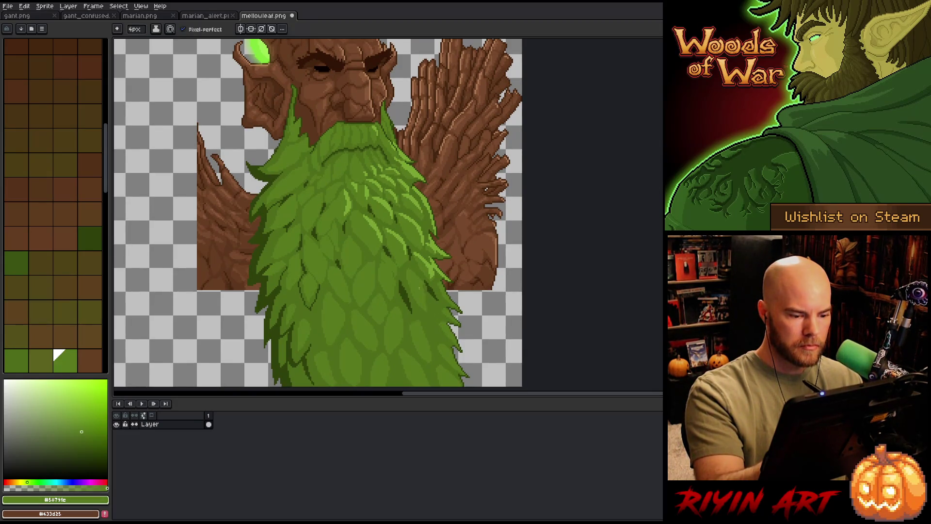
scroll(416, 276, "down", 1)
left_click(320, 210, "alt")
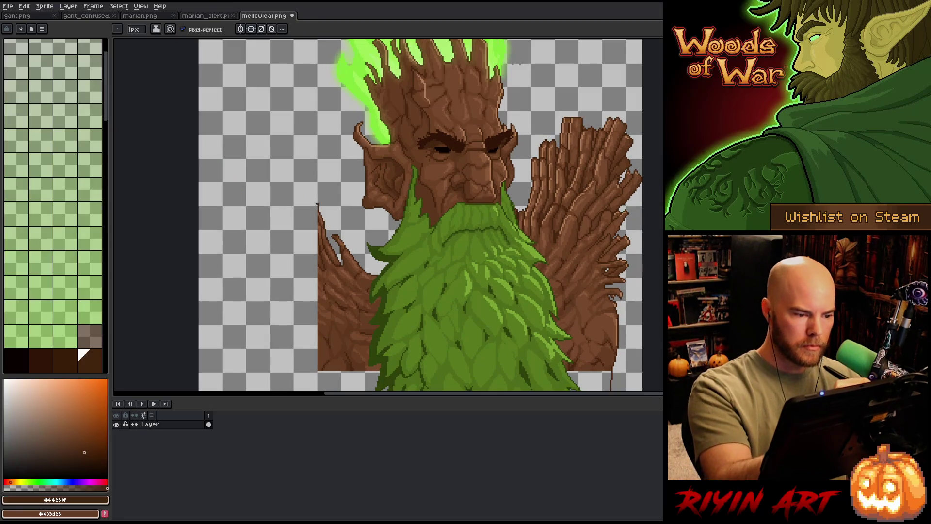
Sketch the raised left hand with its fingers and the arm running down the figure's side.
mouse_move(289, 143)
left_mouse_down()
mouse_move(258, 138)
mouse_move(259, 156)
mouse_move(235, 156)
mouse_move(236, 177)
mouse_move(220, 185)
mouse_move(230, 230)
mouse_move(216, 230)
left_mouse_up()
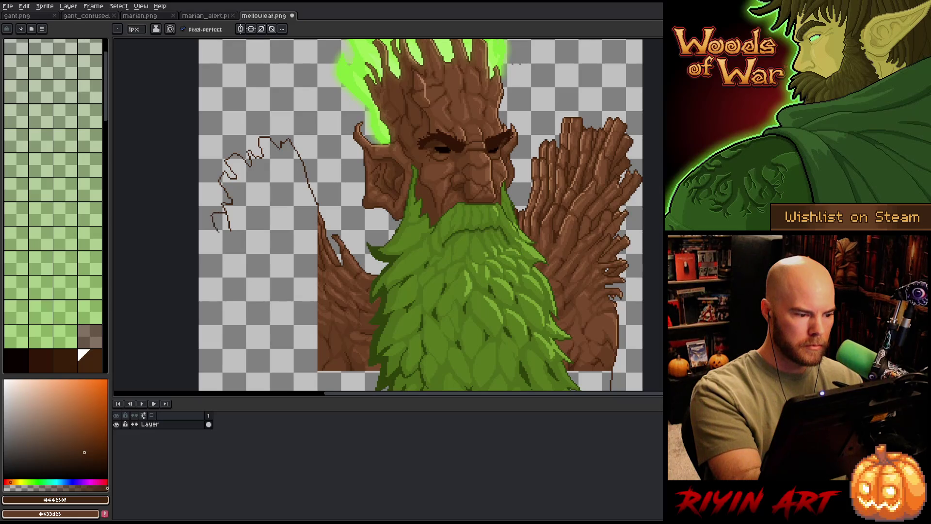
key("ctrl+z")
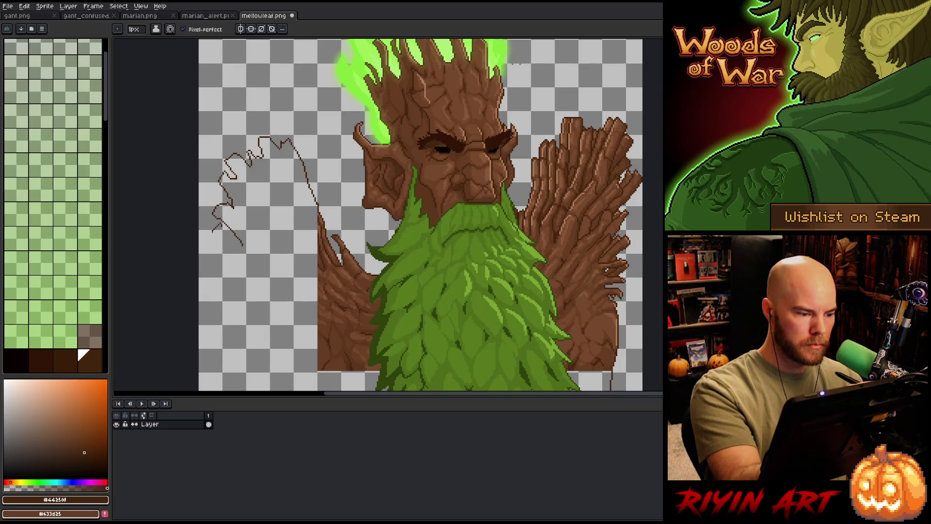
left_click_drag(239, 252, 258, 274)
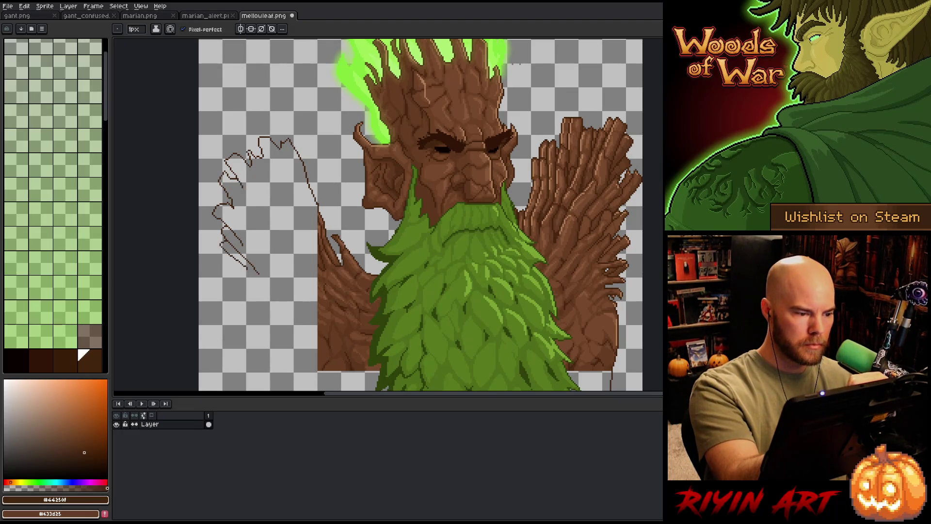
mouse_move(239, 179)
left_mouse_down()
mouse_move(273, 233)
mouse_move(265, 246)
left_mouse_up()
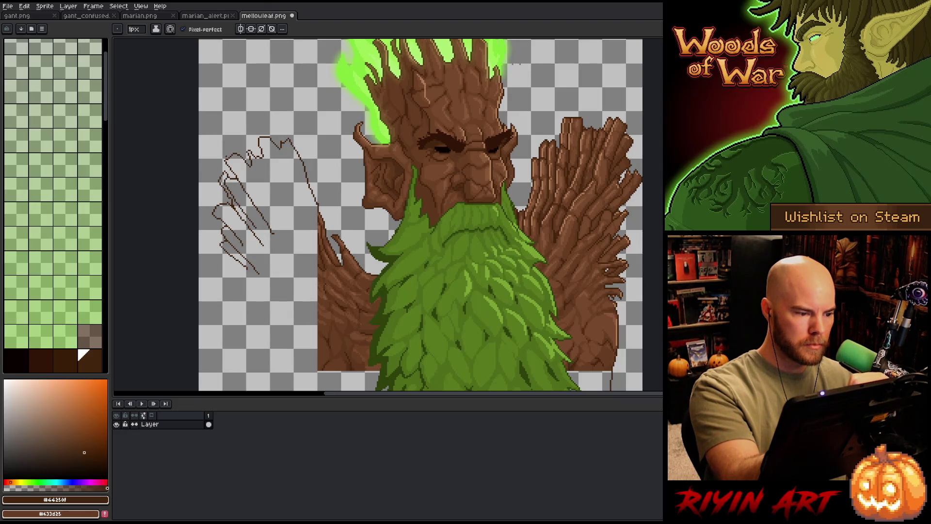
left_click_drag(250, 159, 276, 196)
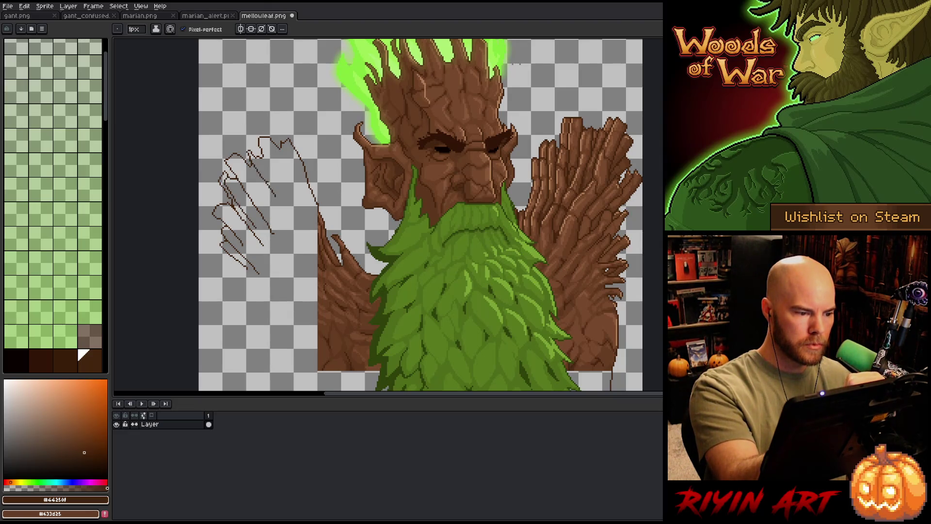
left_click_drag(249, 164, 284, 214)
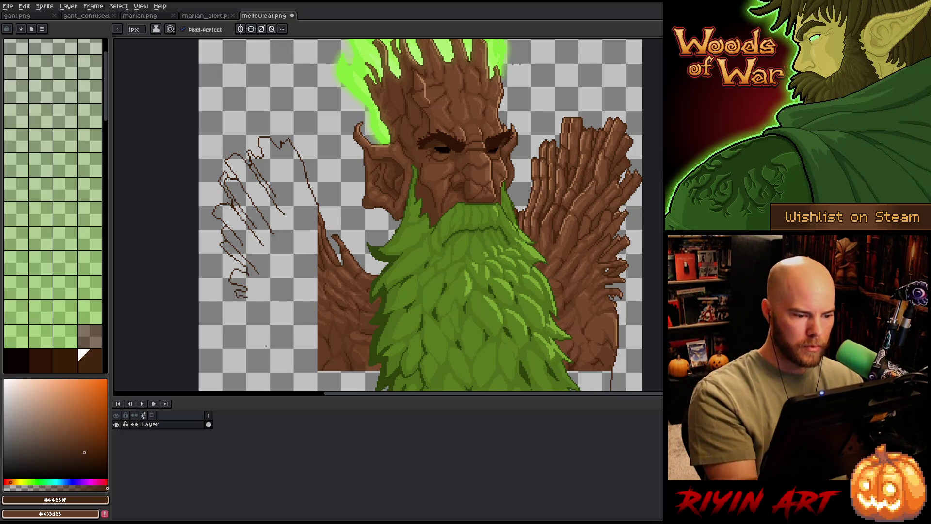
left_click_drag(241, 298, 238, 340)
Redraw the outer edge of the left arm reaching lower, erasing stray strokes.
mouse_move(461, 410)
left_mouse_down()
mouse_move(433, 246)
mouse_move(412, 238)
left_mouse_up()
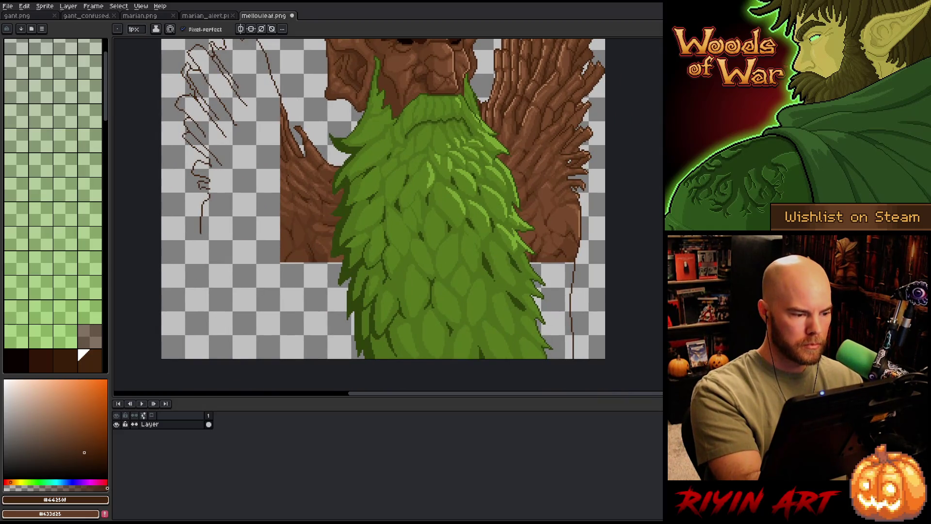
left_click_drag(201, 233, 201, 334)
key("ctrl+z")
key("ctrl+z")
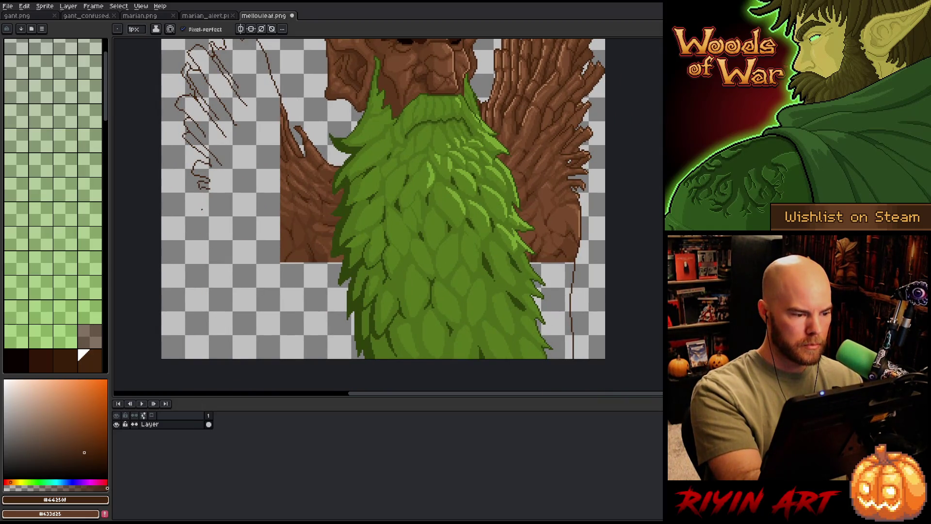
left_click_drag(209, 192, 215, 219)
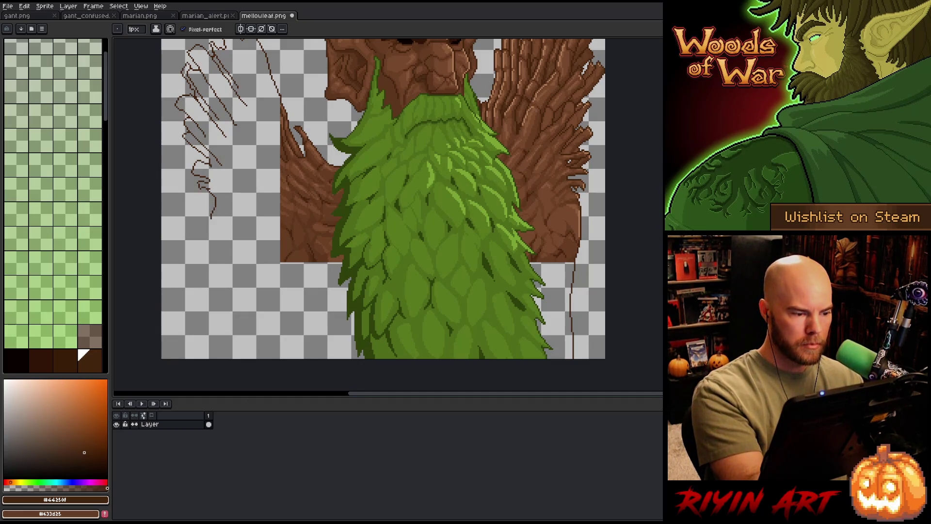
key("e")
left_click_drag(212, 194, 213, 215)
key("b")
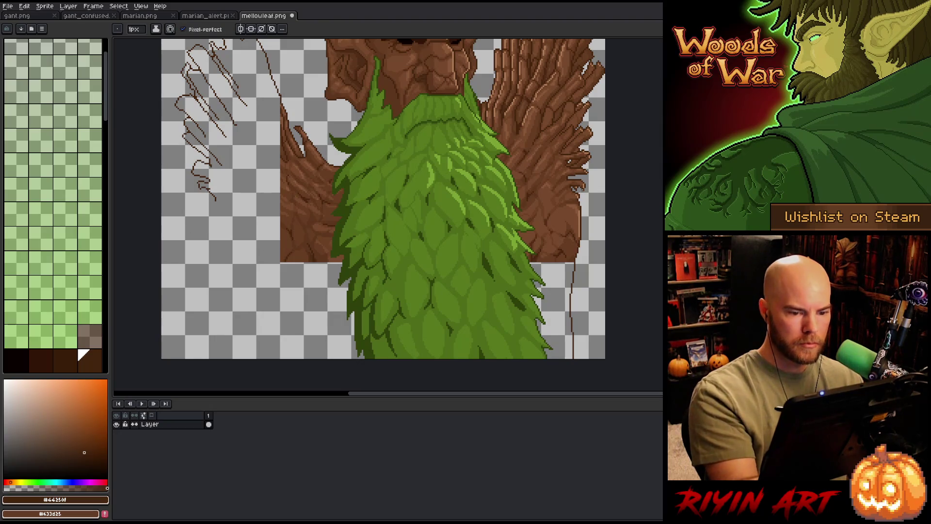
left_click_drag(212, 193, 188, 303)
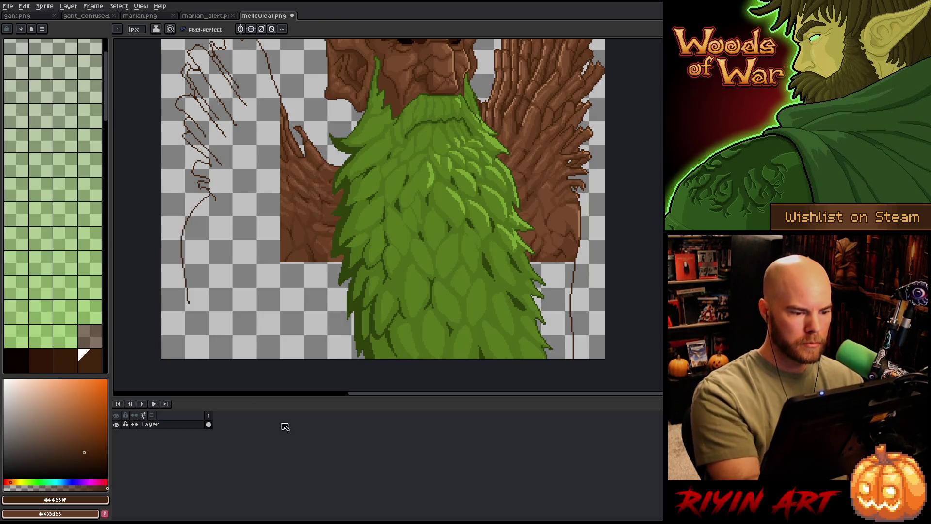
key("ctrl+z")
left_click_drag(211, 194, 197, 358)
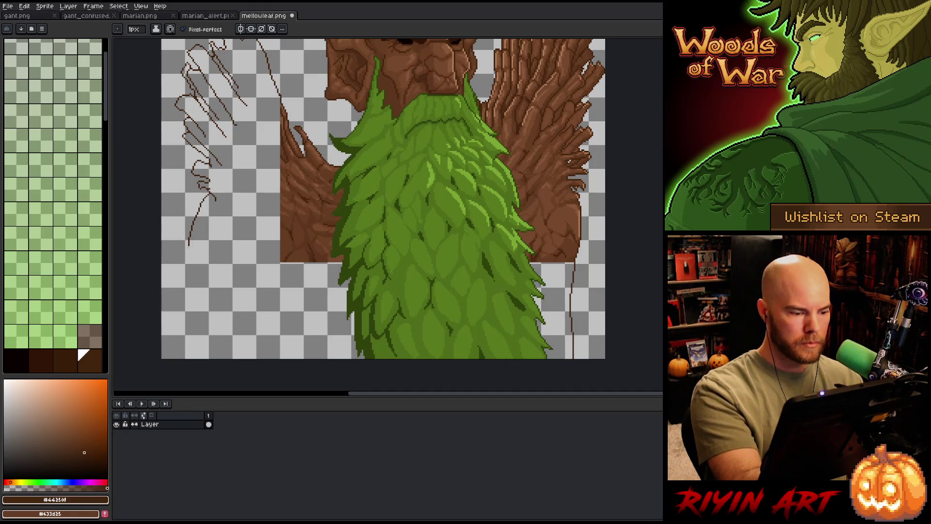
Eyedrop the body brown and bucket-fill the outlined left arm and the gap beside the beard.
left_click_drag(510, 306, 521, 371)
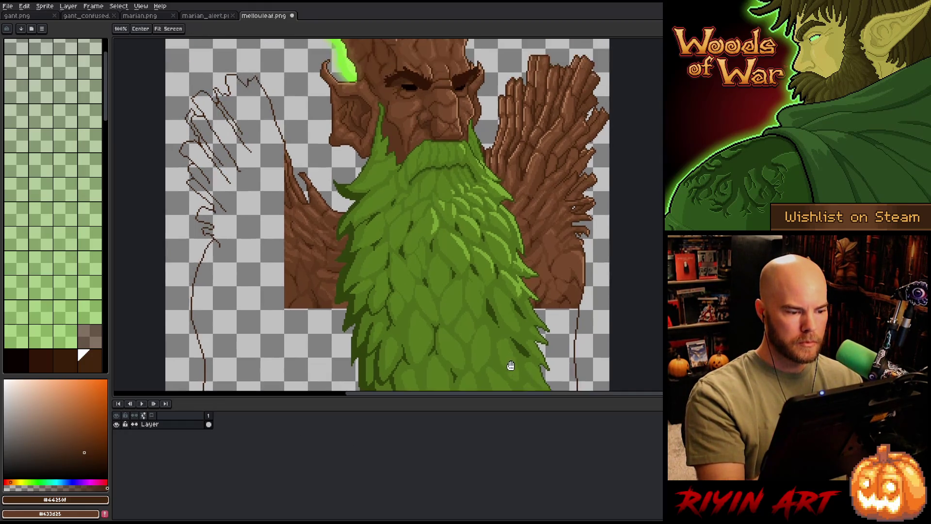
left_click(326, 285, "alt")
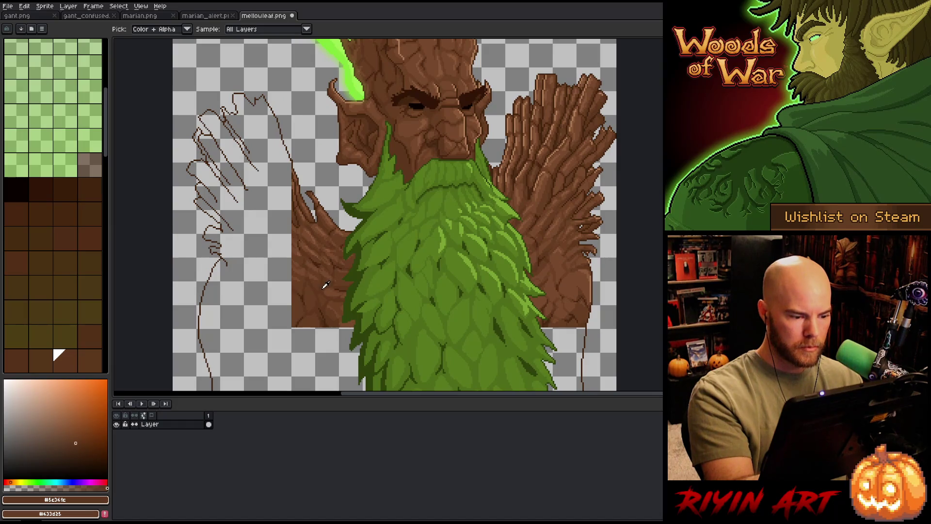
left_click(320, 349)
left_click(567, 360)
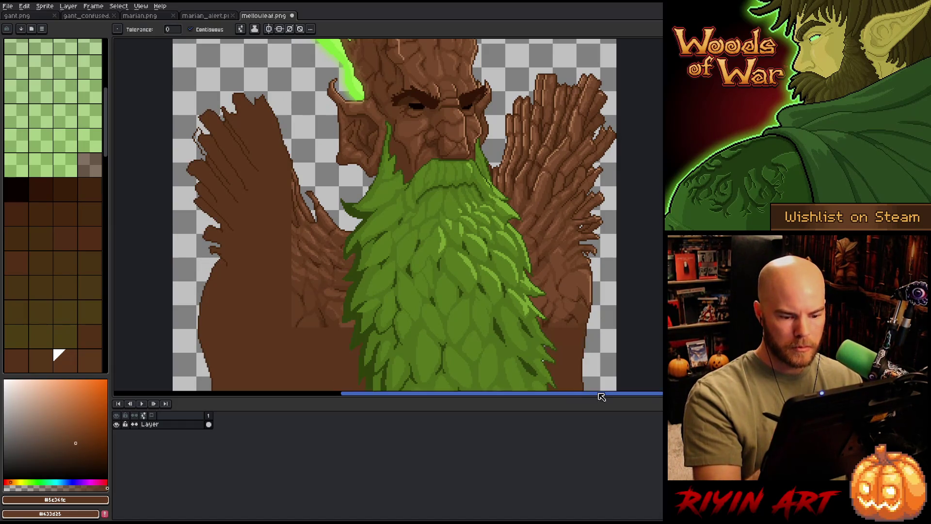
left_click_drag(600, 397, 575, 351)
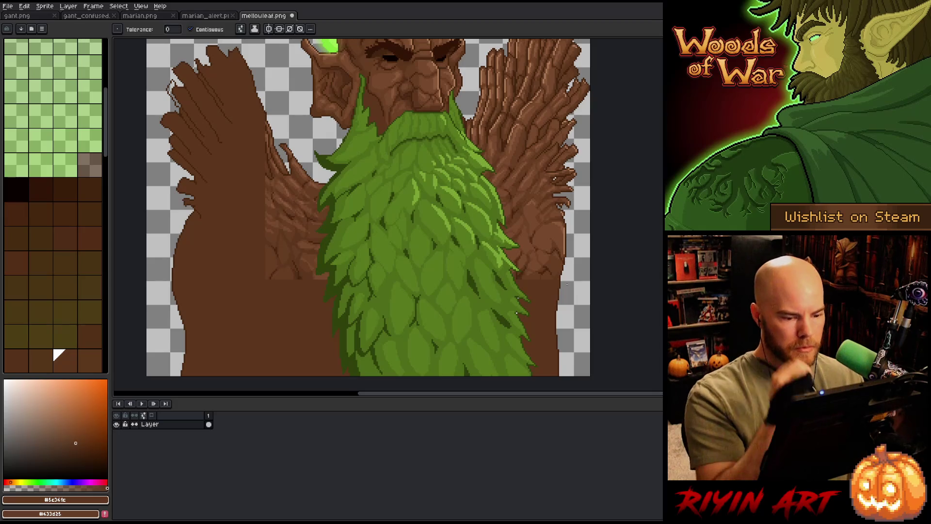
scroll(539, 388, "down", 1)
scroll(540, 388, "up", 2)
scroll(539, 387, "up", 2)
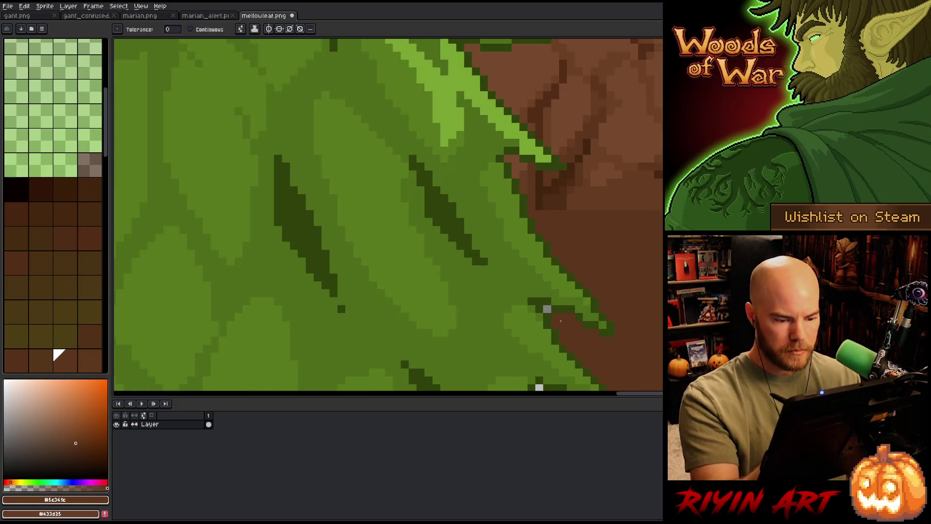
scroll(547, 309, "down", 2)
scroll(580, 223, "down", 1)
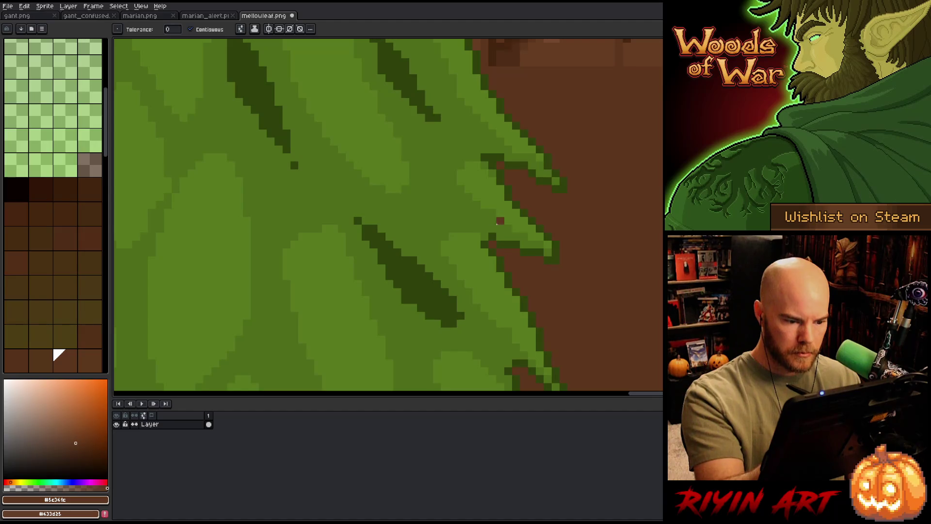
scroll(59, 355, "down", 1)
left_click(84, 355)
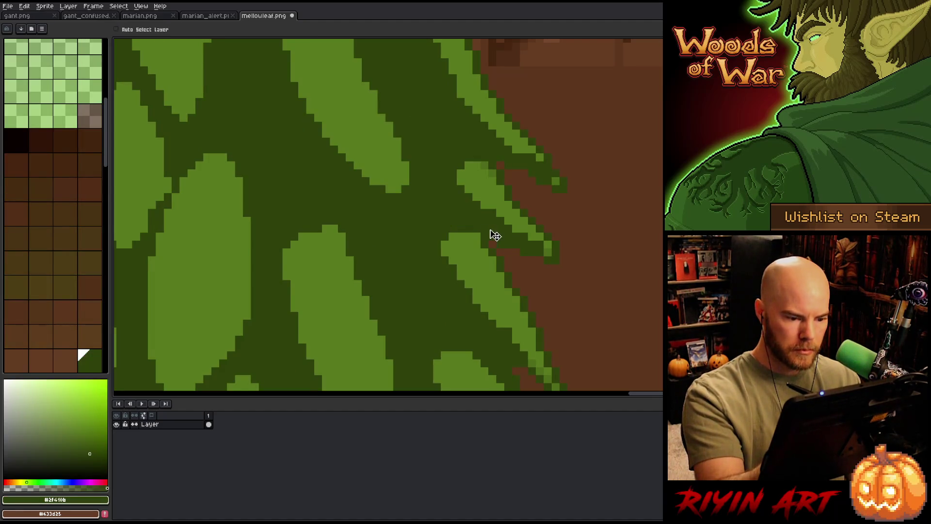
left_click(493, 235)
key("space")
left_click_drag(582, 277, 555, 158)
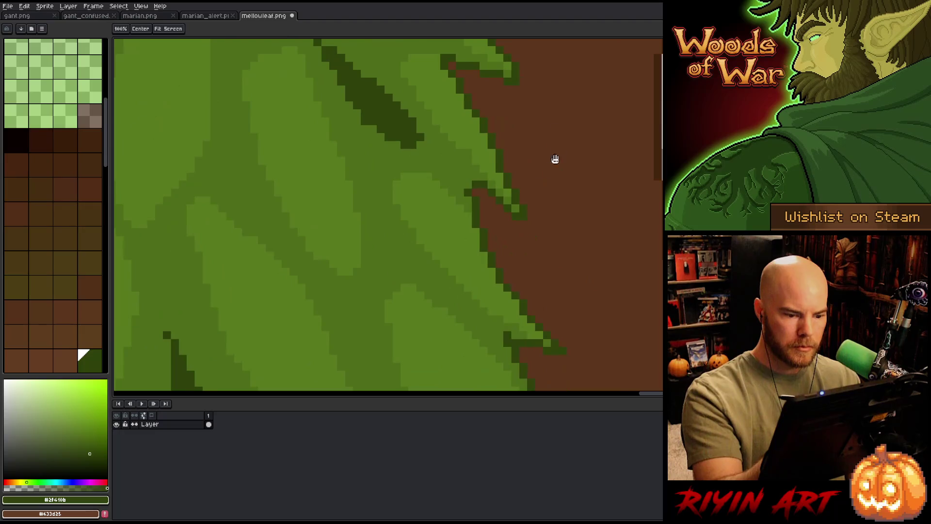
mouse_move(567, 248)
left_mouse_down()
mouse_move(564, 121)
mouse_move(565, 219)
left_mouse_up()
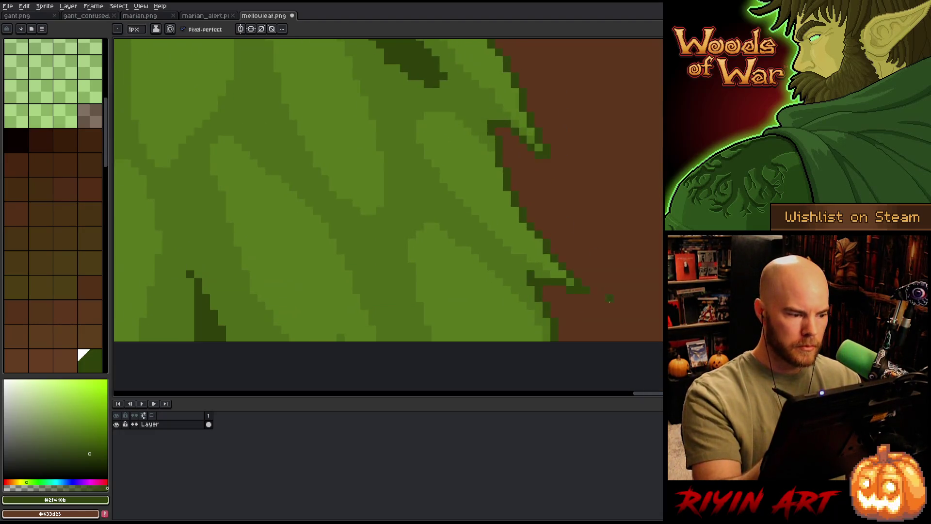
scroll(500, 242, "down", 2)
left_click_drag(500, 242, 393, 276)
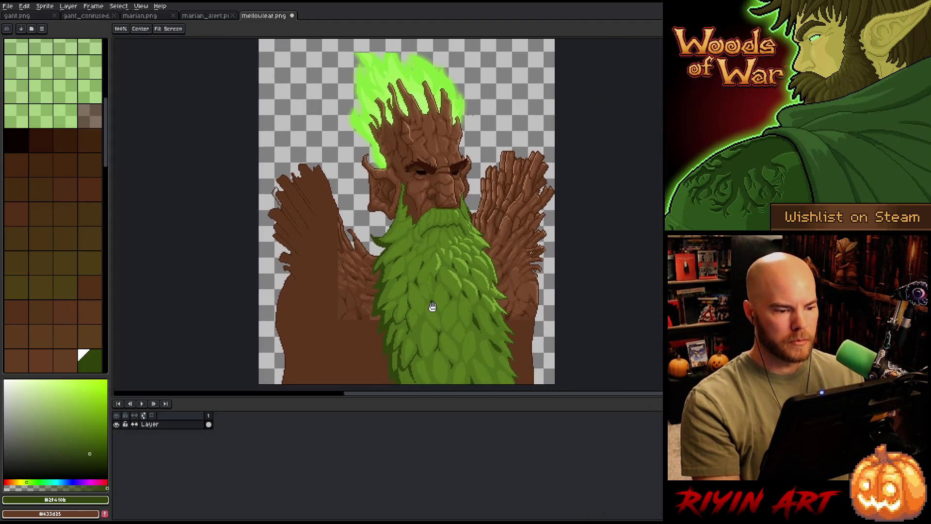
left_click_drag(383, 192, 349, 197)
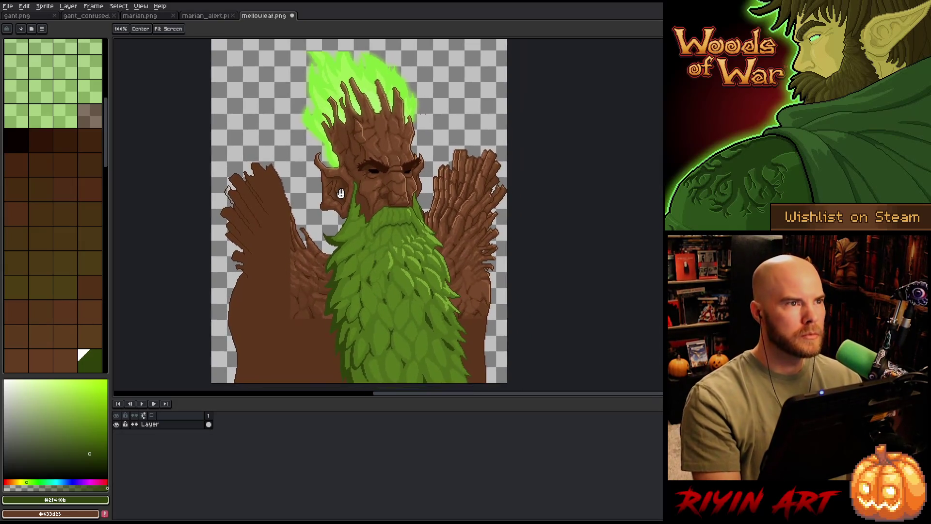
scroll(461, 145, "up", 1)
scroll(461, 146, "up", 1)
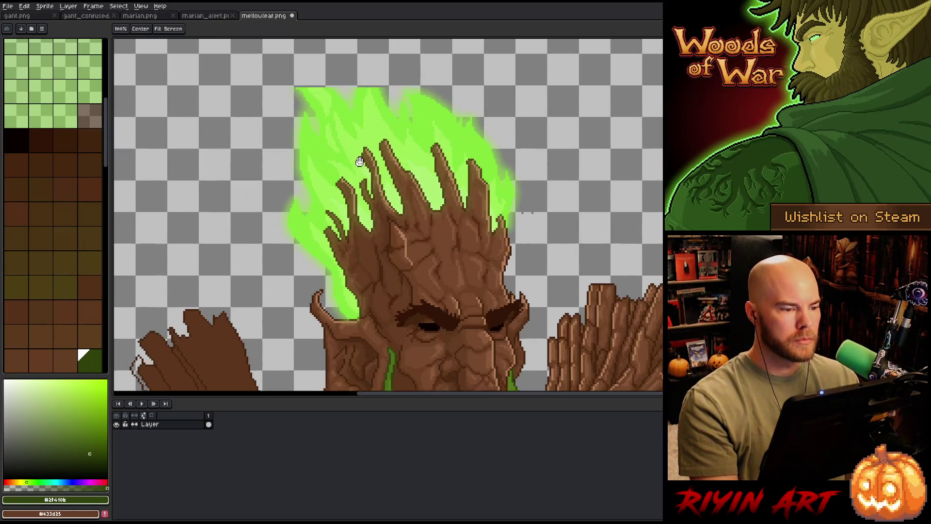
scroll(353, 142, "up", 2)
left_click_drag(371, 117, 375, 195)
scroll(360, 173, "up", 1)
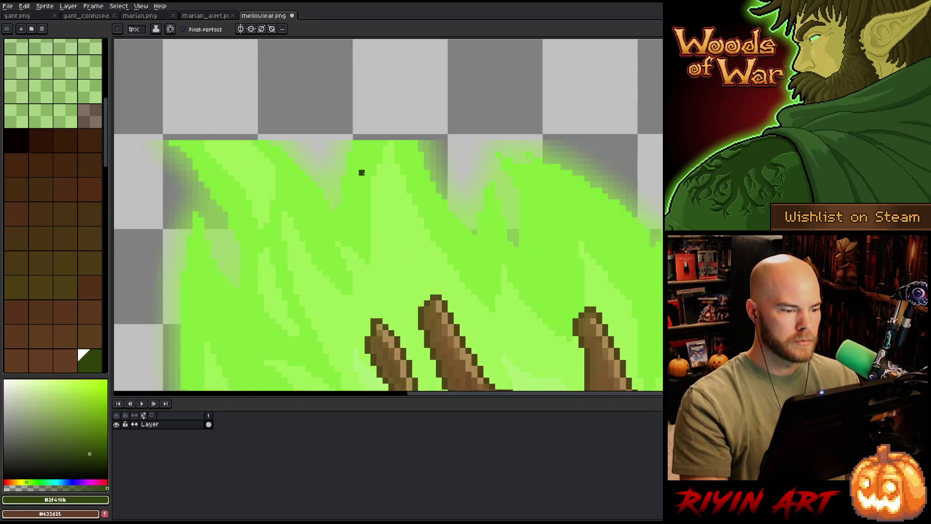
Draw a tall bright-green flame tip above the crown, undoing a paler centre shade.
left_click(360, 173, "alt")
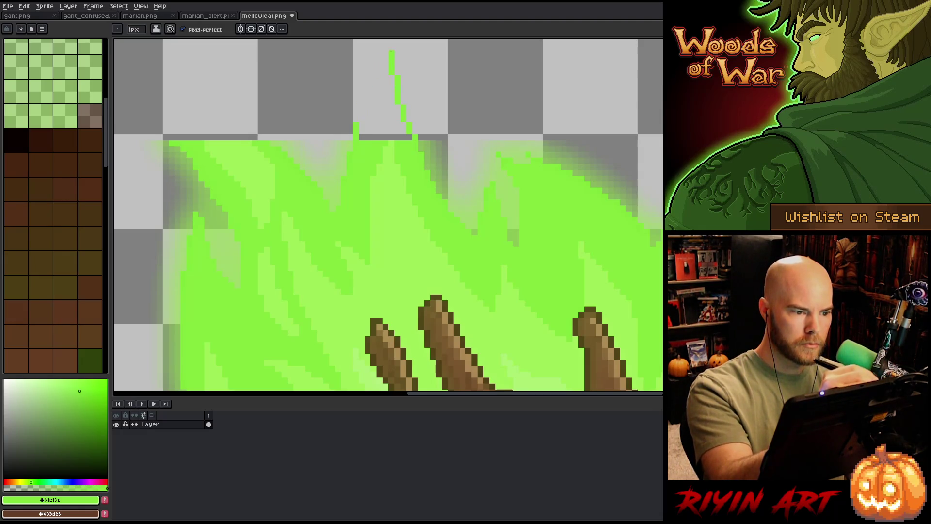
left_click_drag(385, 65, 380, 163)
left_click(408, 218, "alt")
left_click_drag(386, 93, 382, 163)
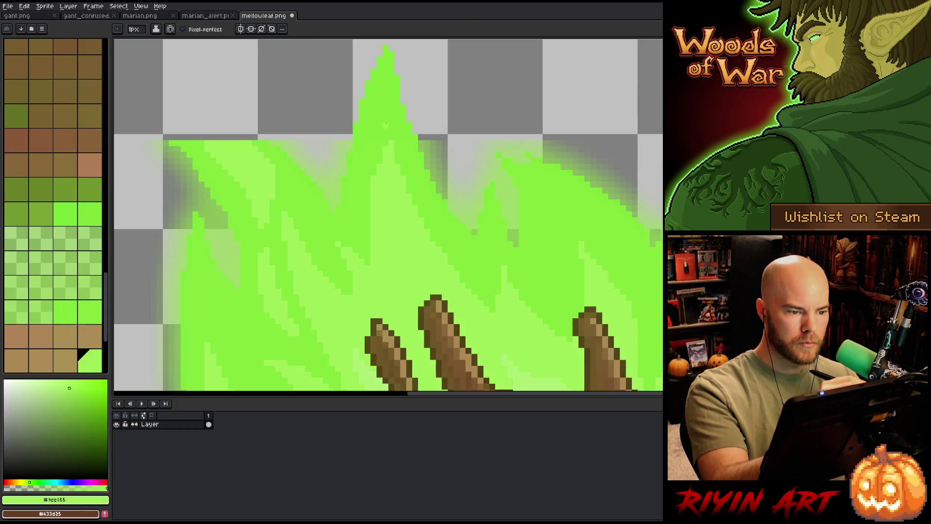
key("ctrl+z")
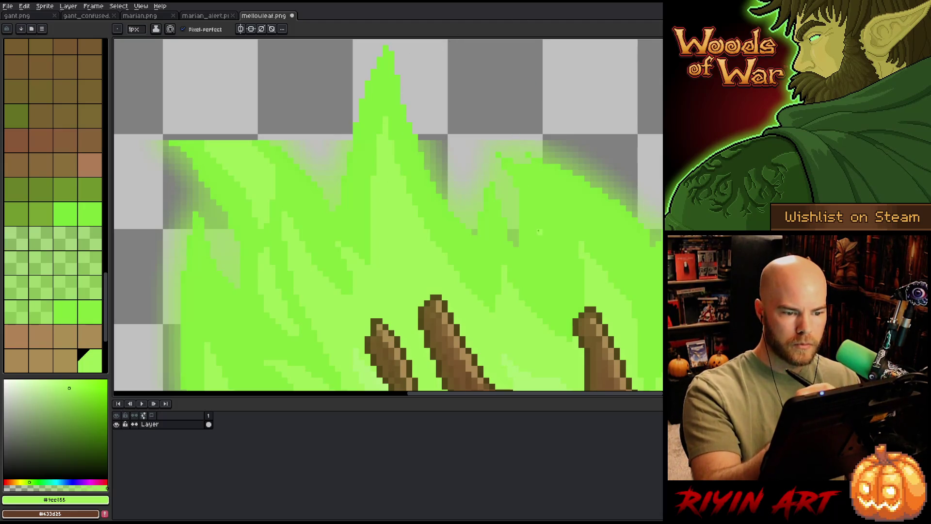
left_click_drag(365, 184, 446, 231)
left_click(382, 223, "alt")
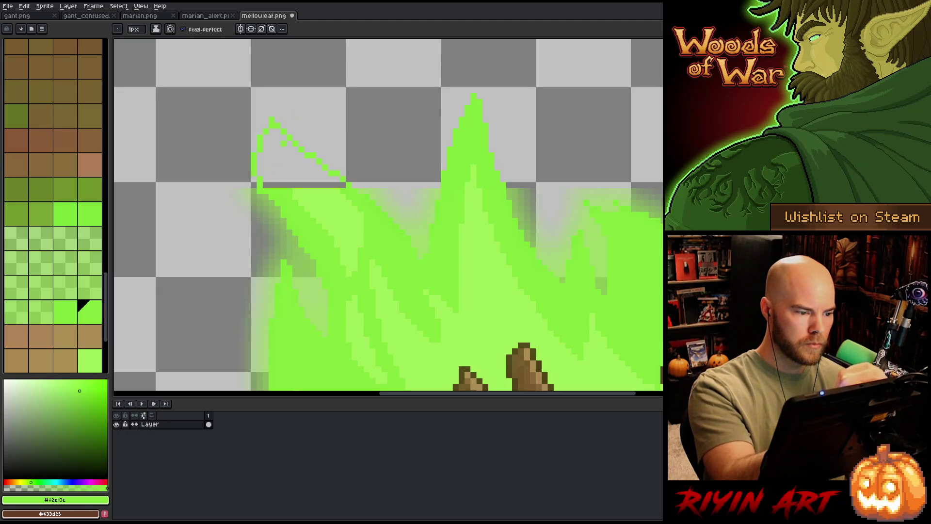
Outline a new flame tongue on the crown's upper left and fill it solid green.
mouse_move(252, 175)
left_mouse_down()
mouse_move(223, 133)
mouse_move(251, 158)
left_mouse_up()
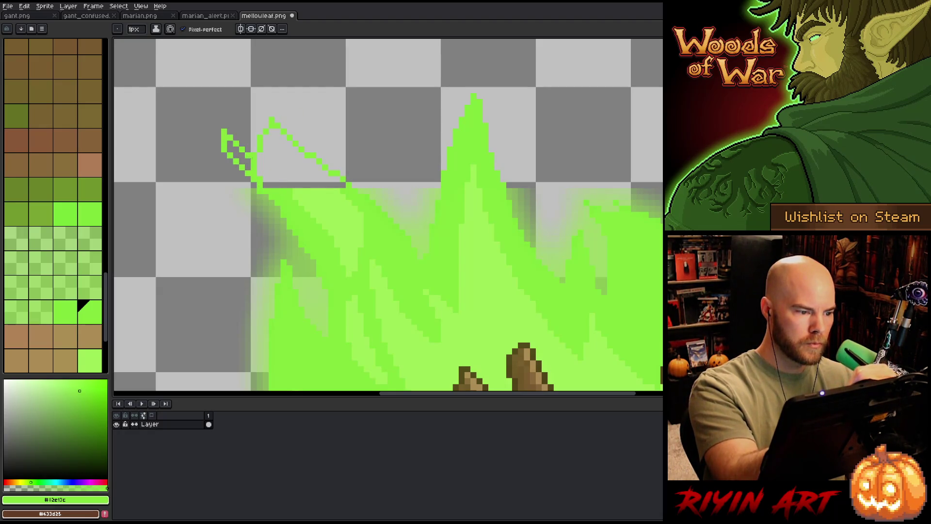
key("g")
left_click(298, 157)
left_click(237, 153)
left_click_drag(421, 214, 409, 189)
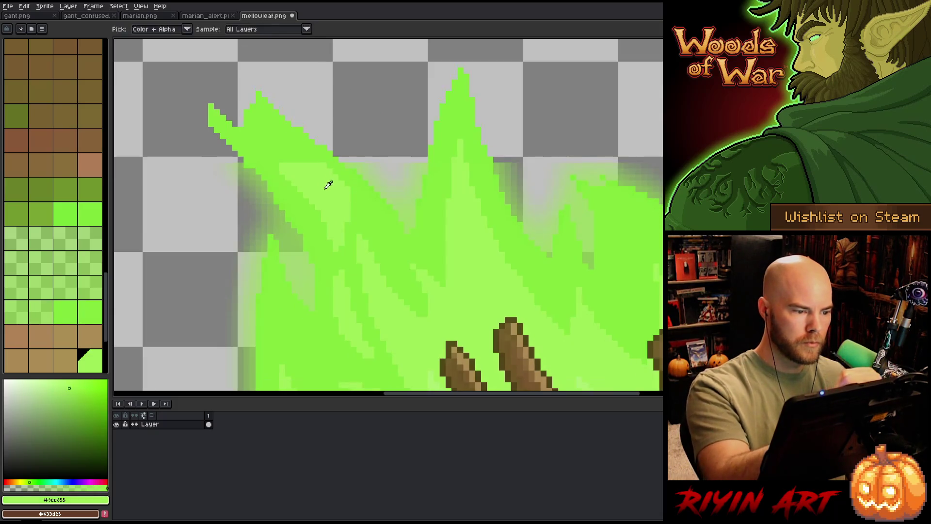
left_click(327, 183, "alt")
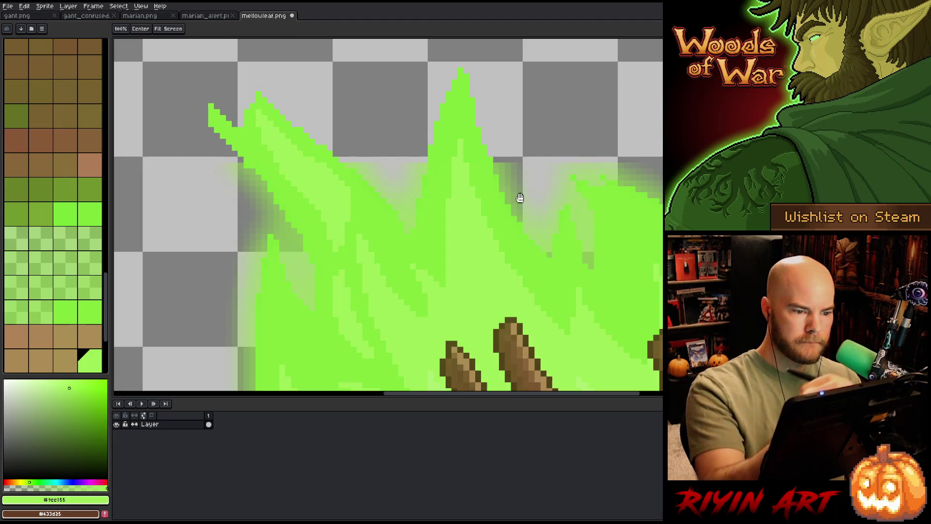
scroll(519, 197, "up", 2)
scroll(434, 160, "up", 1)
scroll(434, 160, "down", 1)
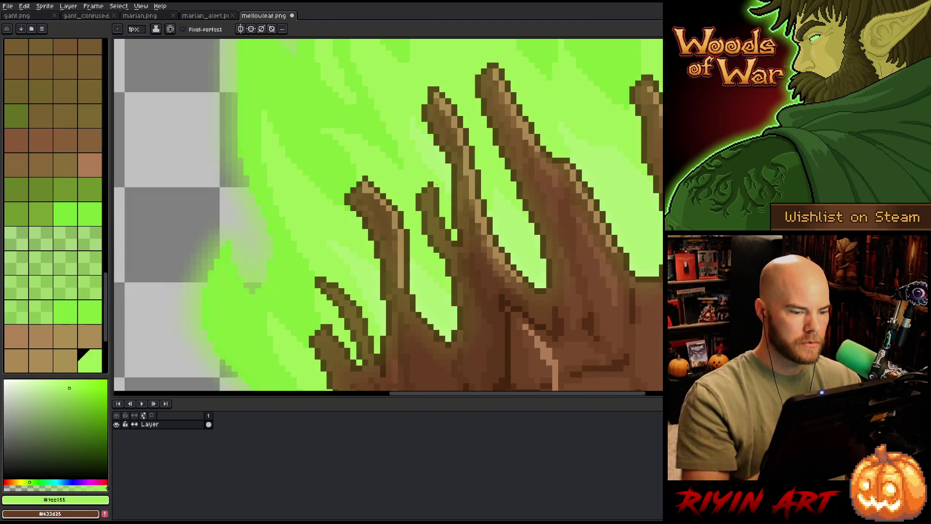
scroll(434, 161, "down", 2)
left_click_drag(519, 170, 373, 169)
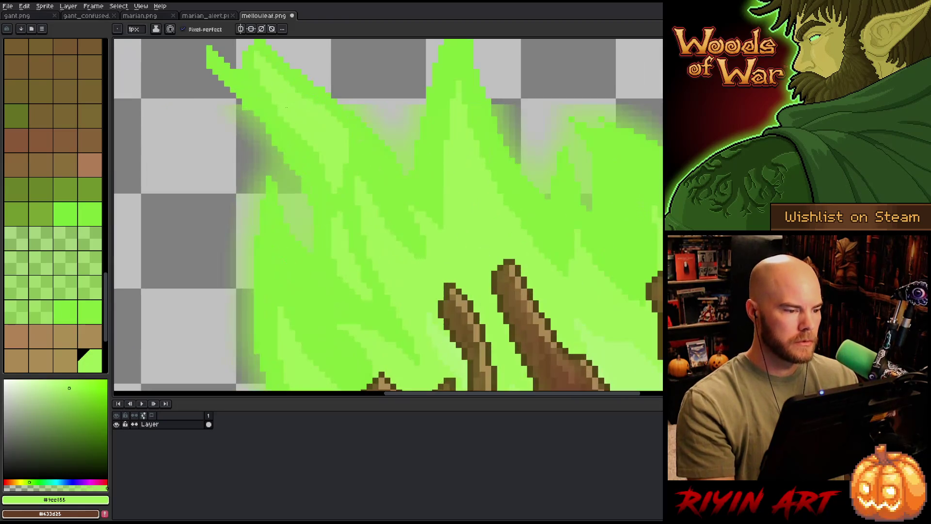
scroll(373, 168, "up", 3)
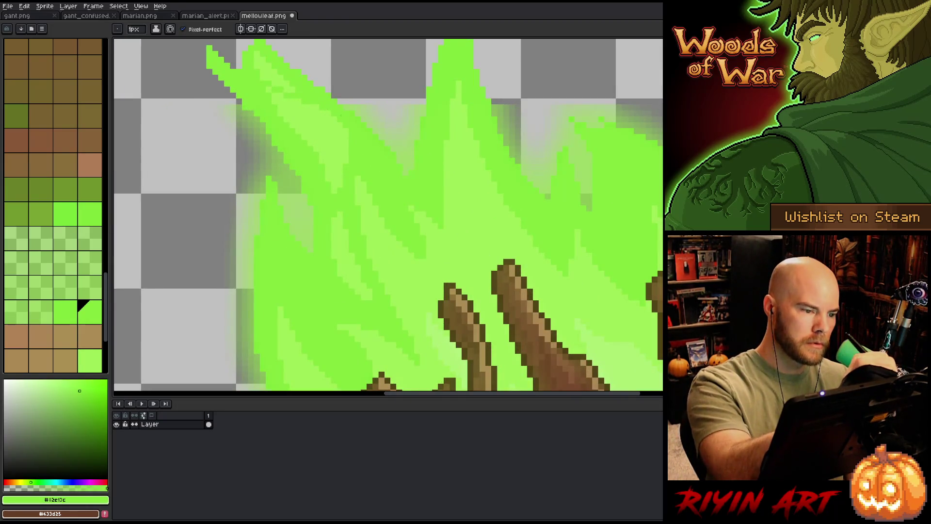
key("g")
scroll(404, 160, "down", 3)
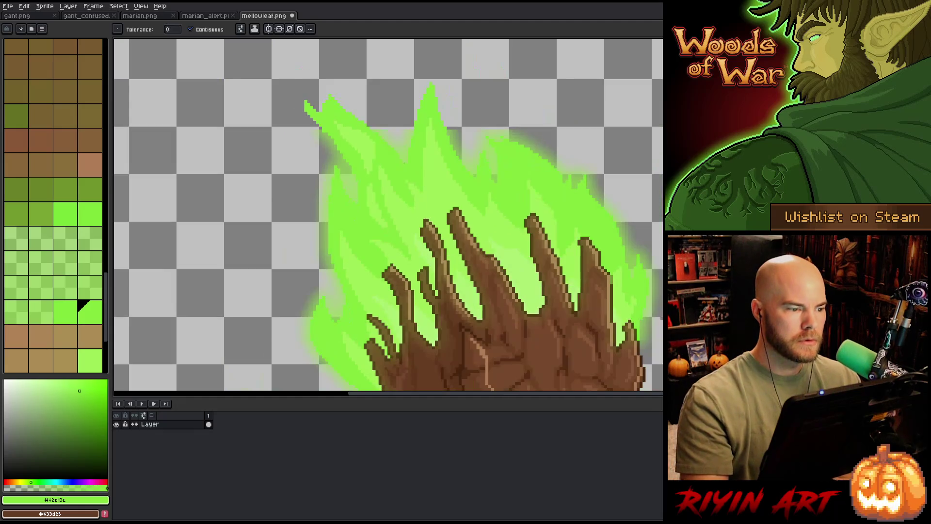
scroll(355, 228, "up", 2)
Lasso-select the thin spiky tip of the leftmost flame to trim it back.
key("b")
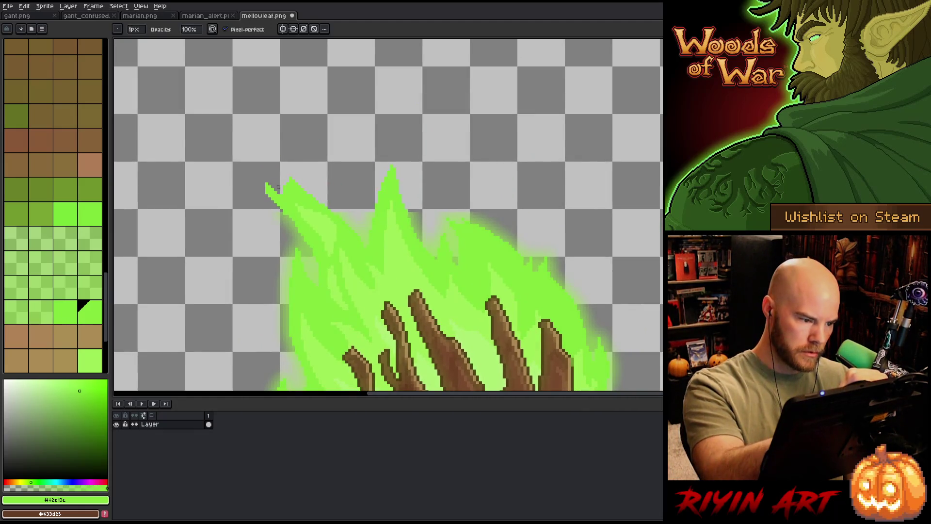
key("m")
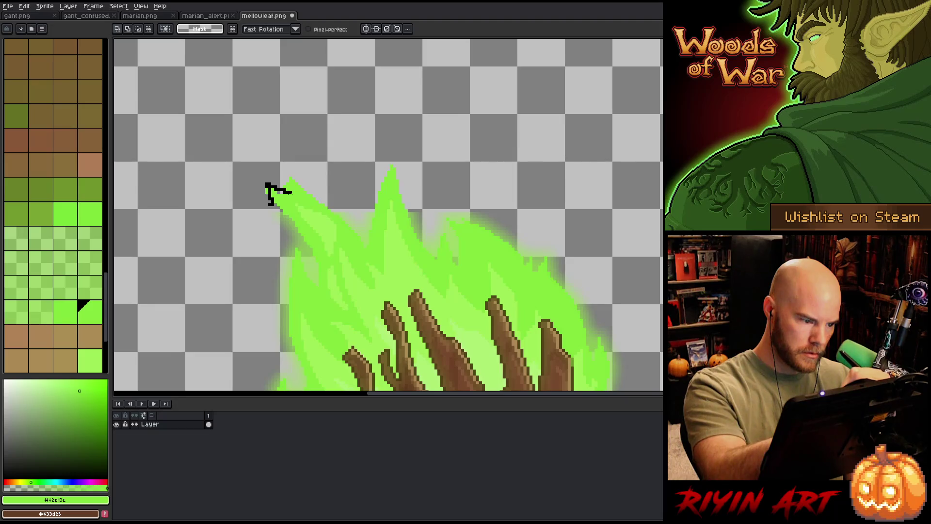
left_click_drag(308, 194, 251, 244)
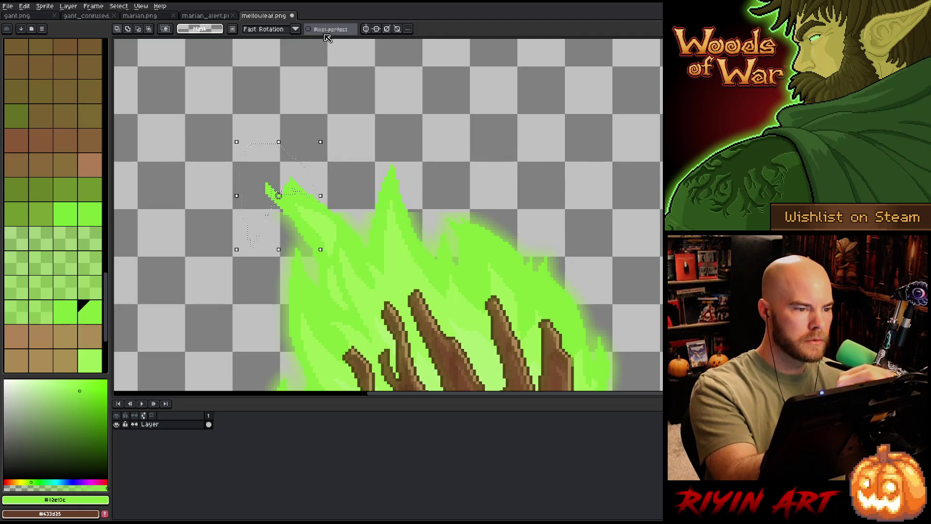
left_click(350, 80)
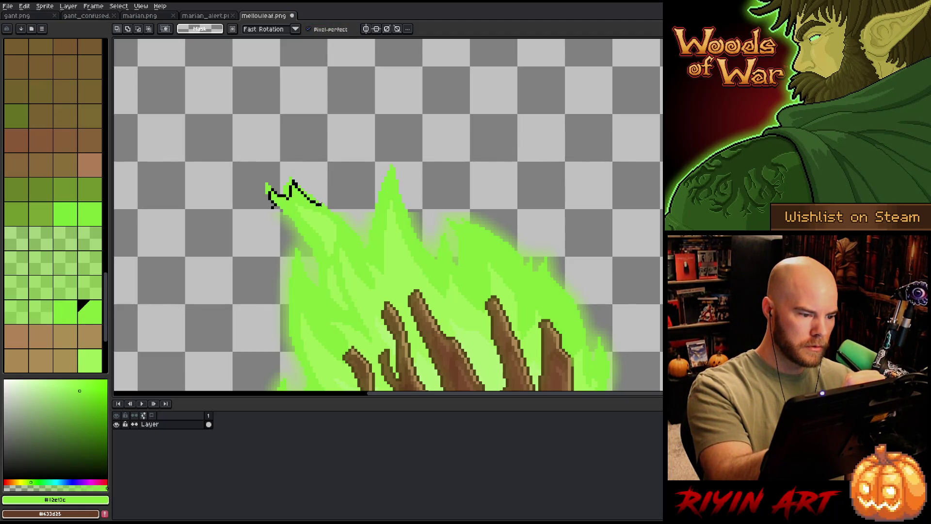
left_click_drag(320, 205, 271, 142)
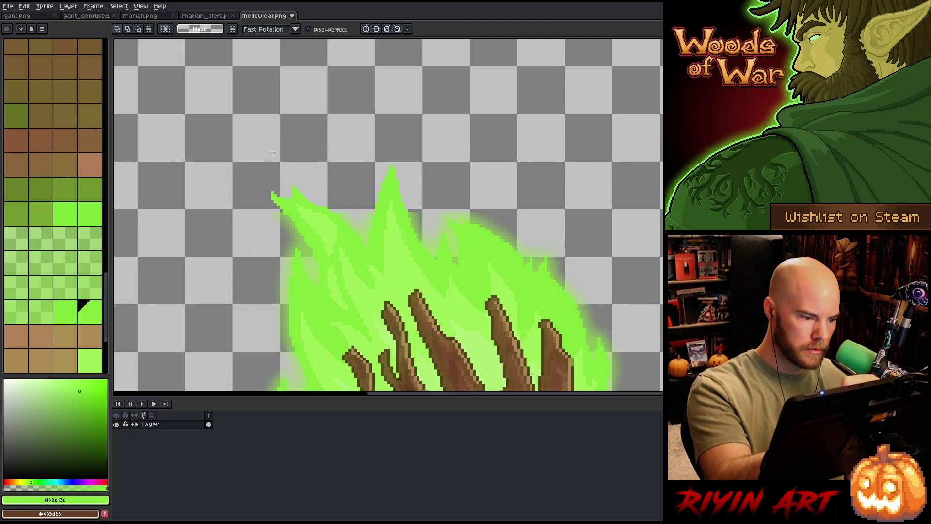
left_click_drag(570, 324, 503, 250)
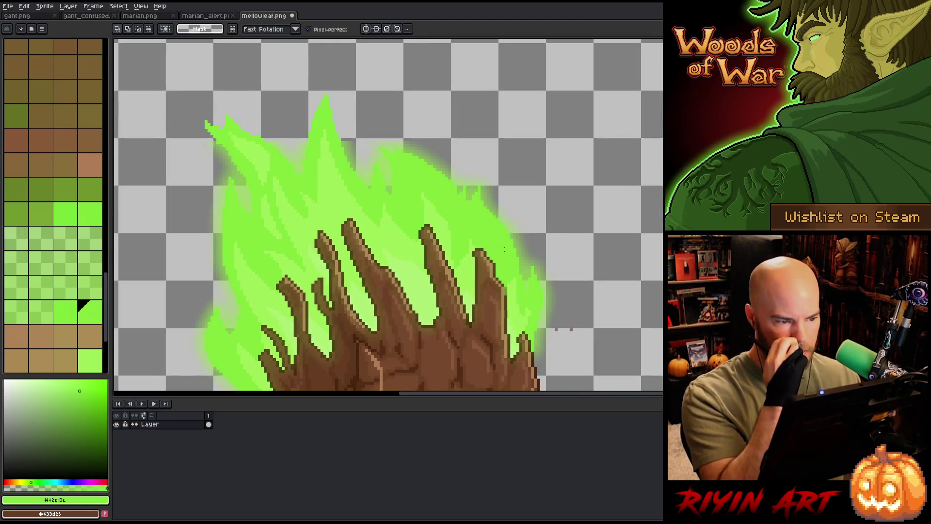
scroll(503, 249, "down", 3)
scroll(436, 189, "up", 2)
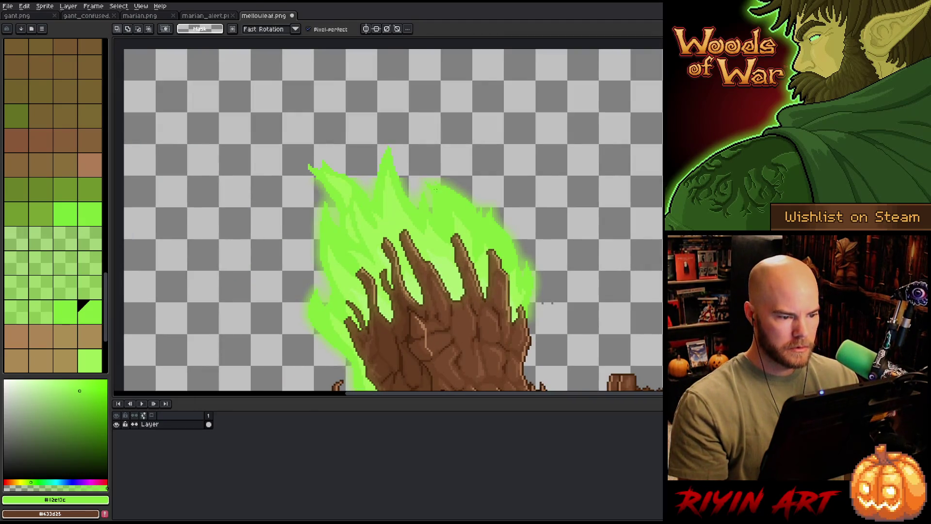
scroll(435, 189, "up", 3)
scroll(485, 291, "down", 1)
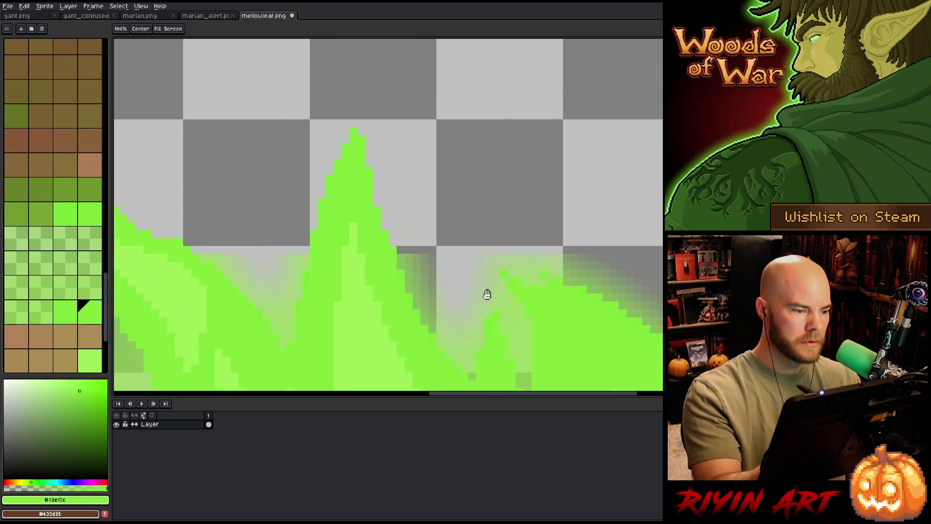
Sample the main flame green and pan over the trunk to view the whole sprite.
left_click(379, 241, "alt")
scroll(379, 240, "down", 3)
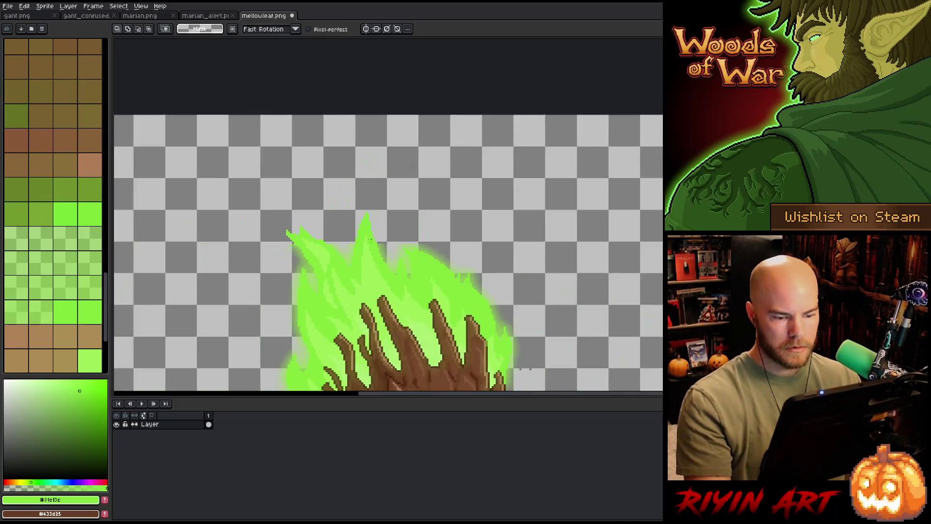
mouse_move(379, 241)
left_mouse_down()
mouse_move(312, 171)
mouse_move(316, 163)
left_mouse_up()
scroll(311, 171, "up", 1)
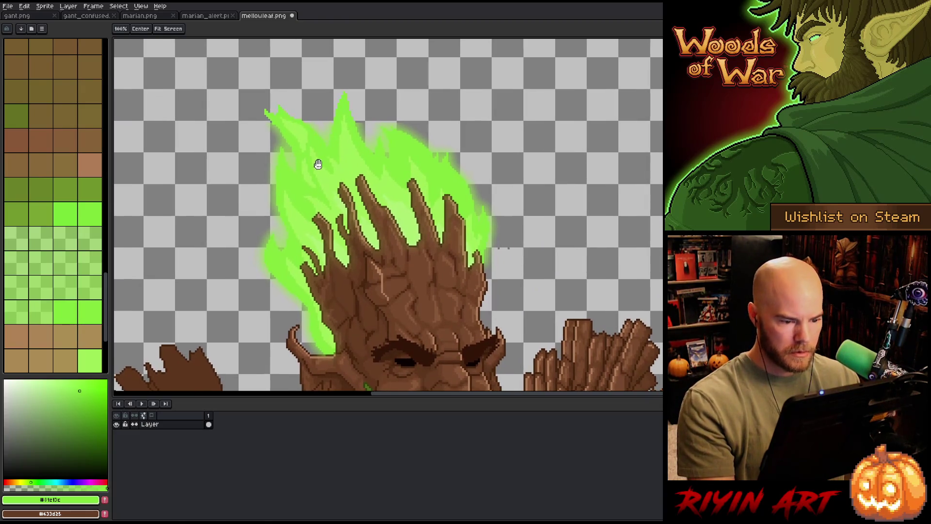
key("b")
scroll(316, 162, "up", 3)
left_click_drag(389, 217, 206, 62)
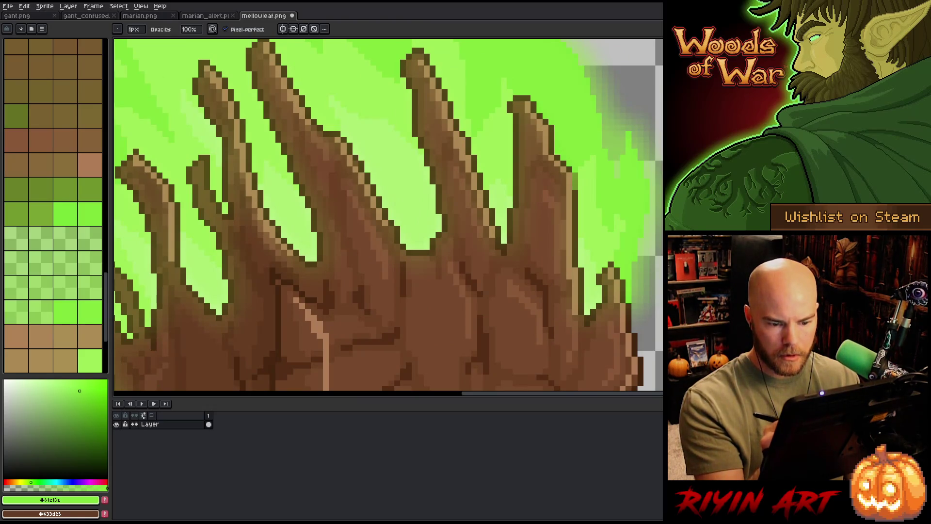
scroll(387, 217, "down", 3)
scroll(388, 217, "down", 1)
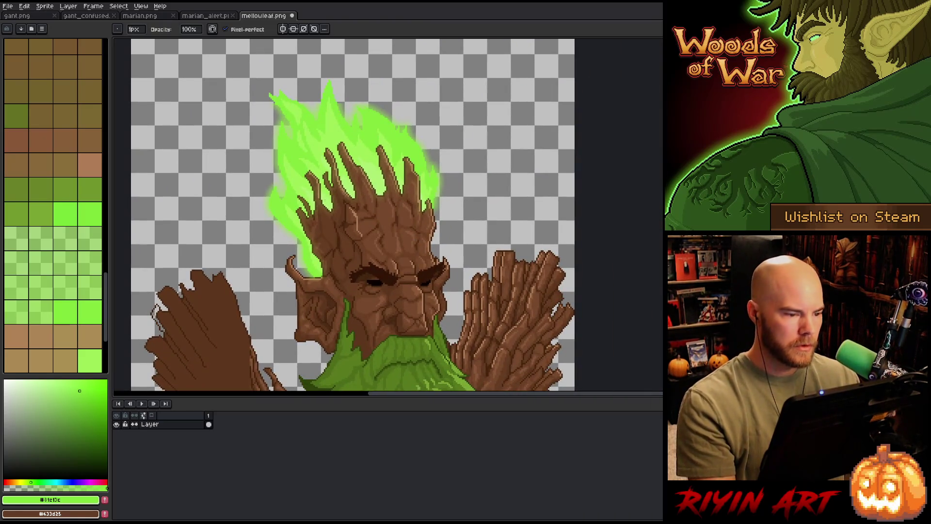
key("w")
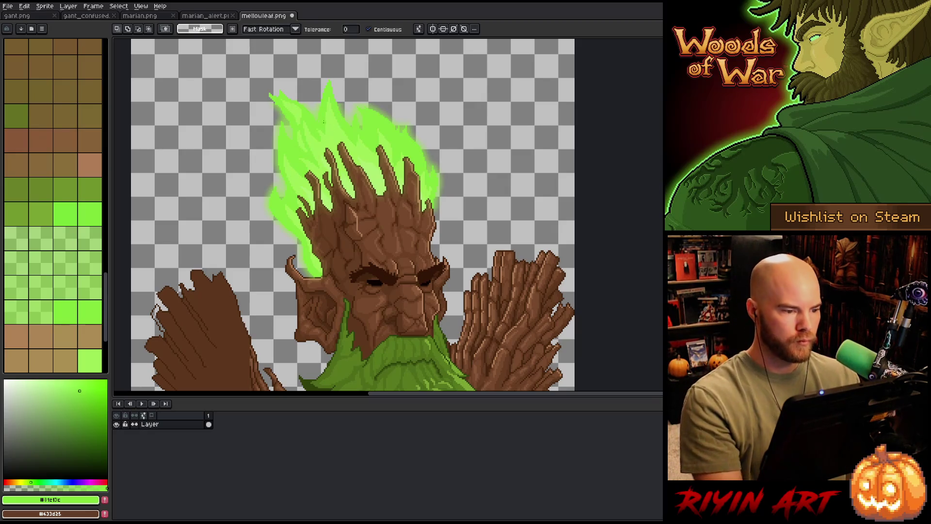
Magic Wand the flame region and set Color Range to add its green to the selection.
left_click(325, 124)
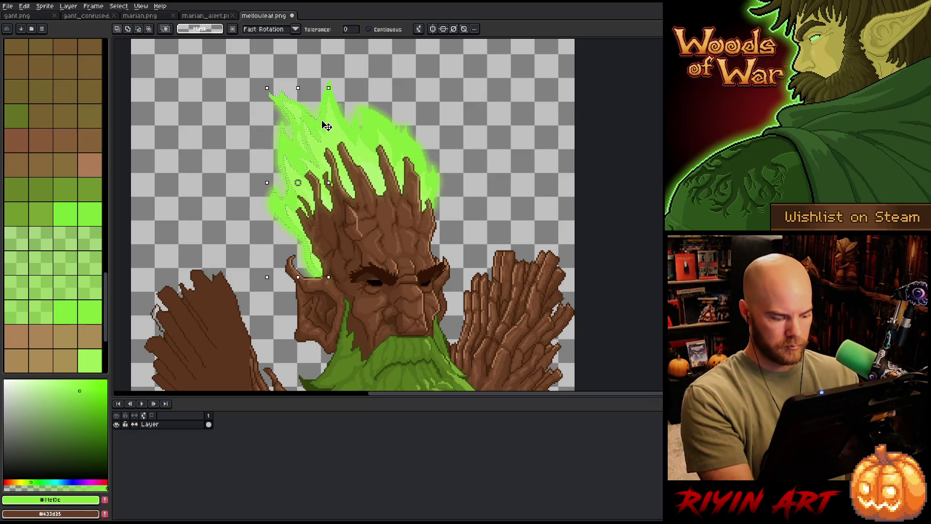
key("ctrl+shift+c")
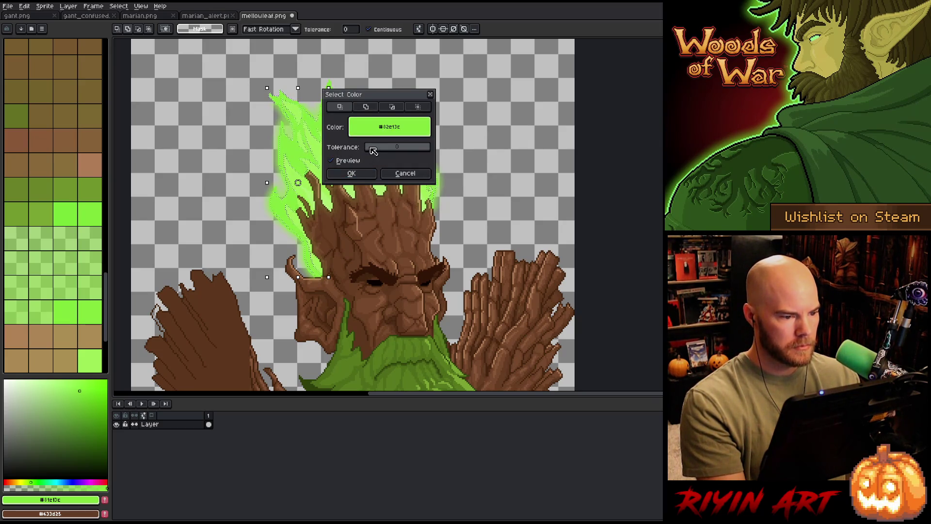
left_click(361, 177)
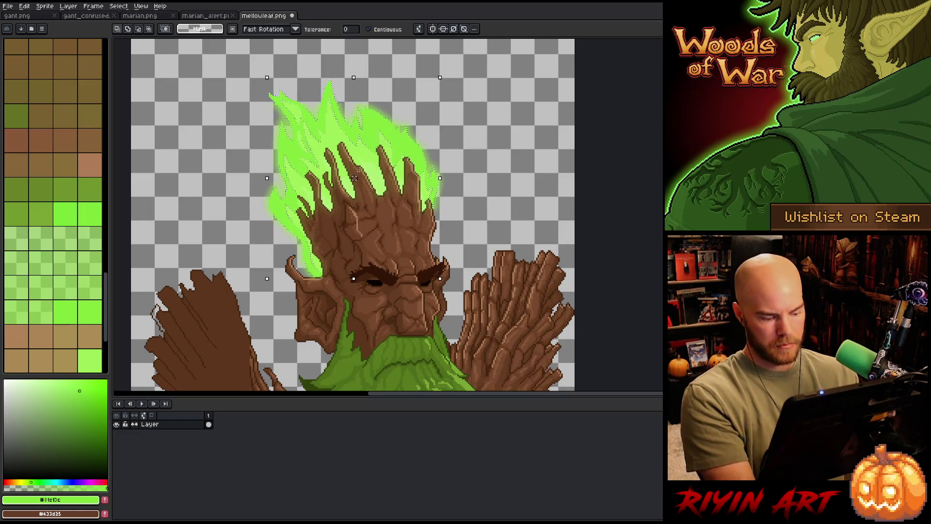
key("ctrl+shift+c")
left_click_drag(386, 97, 507, 77)
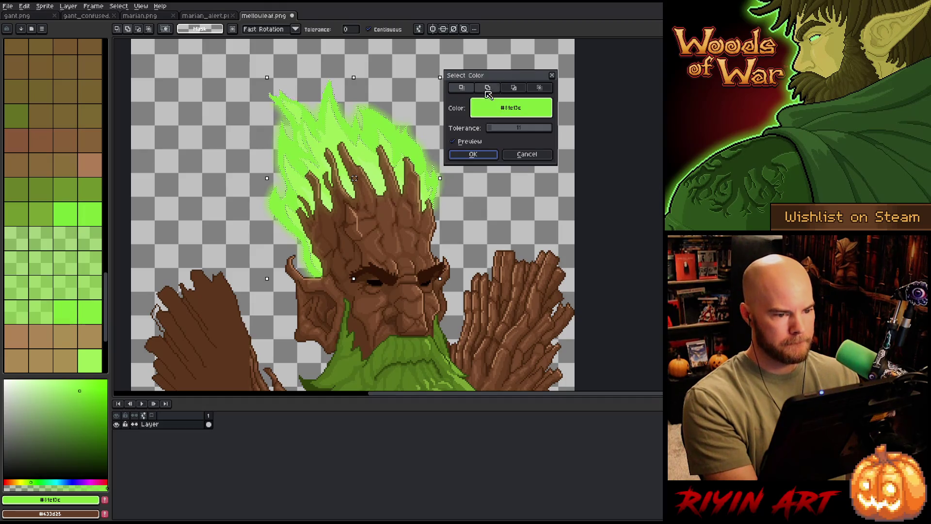
left_click(341, 139)
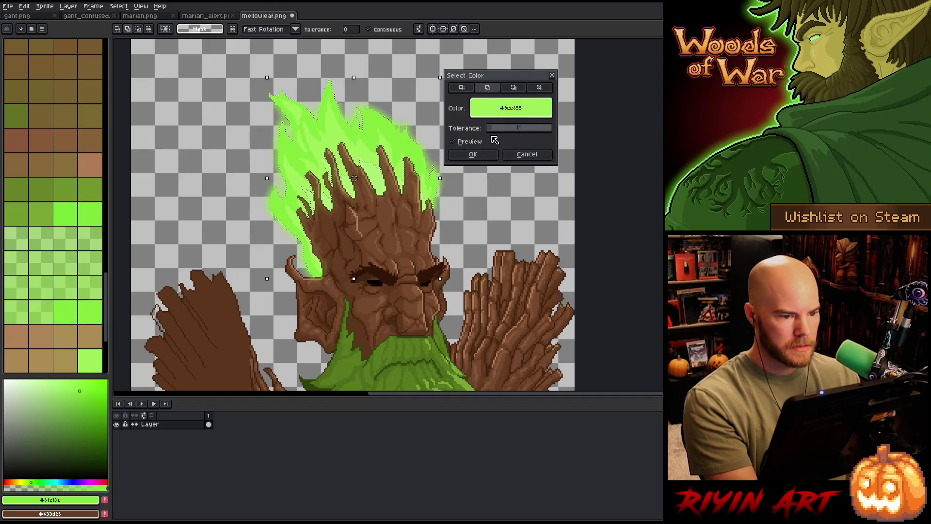
left_click(473, 153)
Add the lighter hair green to the selection and invert it to cover the rest of the sprite.
key("ctrl+shift+c")
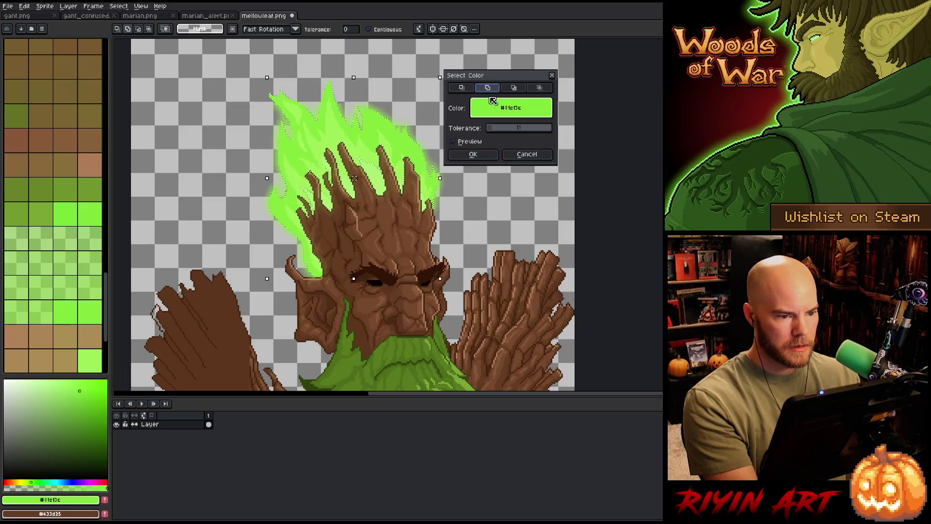
left_click(375, 167)
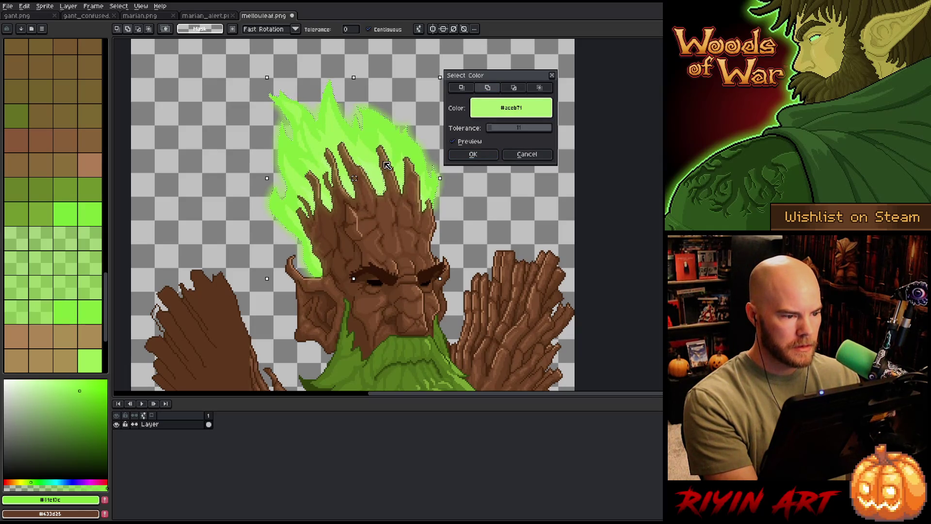
left_click(474, 154)
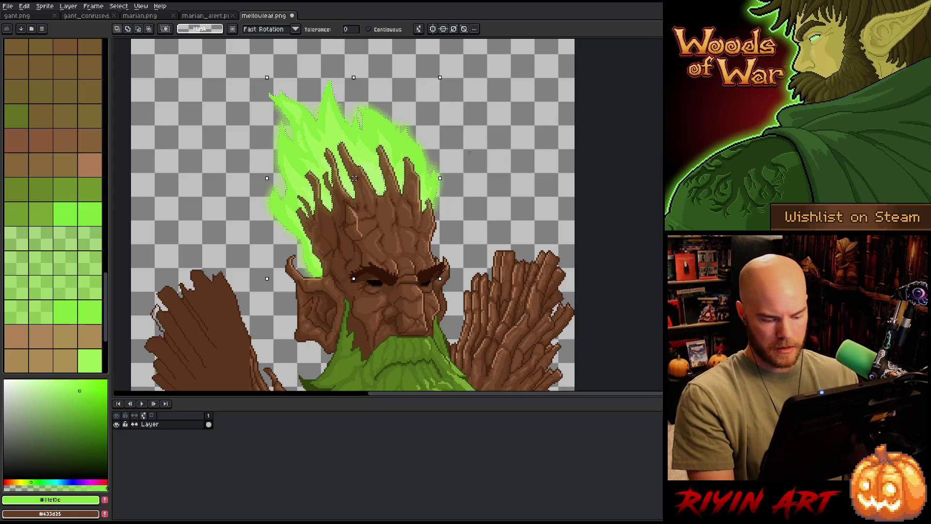
key("ctrl+shift+i")
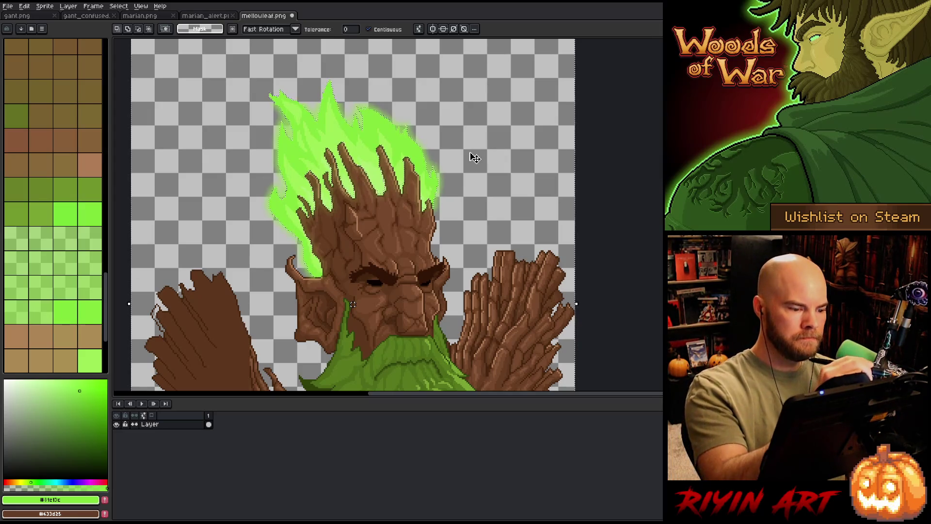
key("b")
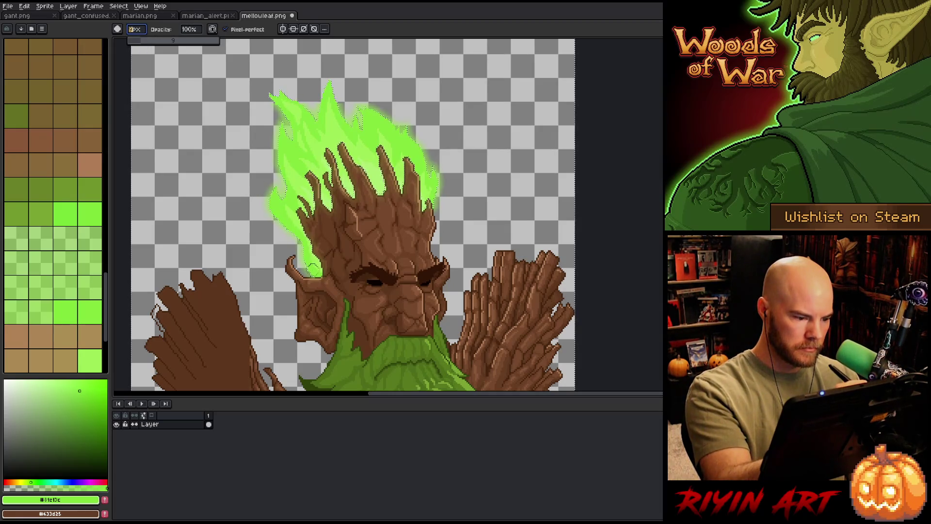
type("9")
With a 9px brush, darken a thin strip along the flame hair's left edge.
key("Return")
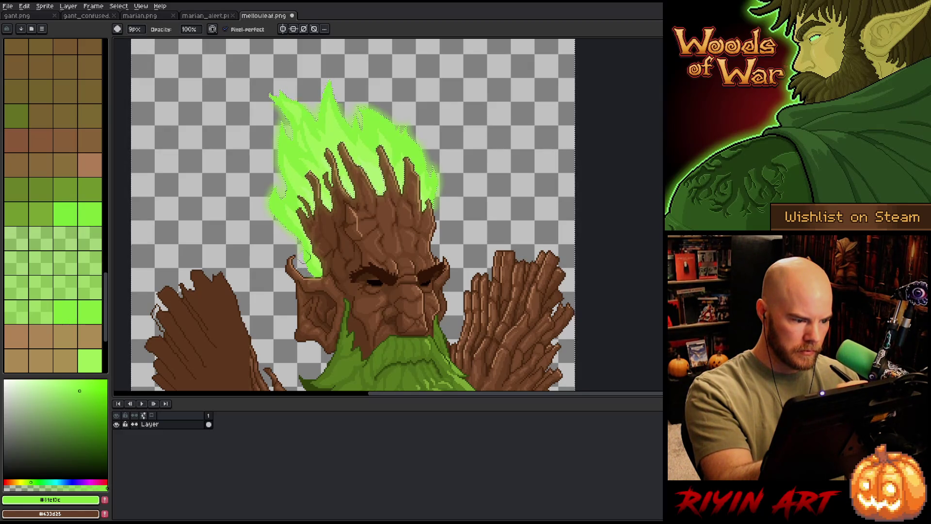
left_click_drag(274, 149, 275, 171)
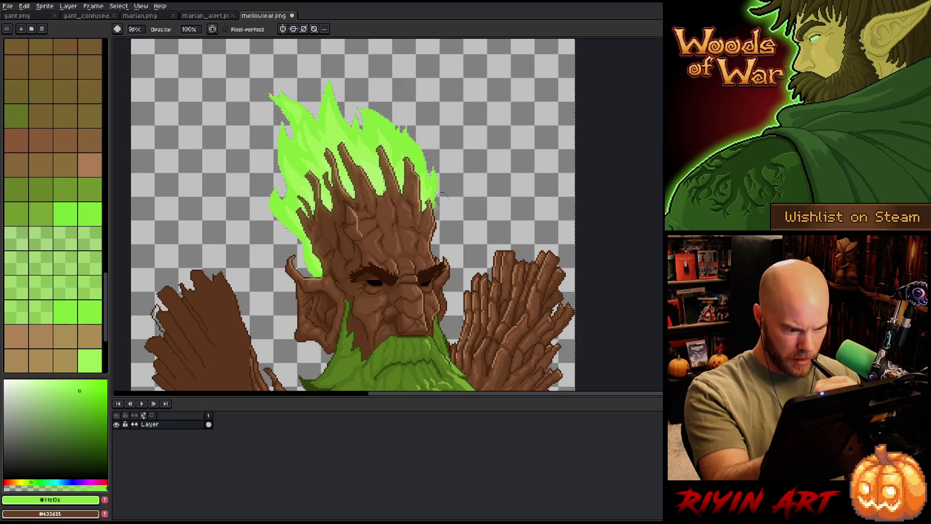
scroll(436, 211, "up", 3)
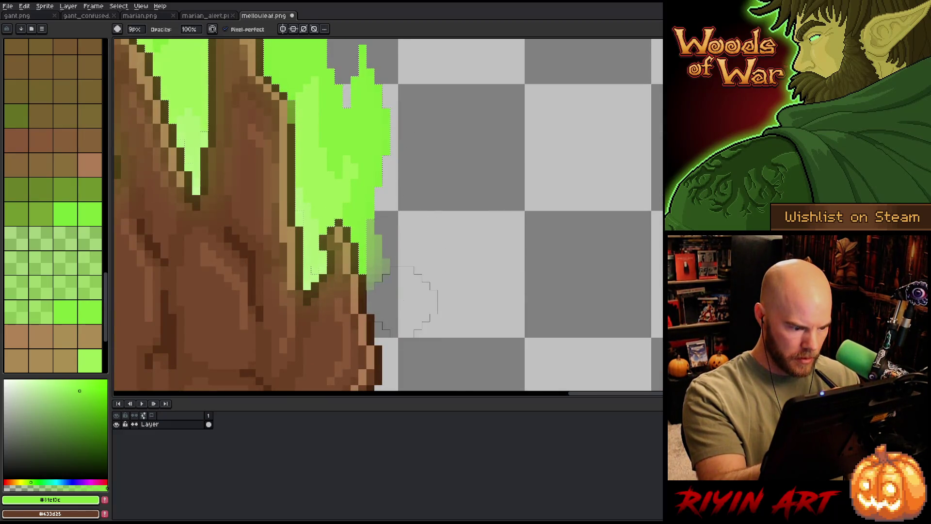
scroll(427, 193, "down", 1)
scroll(428, 206, "down", 3)
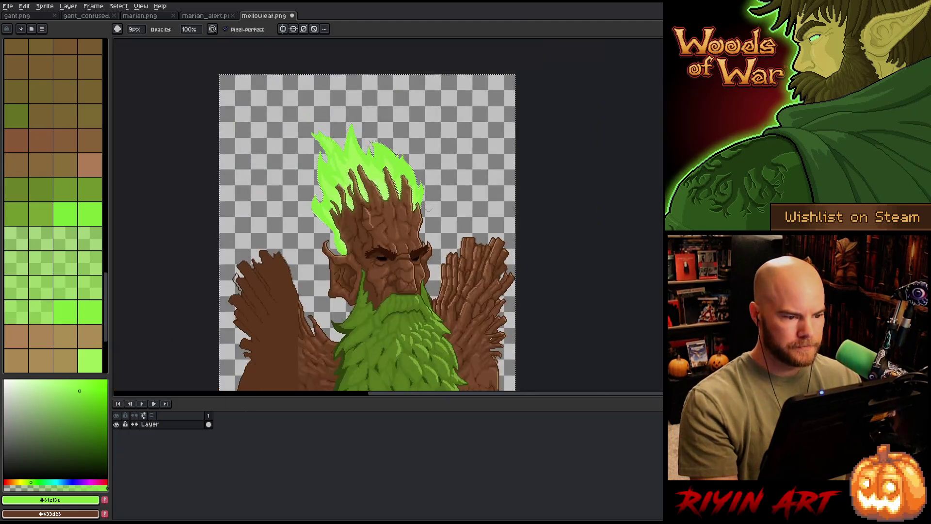
scroll(425, 207, "up", 1)
scroll(437, 200, "up", 1)
scroll(444, 196, "up", 1)
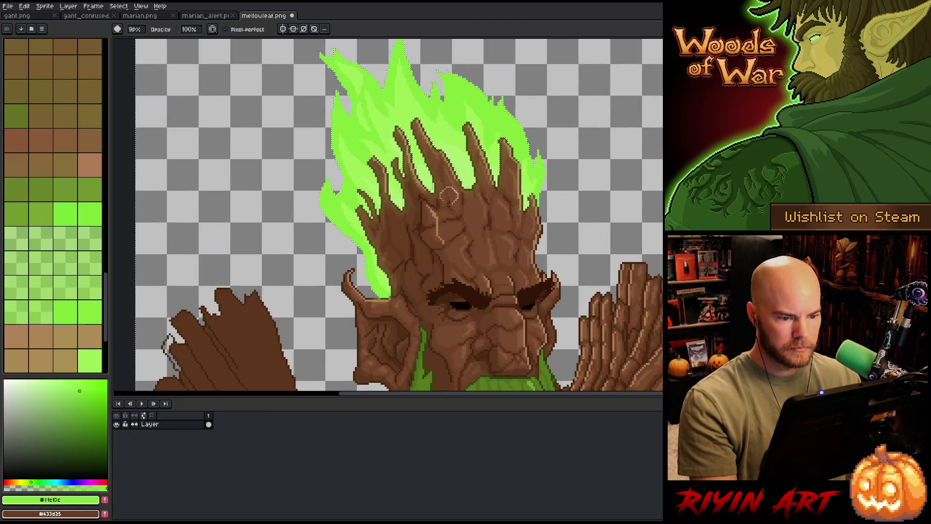
key("m")
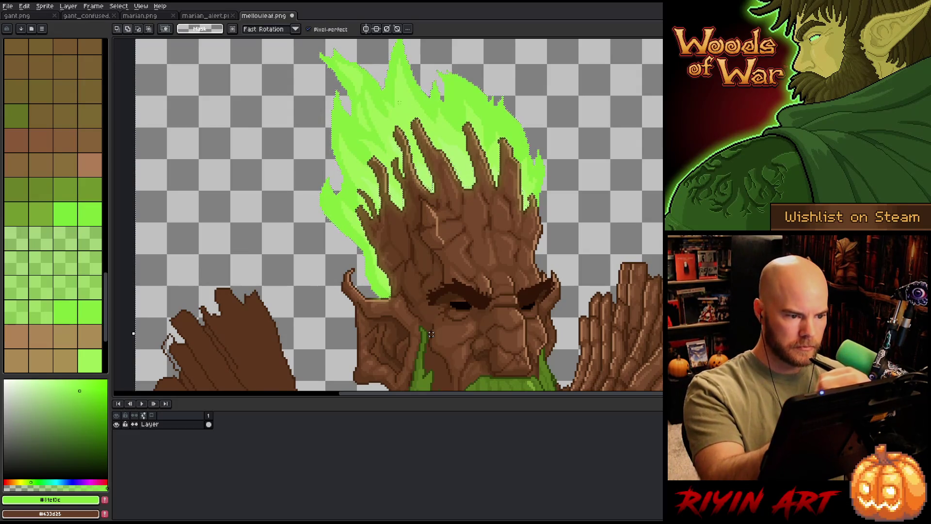
left_click_drag(451, 108, 511, 135)
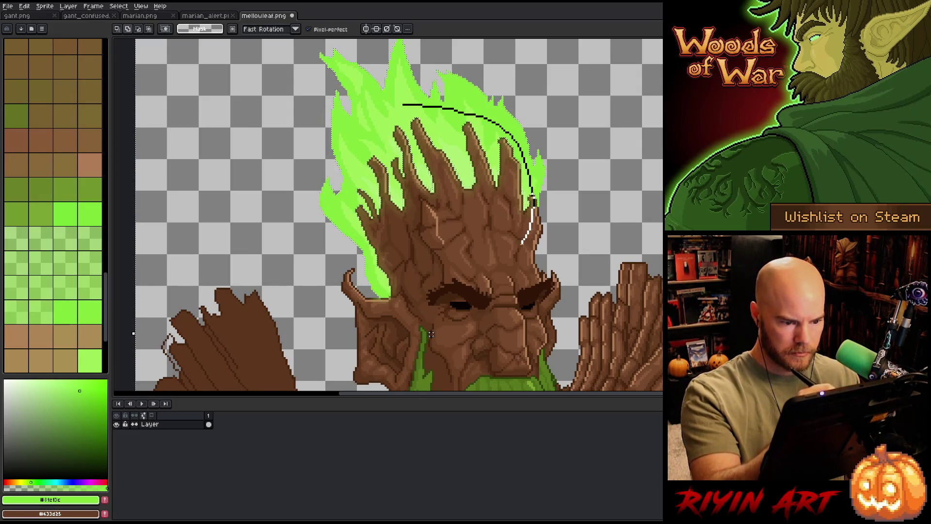
mouse_move(523, 244)
left_mouse_down()
mouse_move(389, 306)
mouse_move(407, 110)
left_mouse_up()
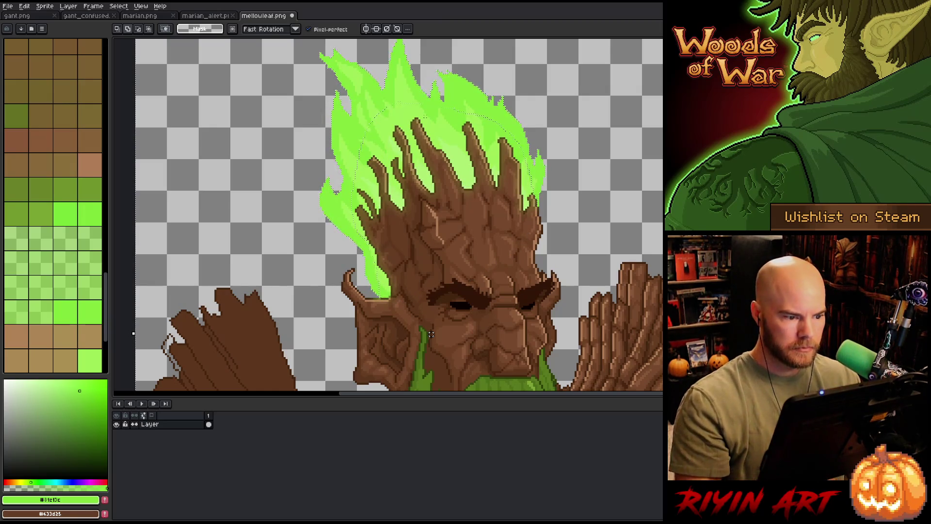
left_click_drag(513, 259, 495, 195)
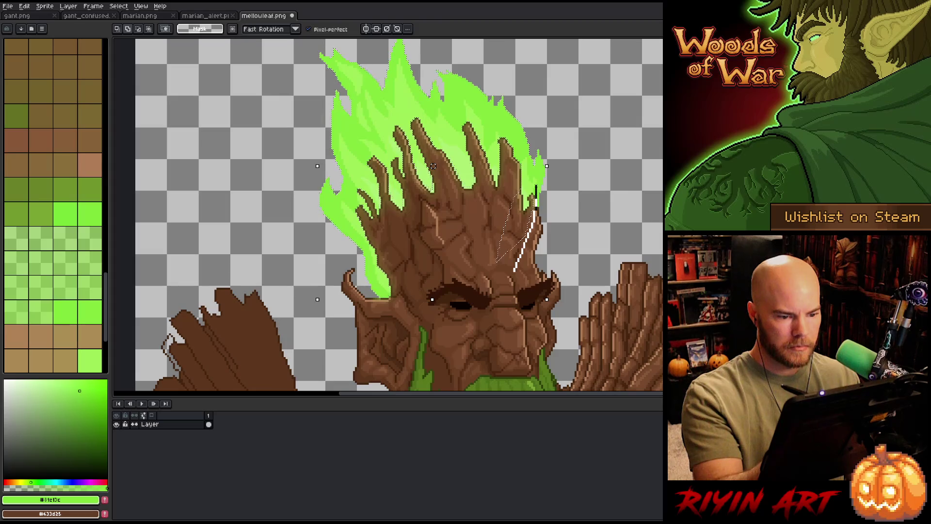
mouse_move(463, 111)
left_mouse_down()
mouse_move(386, 120)
mouse_move(354, 211)
left_mouse_up()
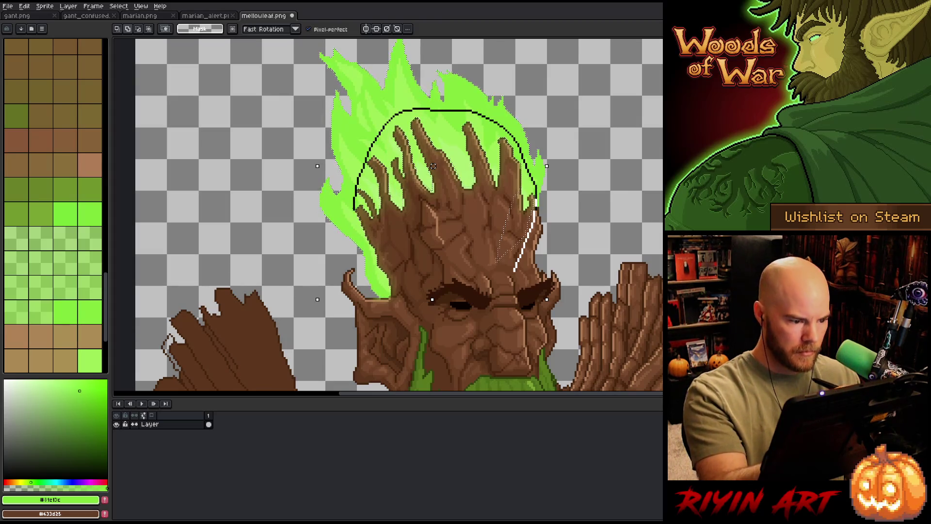
left_click_drag(420, 321, 512, 281)
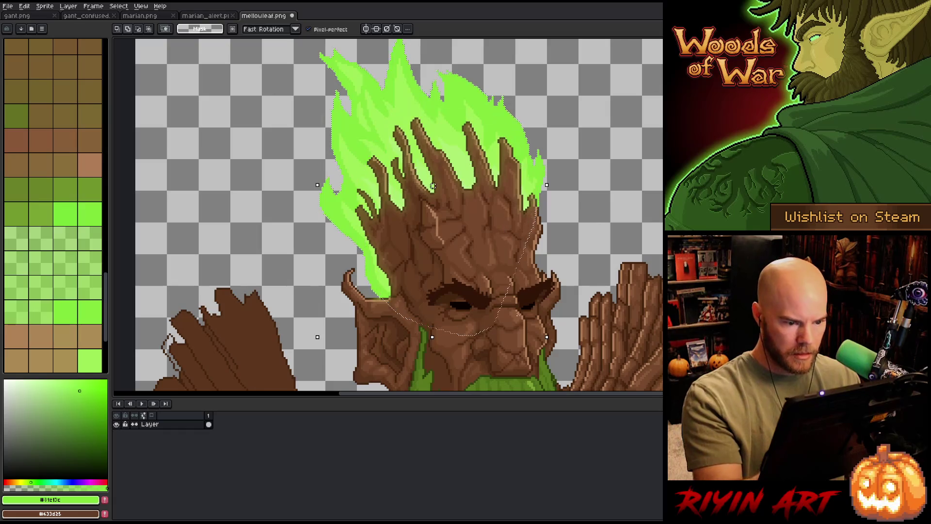
left_click_drag(529, 175, 535, 210)
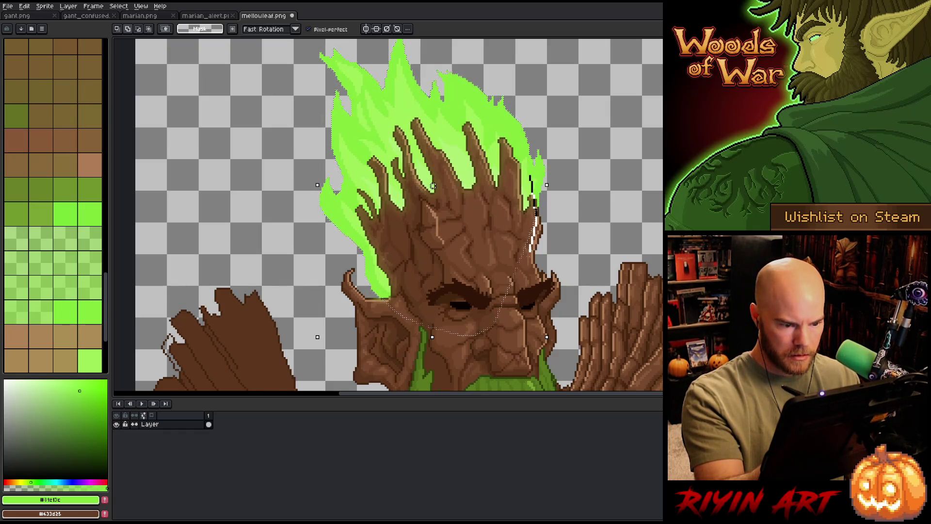
mouse_move(484, 337)
left_mouse_down()
mouse_move(374, 333)
mouse_move(480, 188)
mouse_move(479, 159)
left_mouse_up()
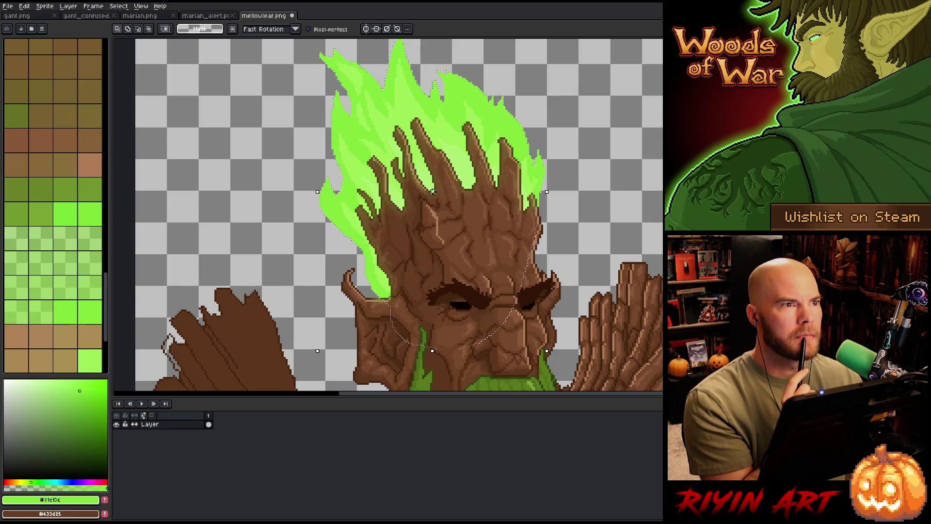
key("ctrl+d")
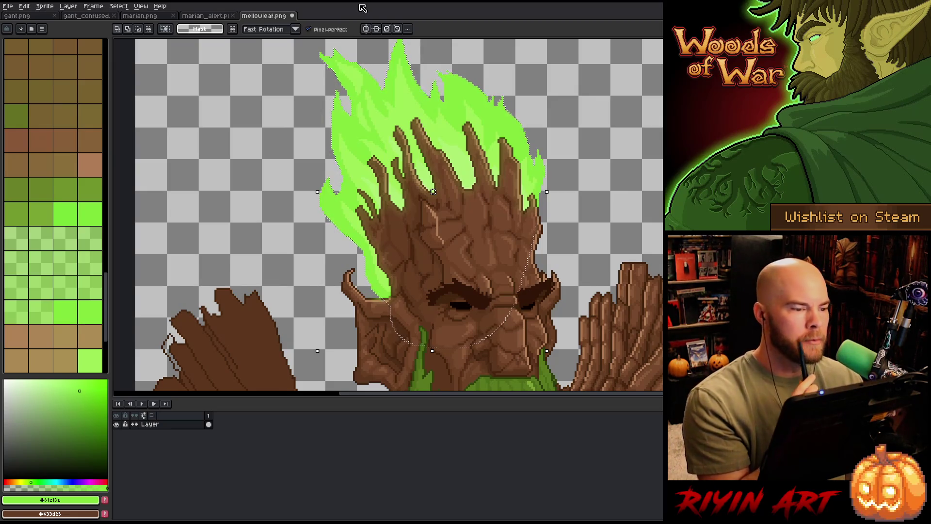
key("b")
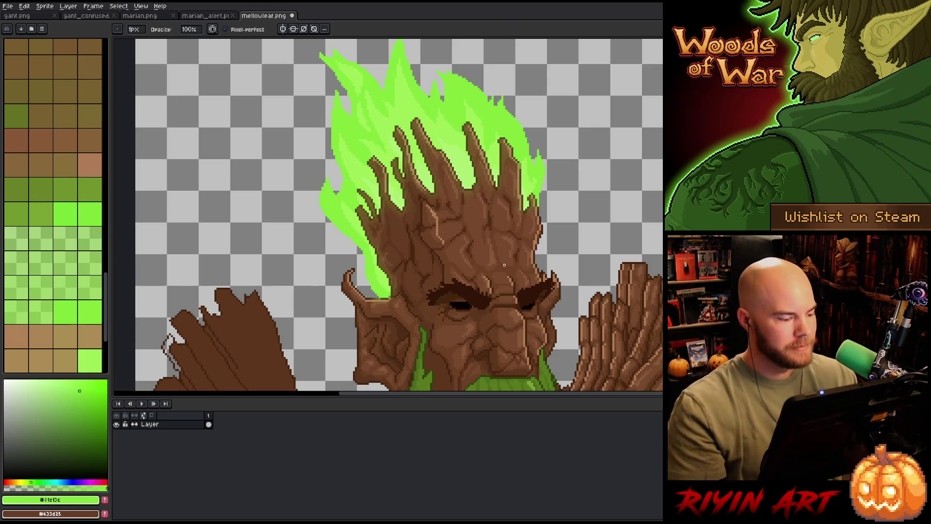
scroll(504, 265, "down", 2)
scroll(416, 277, "up", 1)
scroll(416, 277, "up", 1)
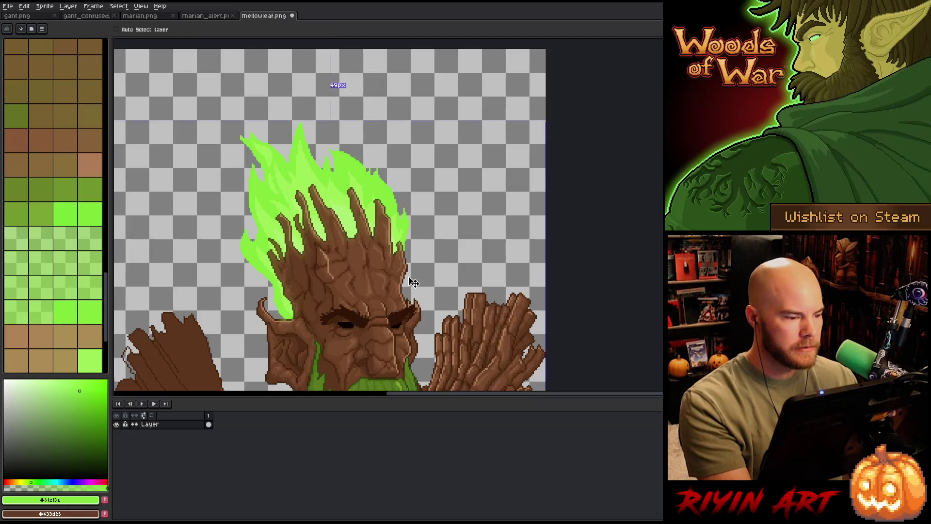
scroll(216, 162, "up", 2)
scroll(215, 162, "up", 1)
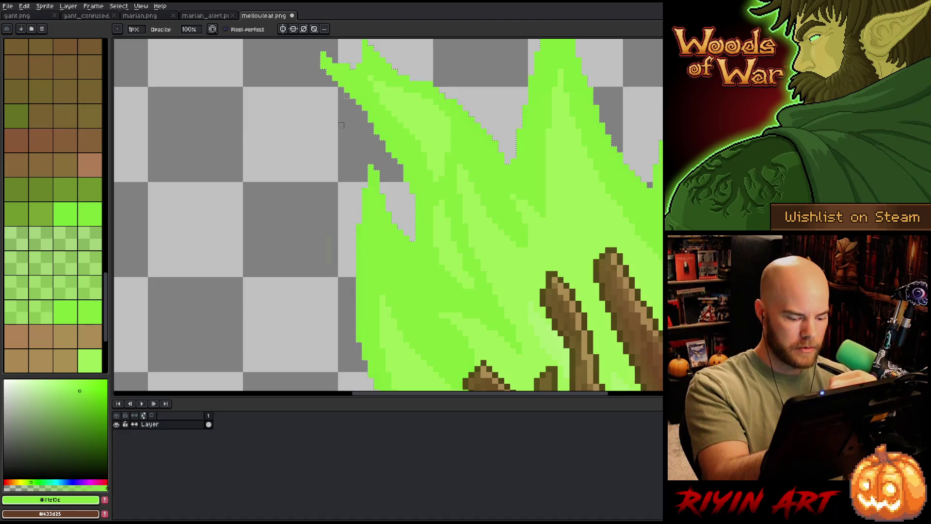
Lasso-select the flame hair and add a new layer, Layer 1, above the current one.
key("m")
scroll(349, 102, "down", 2)
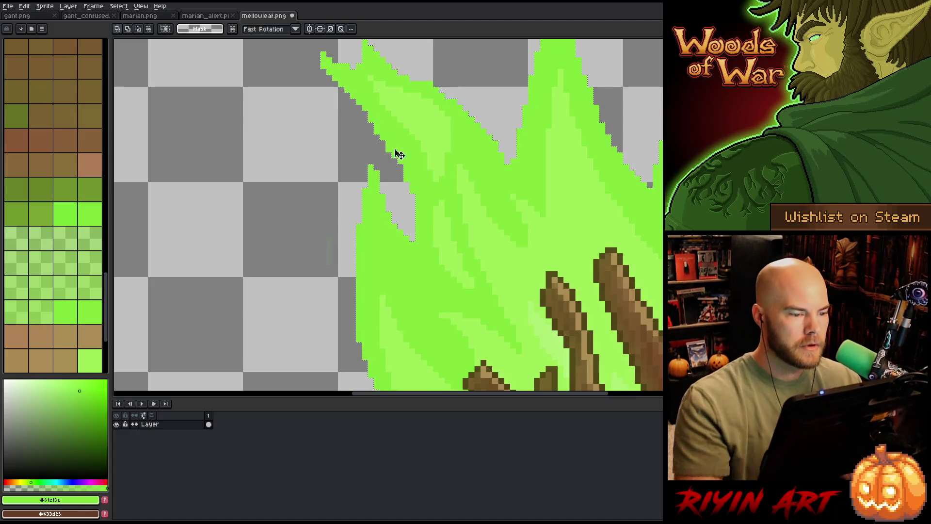
scroll(395, 153, "down", 2)
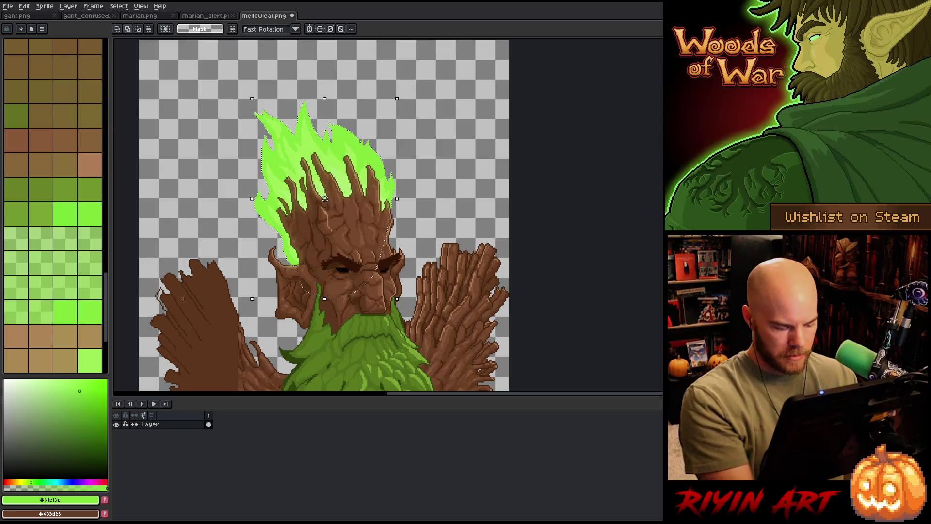
key("shift+n")
scroll(325, 198, "up", 2)
key("i")
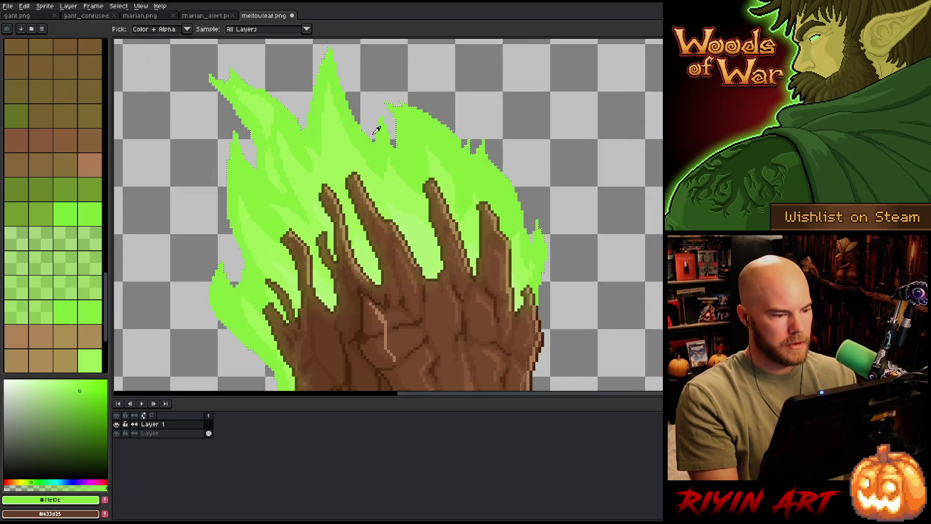
Fill the hair selection with the sampled bright green and preview a 5x5 blur without applying it.
left_click(394, 145)
key("f")
scroll(394, 147, "down", 2)
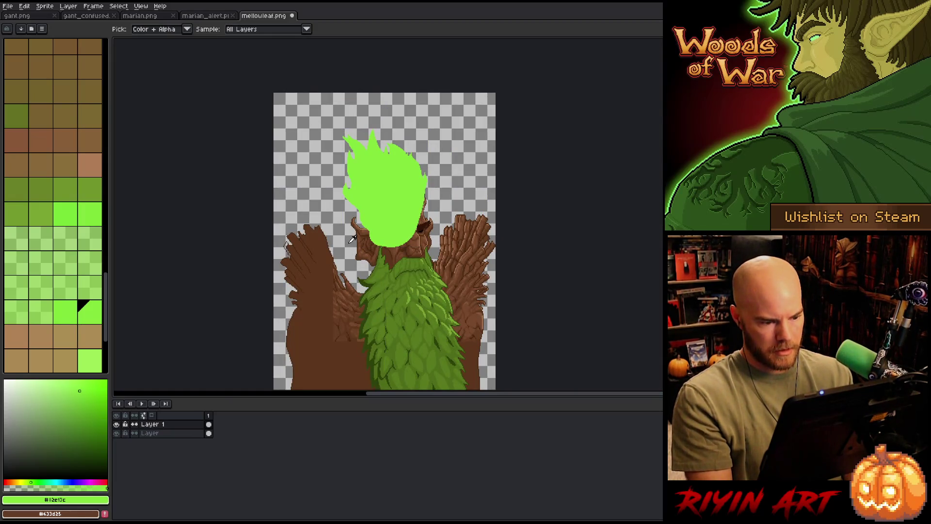
key("F9")
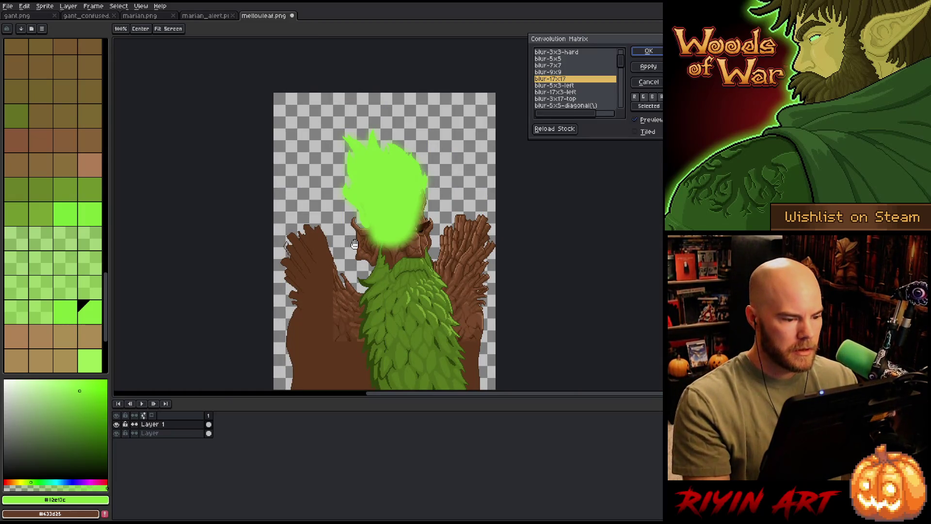
left_click(561, 59)
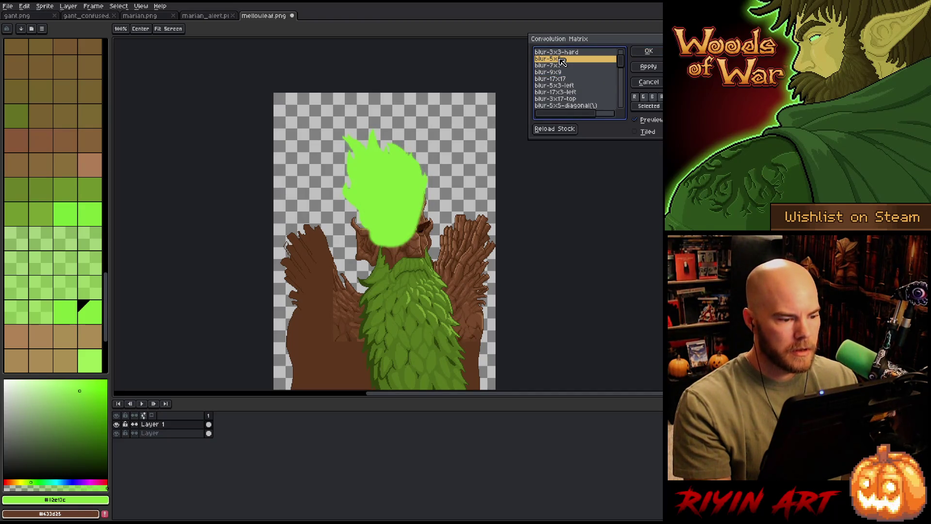
left_click(648, 82)
Move Layer 1 beneath the head layer and apply a 9x9 blur so the green hair glows.
left_click(154, 424)
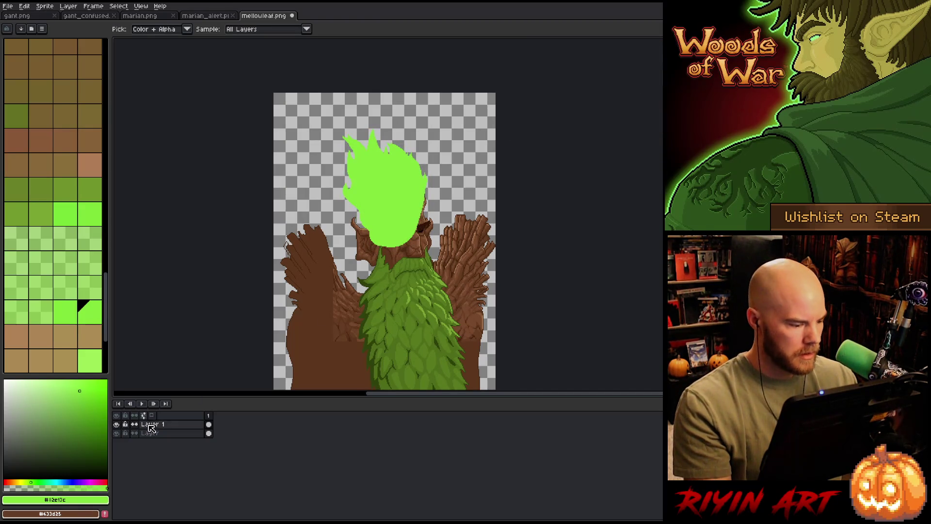
left_click_drag(158, 430, 156, 439)
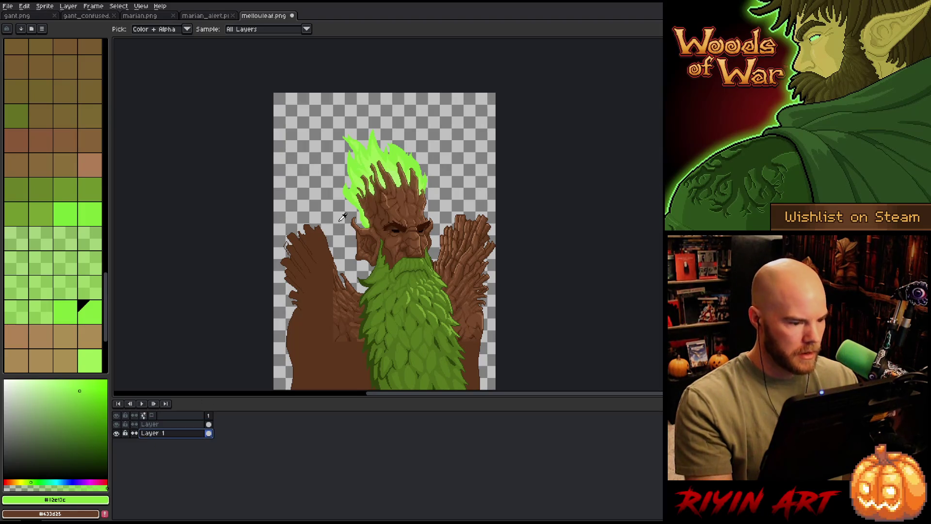
scroll(400, 151, "up", 1)
key("F9")
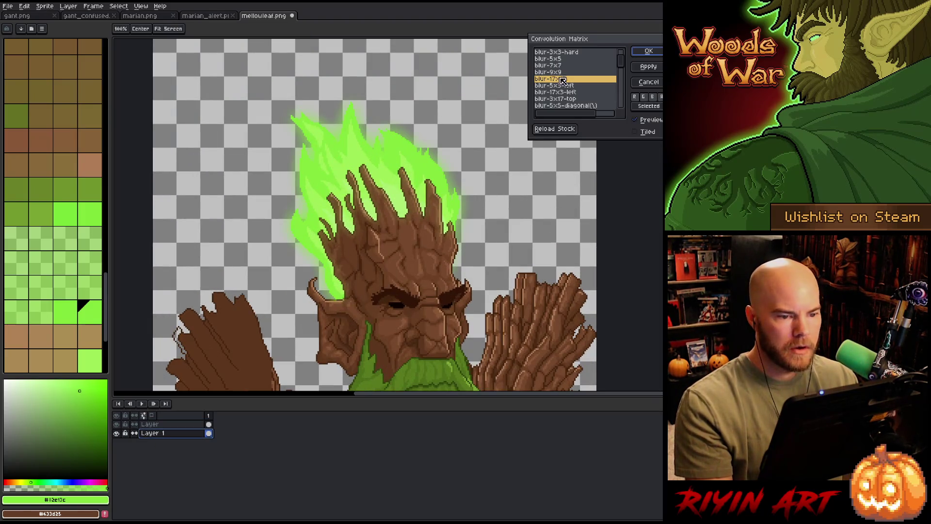
left_click(565, 87)
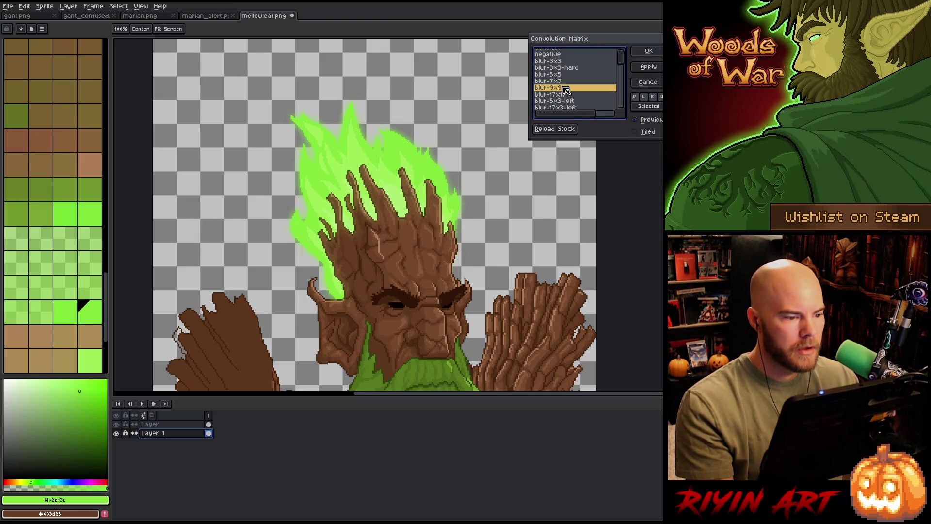
scroll(344, 84, "up", 3)
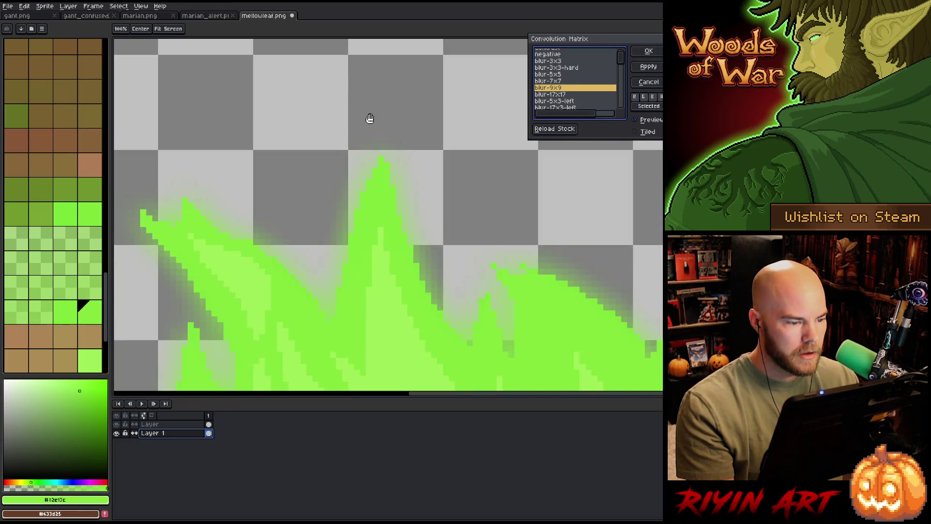
scroll(370, 118, "down", 2)
key("Return")
scroll(351, 216, "down", 1)
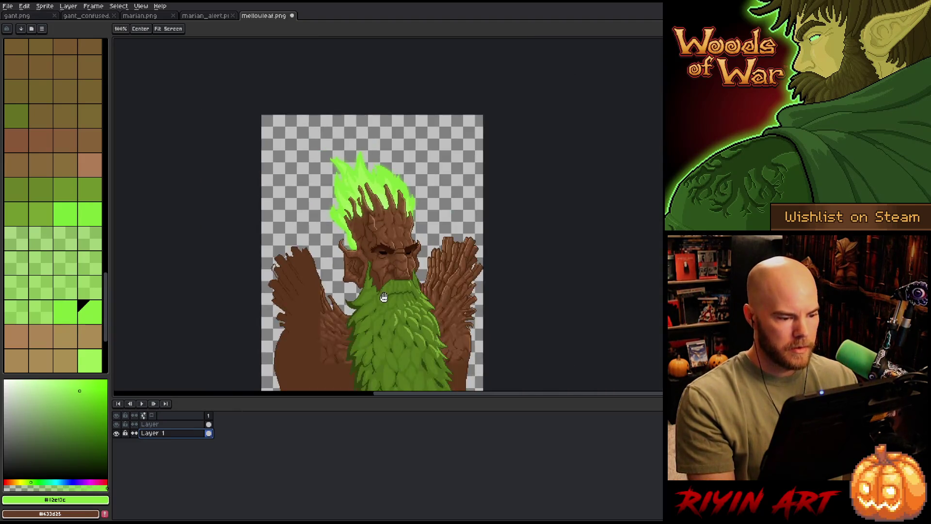
Make the layer named Layer active and magic-wand the brown arm area.
left_click_drag(351, 216, 376, 216)
scroll(367, 187, "up", 1)
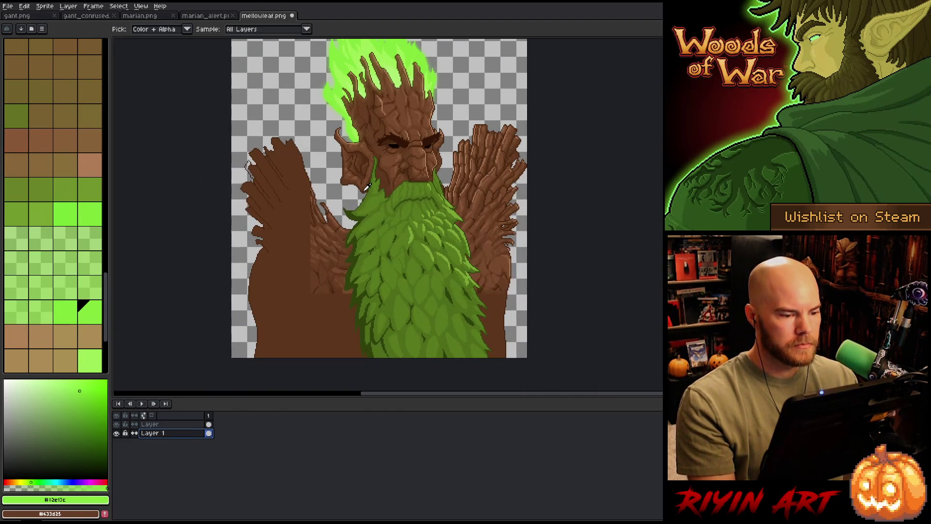
left_click(175, 424)
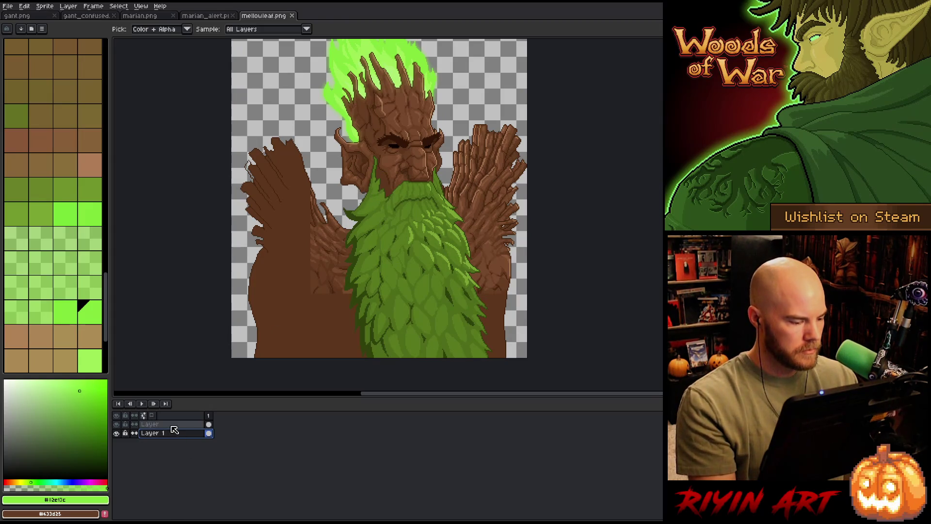
key("w")
left_click(304, 247)
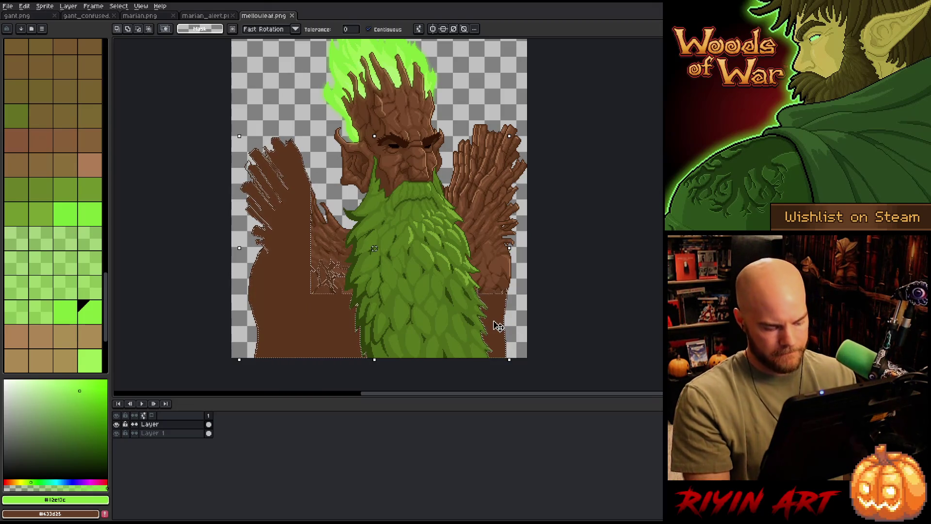
Add the other arm to the selection and draw dark brown bark lines down the trunk beside the beard.
left_click(497, 325, "shift")
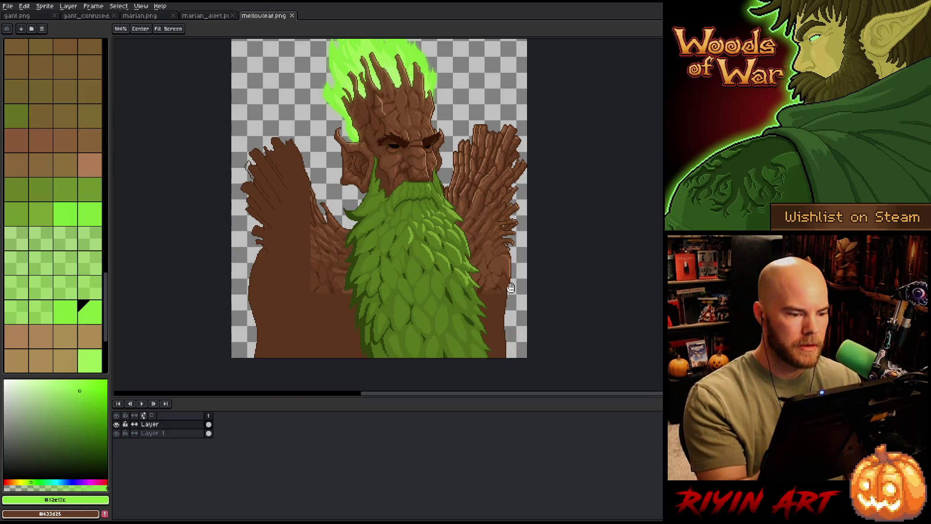
scroll(496, 326, "up", 1)
scroll(527, 186, "up", 1)
scroll(527, 186, "up", 1)
scroll(495, 167, "down", 1)
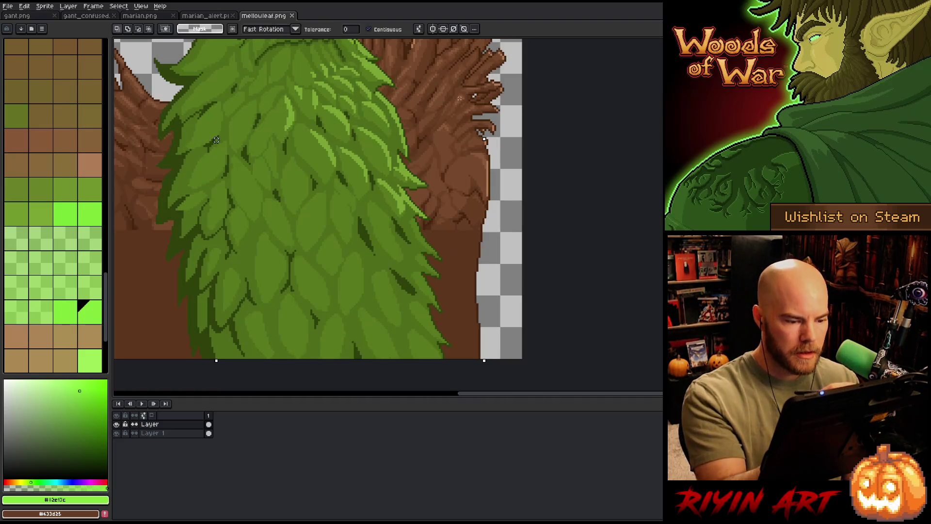
key("i")
left_click(468, 155)
scroll(430, 218, "up", 1)
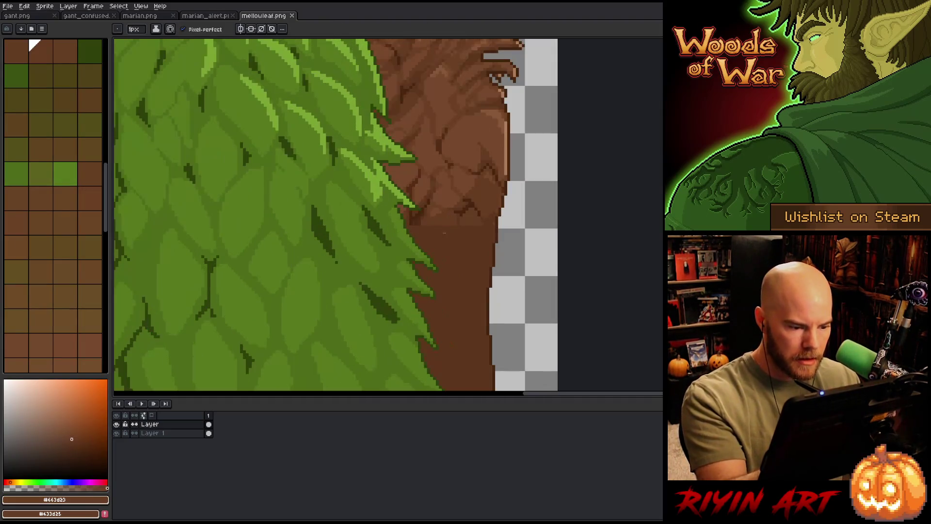
left_click(411, 214, "alt")
left_click_drag(436, 218, 482, 230)
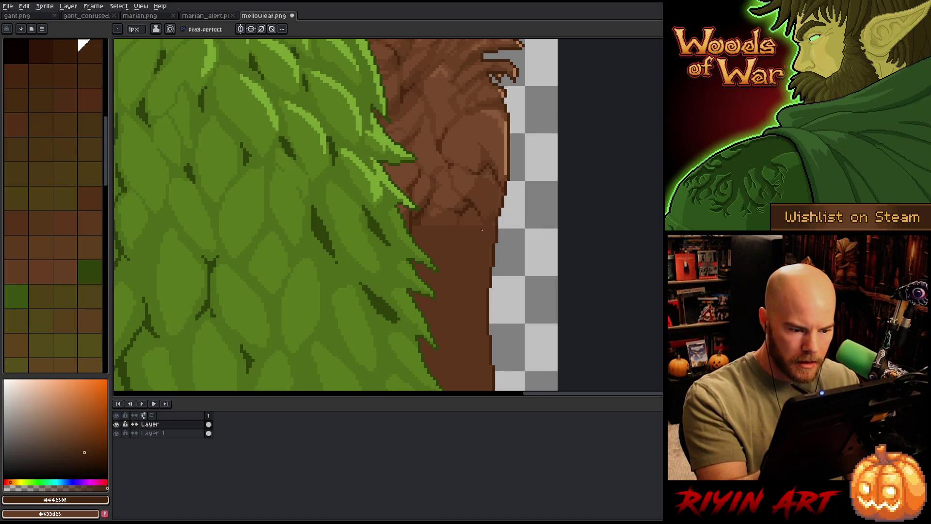
left_click_drag(488, 304, 457, 270)
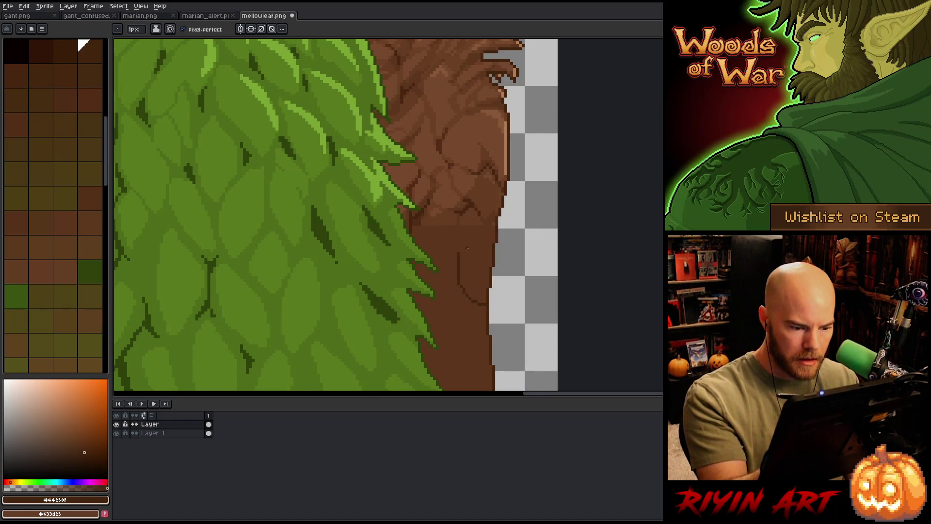
scroll(451, 251, "down", 2)
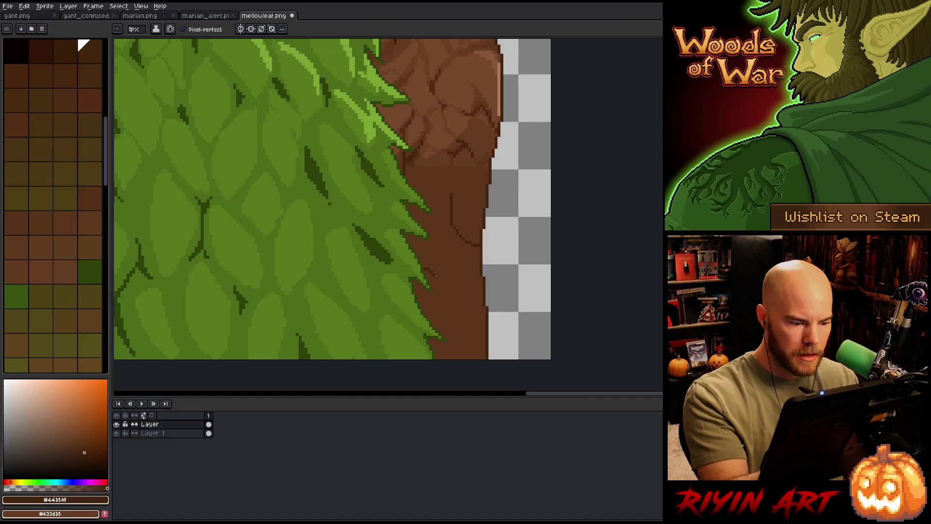
left_click_drag(435, 275, 437, 366)
Lighten part of the trunk line with a mid brown, then pick darker browns for more bark grain.
left_click(453, 308, "alt")
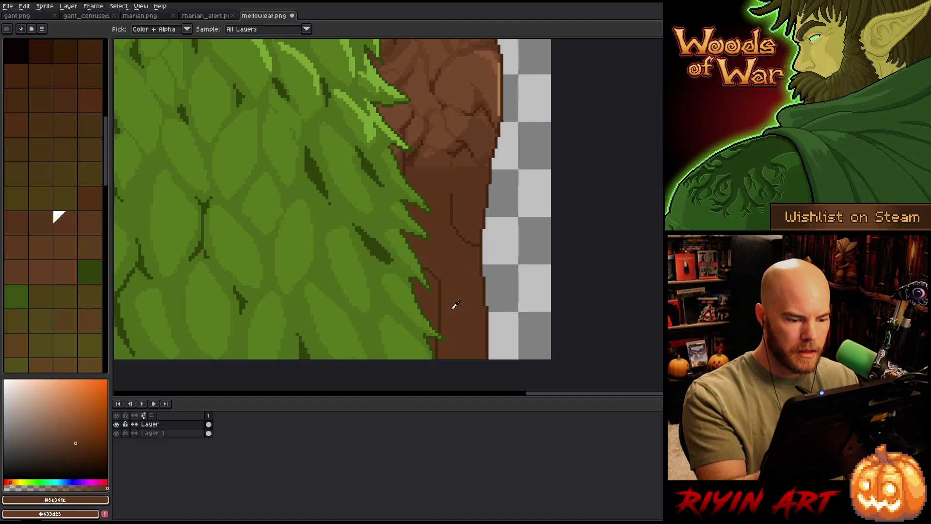
left_click_drag(440, 333, 440, 313)
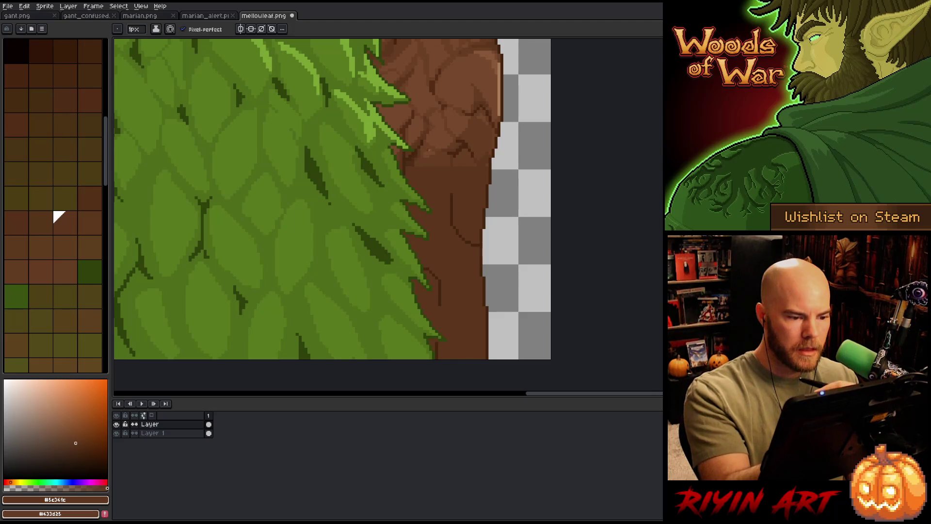
key("alt")
key("alt")
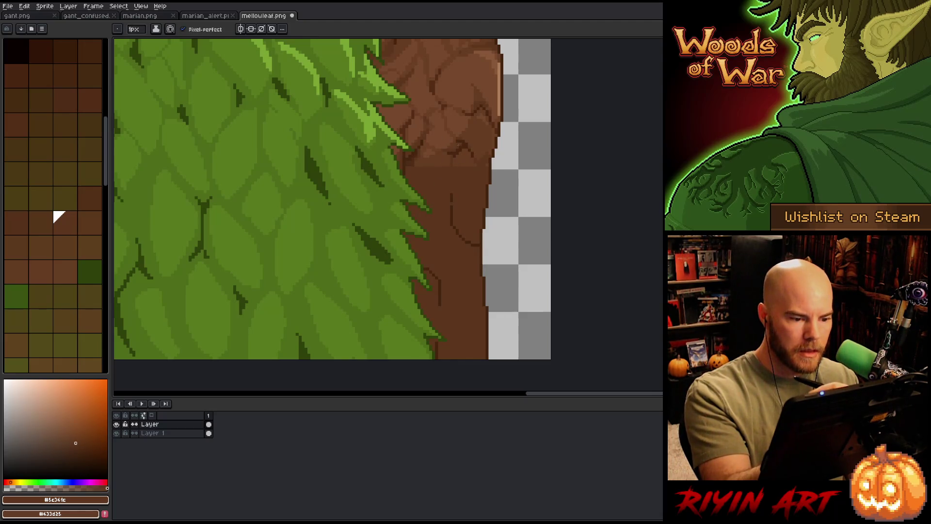
left_click(457, 173, "alt")
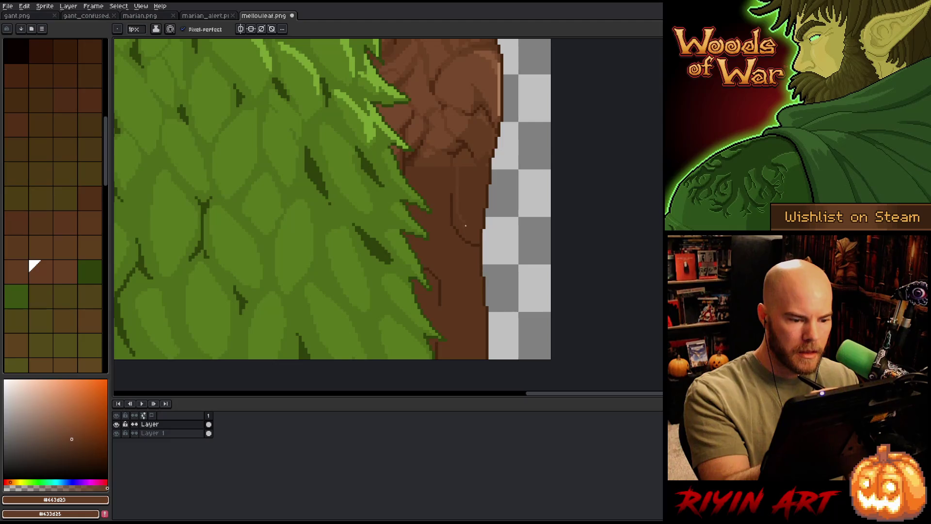
key("alt")
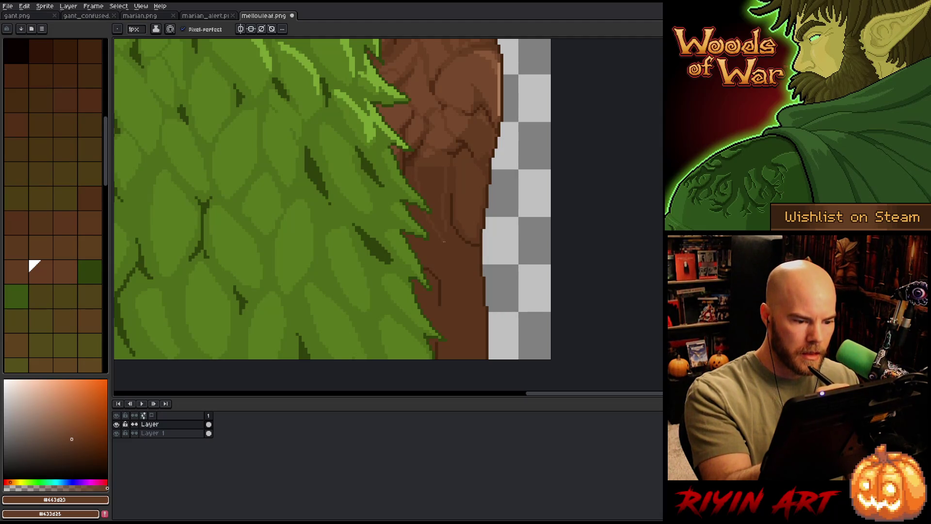
left_click(412, 170, "alt")
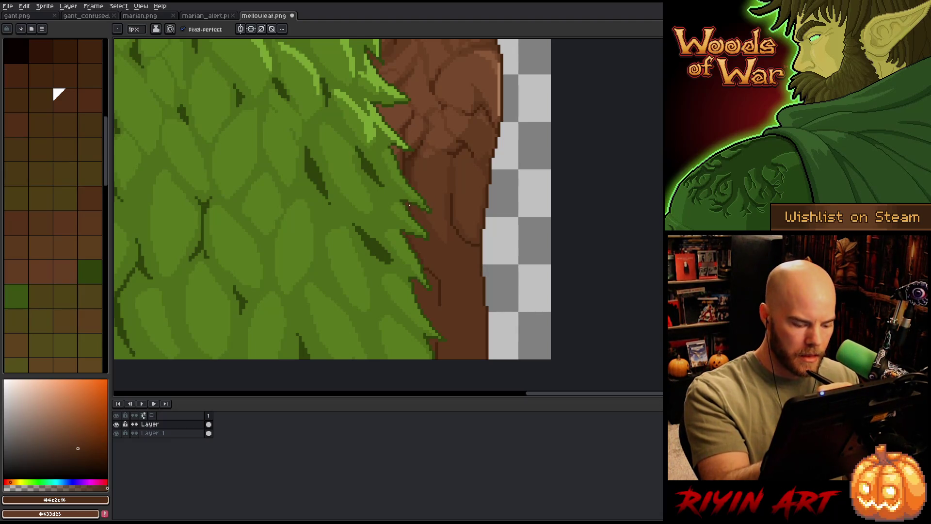
scroll(409, 202, "up", 5)
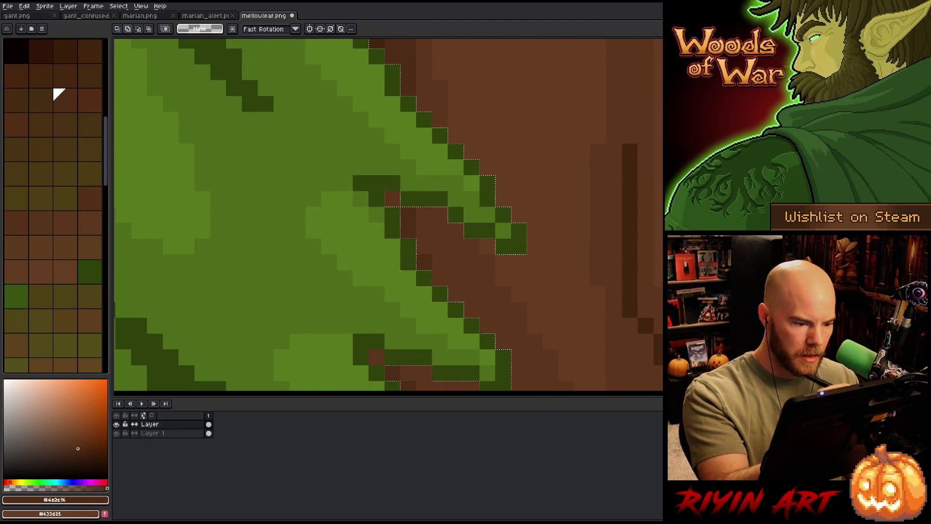
Clear the trunk selection and draw a short light brown highlight line on the trunk.
left_click(392, 201)
key("b")
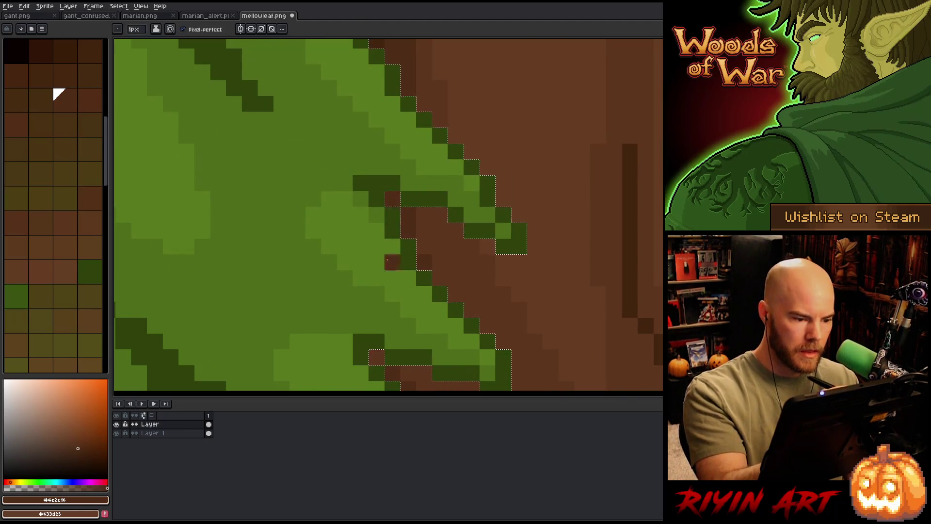
scroll(409, 214, "down", 4)
scroll(542, 252, "up", 1)
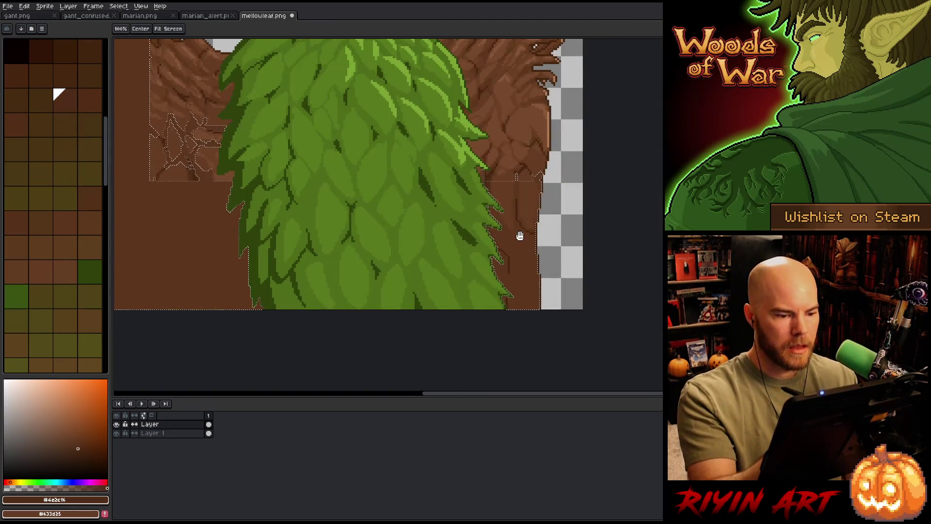
scroll(519, 237, "up", 1)
scroll(479, 249, "up", 1)
key("ctrl+d")
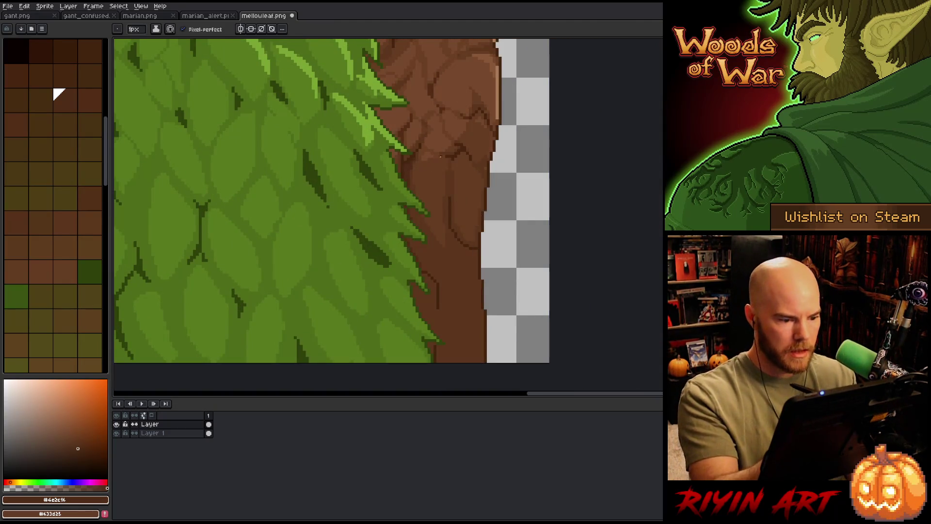
left_click(437, 182, "alt")
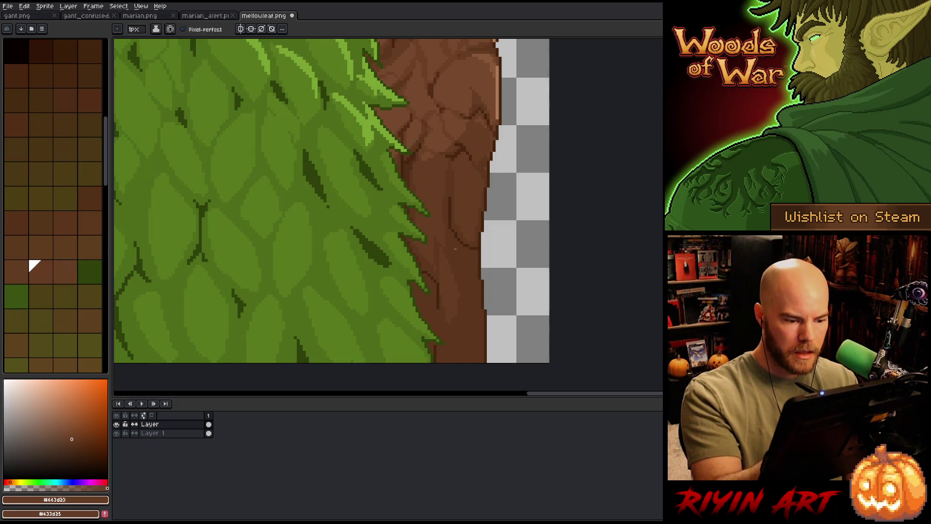
scroll(451, 240, "down", 1)
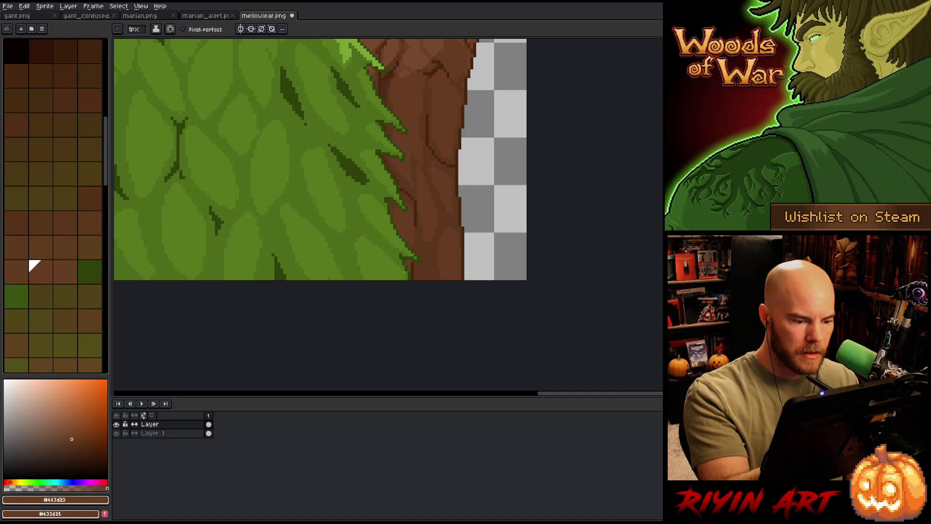
left_click_drag(404, 272, 412, 189)
left_click(443, 254, "alt")
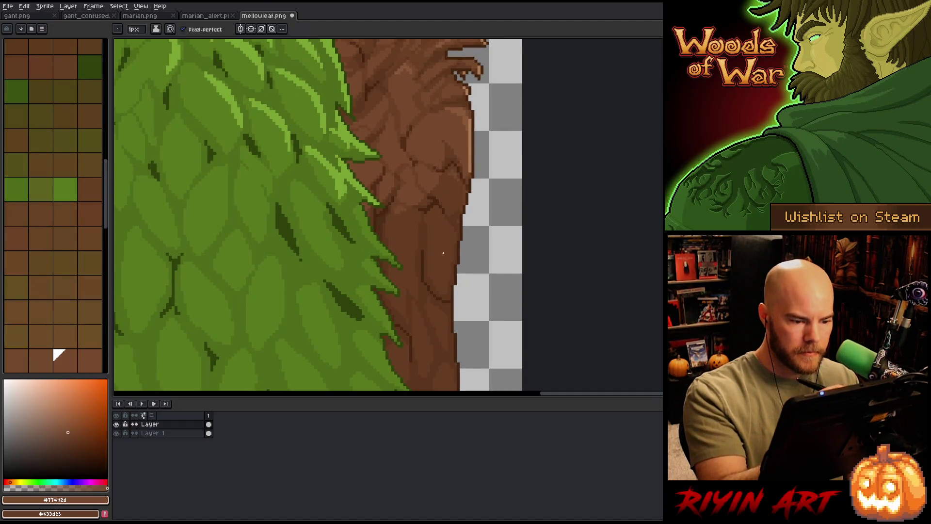
left_click_drag(435, 245, 436, 223)
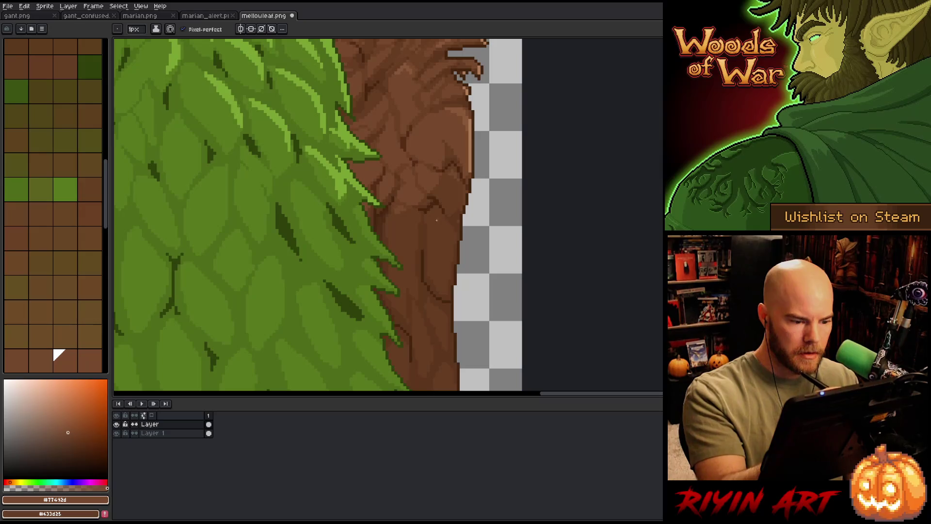
Bucket-fill the light trunk pixels darker and dot darker brown bark pixels along the trunk.
key("g")
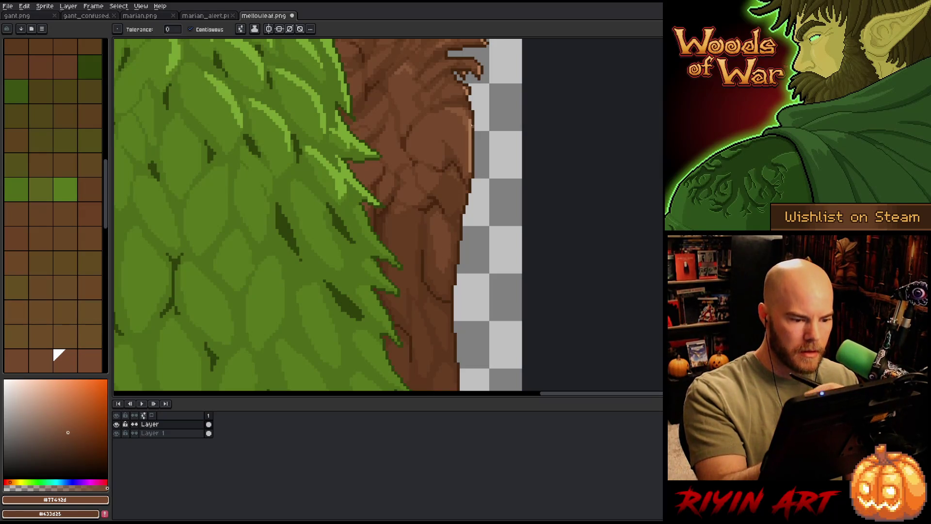
left_click(446, 251)
key("b")
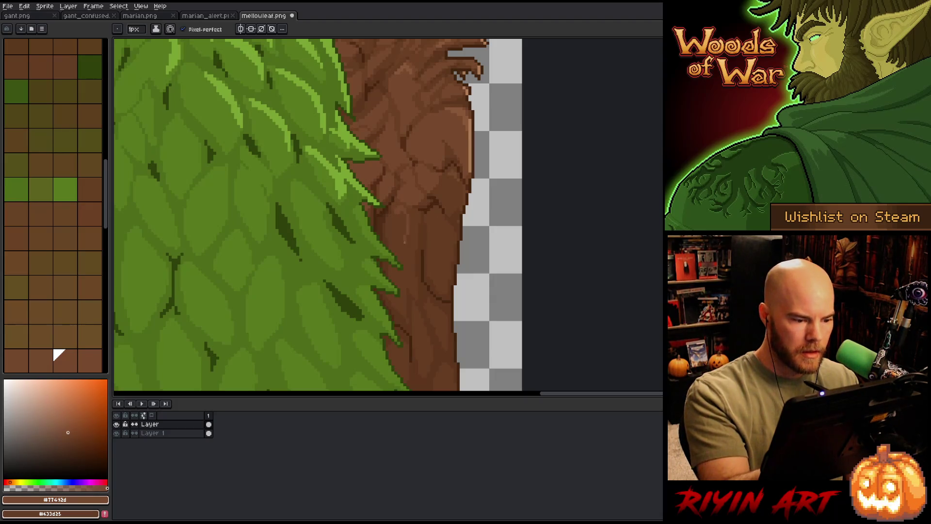
left_click(409, 201, "alt")
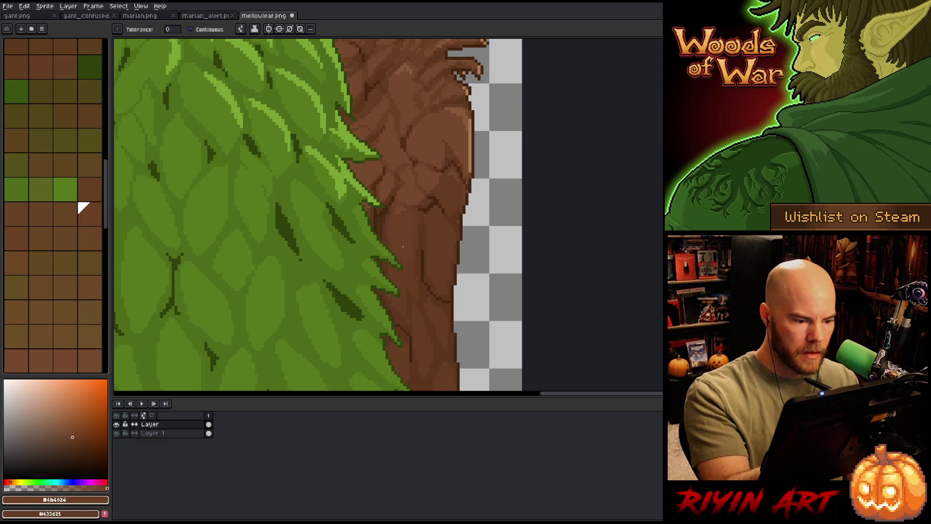
left_click(432, 219, "alt")
left_click(449, 193, "alt")
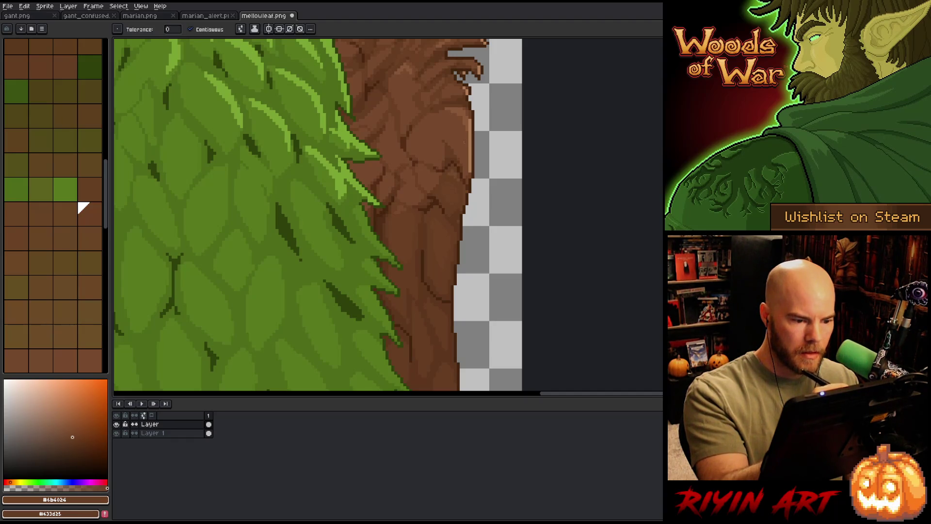
left_click_drag(455, 202, 457, 154)
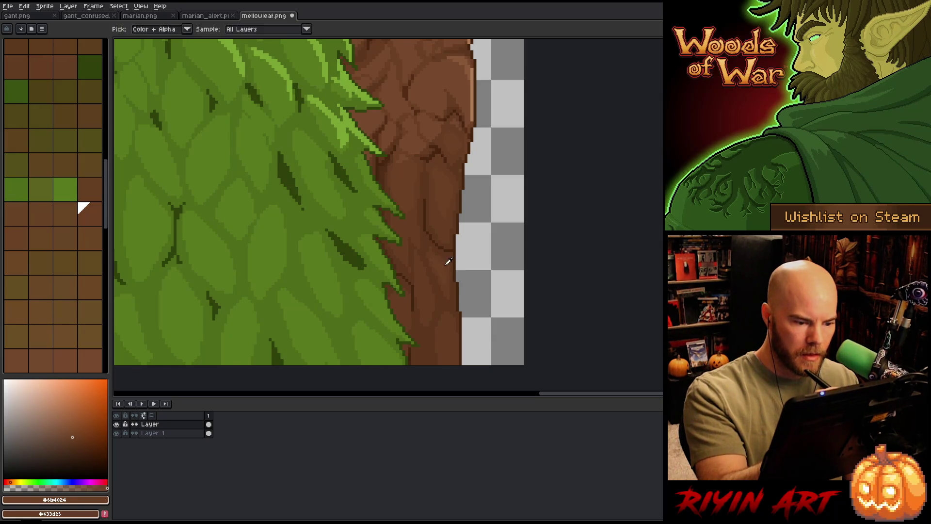
Alternate dark olive and mid brown swatches for bark detail on the trunk edge.
left_click(33, 61)
scroll(56, 44, "up", 1)
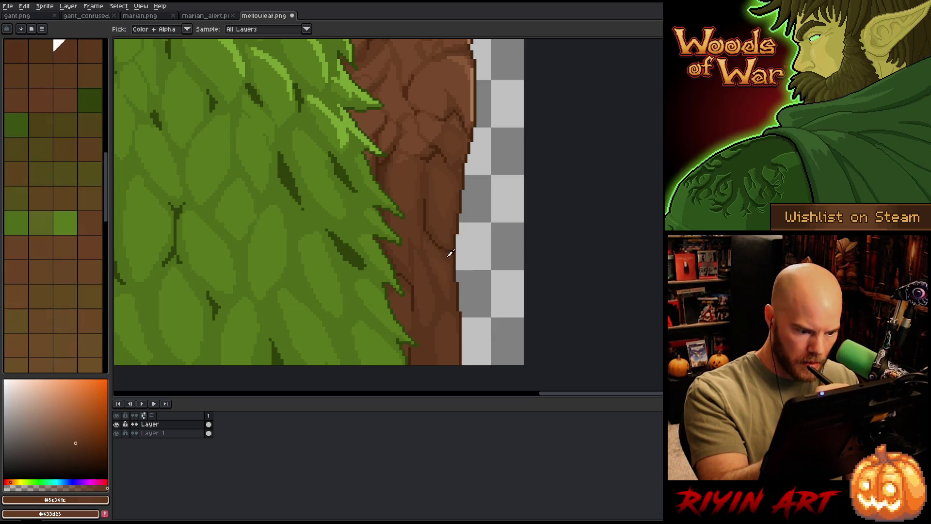
left_click(79, 236)
left_click(30, 89)
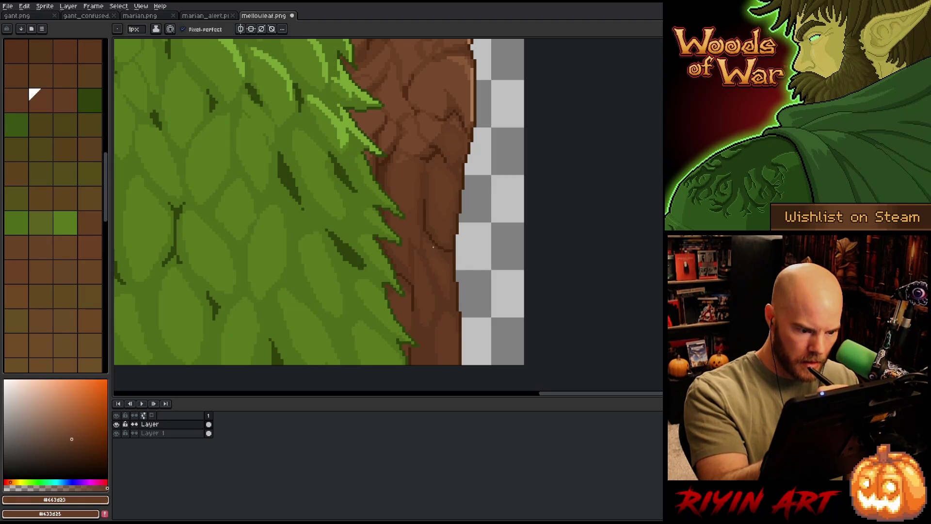
left_click(79, 236)
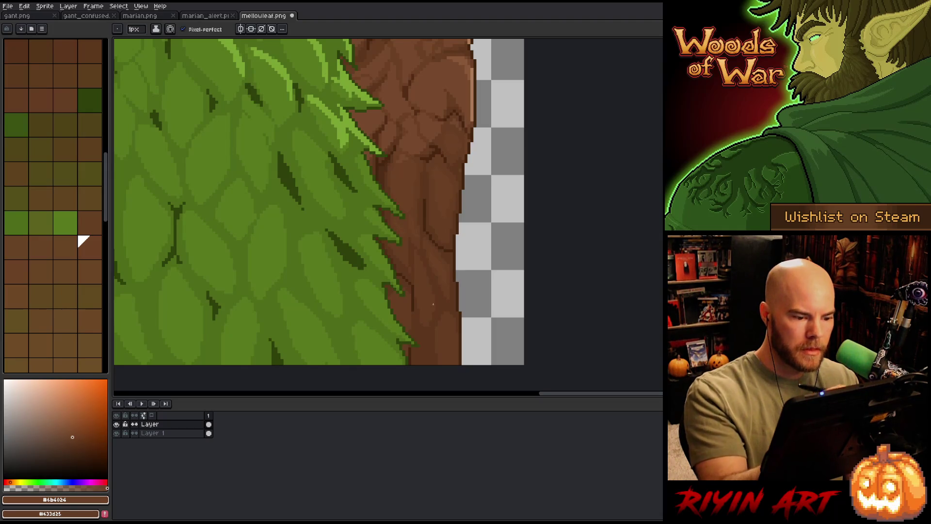
key("i")
left_click(429, 329)
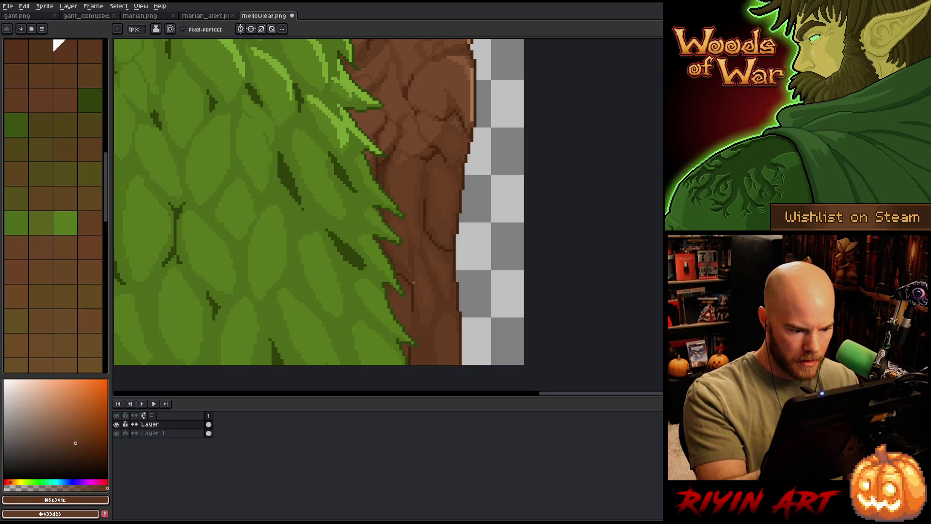
Sample darker and lighter trunk browns and settle on the mid brown for bark lines.
left_click(409, 269, "alt")
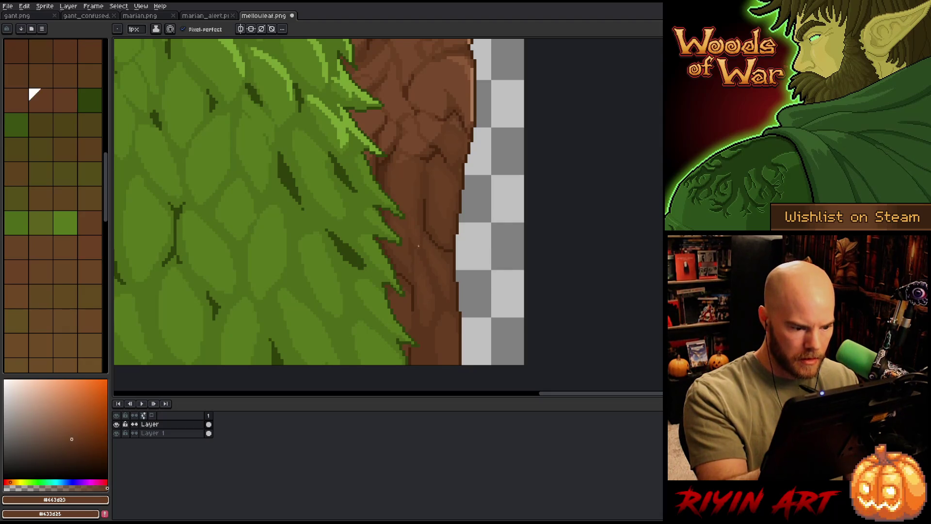
left_click(422, 267, "alt")
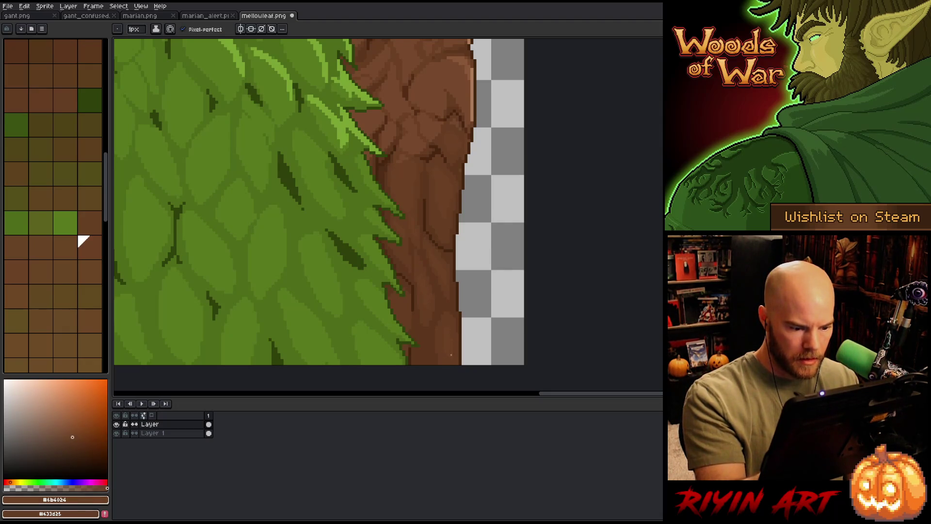
left_click(422, 354, "alt")
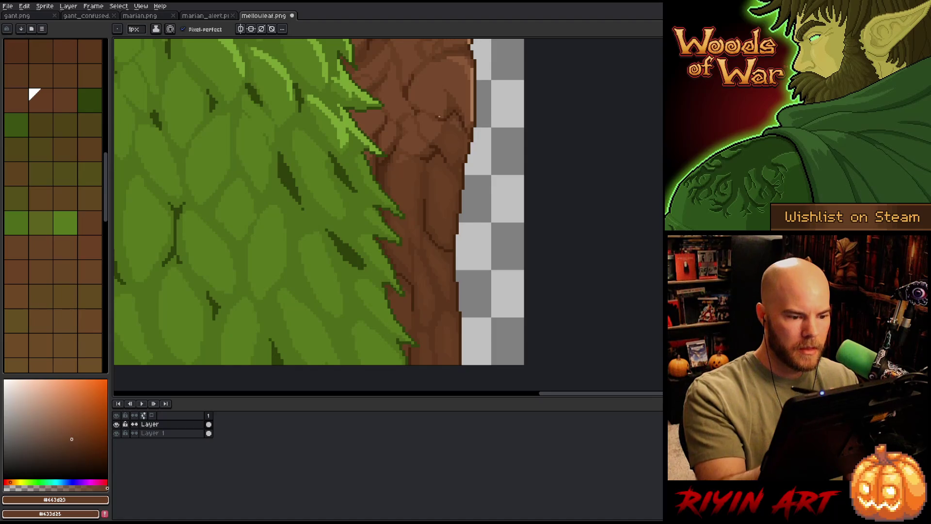
key("alt")
left_click(450, 197, "alt")
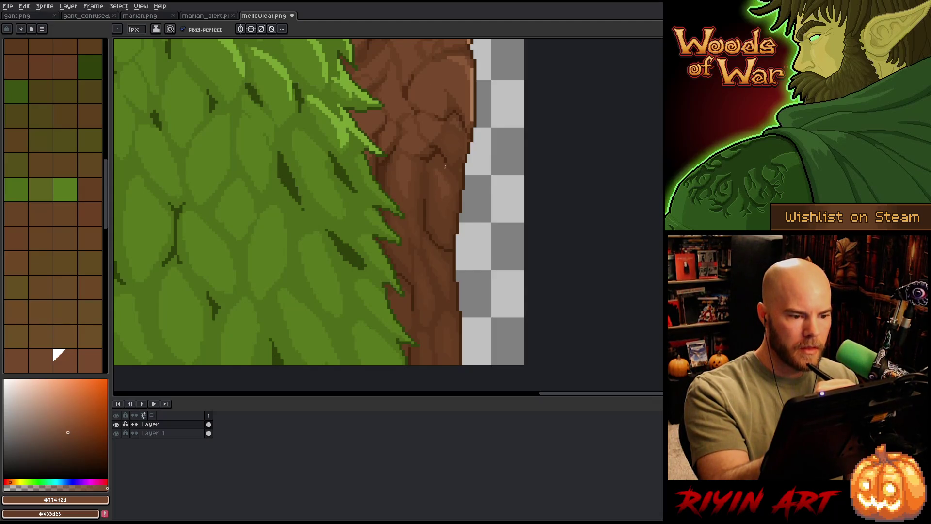
left_click(447, 123, "alt")
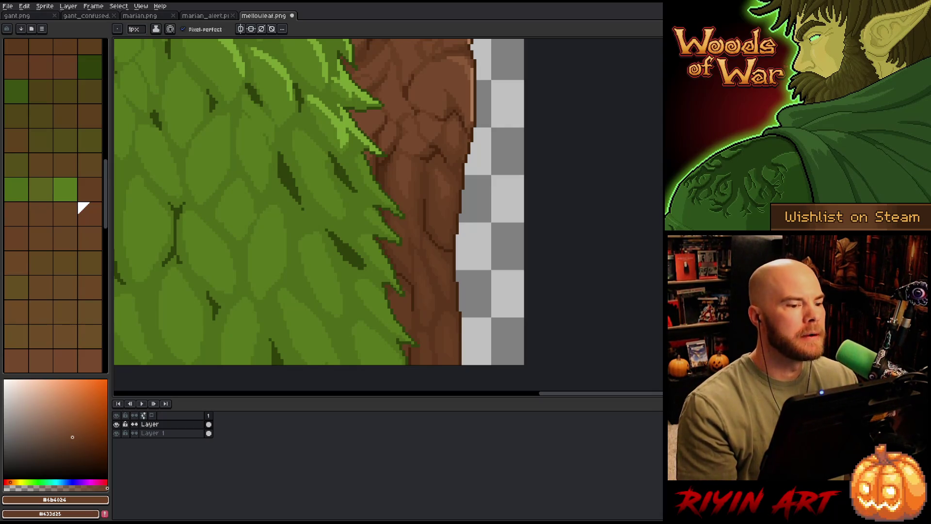
scroll(363, 196, "down", 2)
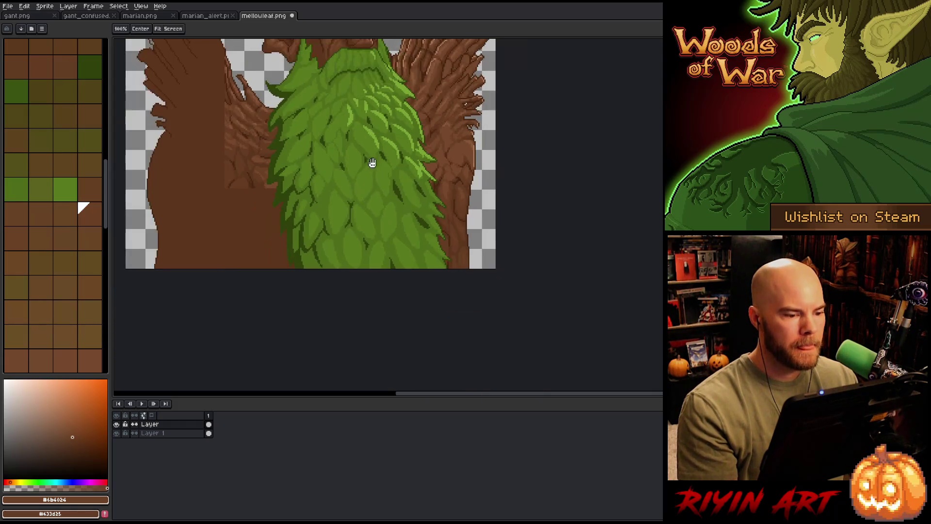
scroll(370, 162, "up", 1)
Shade along the torso outline beside the beard in very dark brown.
left_click_drag(343, 285, 381, 274)
scroll(381, 274, "up", 1)
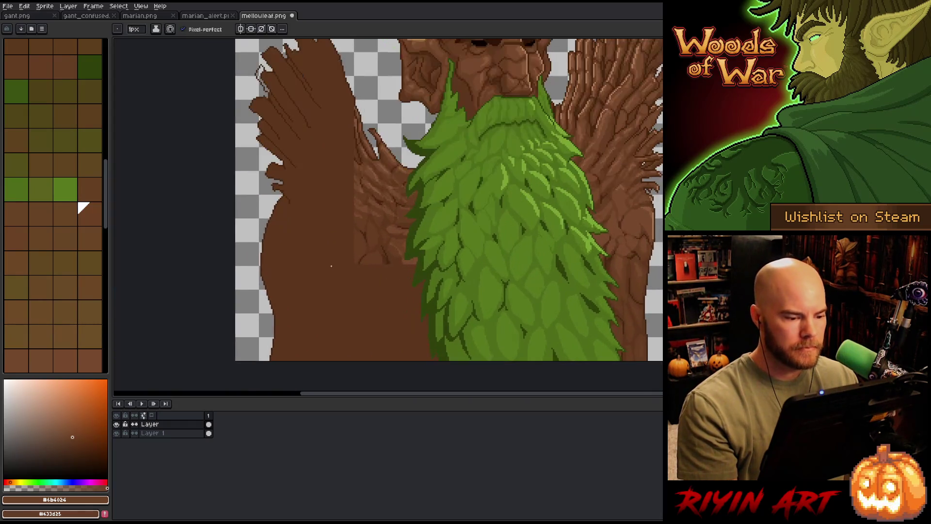
scroll(380, 274, "up", 1)
mouse_move(450, 237)
left_mouse_down()
mouse_move(435, 222)
mouse_move(390, 248)
mouse_move(375, 292)
mouse_move(377, 340)
left_mouse_up()
left_click(392, 218, "alt")
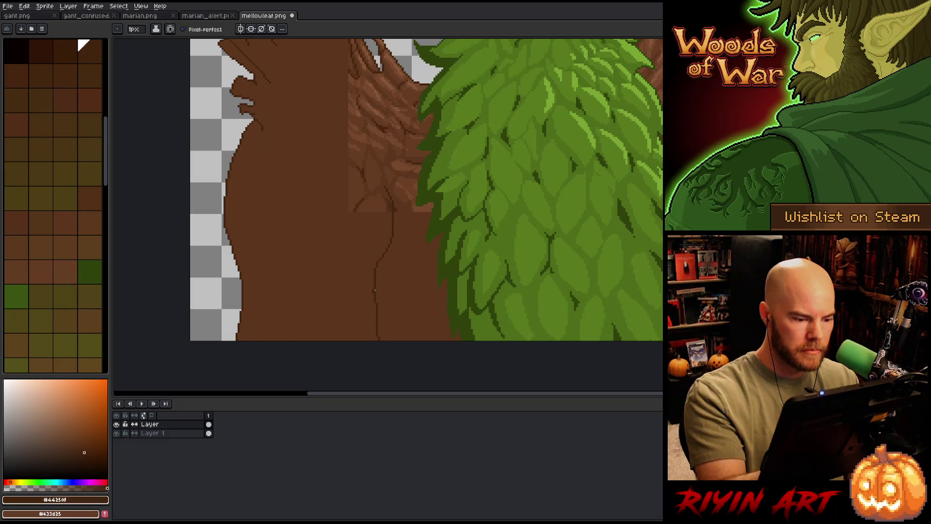
left_click(372, 293, "alt")
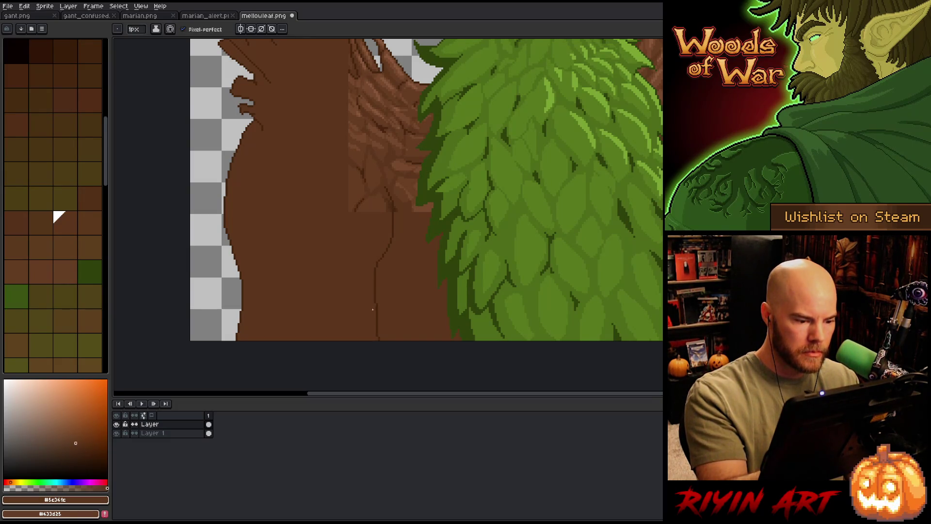
left_click(376, 276, "alt")
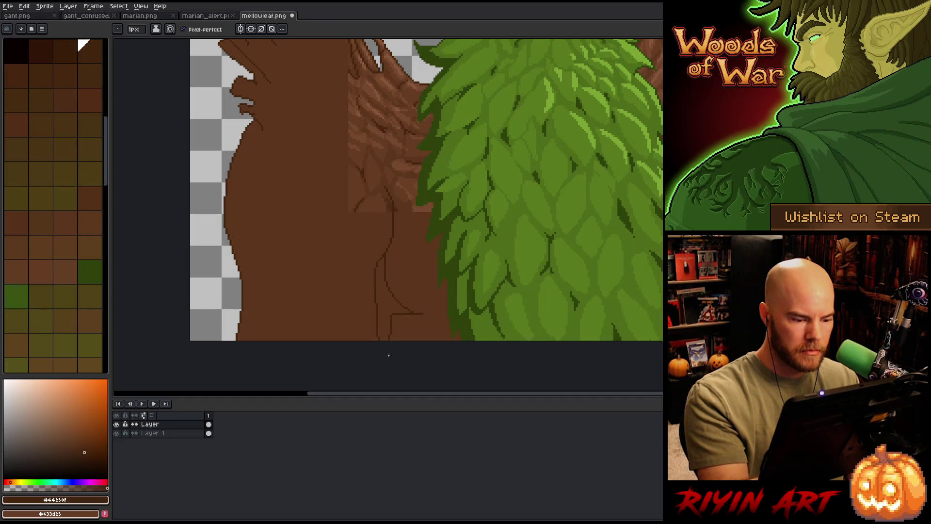
left_click_drag(388, 355, 384, 260)
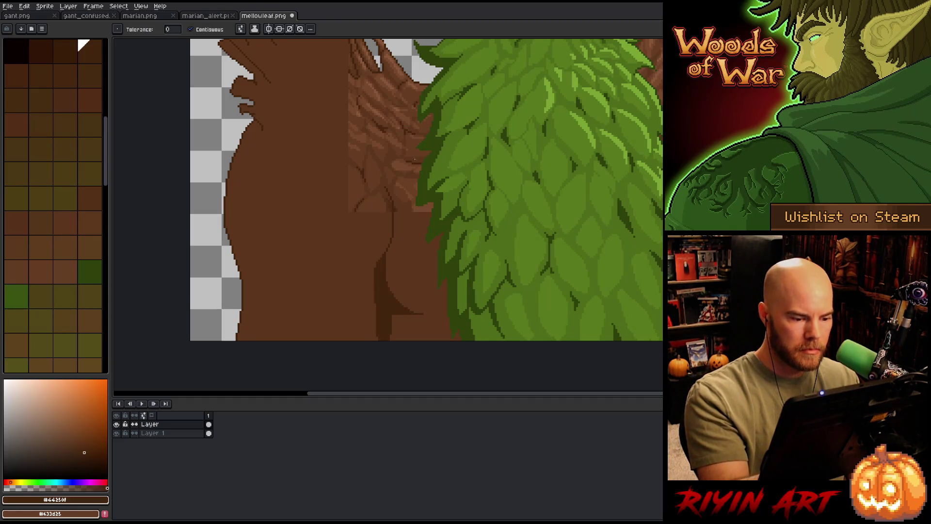
Add thin dark brown strokes running down the torso.
left_click(391, 202, "alt")
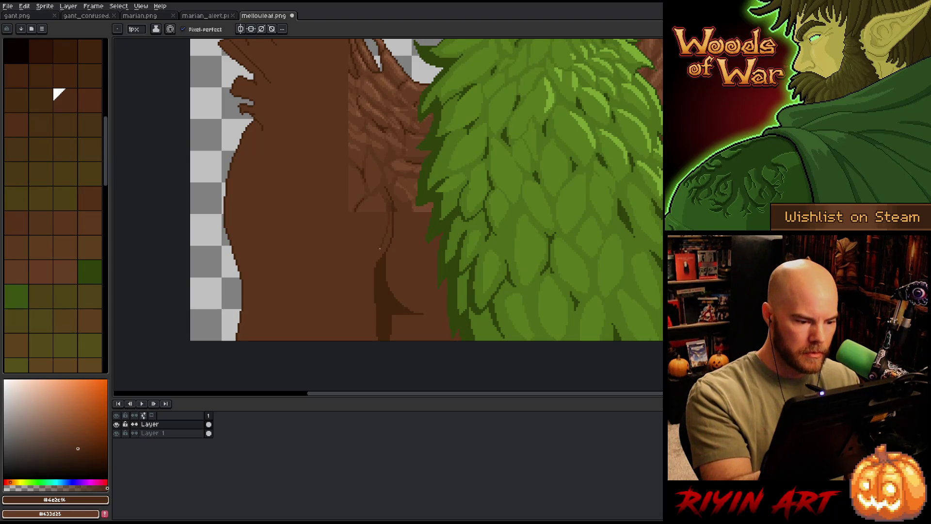
left_click_drag(388, 207, 368, 281)
left_click_drag(373, 339, 390, 216)
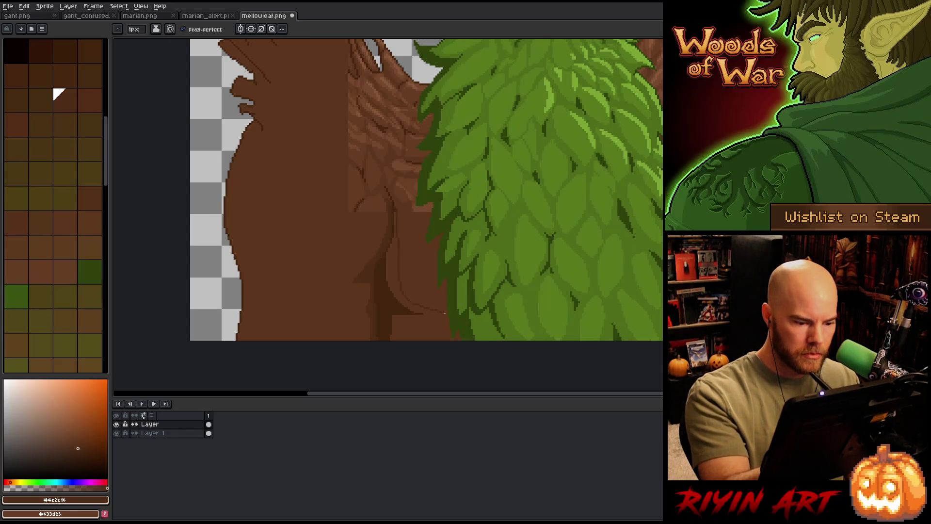
key("g")
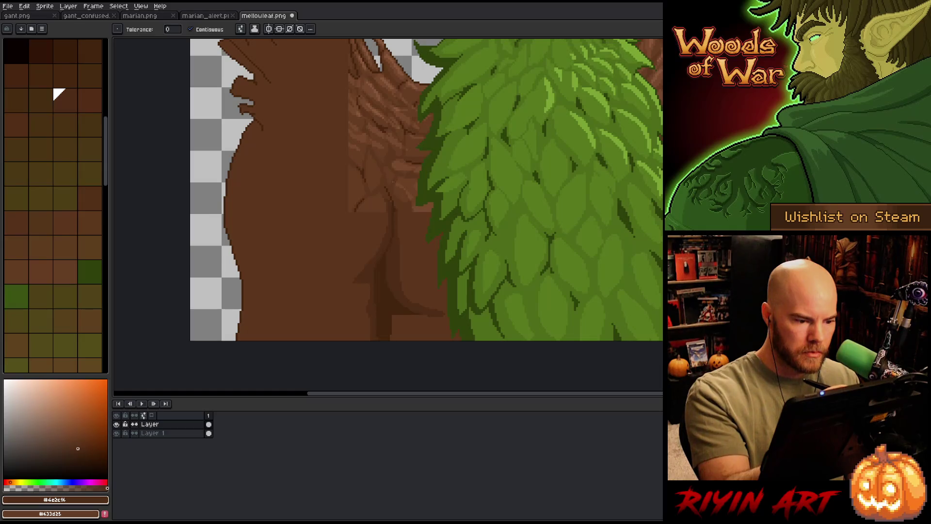
key("b")
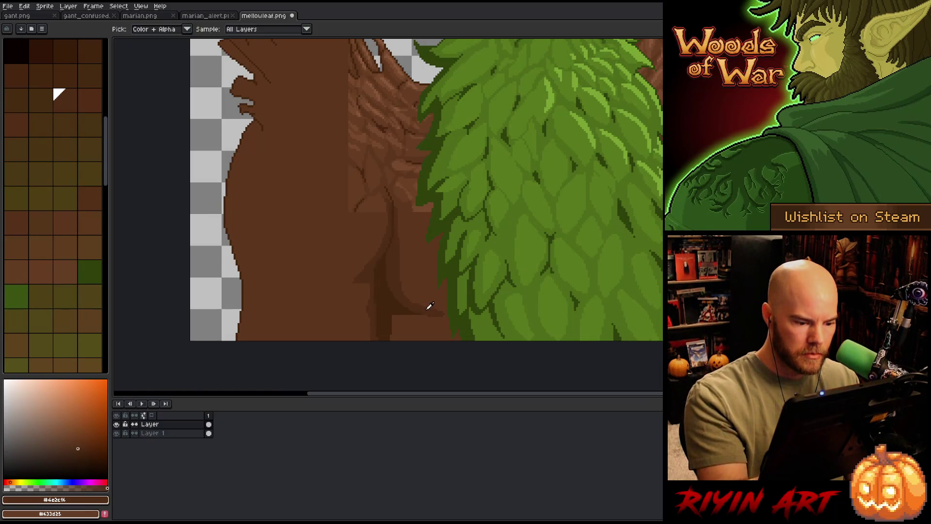
Try several shading browns and magic-wand a brown region of the torso.
left_click(84, 46)
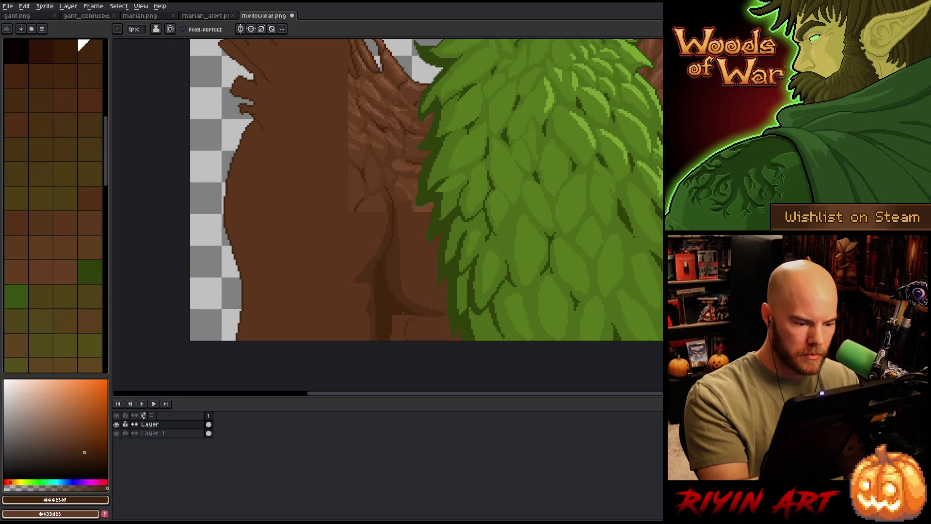
left_click(59, 93)
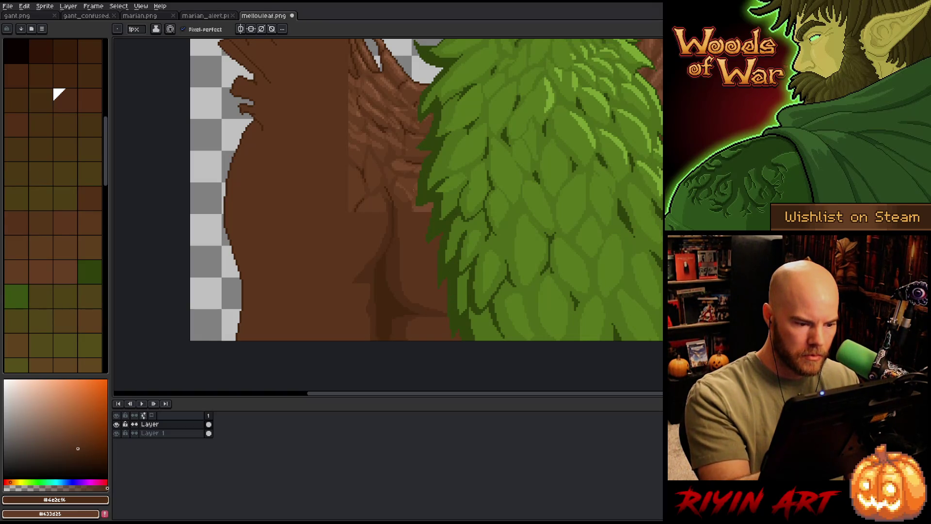
left_click(32, 264)
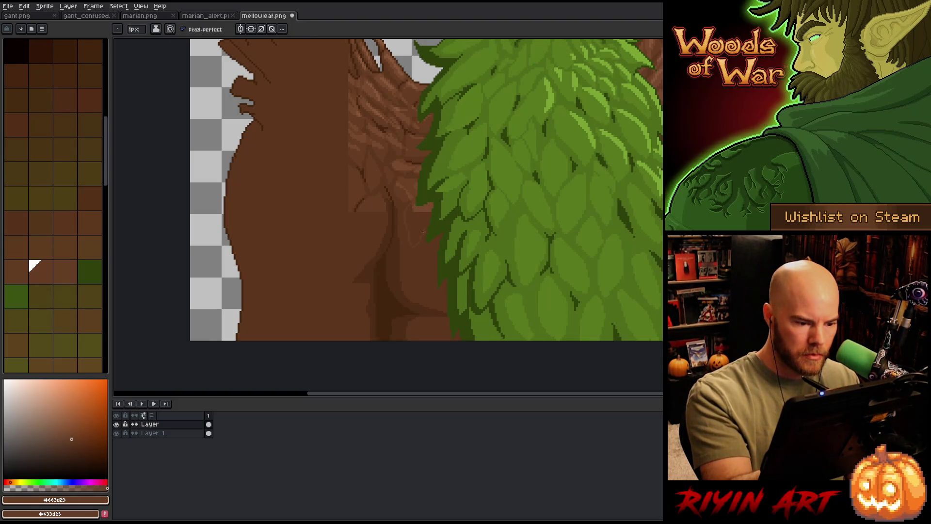
key("w")
left_click(411, 218)
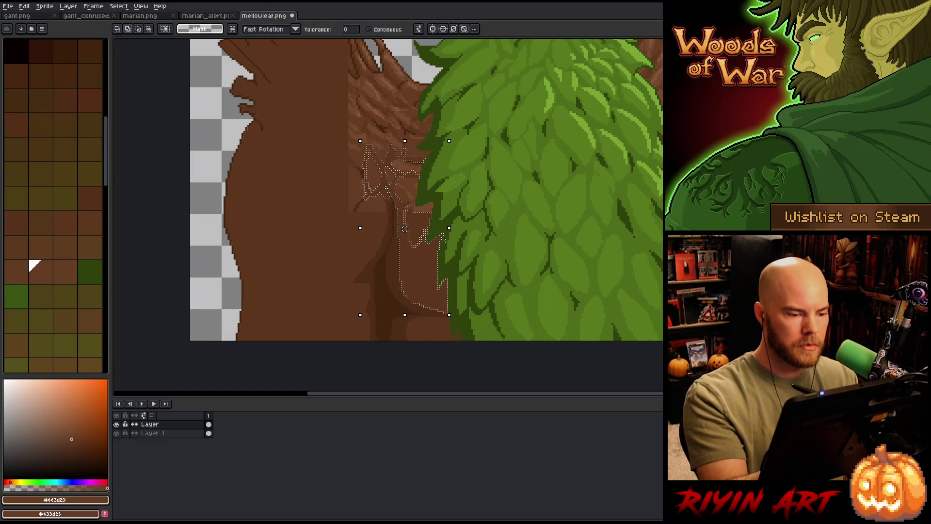
key("shift+c")
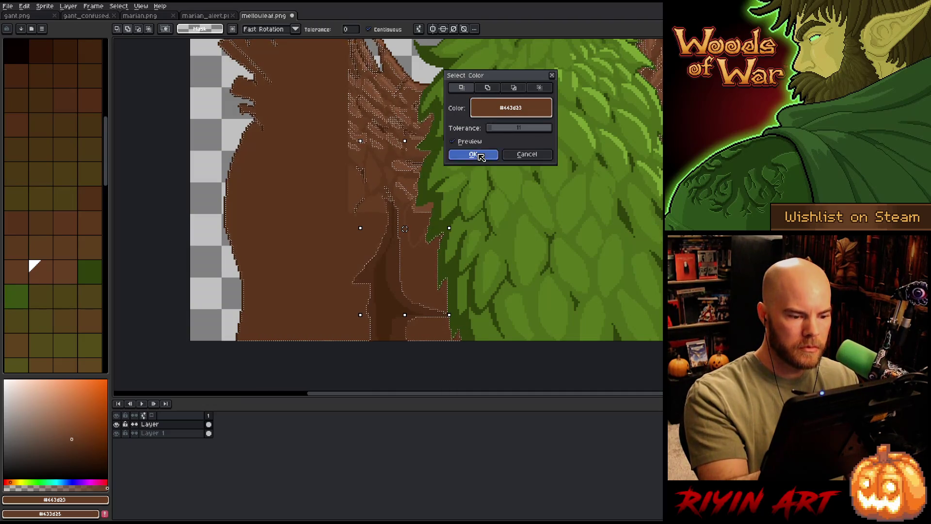
left_click(473, 154)
key("ctrl+d")
key("b")
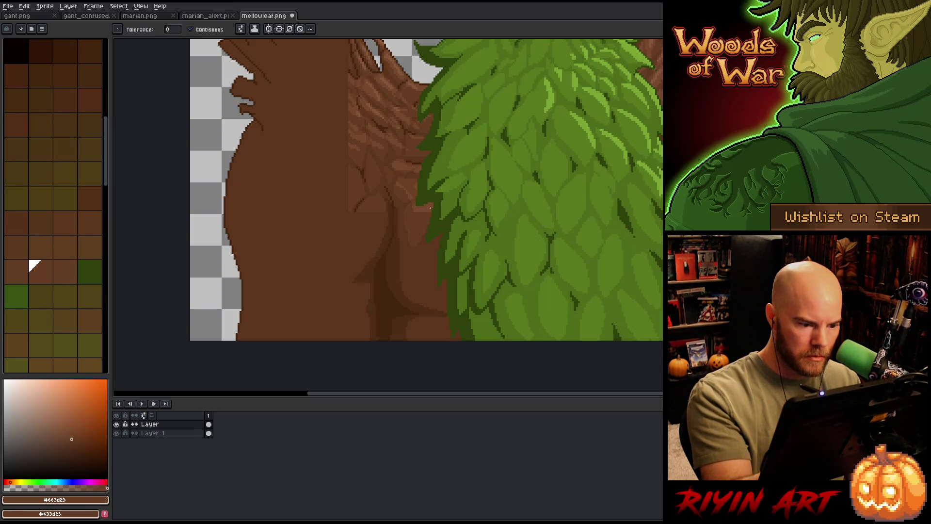
left_click(415, 218, "alt")
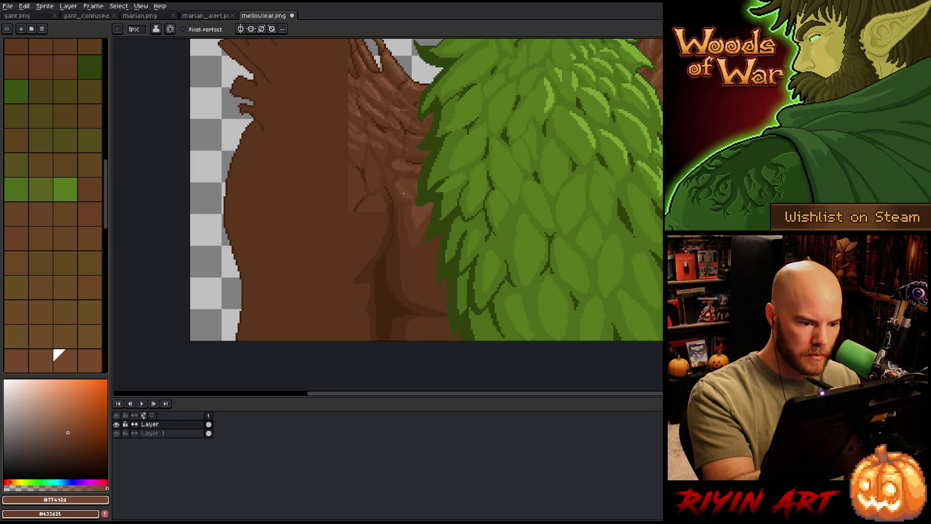
left_click(422, 228, "alt")
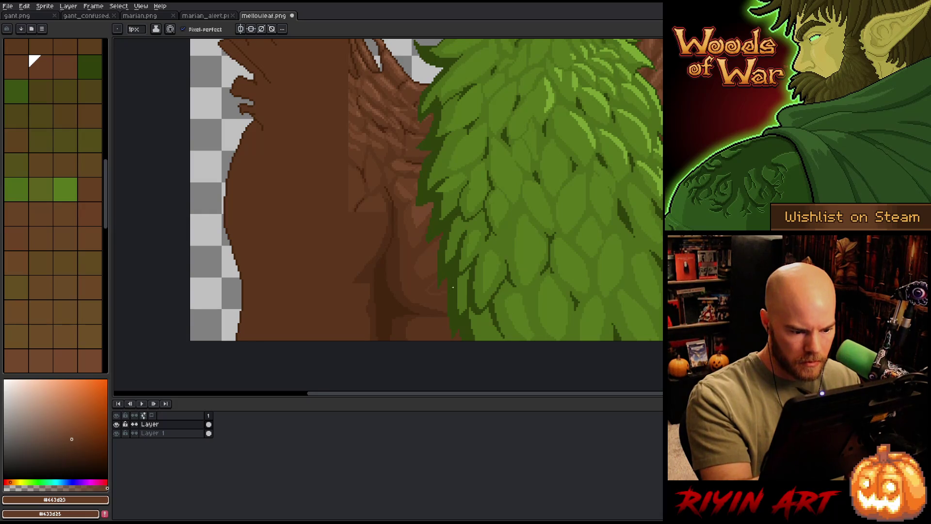
key("g")
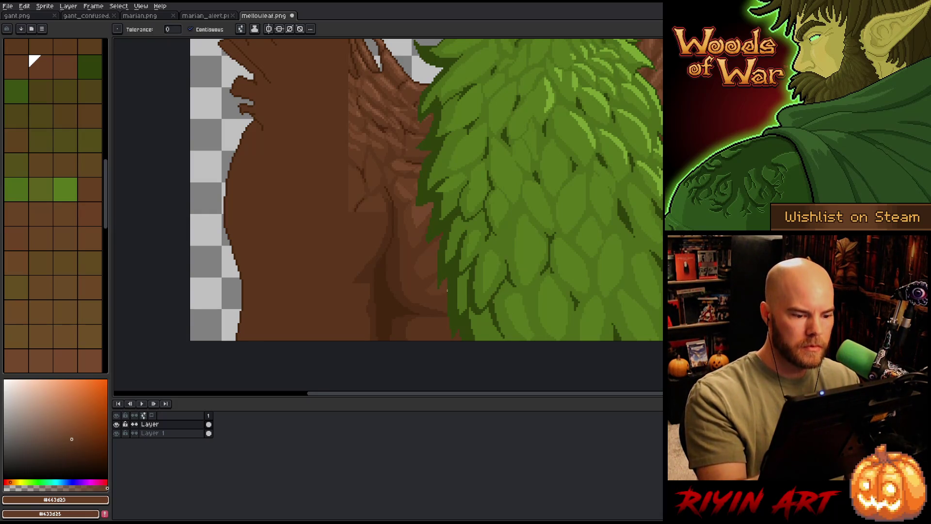
key("b")
key("g")
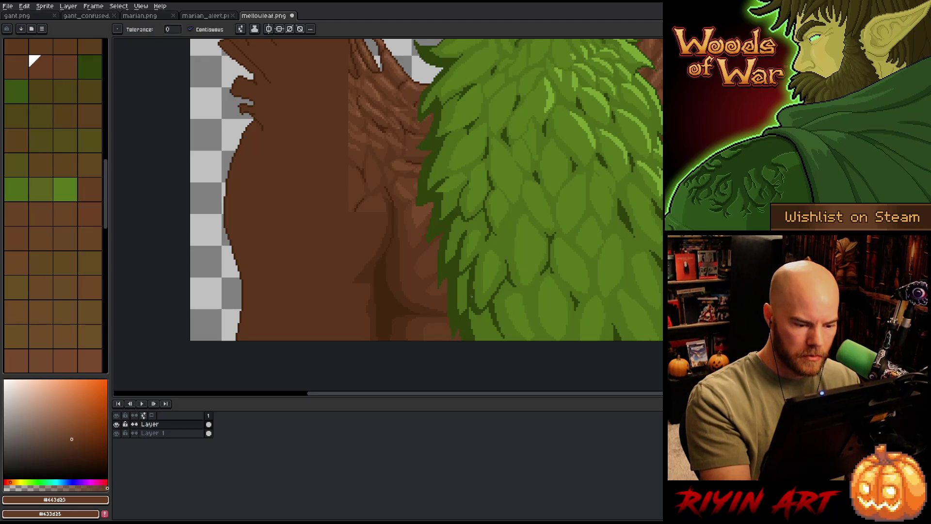
left_click(452, 316, "alt")
key("b")
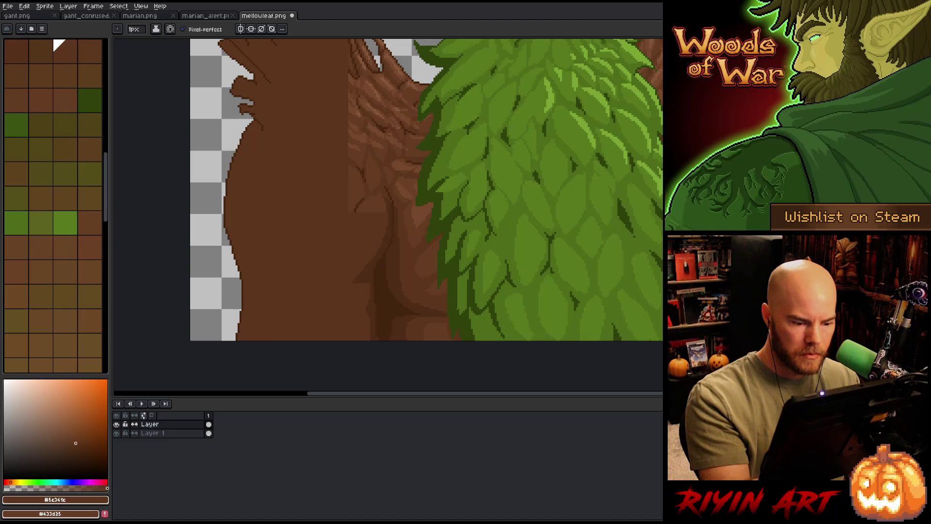
left_click(379, 201, "alt")
mouse_move(379, 202)
left_mouse_down()
mouse_move(435, 253)
mouse_move(399, 307)
left_mouse_up()
left_click(414, 257, "alt")
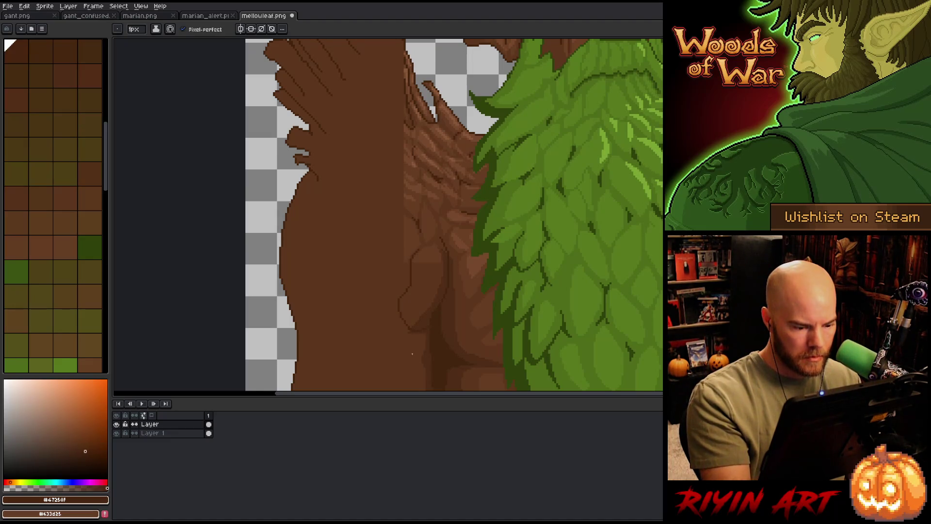
Draw a dark brown diagonal muscle line on the trunk.
left_click(421, 333, "alt")
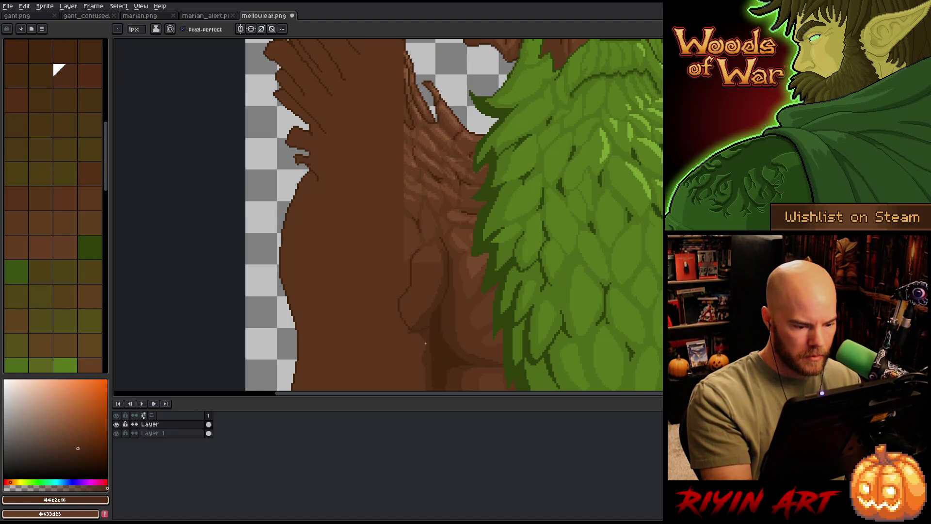
left_click(437, 307, "alt")
left_click_drag(465, 234, 467, 208)
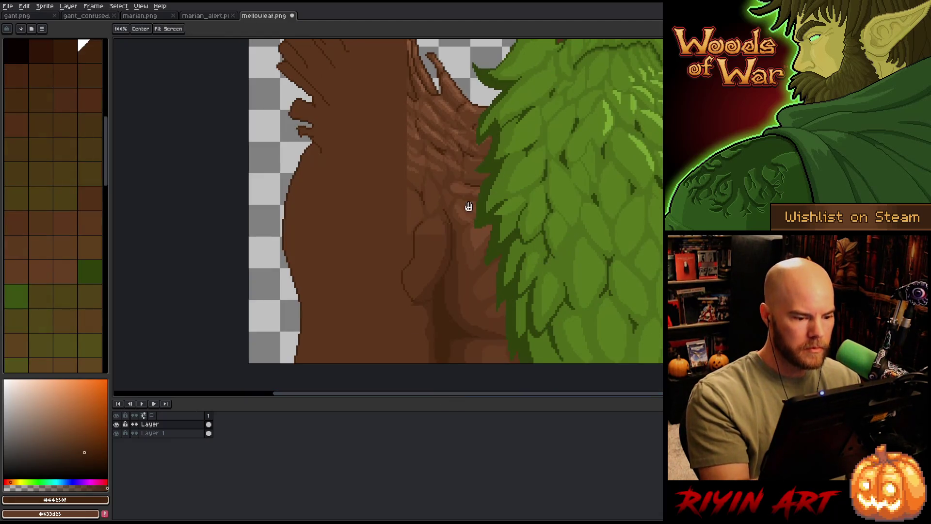
left_click_drag(429, 257, 436, 290)
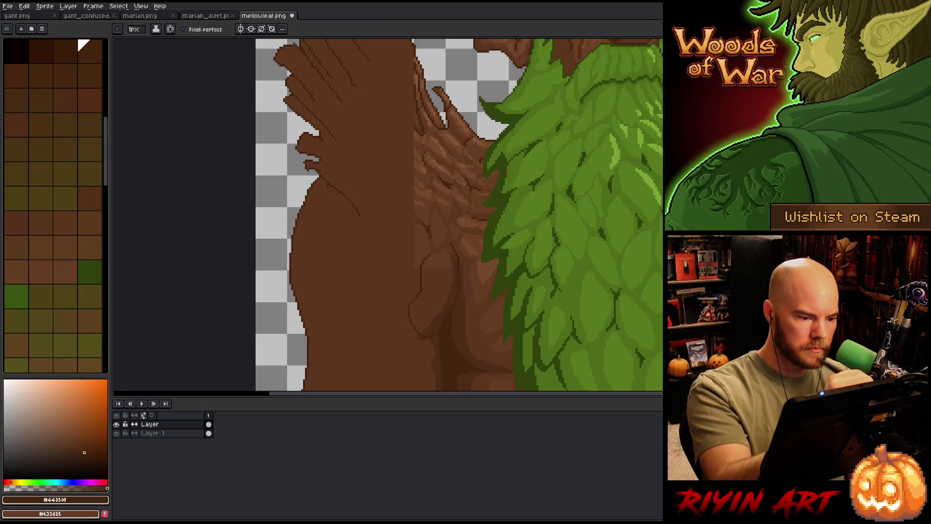
left_click_drag(328, 183, 348, 204)
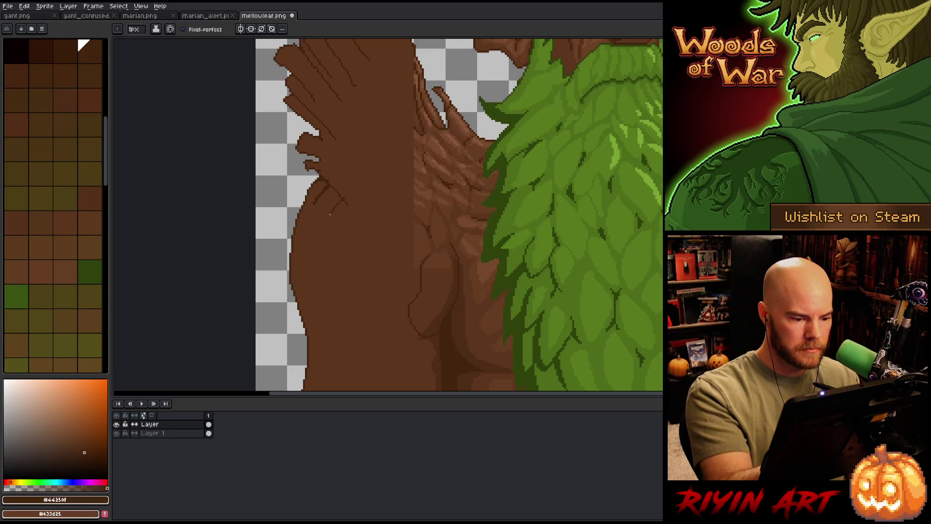
left_click(350, 204, "alt")
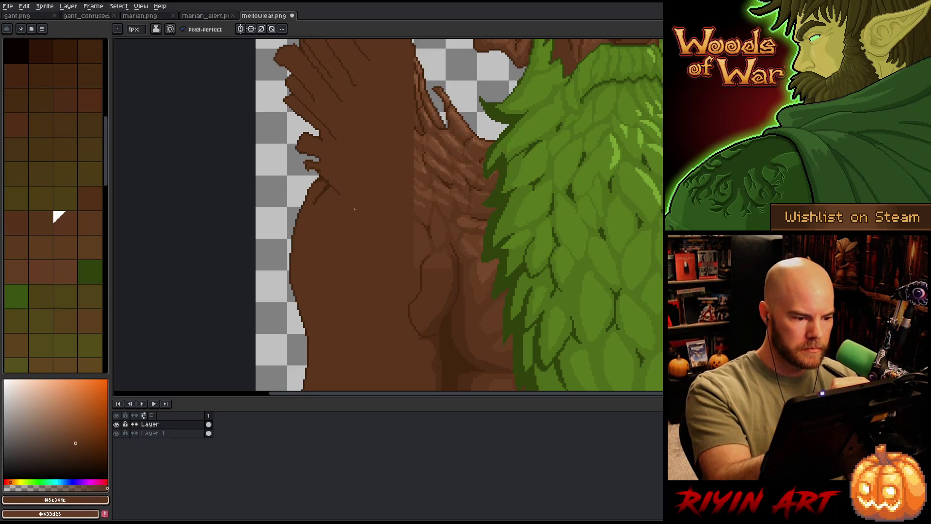
left_click(447, 333, "alt")
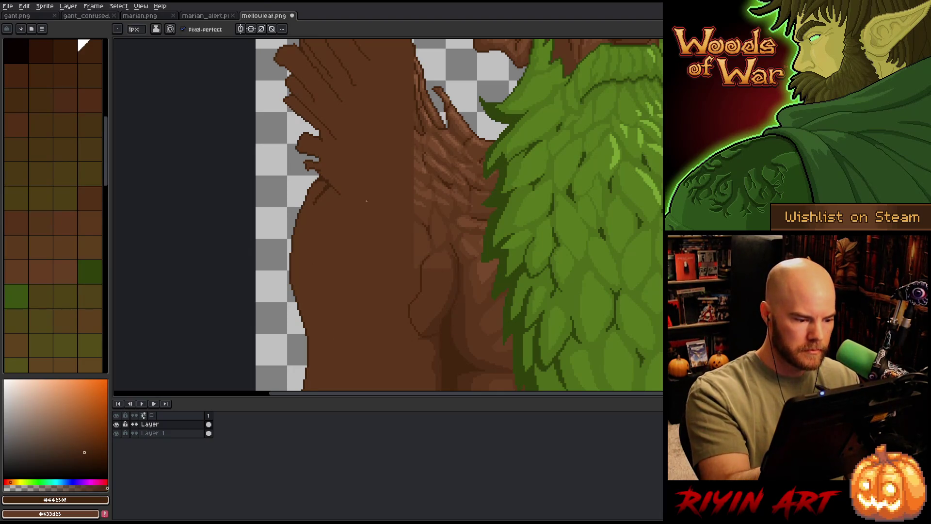
Outline the belly curve, body edge and lower belly muscle in dark brown.
left_click_drag(321, 289, 409, 313)
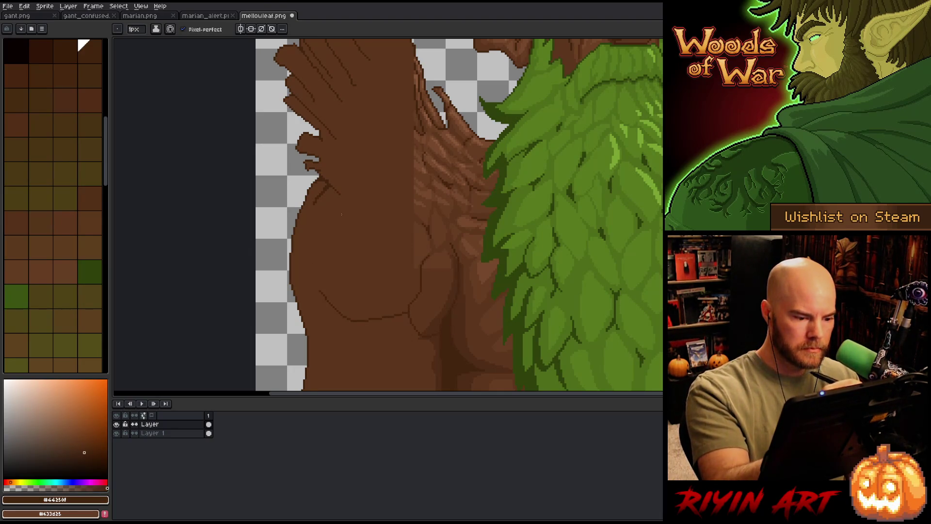
left_click_drag(338, 195, 316, 252)
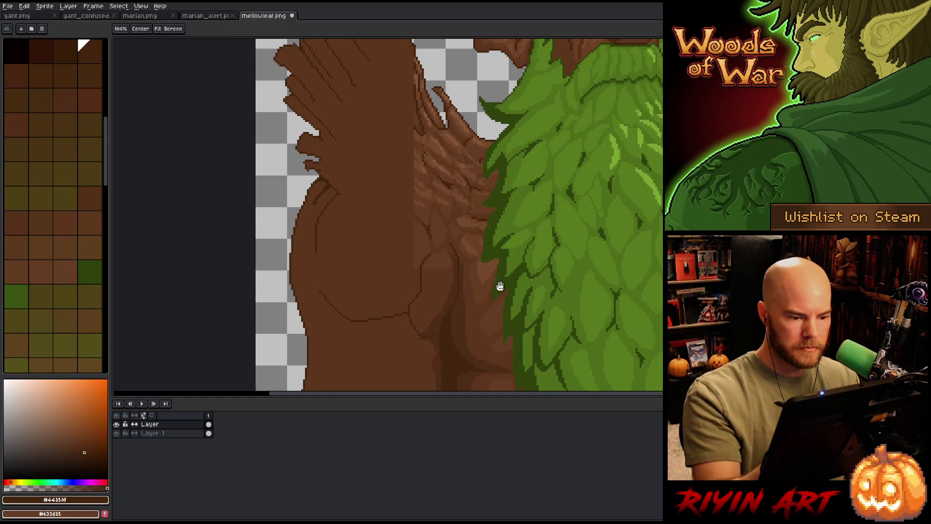
scroll(499, 284, "down", 1)
left_click_drag(338, 285, 342, 356)
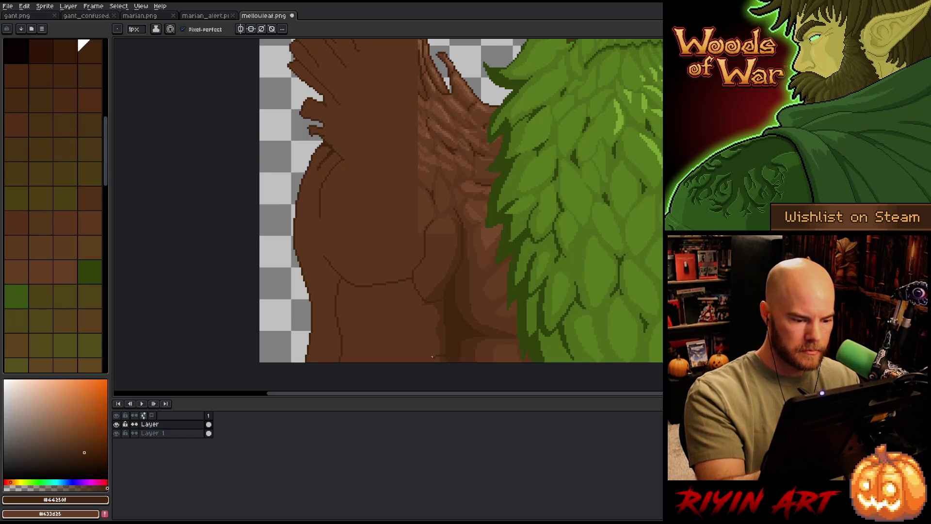
left_click_drag(432, 356, 404, 324)
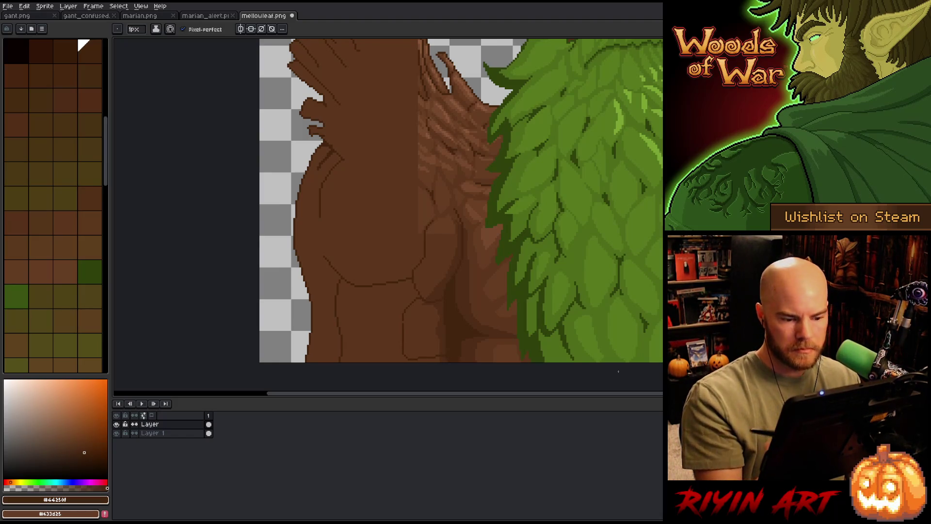
left_click_drag(492, 270, 508, 369)
left_click(34, 266)
Close a torso curve and bucket-fill two outlined muscle areas with lighter brown.
left_click_drag(392, 281, 411, 351)
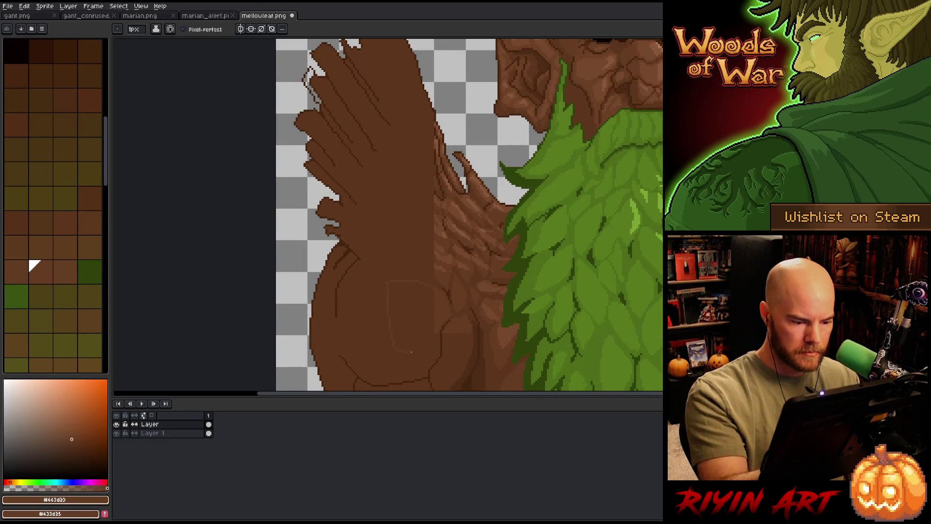
key("g")
left_click(386, 345)
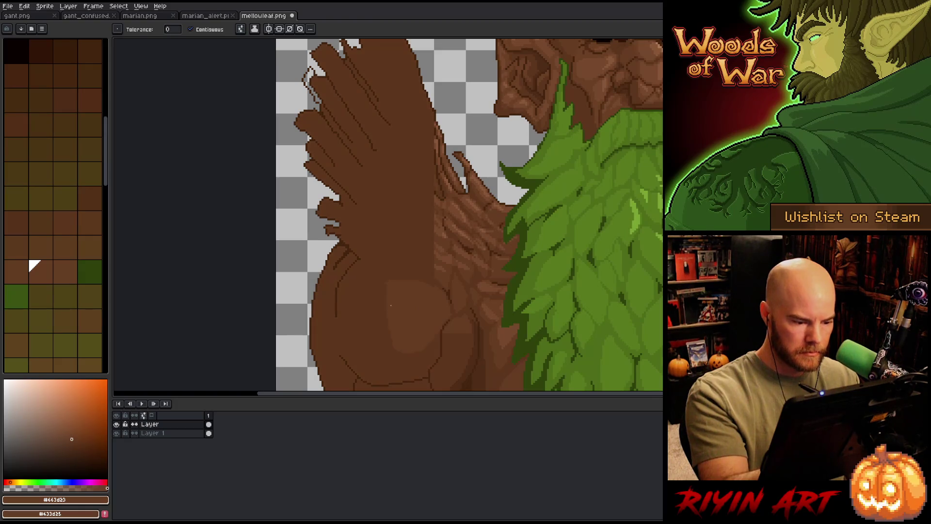
key("b")
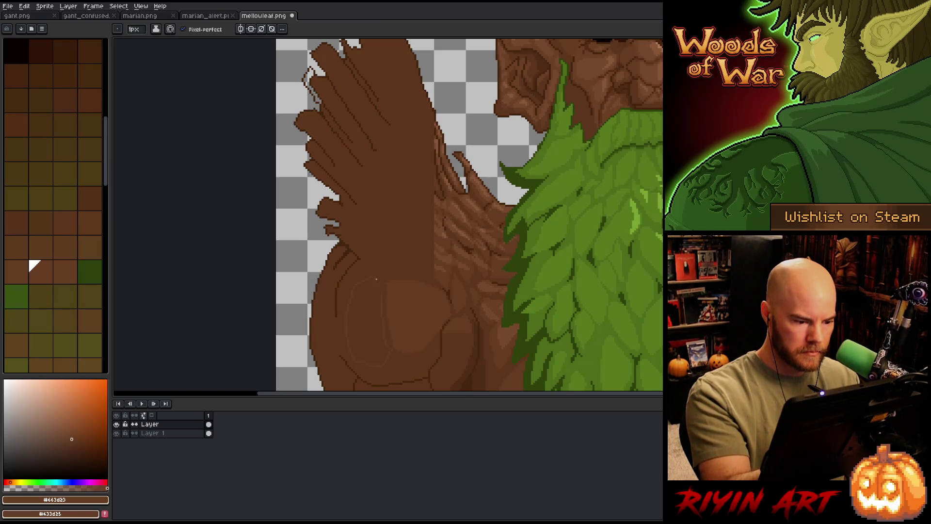
key("g")
left_click(395, 285)
key("b")
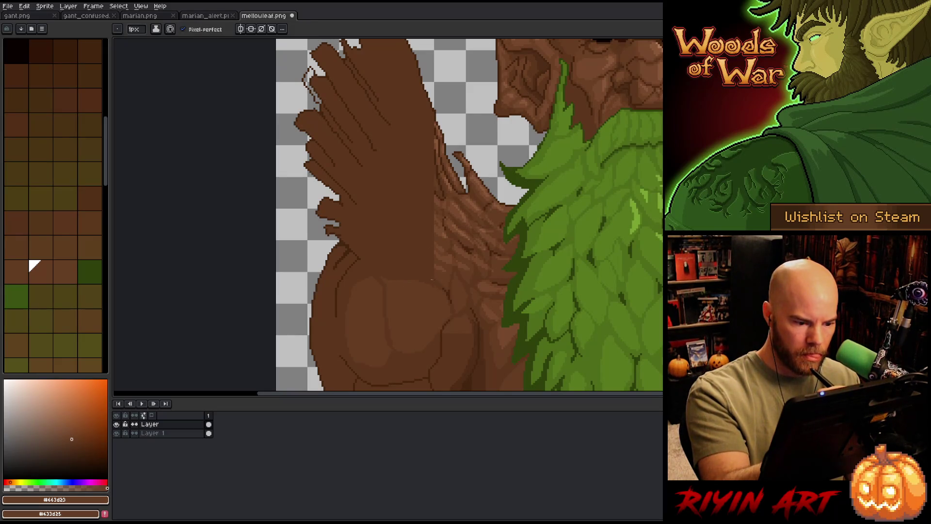
Fill the chest area with the lighter brown.
key("g")
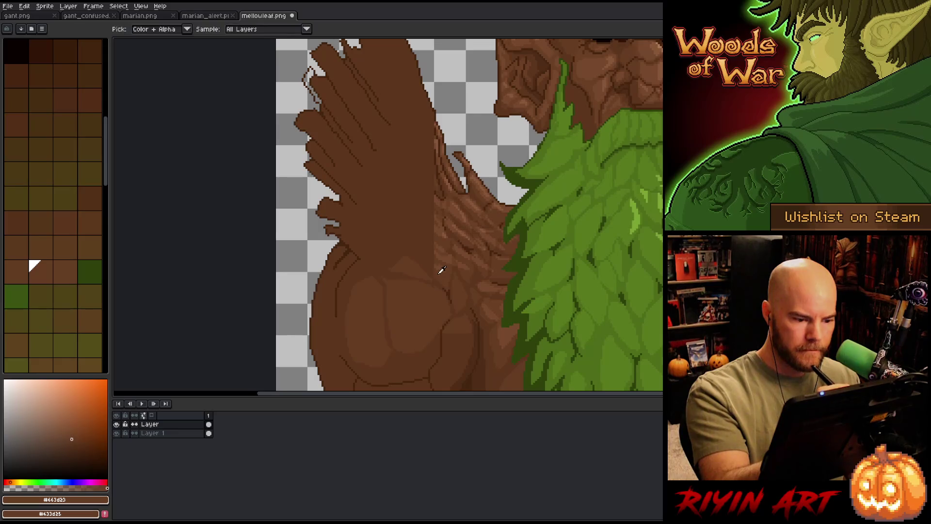
key("b")
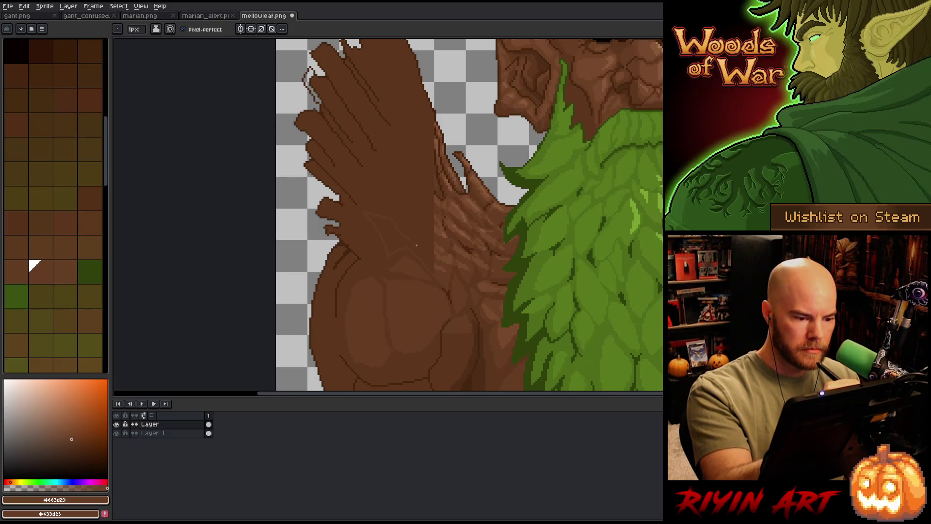
key("g")
key("b")
key("g")
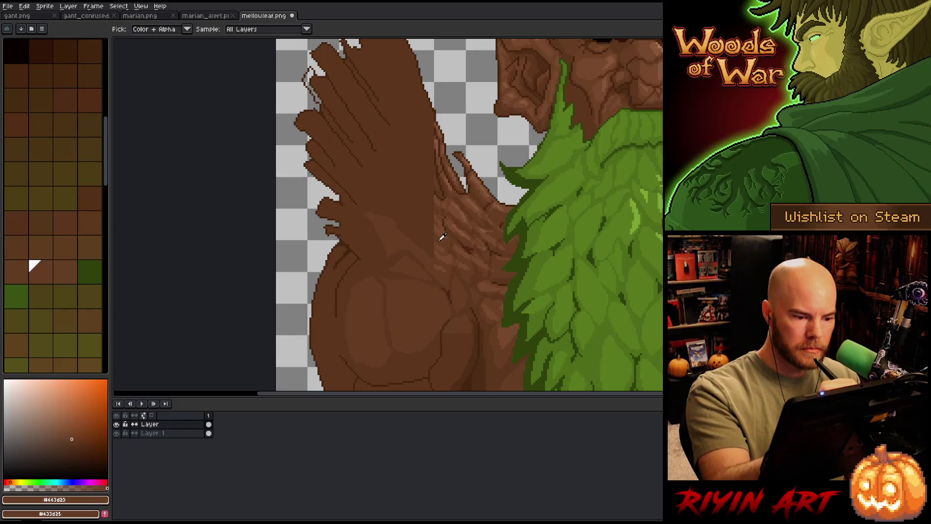
left_click(430, 252)
key("b")
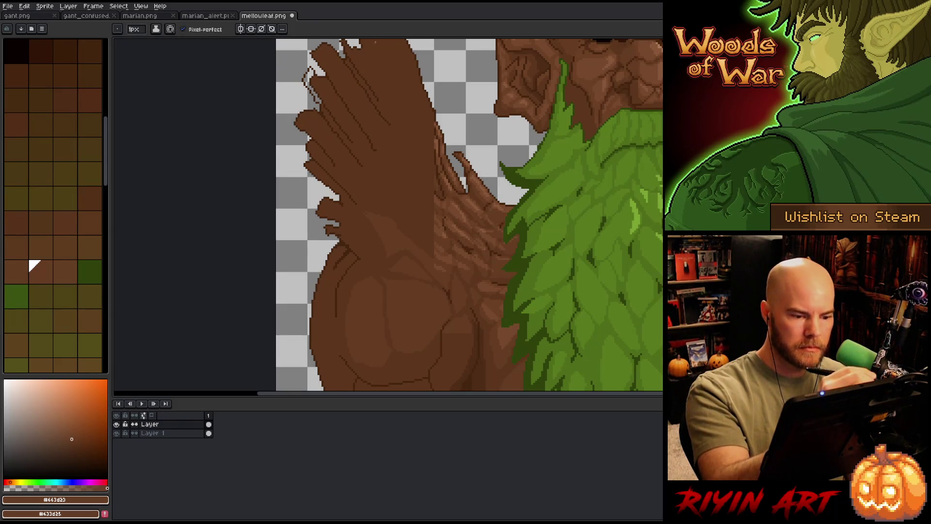
Outline the left edge of the raised hand, dismissing the colour-selection settings that pop up.
left_click_drag(420, 249, 342, 244)
left_click_drag(289, 193, 300, 204)
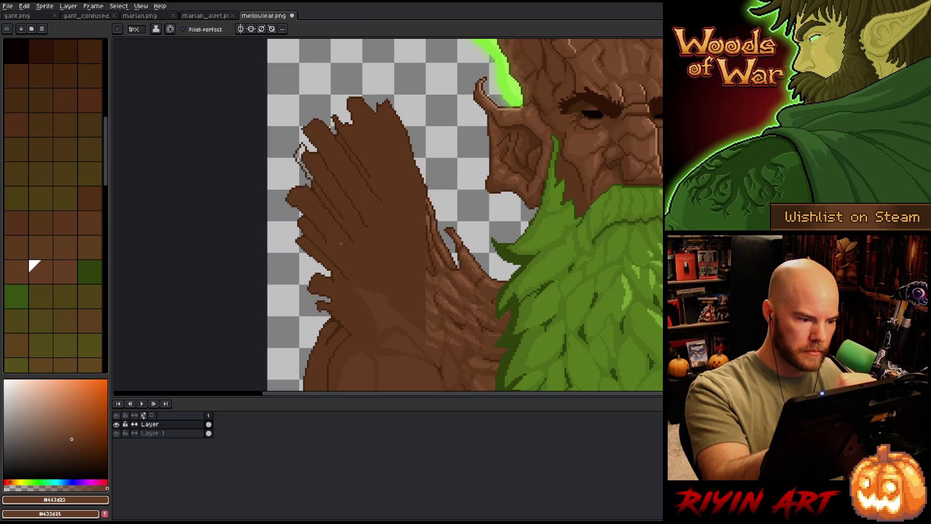
left_click(58, 216)
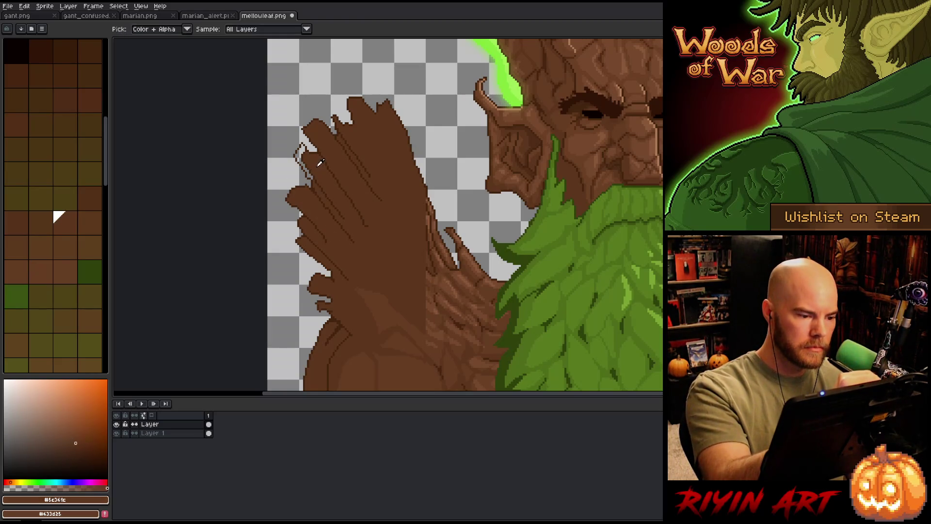
key("g")
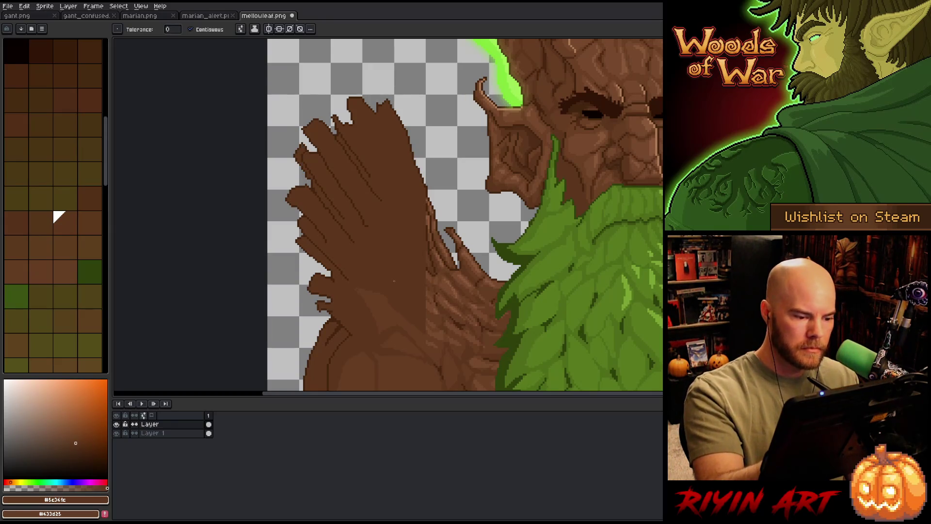
key("ctrl+shift+c")
left_click(482, 157)
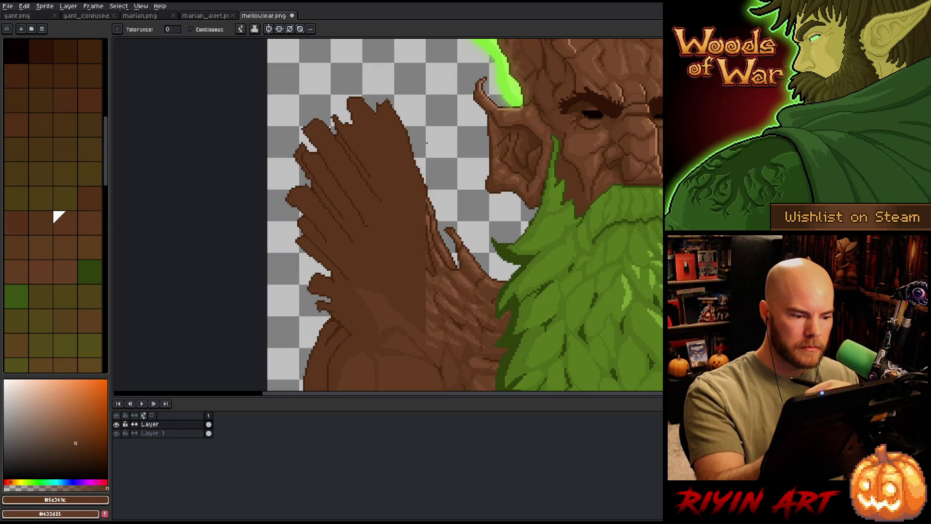
key("b")
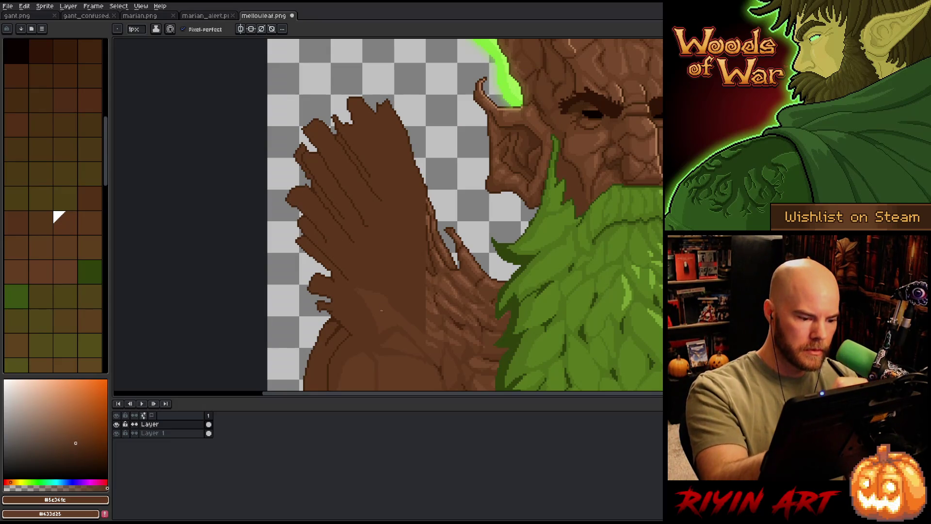
left_click(31, 264)
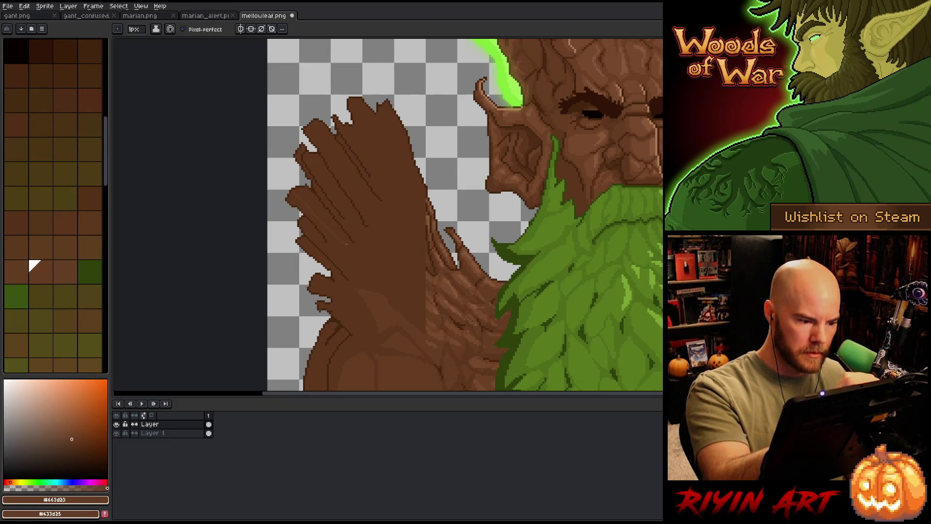
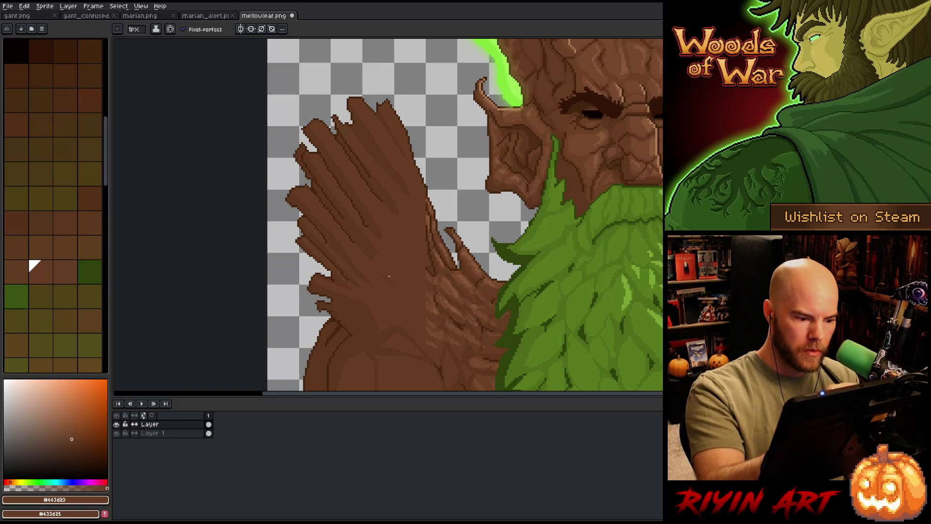
Pan over the tree creature's body and sample a brown from the artwork for drawing.
key("space")
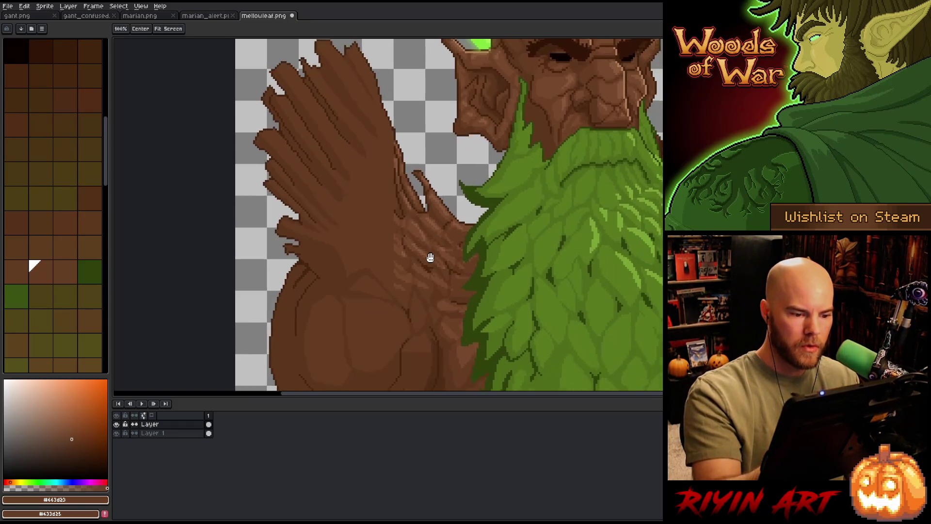
left_click_drag(451, 264, 419, 207)
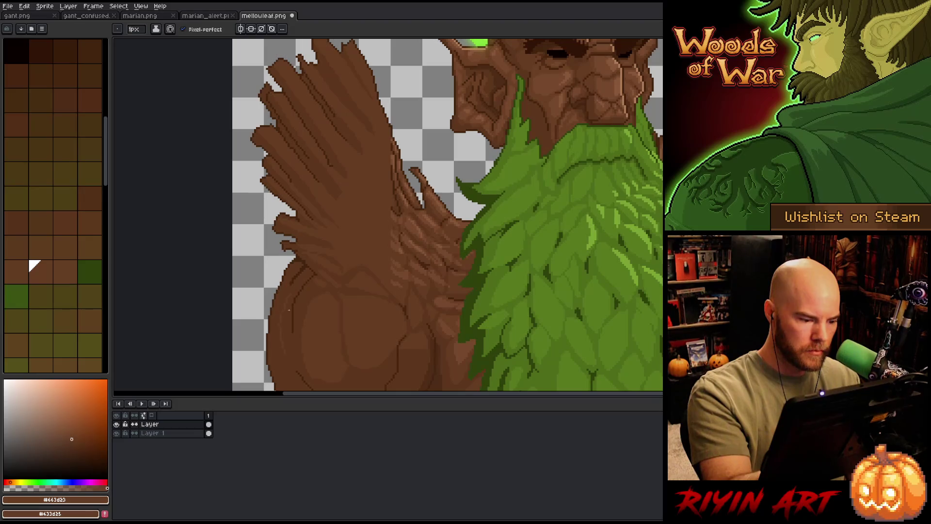
scroll(339, 326, "down", 2)
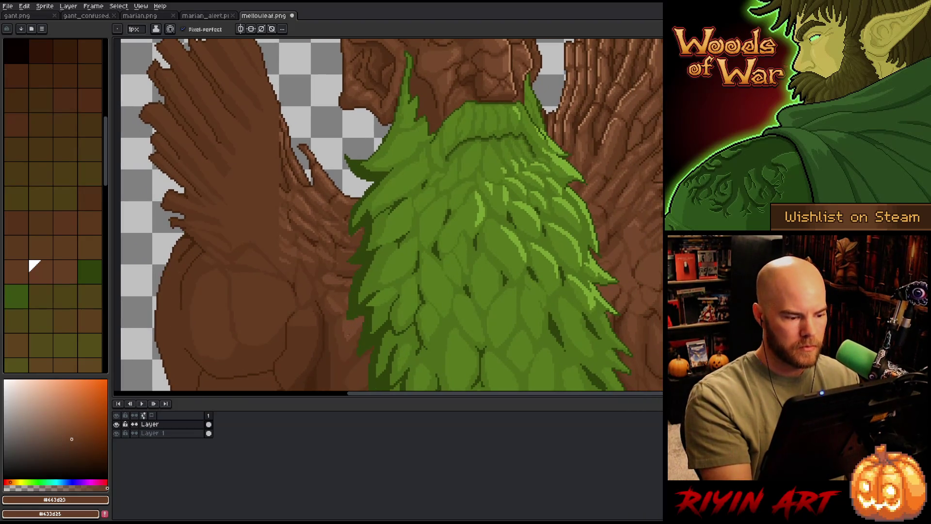
scroll(328, 287, "down", 2)
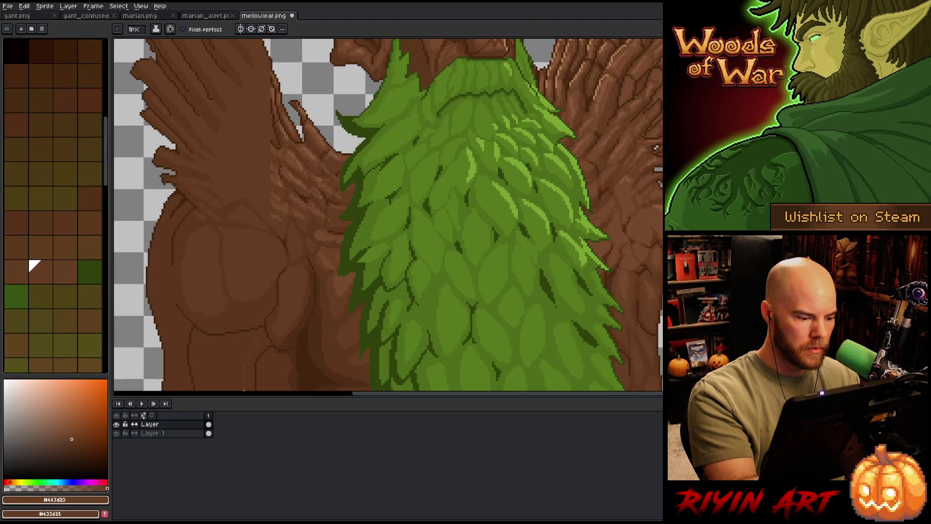
scroll(258, 353, "down", 2)
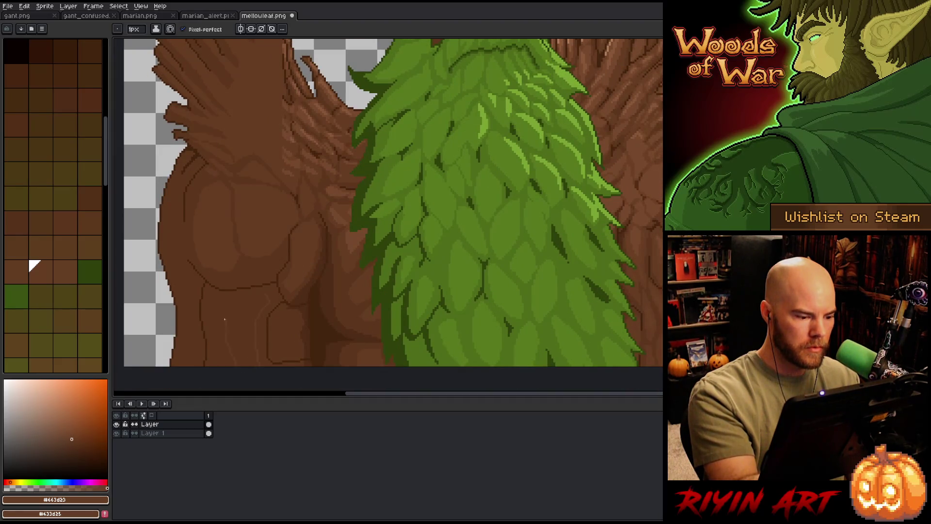
key("g")
key("b")
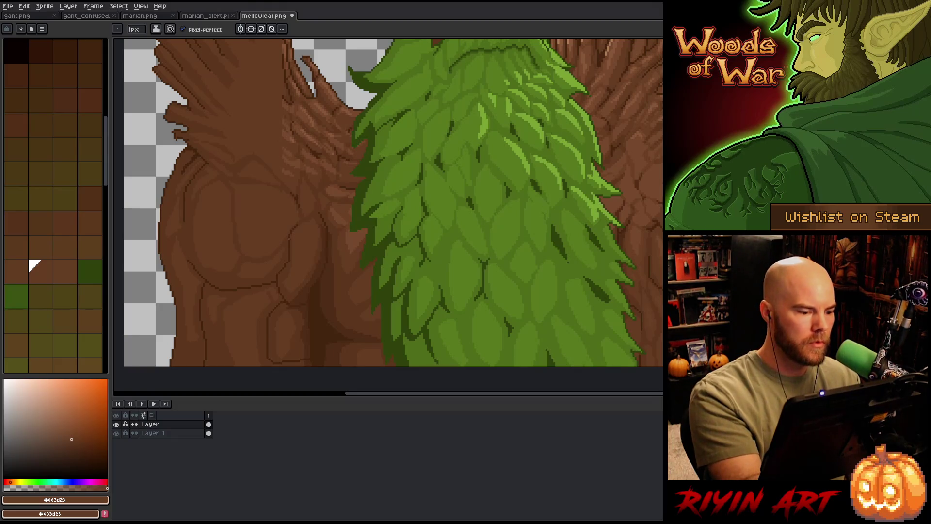
left_click(271, 298, "alt")
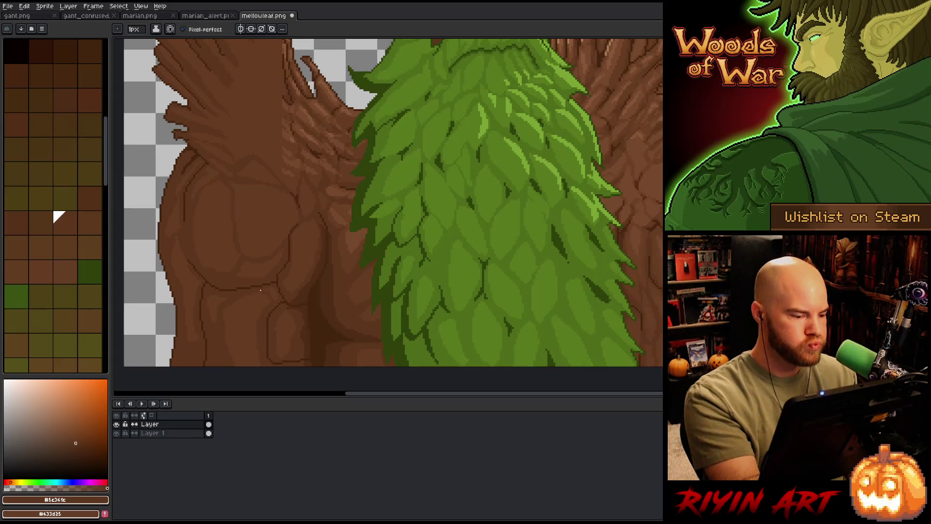
left_click(298, 347, "alt")
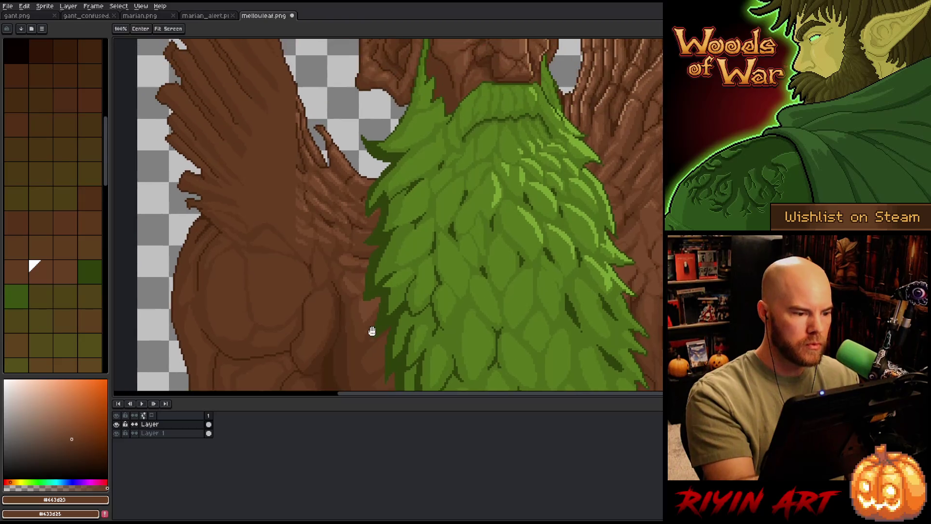
left_click_drag(247, 50, 264, 195)
Try lighter, #663d23, warmer and darker browns from the palette, ending on a mid brown foreground.
left_click(58, 217)
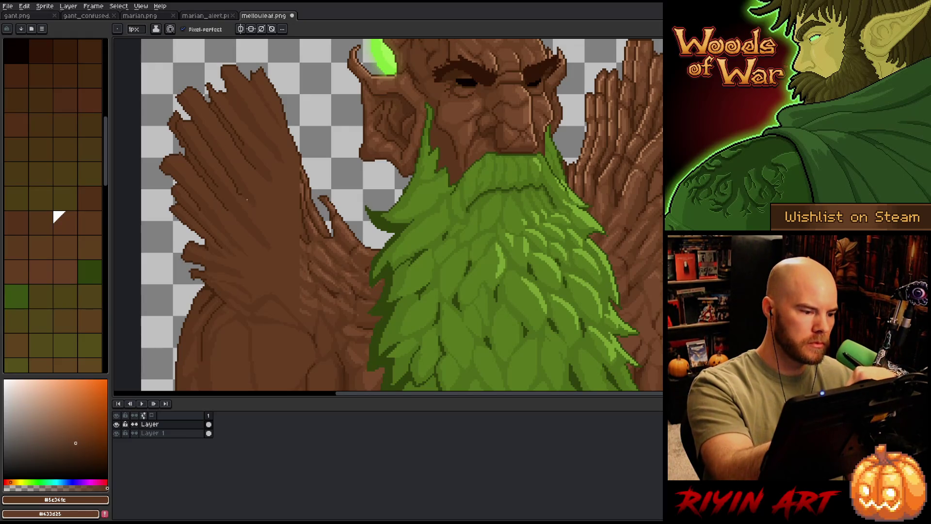
left_click(32, 266)
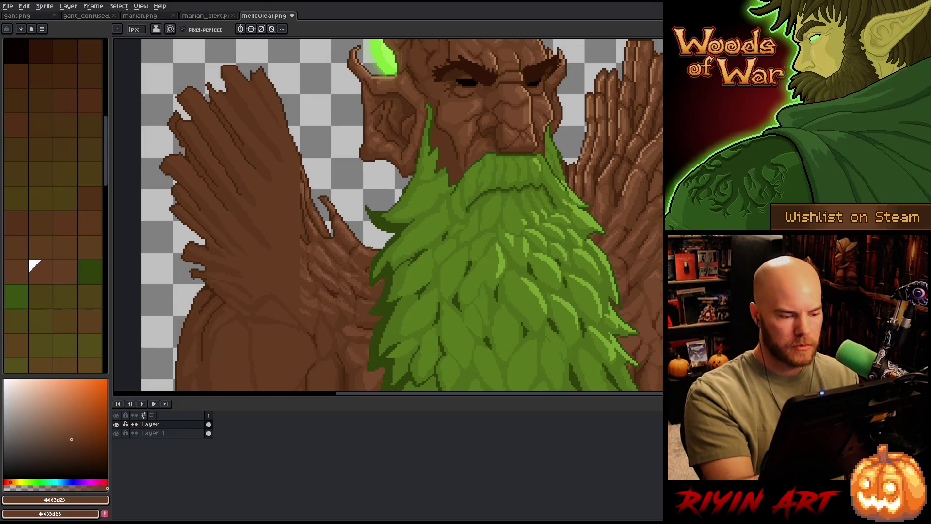
scroll(80, 205, "down", 3)
left_click(81, 208)
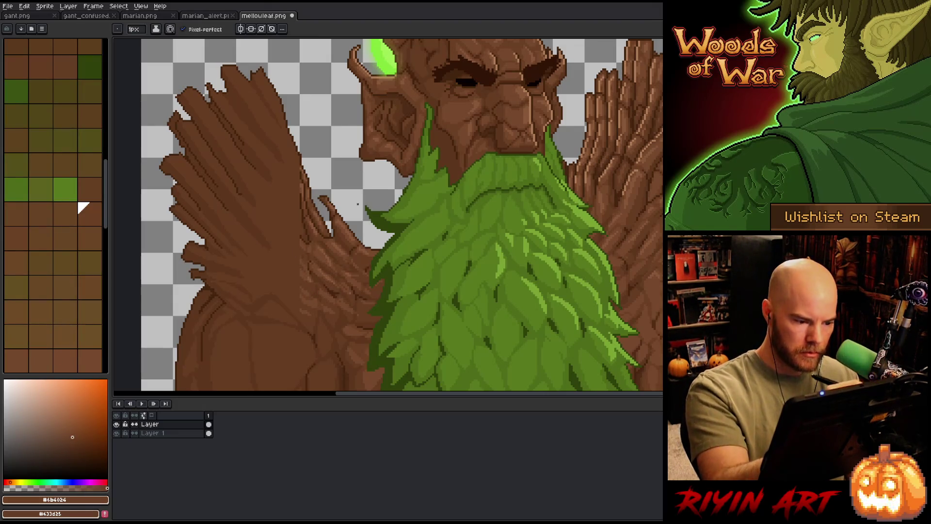
scroll(58, 45, "up", 1)
left_click(58, 45)
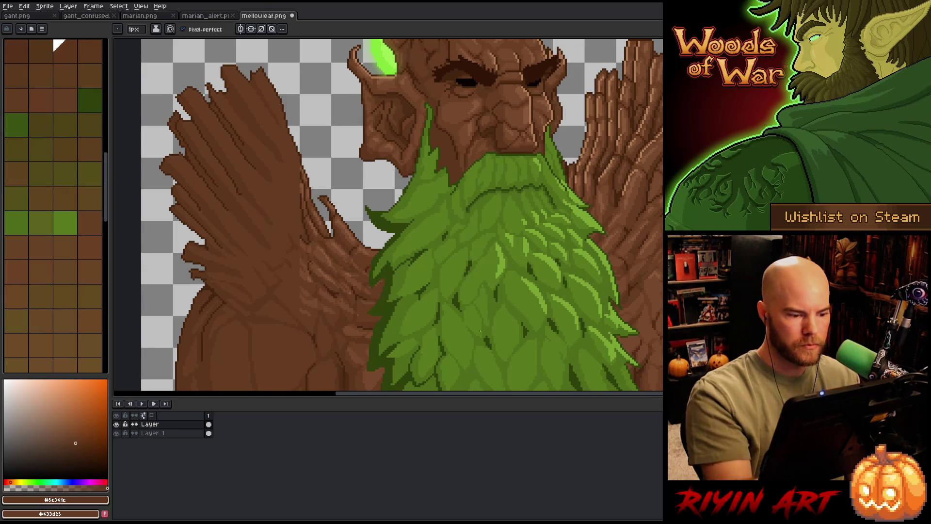
left_click(301, 235, "alt")
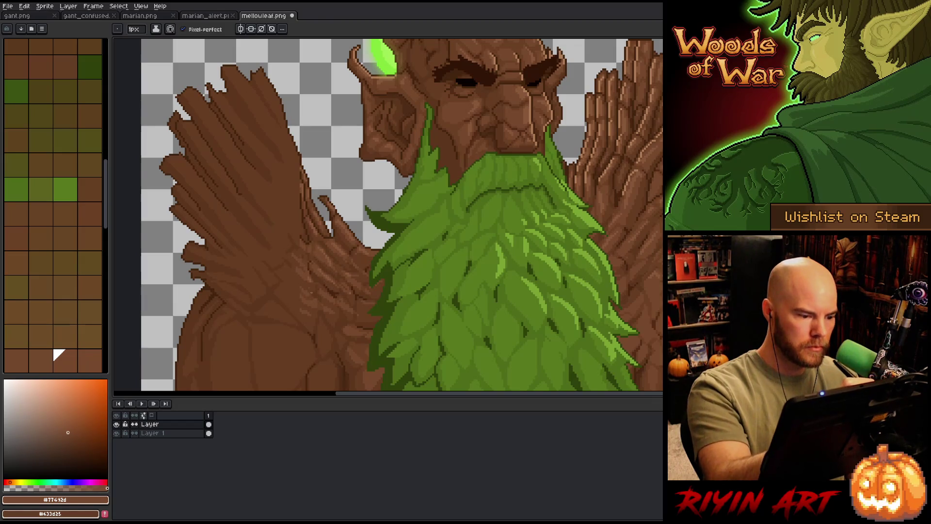
key("shift+c")
Select all #443d23 pixels with tolerance 0, fill them with the foreground brown and deselect.
left_click(301, 197)
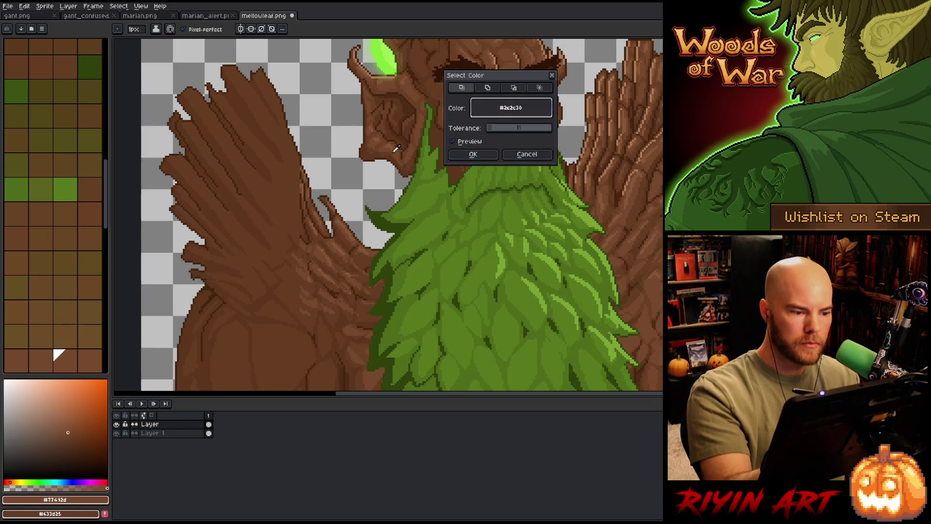
left_click_drag(493, 129, 486, 129)
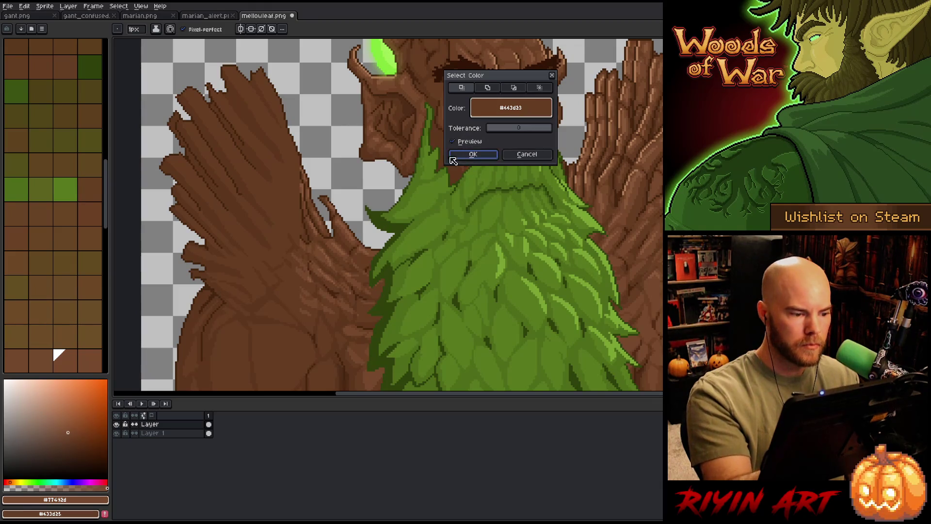
left_click(480, 155)
key("f")
key("ctrl+d")
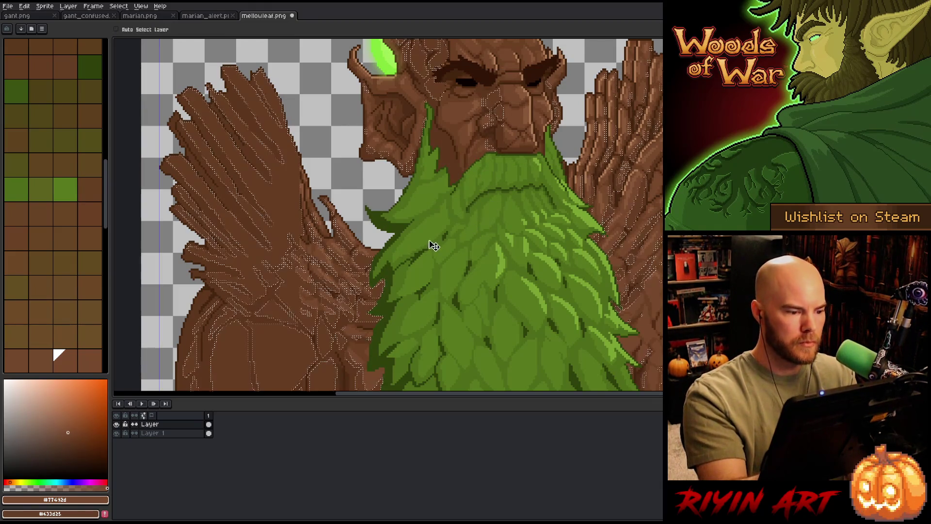
Return to the pencil and move the view down over the face and the whole left hand.
key("i")
key("b")
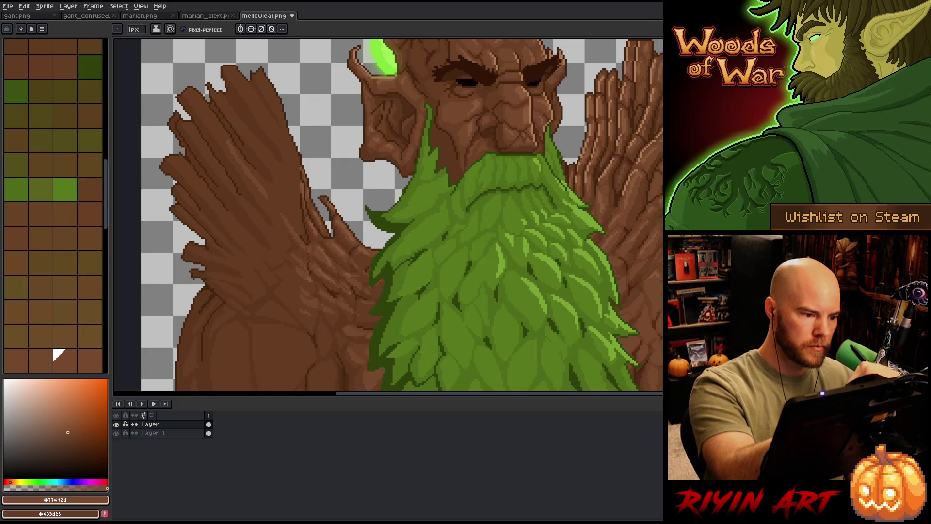
left_click_drag(262, 188, 245, 248)
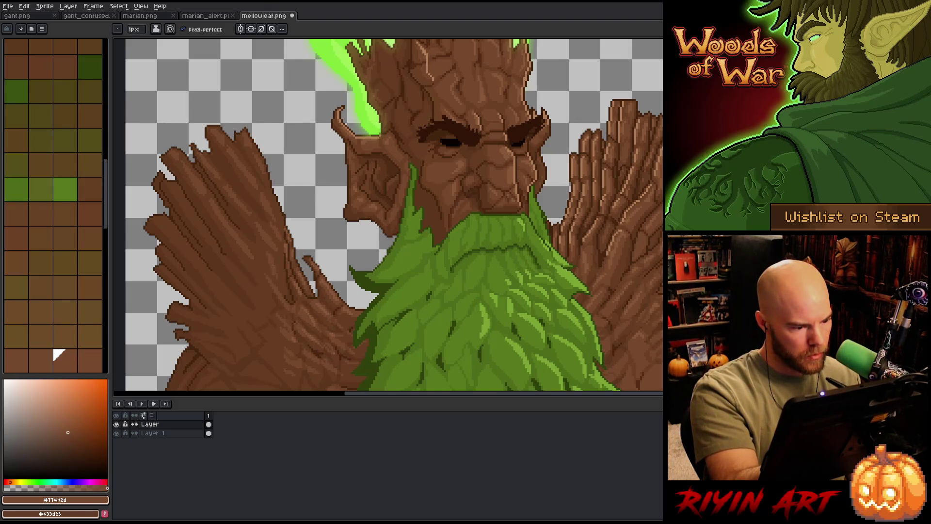
left_click_drag(256, 298, 279, 296)
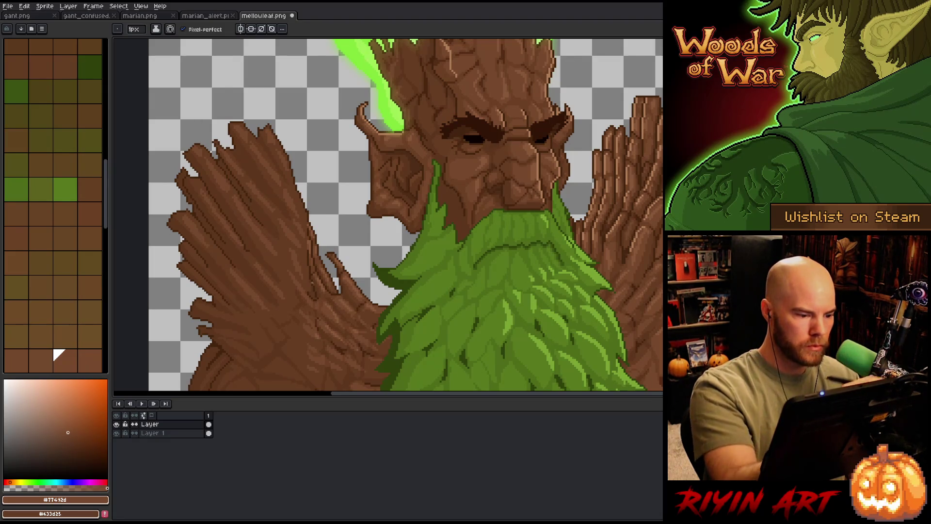
With the dark brown #44250F, pencil crack lines across the fingers of the left hand.
left_click(244, 244, "alt")
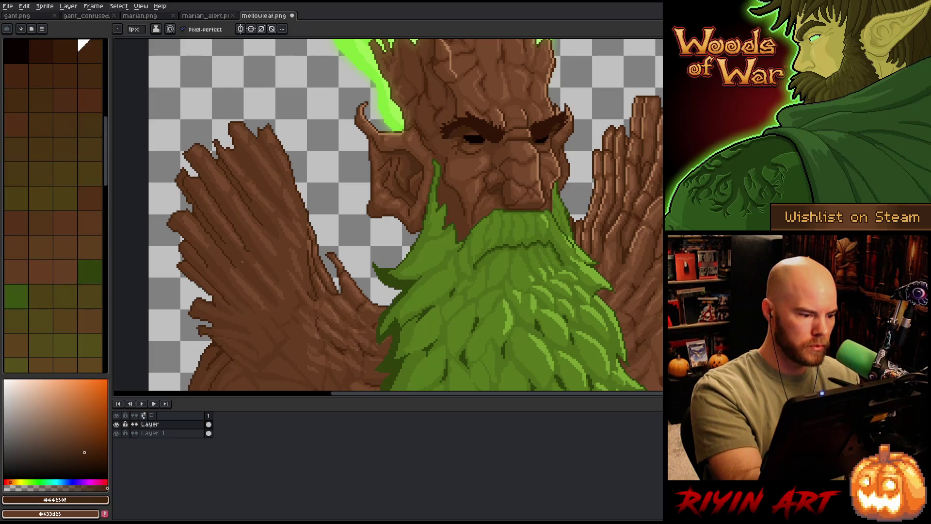
left_click(216, 191, "alt")
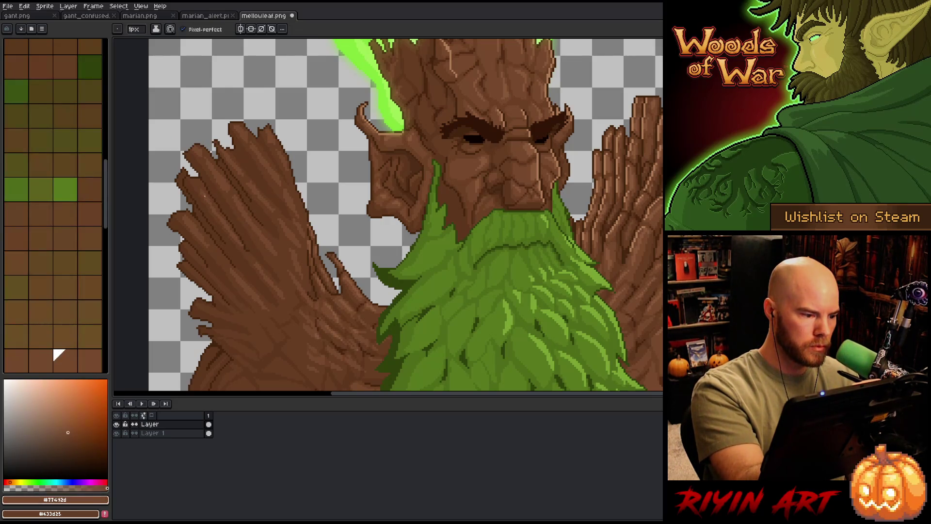
left_click(217, 191, "alt")
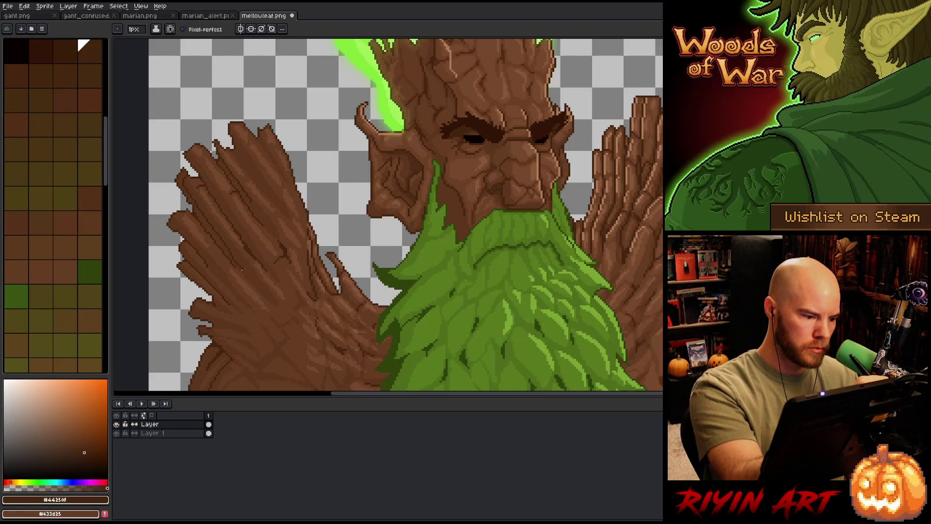
left_click_drag(219, 211, 231, 258)
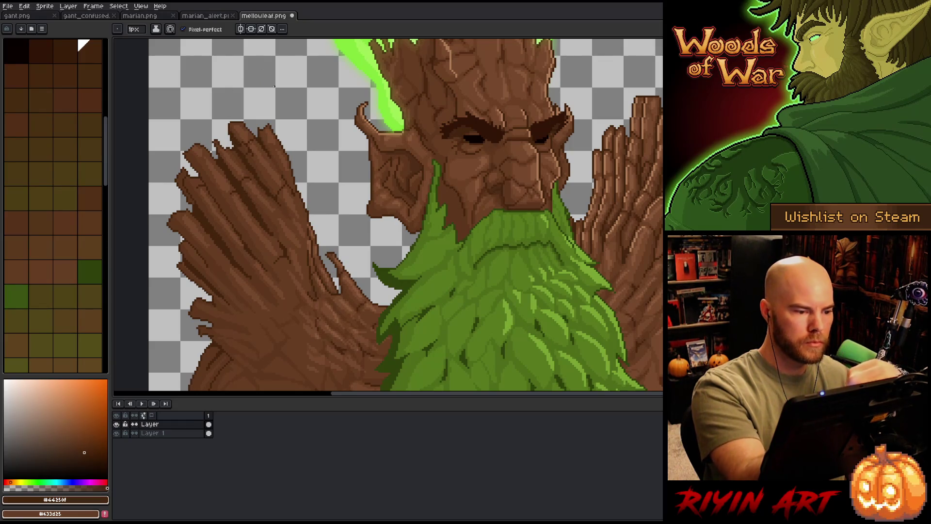
left_click_drag(269, 227, 258, 212)
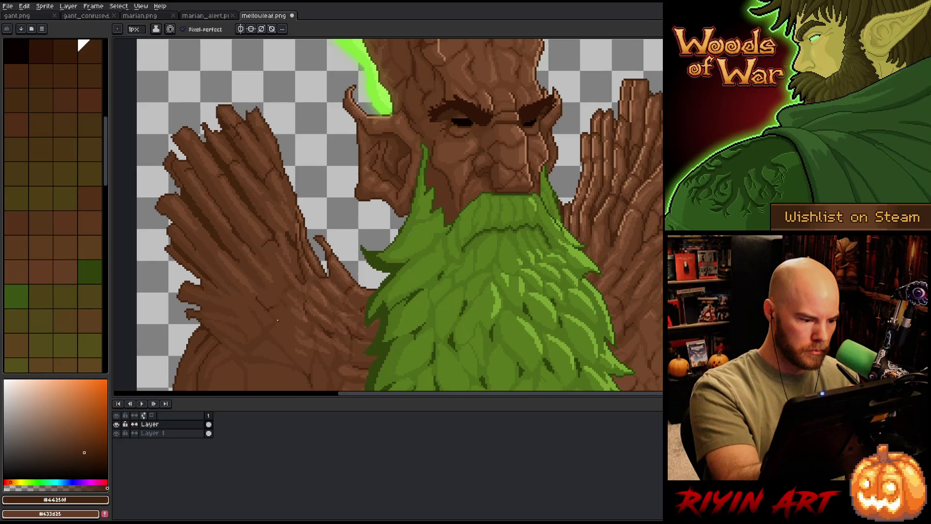
left_click(59, 217)
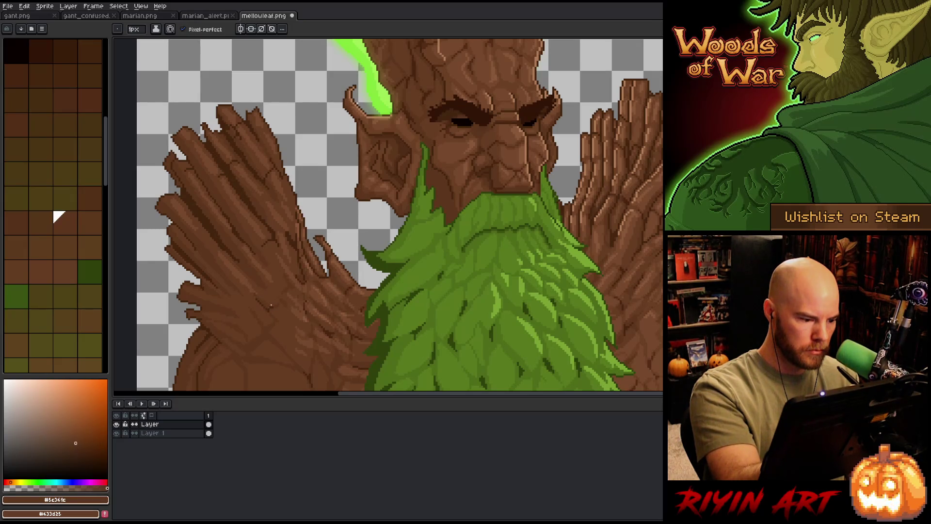
left_click(33, 266)
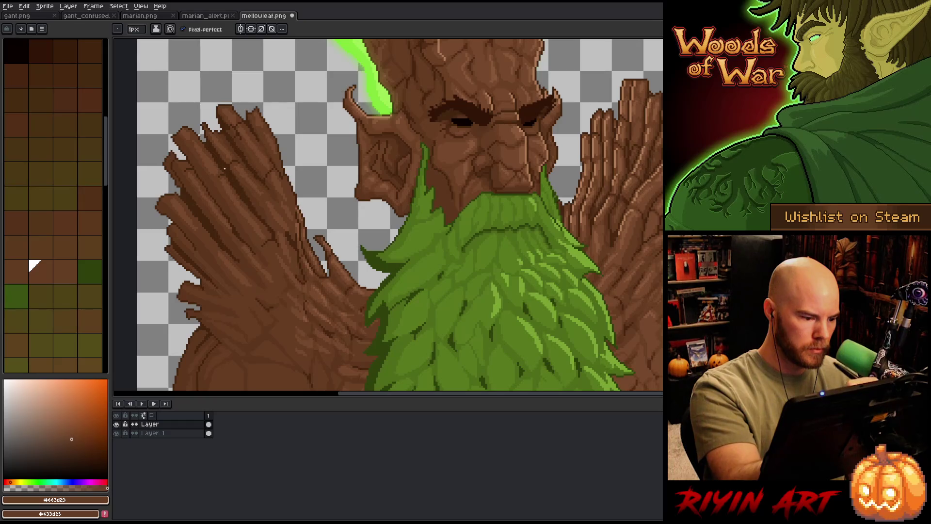
left_click(59, 217)
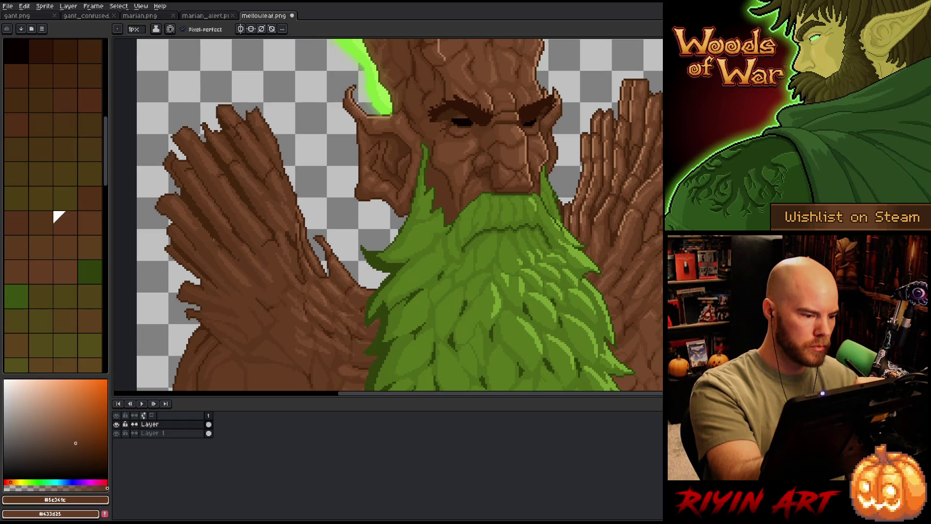
left_click(33, 266)
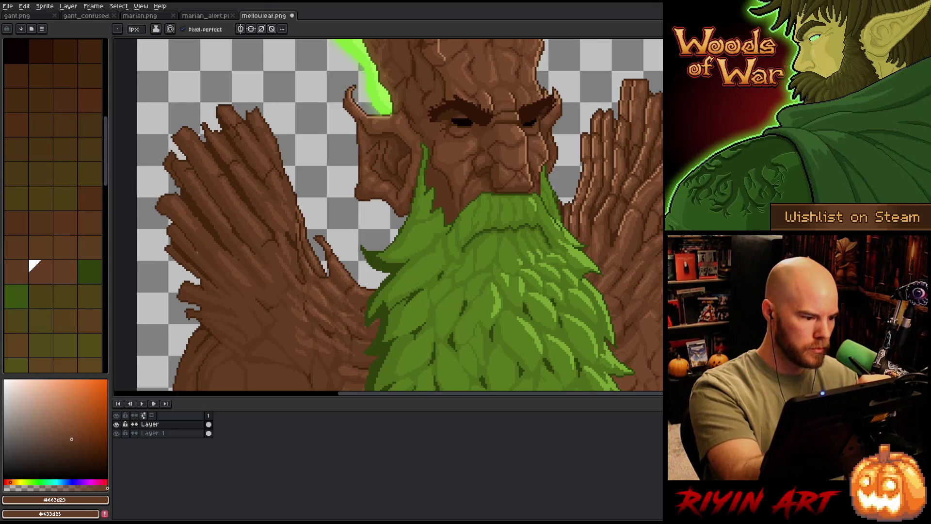
left_click(84, 45)
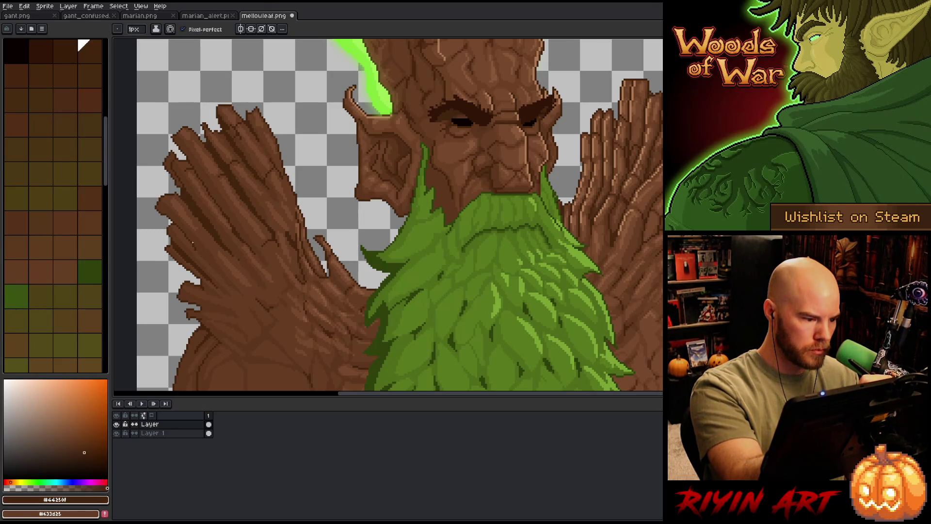
left_click(33, 267)
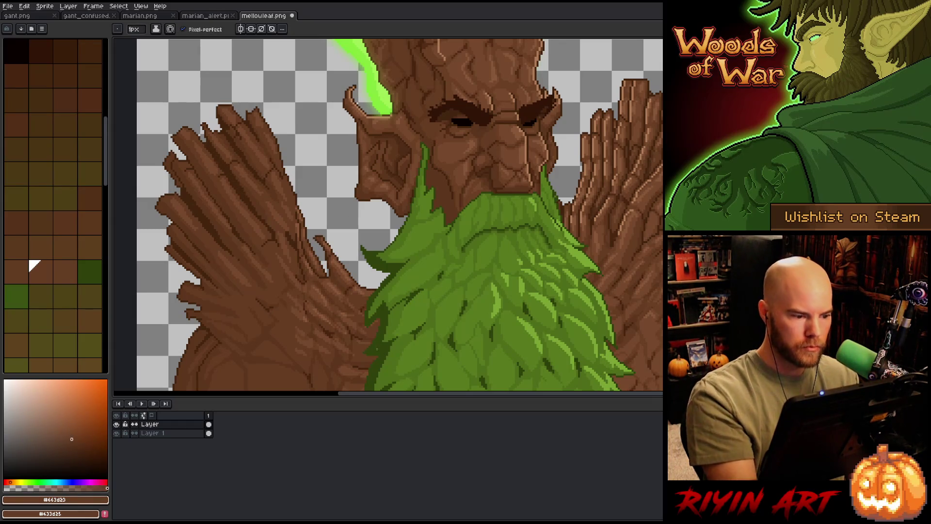
left_click_drag(351, 218, 339, 189)
left_click(302, 345, "alt")
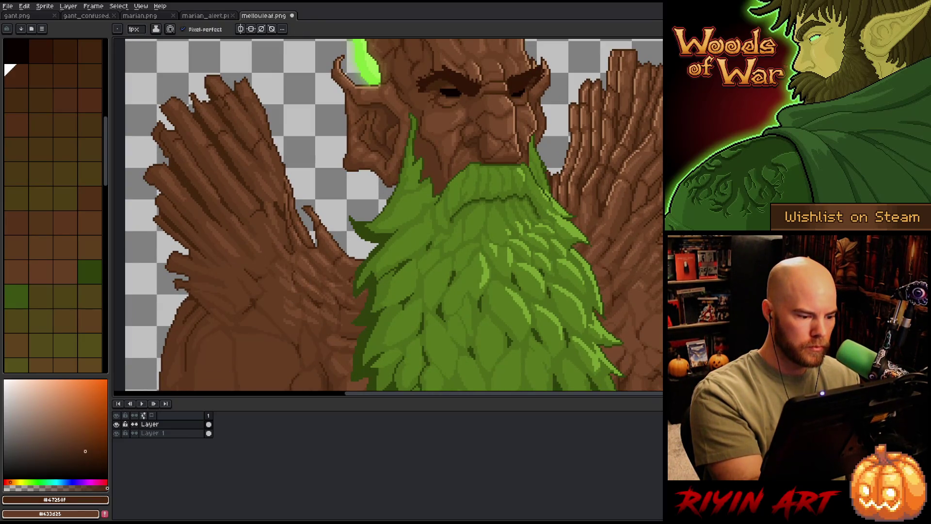
left_click_drag(337, 322, 371, 204)
scroll(370, 204, "up", 1)
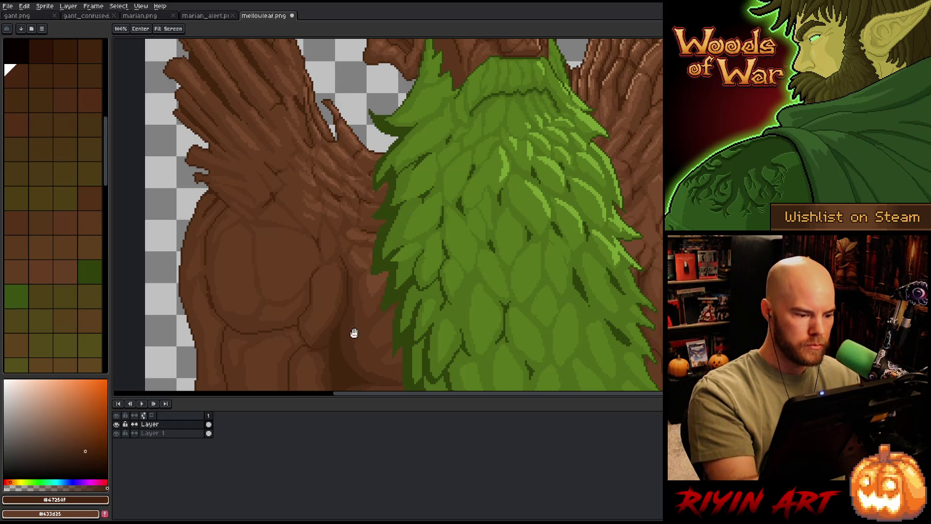
left_click_drag(354, 332, 328, 271)
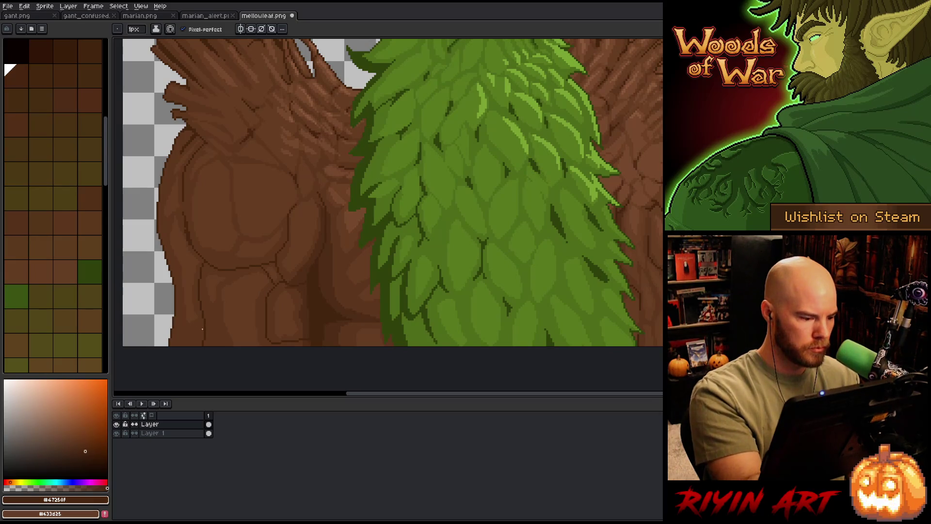
scroll(386, 277, "up", 2)
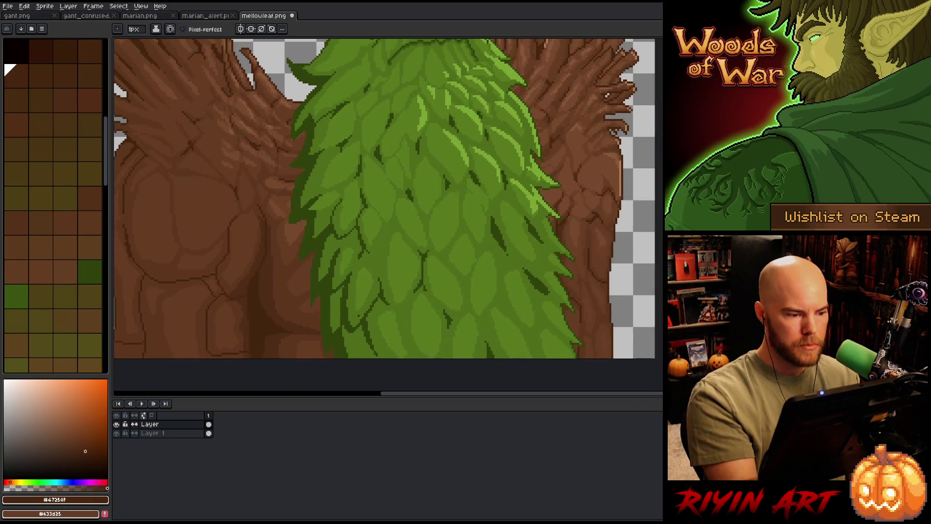
scroll(386, 288, "down", 2)
scroll(387, 287, "down", 1)
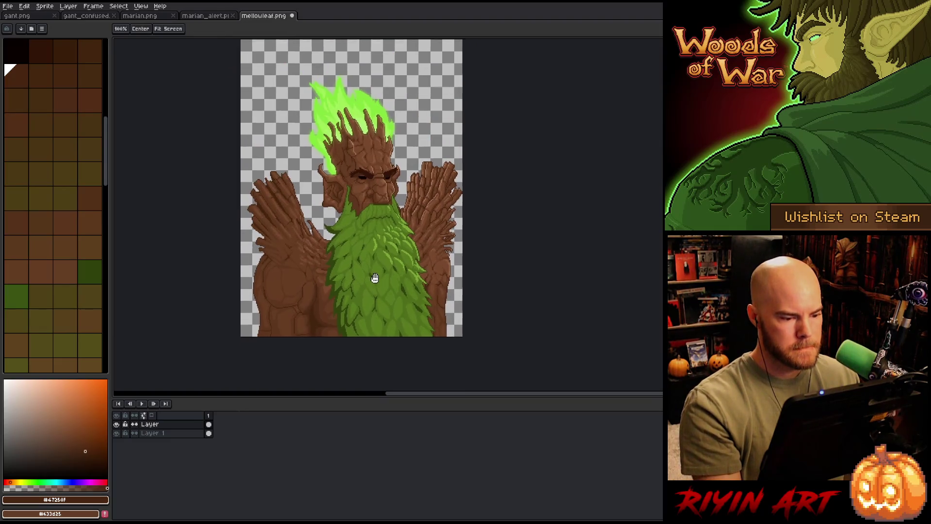
Select every pixel of the brown by colour range, set the brush 8 px wide, then deselect.
mouse_move(374, 276)
left_mouse_down()
mouse_move(349, 272)
mouse_move(416, 246)
mouse_move(410, 271)
left_mouse_up()
scroll(349, 271, "up", 1)
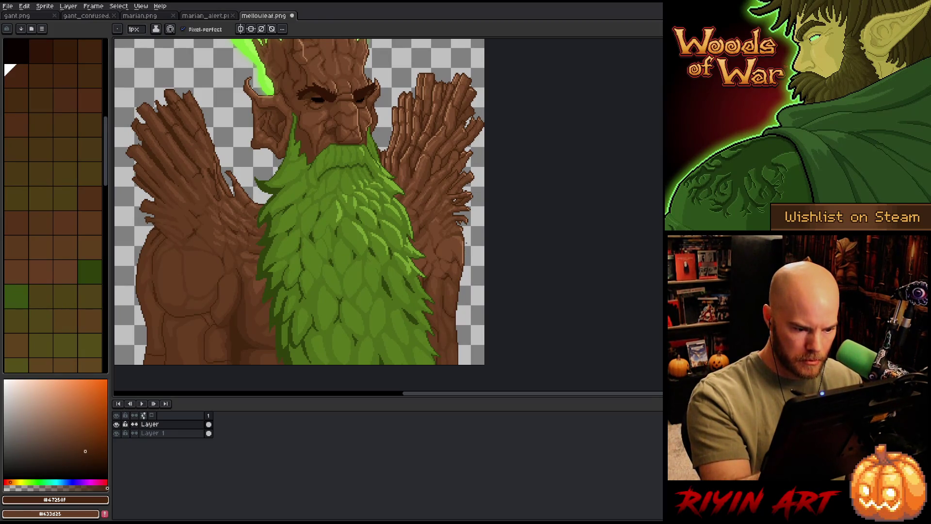
key("m")
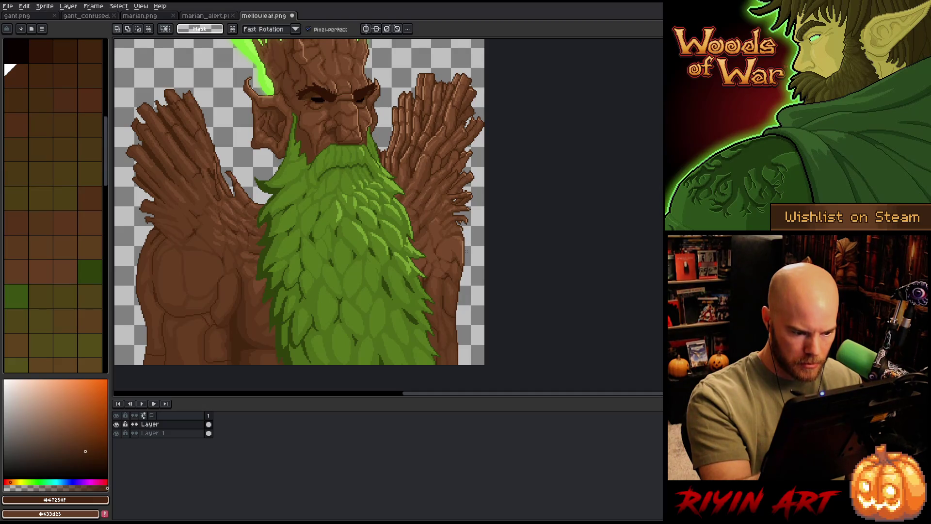
key("shift+c")
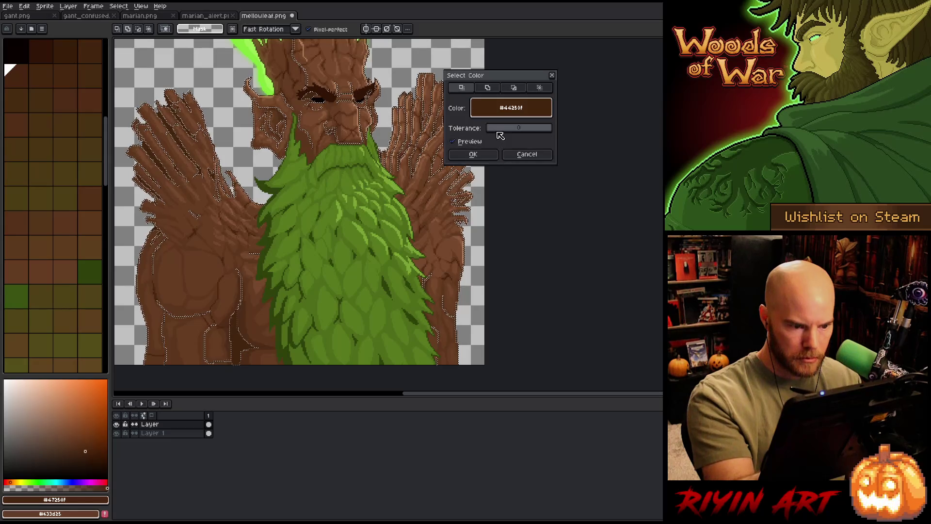
left_click(473, 153)
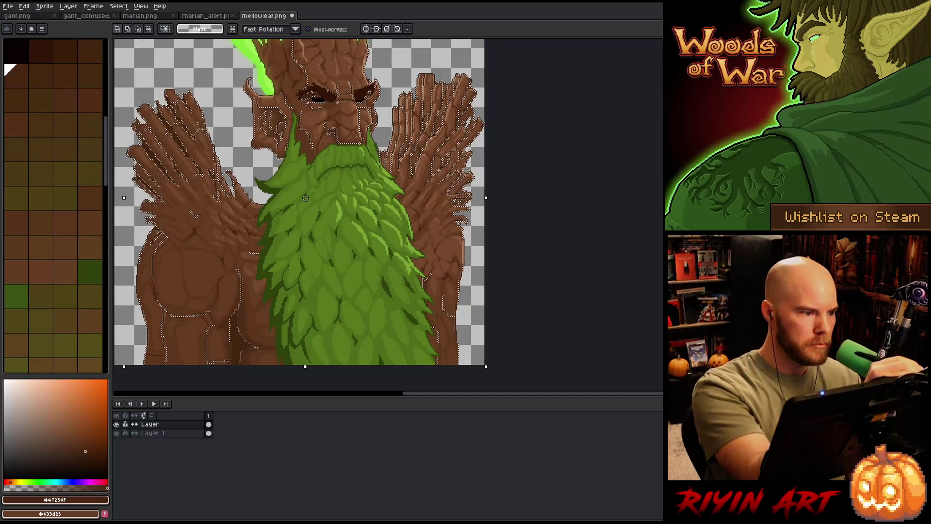
key("b")
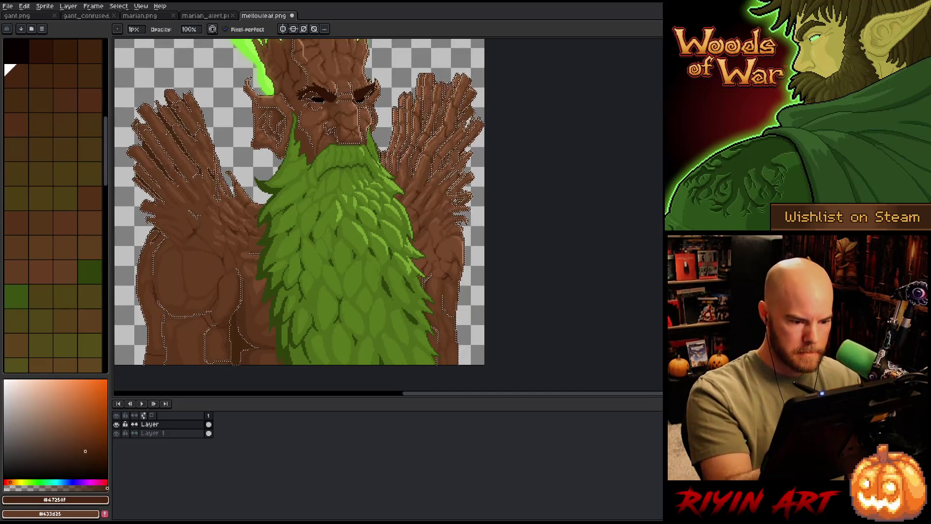
left_click_drag(135, 29, 168, 29)
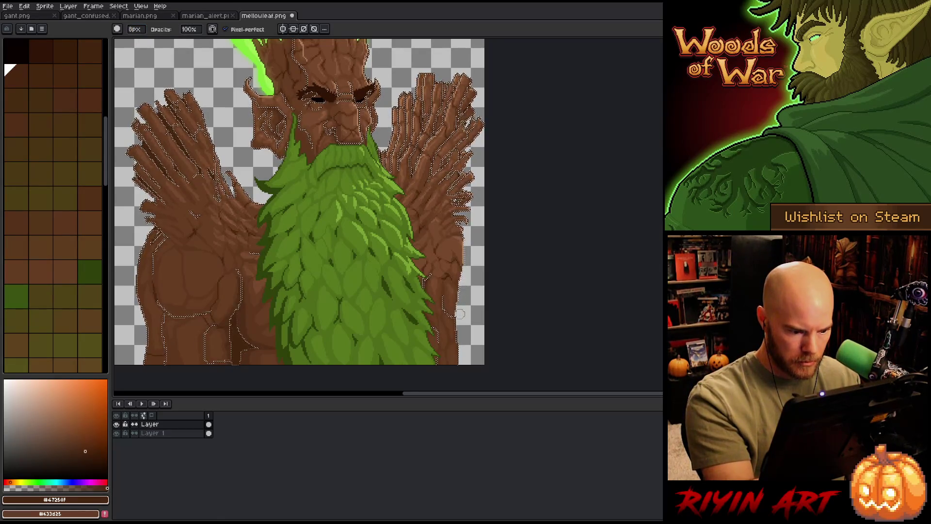
key("ctrl+d")
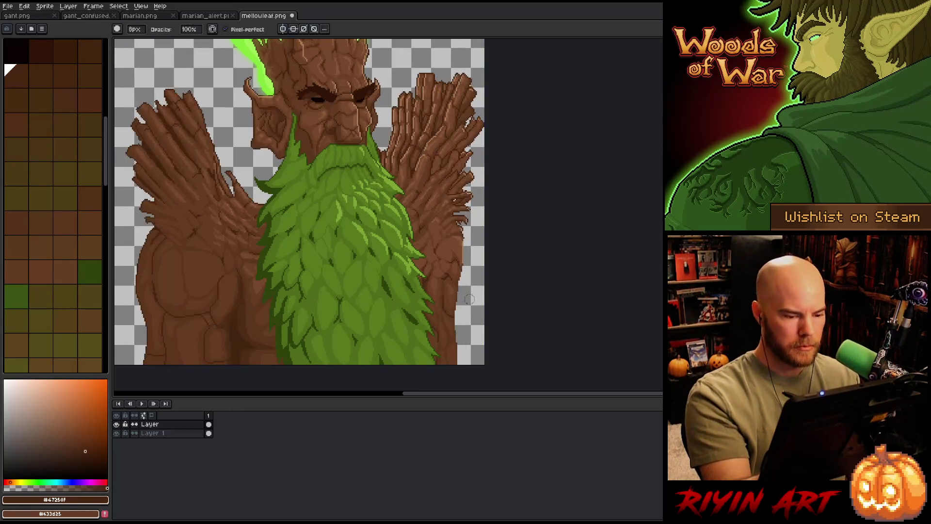
Extend the right arm's dark outline downward and bucket-fill the enclosed area with brown.
left_click(447, 299, "alt")
key("b")
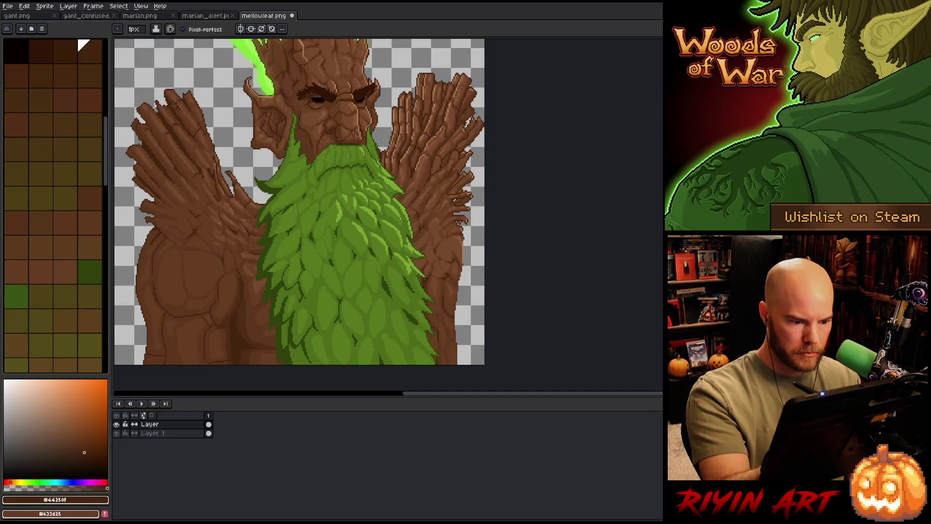
left_click_drag(478, 289, 472, 313)
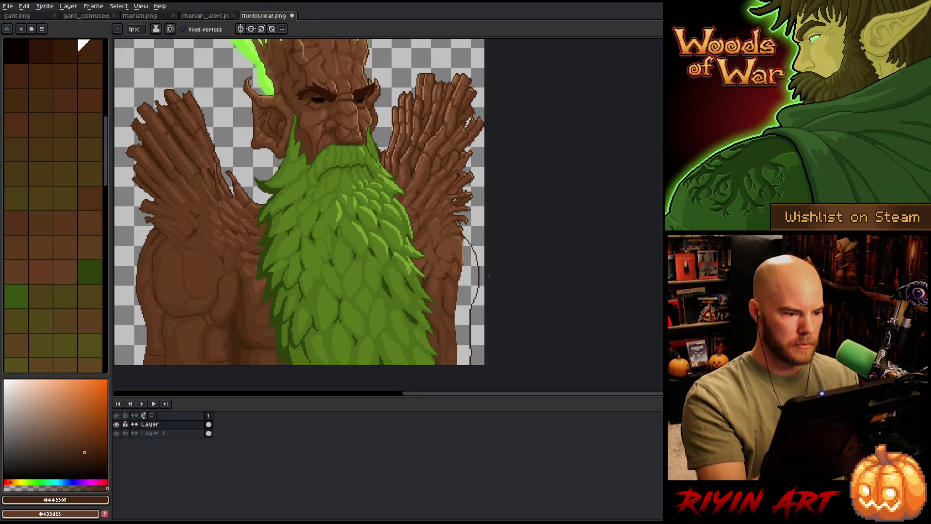
key("i")
left_click(455, 307)
key("g")
left_click(459, 354)
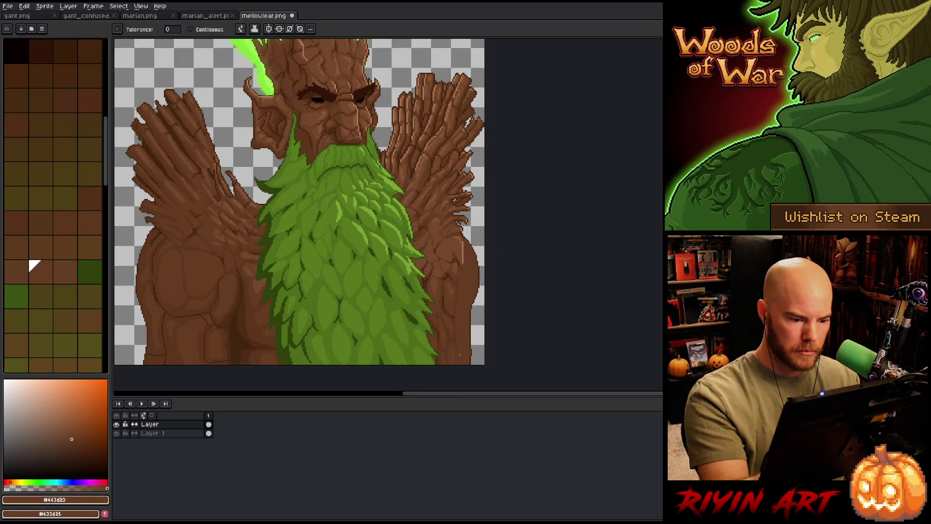
Choose a mid brown and magic-wand select the right arm's brown region.
key("b")
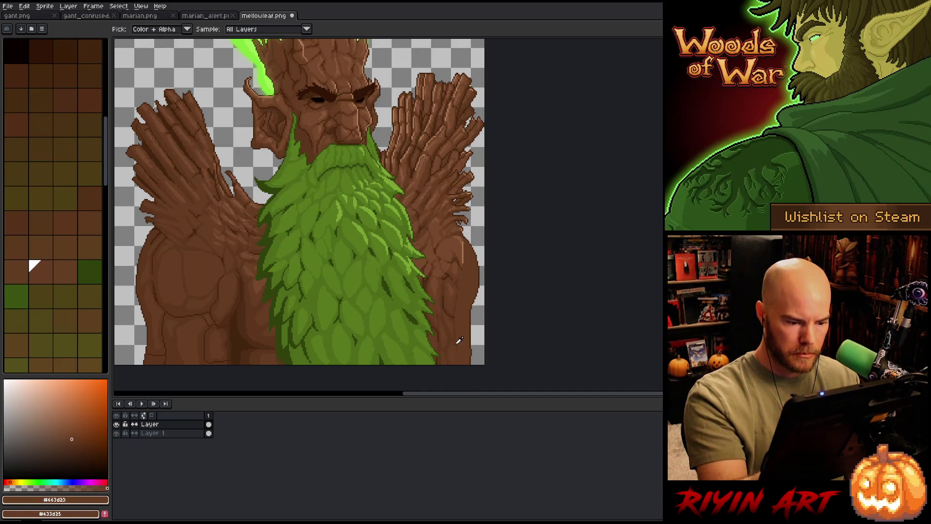
left_click(59, 217)
key("w")
left_click(461, 301)
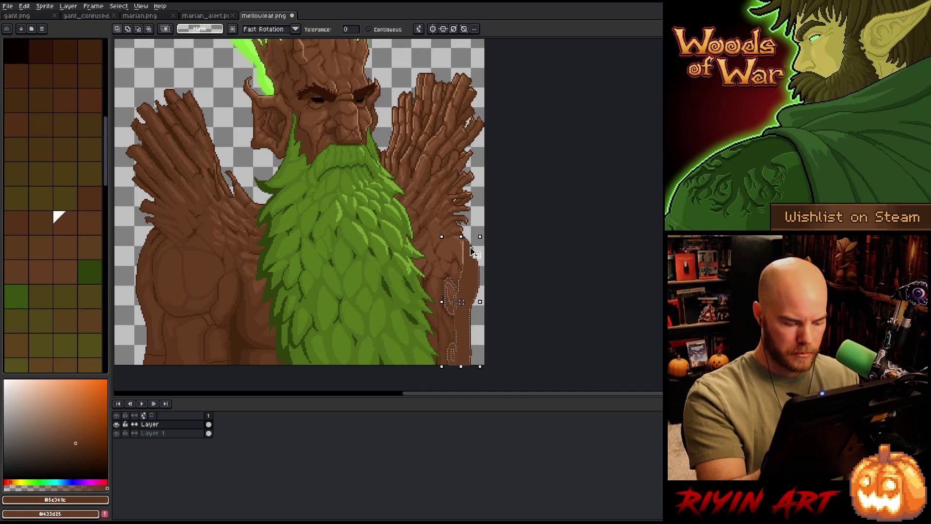
mouse_move(461, 302)
left_mouse_down()
mouse_move(513, 248)
mouse_move(511, 257)
left_mouse_up()
key("b")
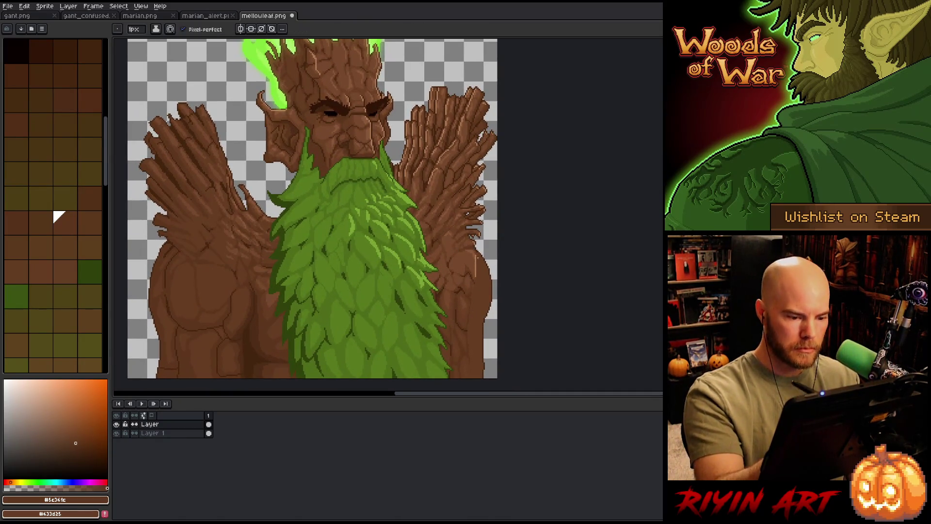
Alternate darker palette browns and eyedropped arm browns, settling on the mid brown foreground.
left_click(82, 96)
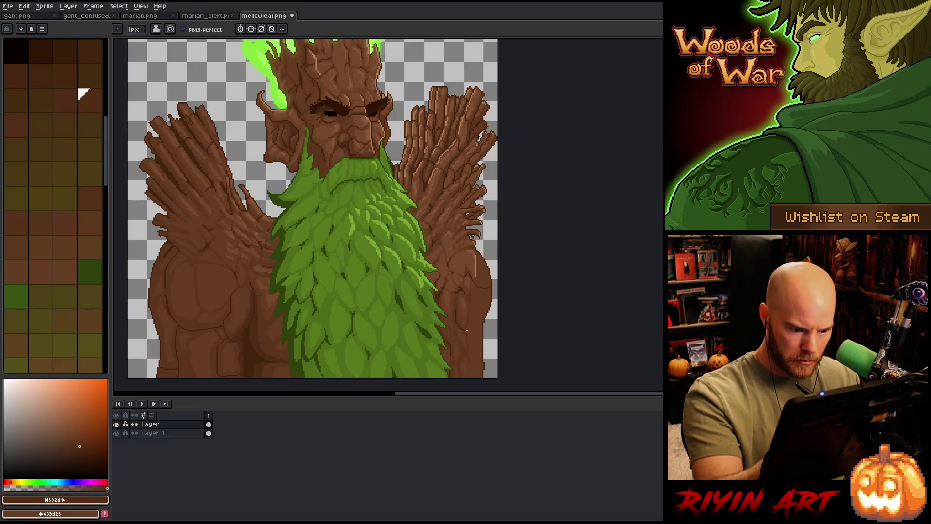
left_click(82, 45)
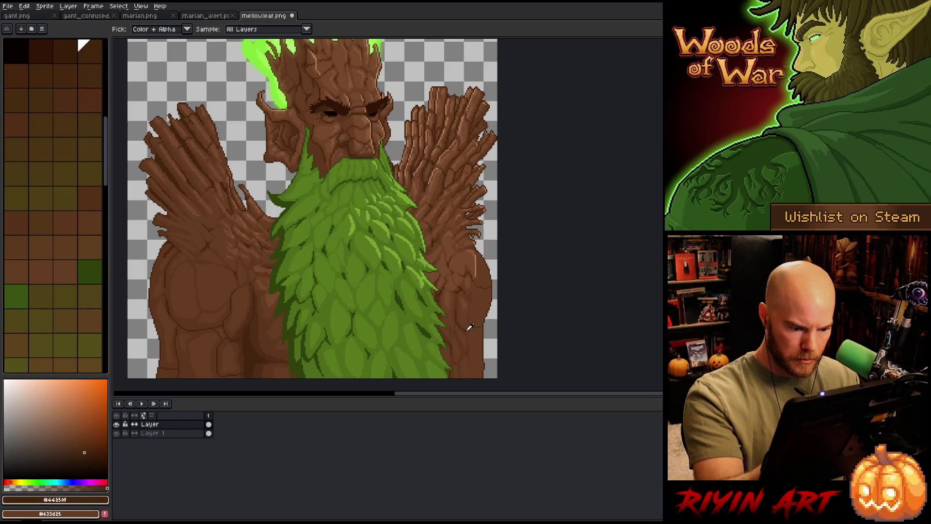
left_click(470, 329, "alt")
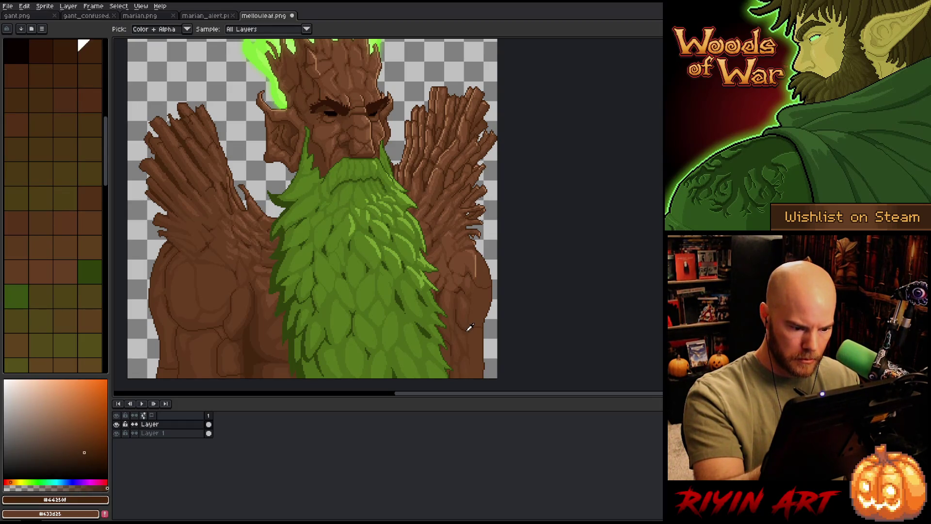
left_click(469, 329, "alt")
left_click(82, 45)
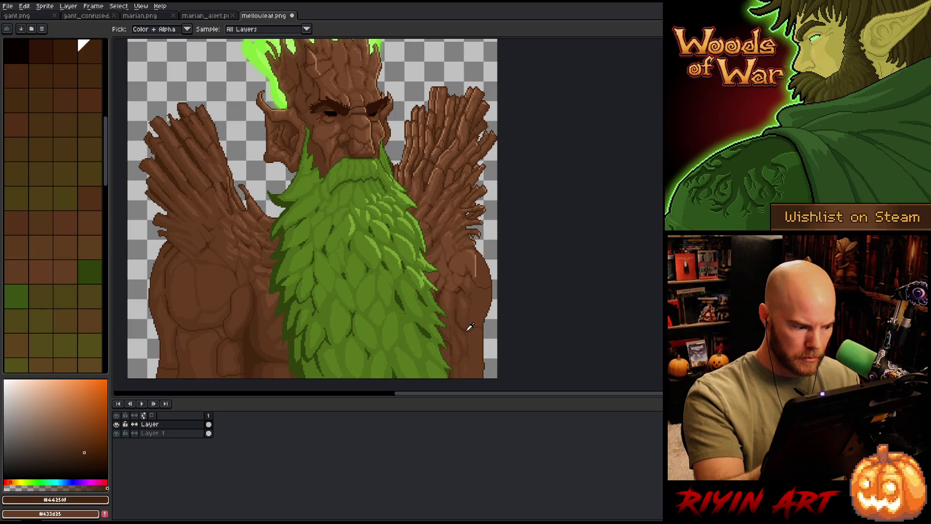
key("alt")
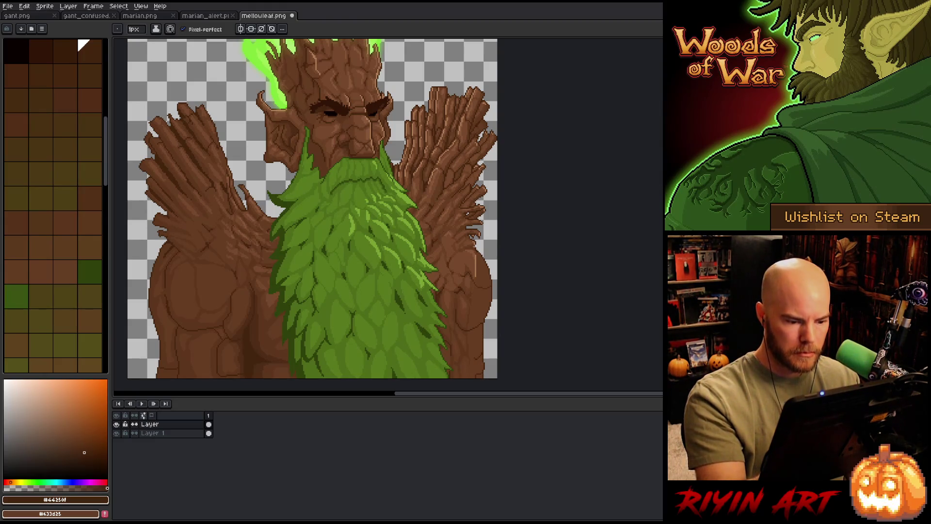
left_click(59, 217)
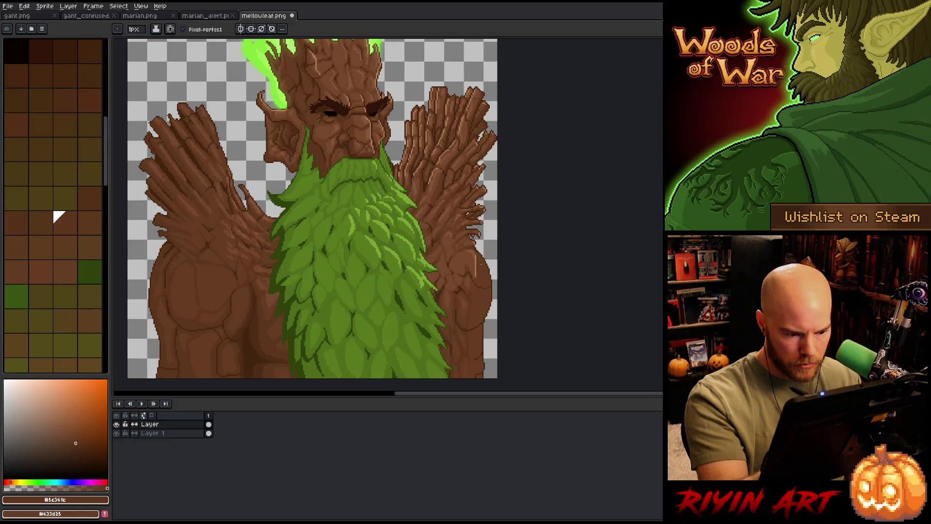
scroll(491, 254, "up", 1)
scroll(490, 254, "up", 1)
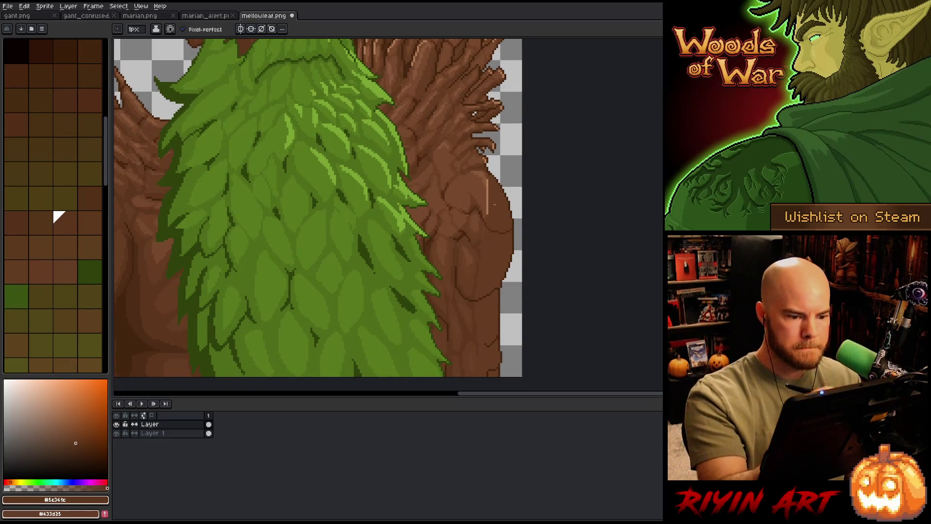
Drop the arm selection and settle on the 1 px pencil with a darker brown.
key("m")
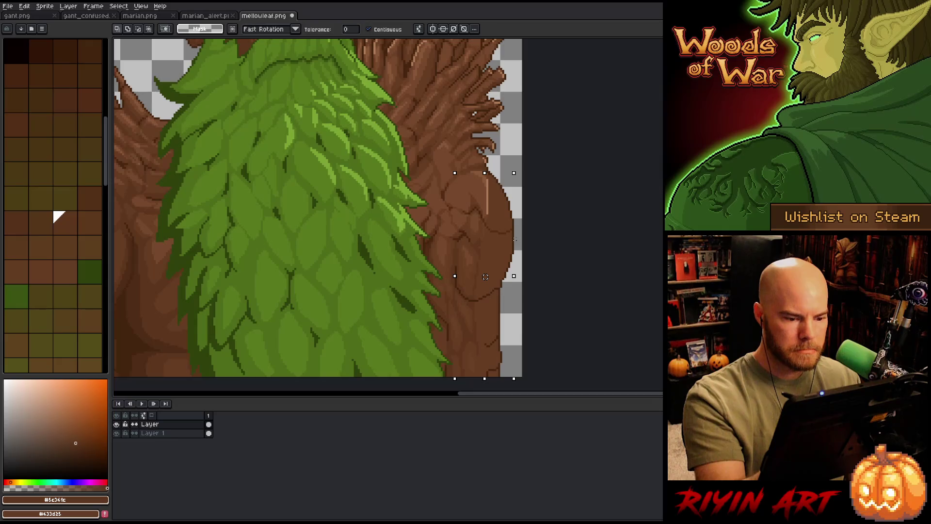
key("ctrl+d")
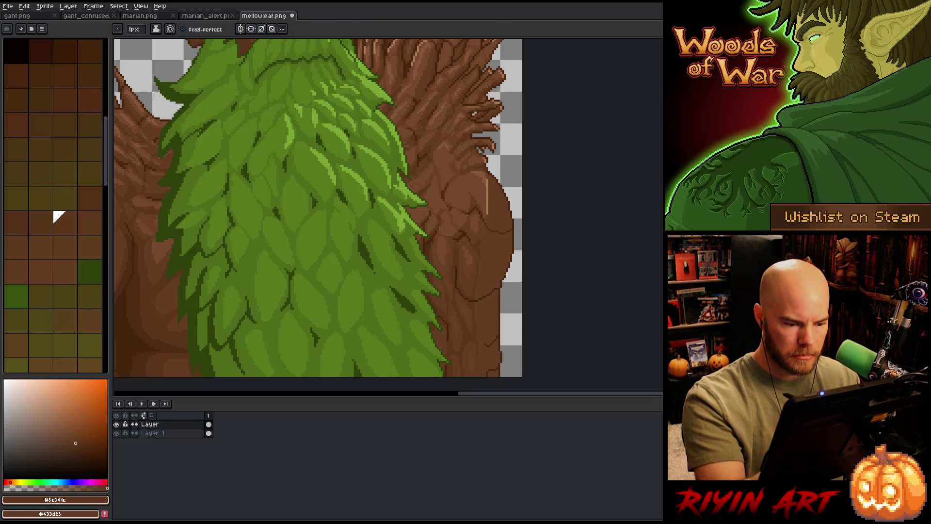
key("b")
key("e")
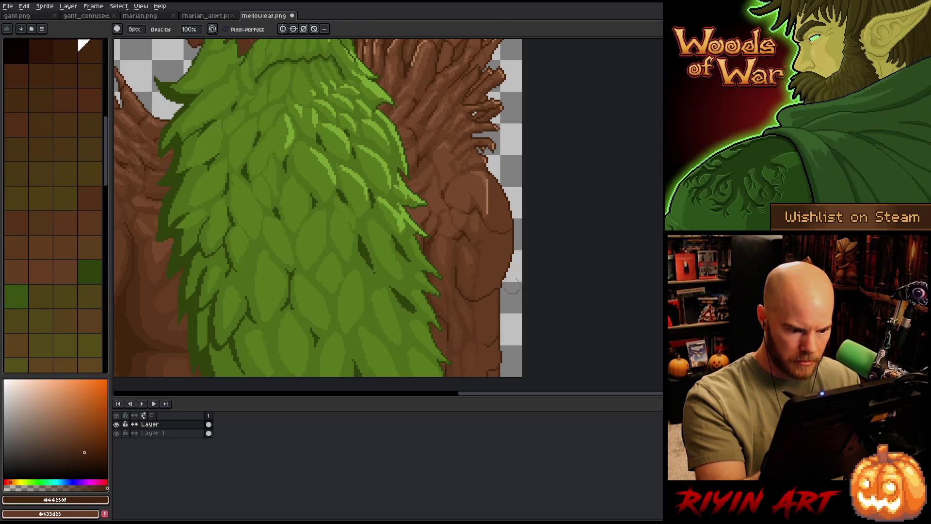
key("b")
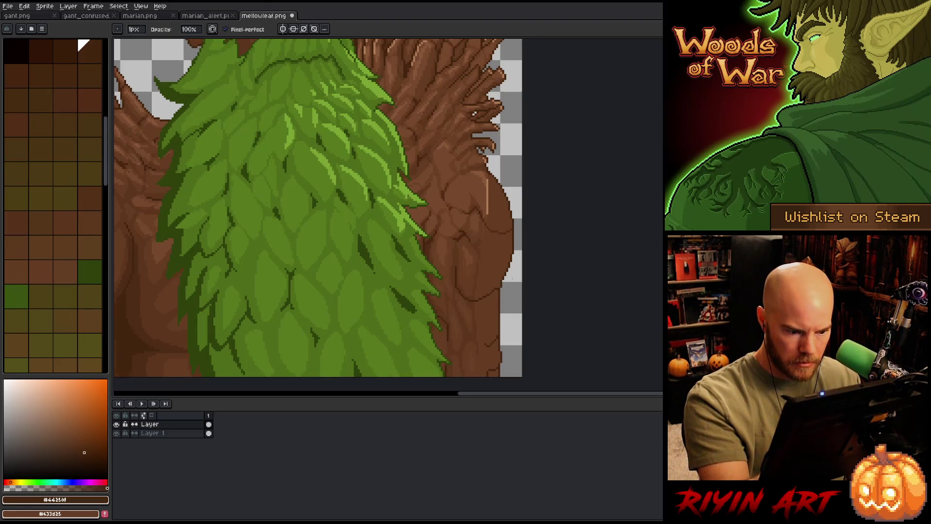
Magic-wand a region along the trunk's right edge and paint a light highlight line down it.
key("w")
left_click(499, 207)
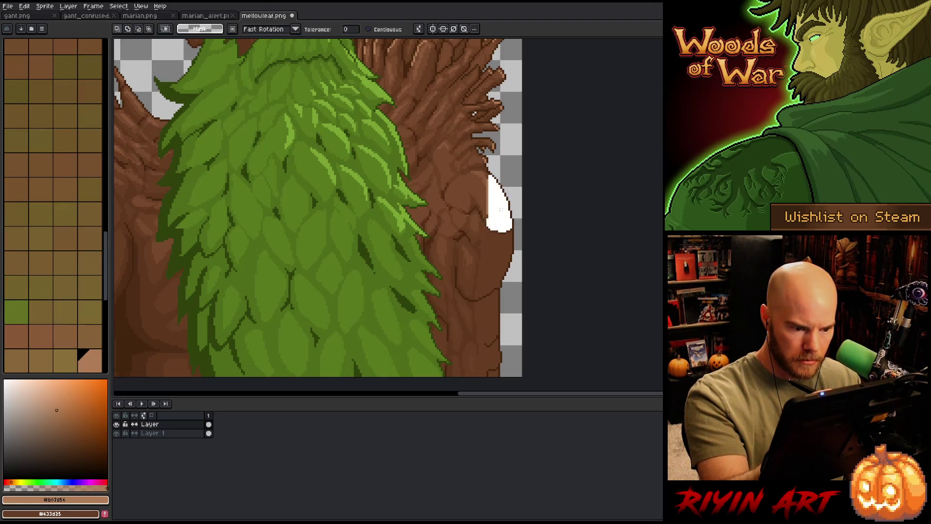
left_click(480, 262, "shift")
left_click(480, 335, "shift")
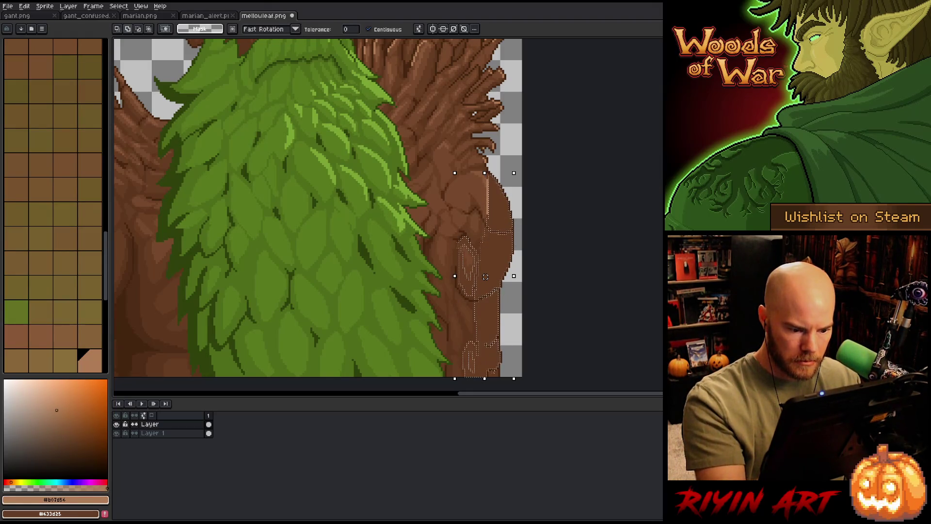
key("m")
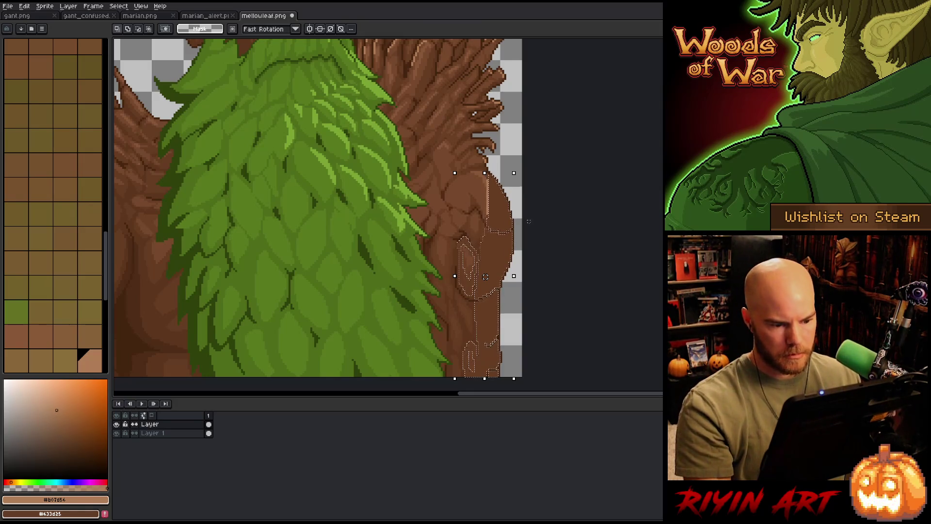
scroll(484, 276, "up", 2)
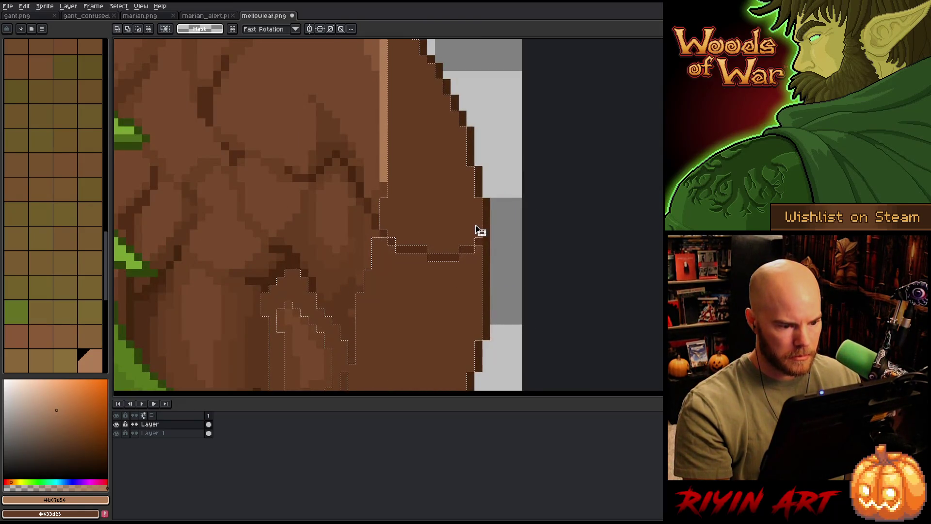
left_click(480, 230, "shift")
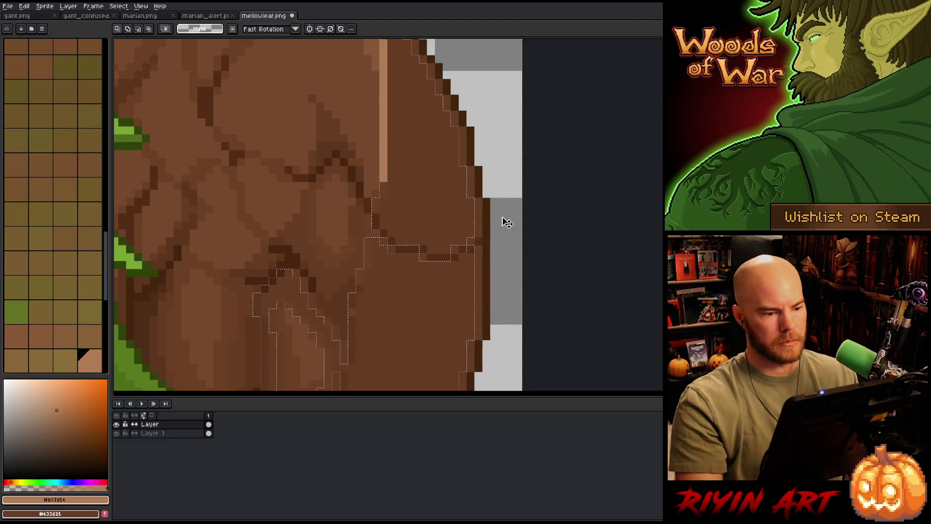
key("b")
left_click_drag(478, 192, 478, 244)
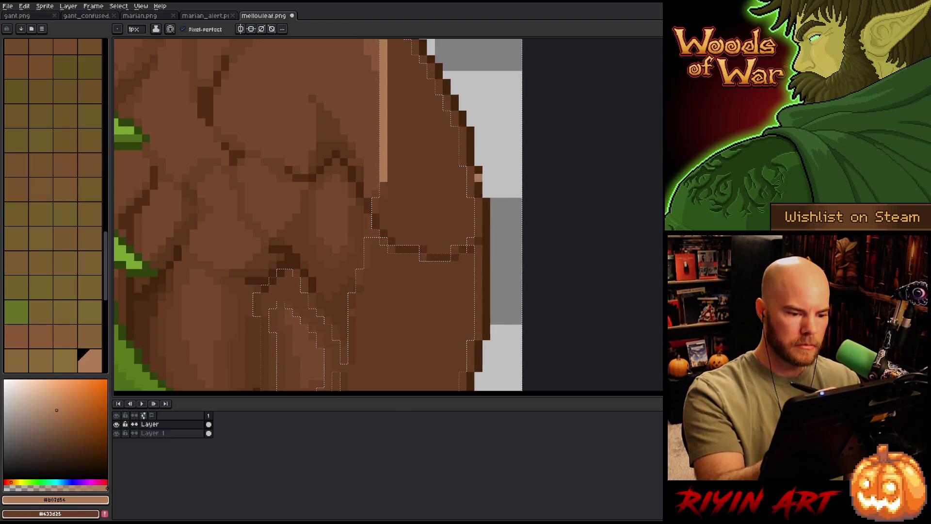
key("ctrl+shift+a")
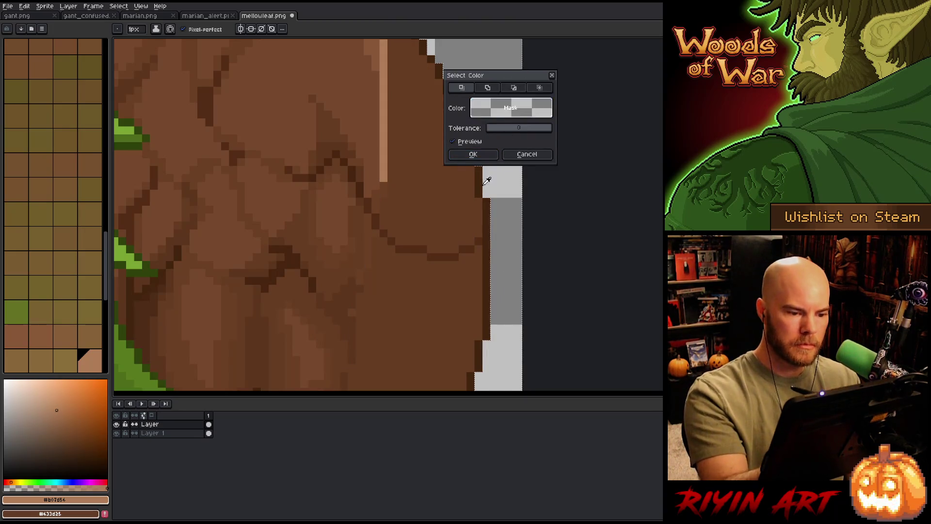
Select all dark outline pixels by colour range and pan down the trunk to the sprite's bottom edge.
left_click(481, 185)
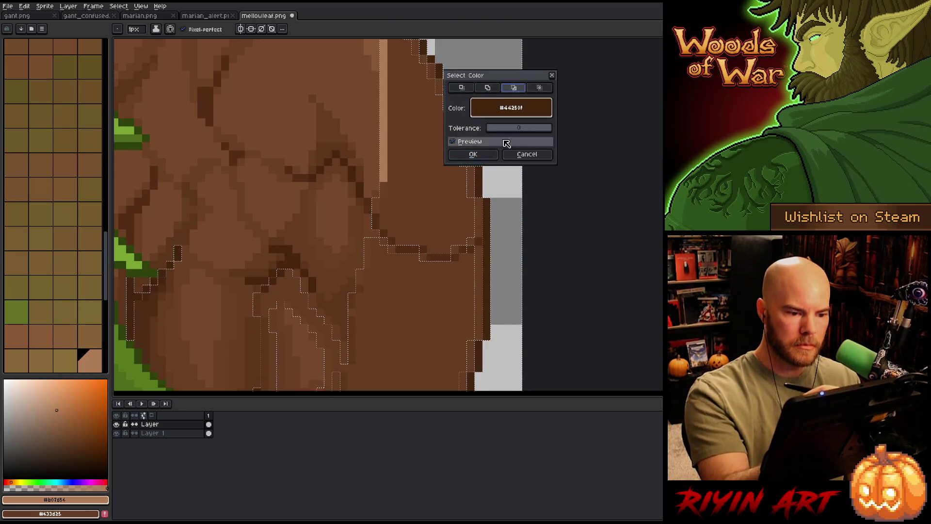
left_click(487, 153)
left_click_drag(494, 145, 512, 279)
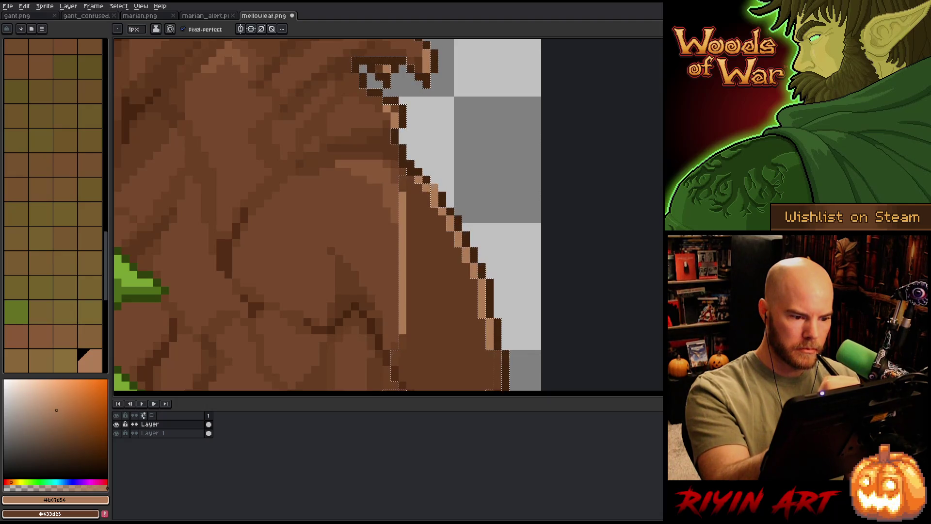
left_click_drag(515, 302, 496, 61)
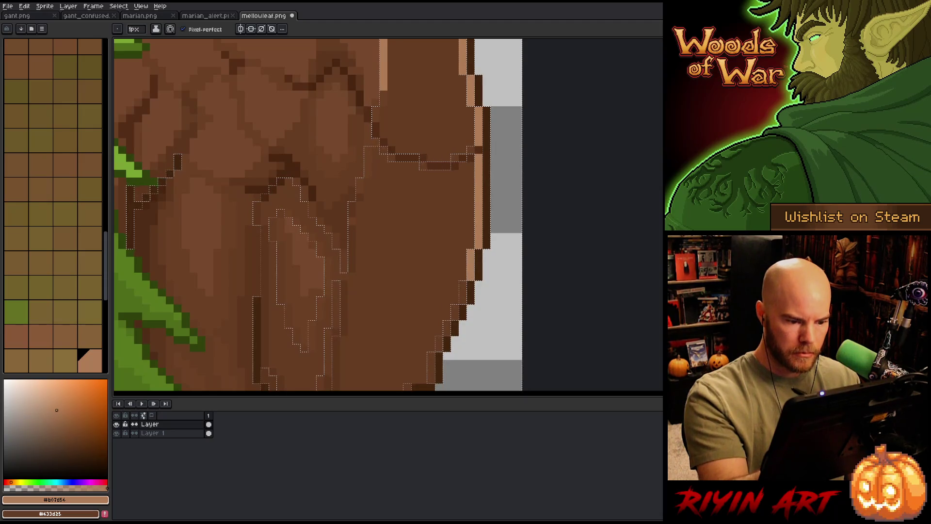
mouse_move(497, 261)
left_mouse_down()
mouse_move(513, 115)
mouse_move(478, 155)
mouse_move(467, 192)
left_mouse_up()
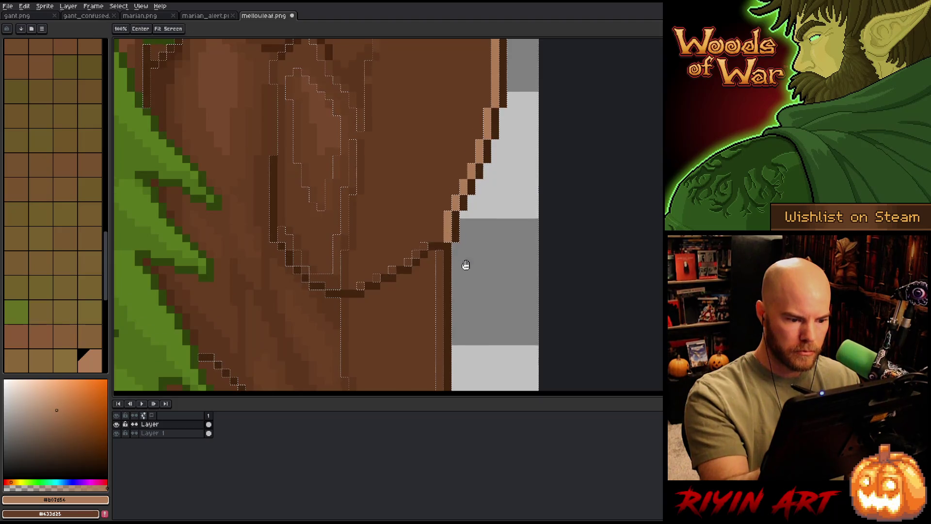
left_click_drag(464, 264, 436, 167)
left_click_drag(469, 284, 470, 121)
Paint a light rim of pixels down the full right outline of the trunk to the bottom edge.
left_click_drag(439, 40, 439, 131)
left_click_drag(446, 229, 446, 275)
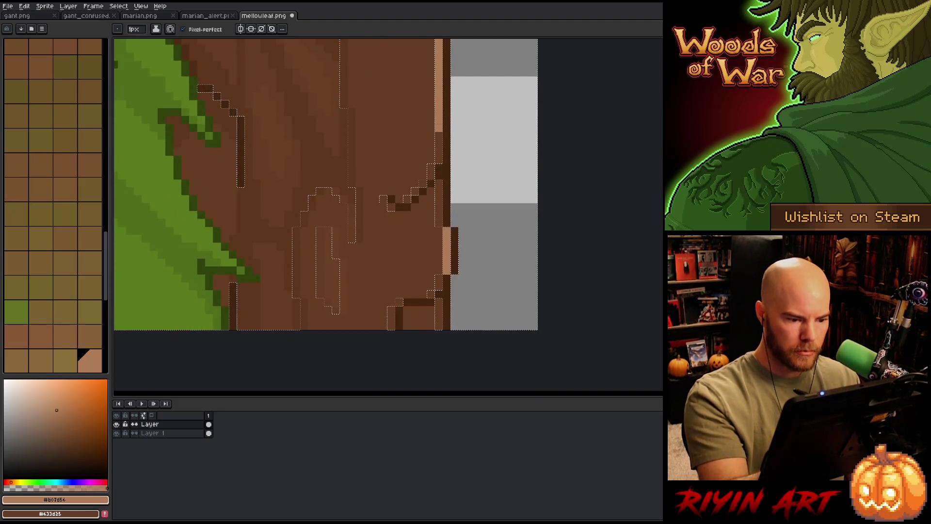
left_click_drag(438, 133, 439, 226)
left_click_drag(439, 275, 438, 329)
scroll(480, 215, "up", 2)
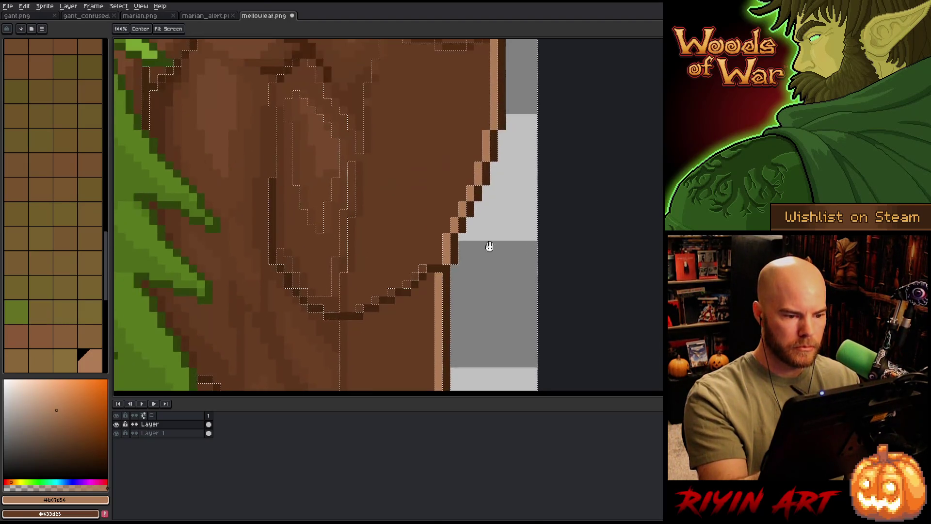
mouse_move(480, 216)
left_mouse_down()
mouse_move(505, 239)
mouse_move(415, 144)
left_mouse_up()
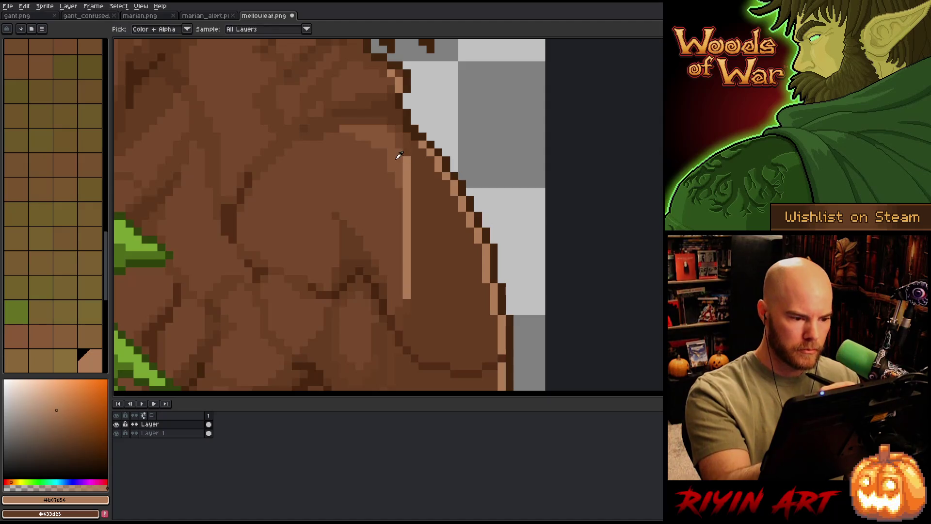
Paint over the stray light streak with the trunk brown, then sample darker and olive shades.
left_click(402, 295, "alt")
mouse_move(407, 299)
left_mouse_down()
mouse_move(410, 161)
mouse_move(460, 232)
mouse_move(480, 314)
mouse_move(437, 325)
mouse_move(471, 334)
left_mouse_up()
left_click(402, 152, "alt")
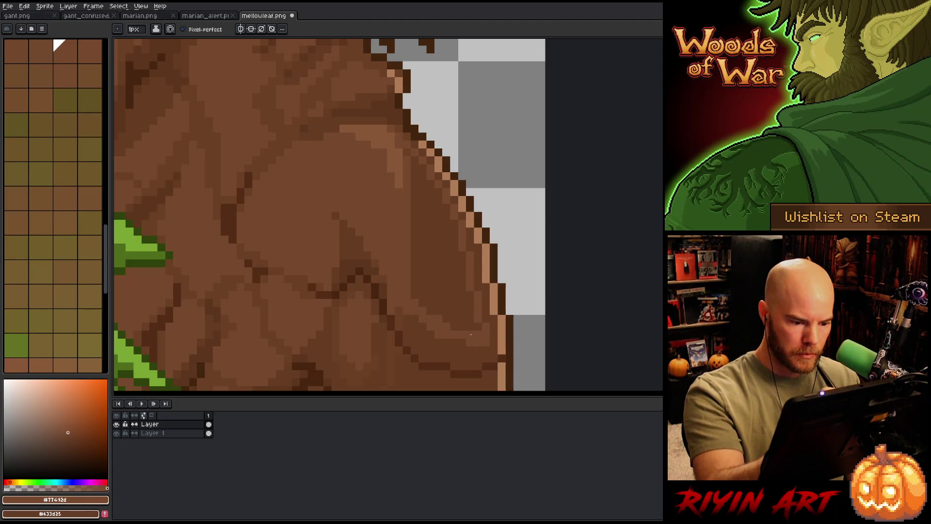
left_click(399, 312, "alt")
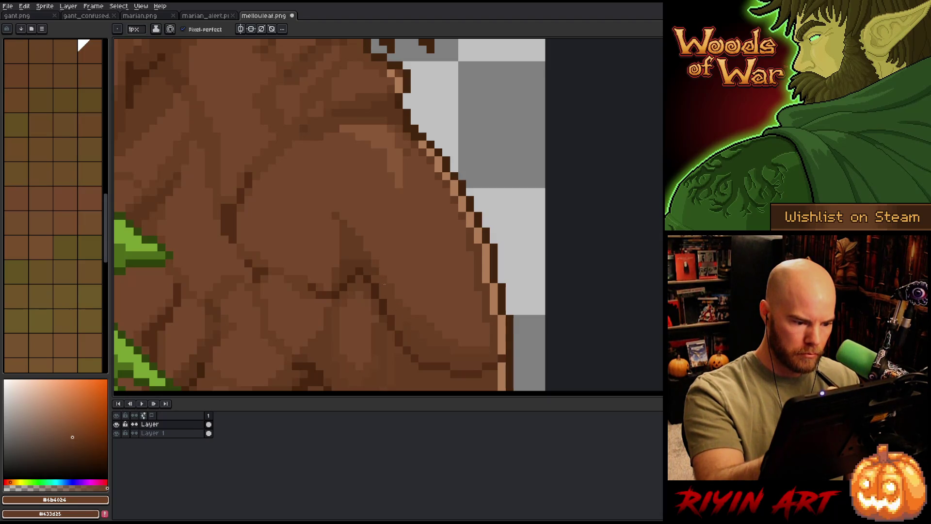
left_click(404, 329, "alt")
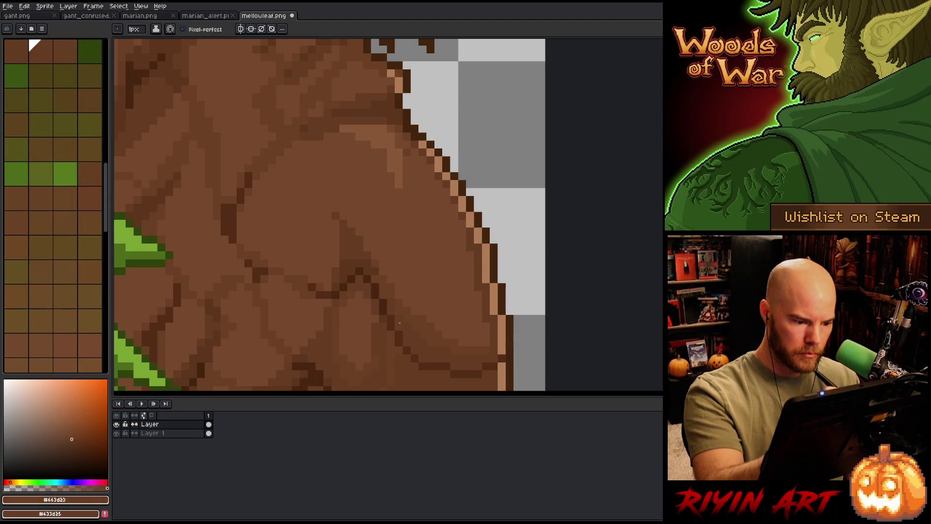
left_click(374, 277, "alt")
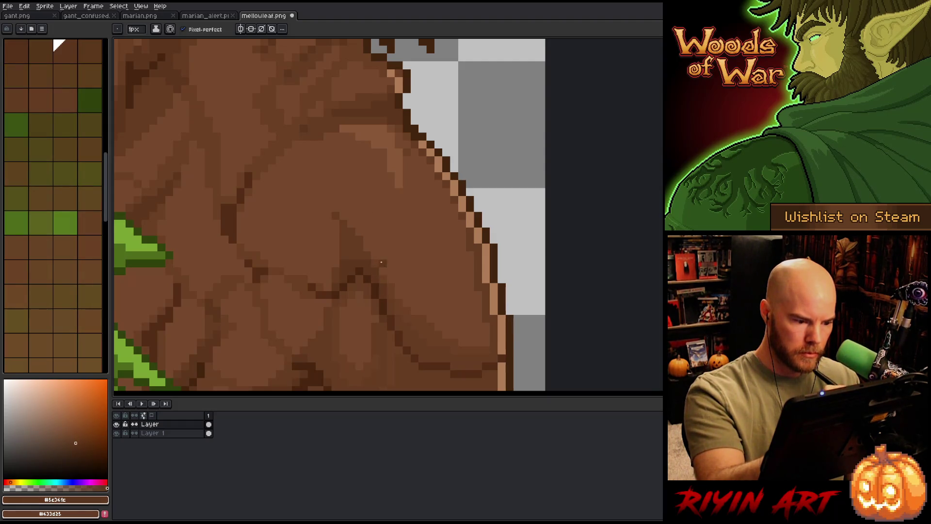
left_click(383, 270, "alt")
left_click(364, 256, "alt")
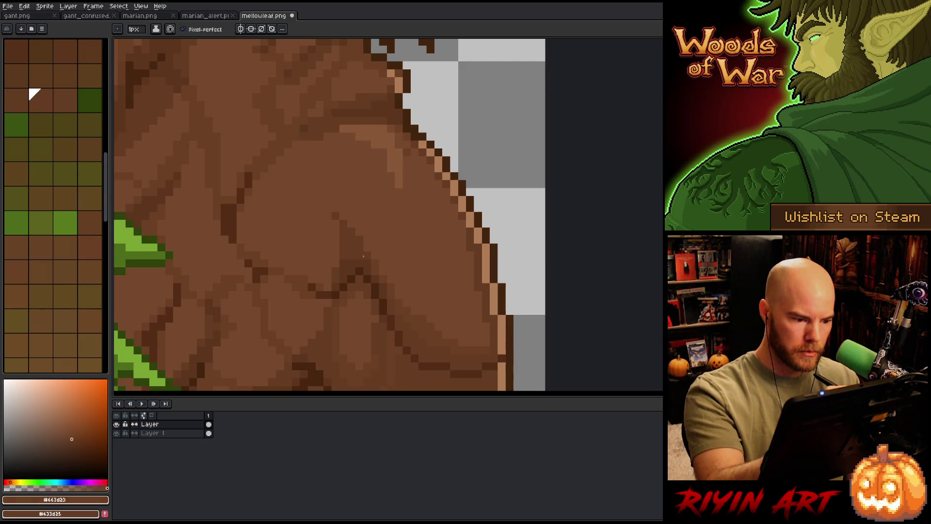
Paint a lighter band along the right outline, save with Ctrl+S, and touch up one dark outline pixel.
left_click(411, 192, "alt")
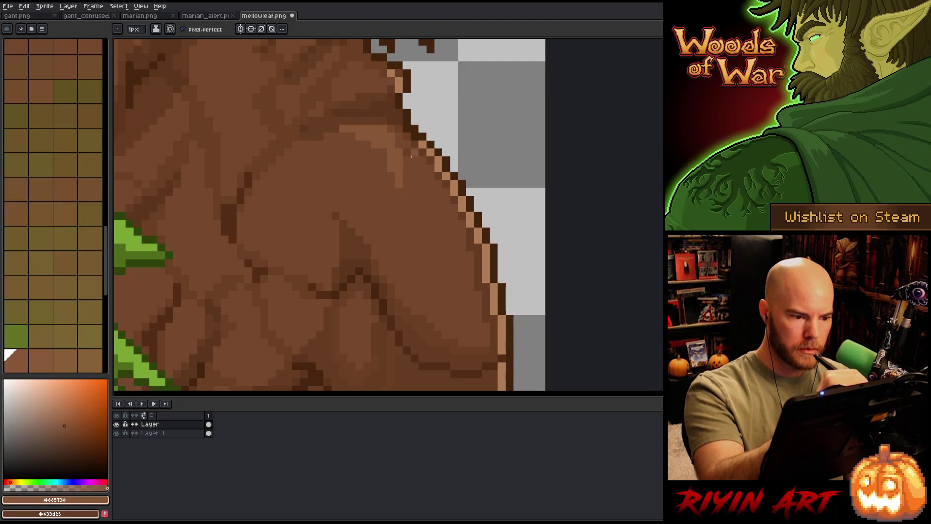
left_click_drag(402, 156, 454, 248)
left_click_drag(405, 182, 448, 240)
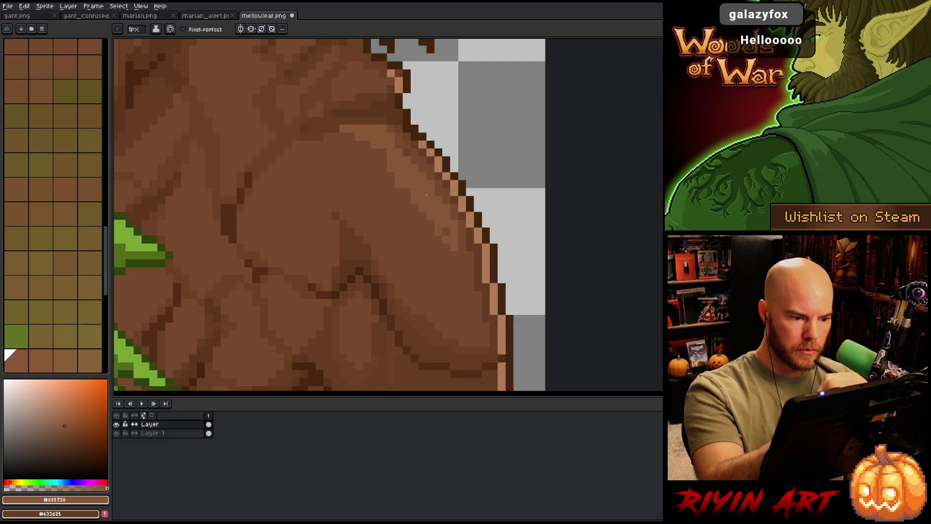
key("ctrl+s")
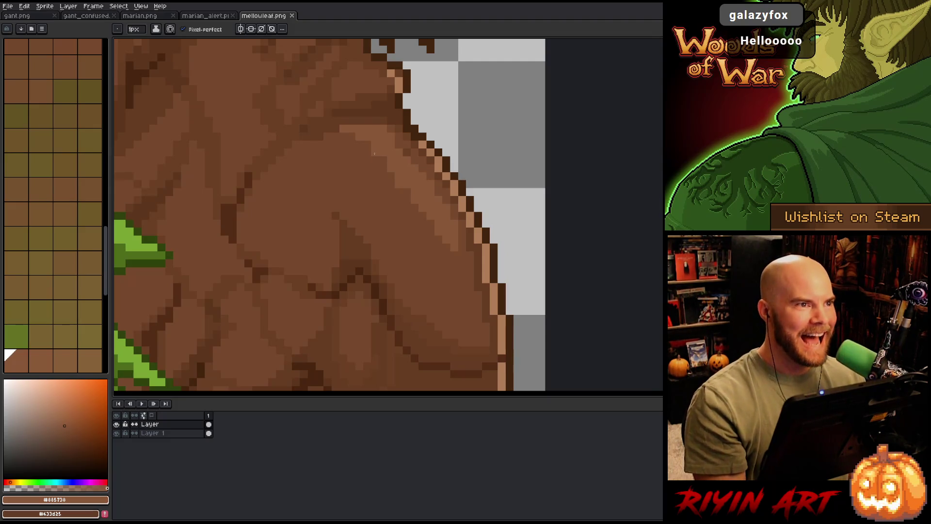
left_click(408, 151, "alt")
left_click(471, 192)
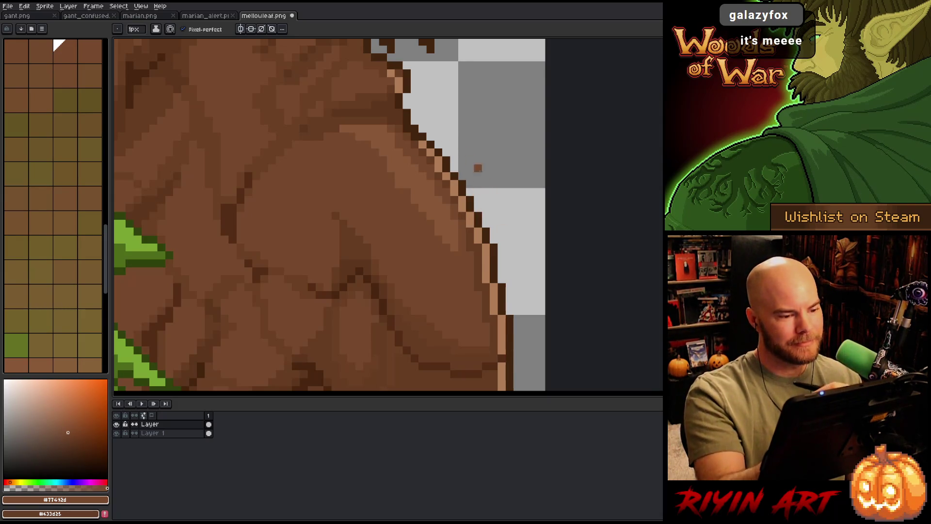
left_click(412, 136, "alt")
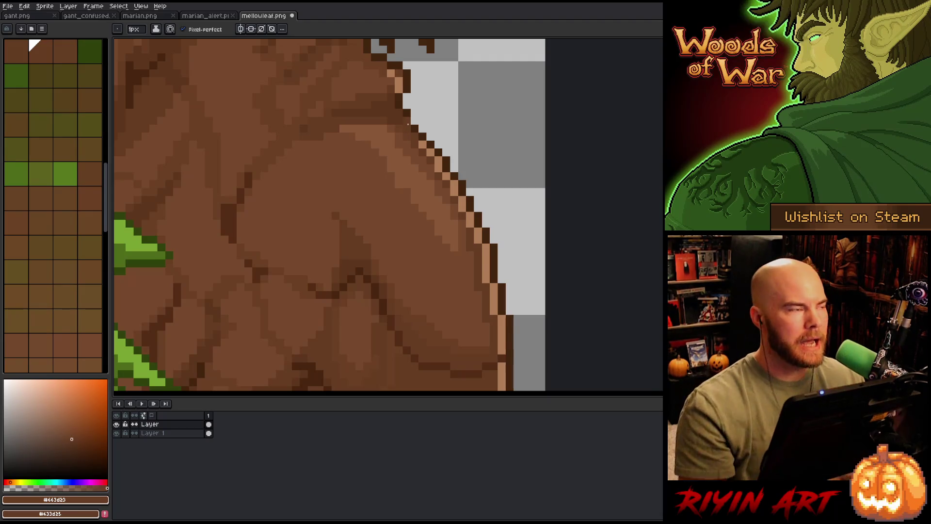
scroll(408, 124, "down", 2)
scroll(409, 124, "down", 1)
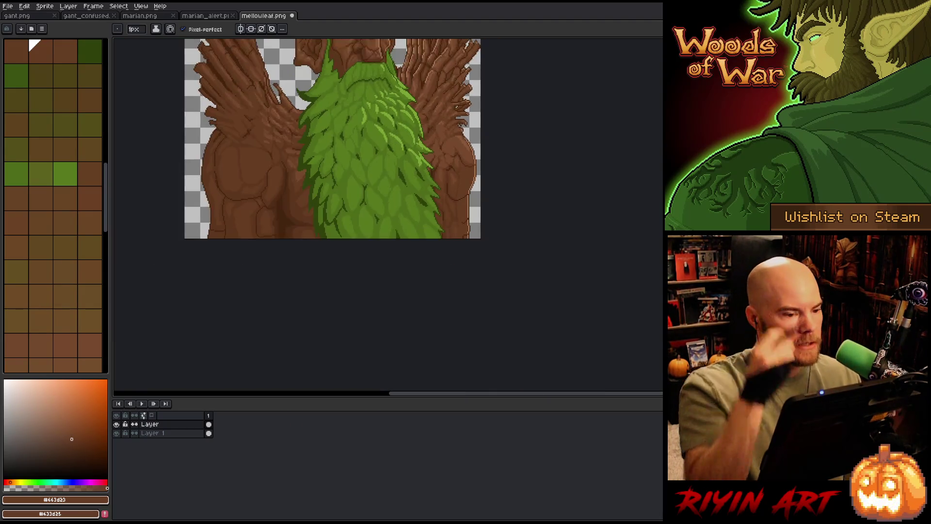
scroll(408, 124, "down", 1)
scroll(358, 224, "up", 1)
scroll(357, 224, "up", 1)
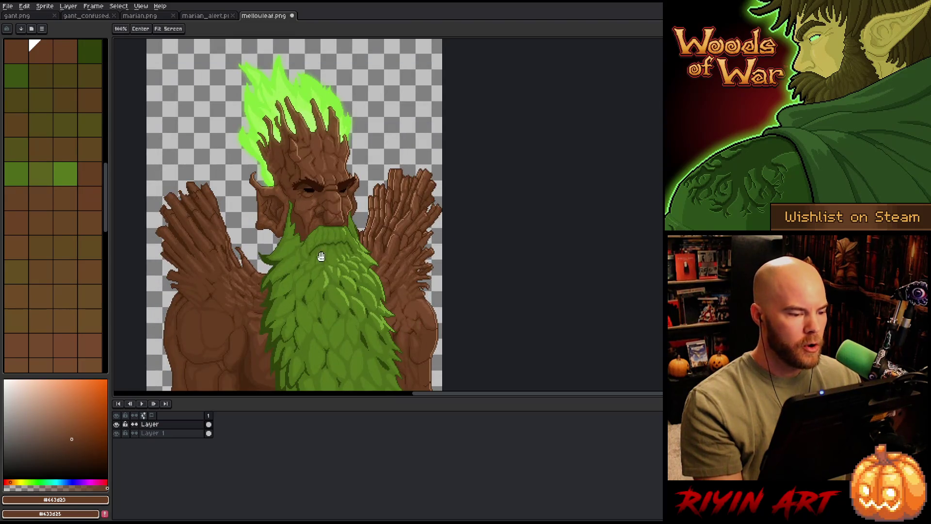
Pan to the right shoulder, sample its dark brown and magic-wand select the shaded patch.
key("b")
scroll(256, 260, "down", 1)
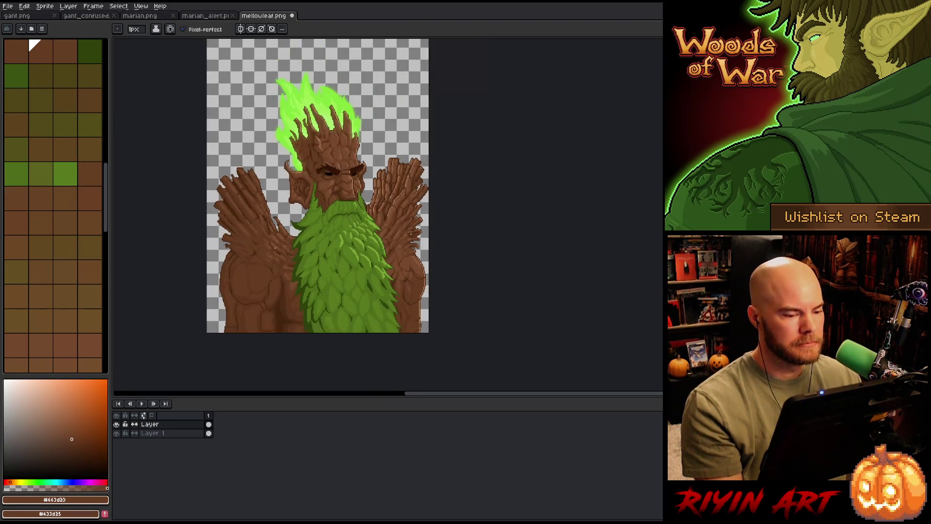
scroll(256, 260, "up", 2)
left_click_drag(349, 277, 344, 239)
scroll(340, 244, "down", 1)
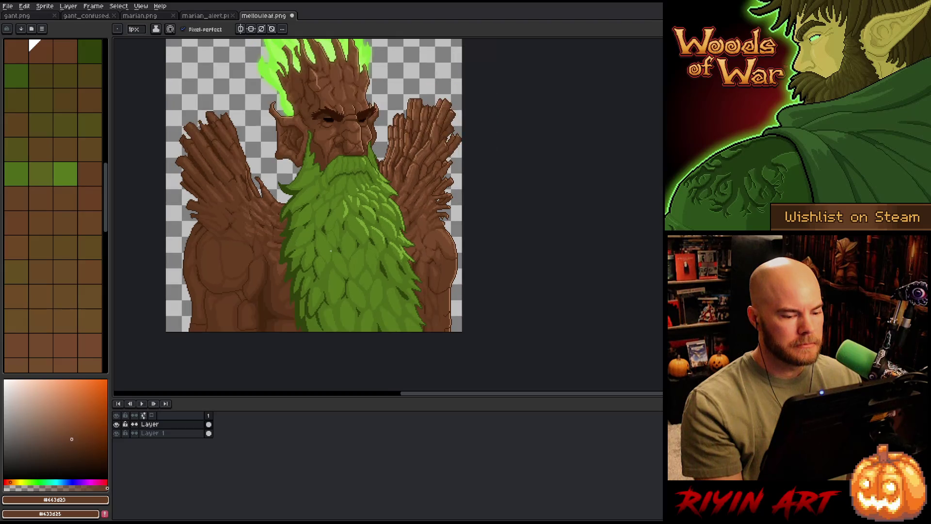
scroll(334, 240, "up", 1)
scroll(302, 218, "up", 1)
scroll(301, 219, "up", 1)
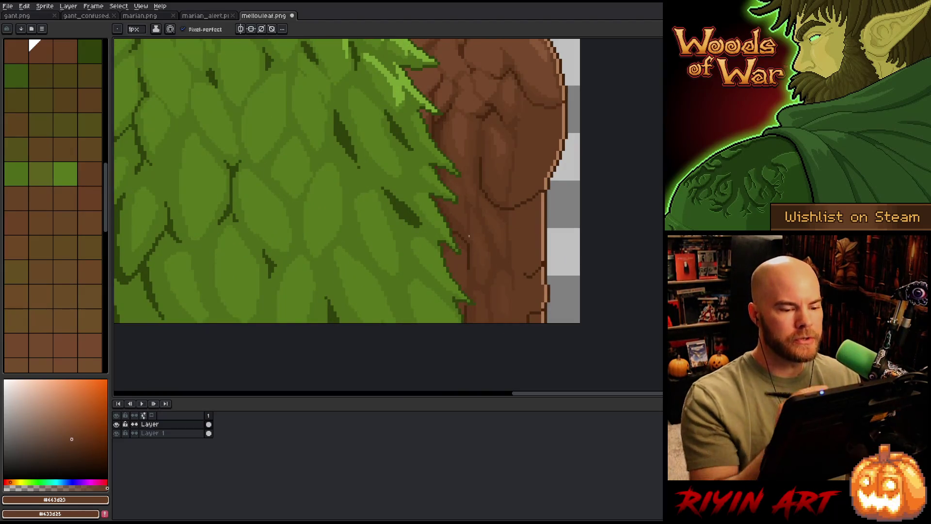
left_click_drag(487, 254, 428, 313)
left_click(428, 312, "alt")
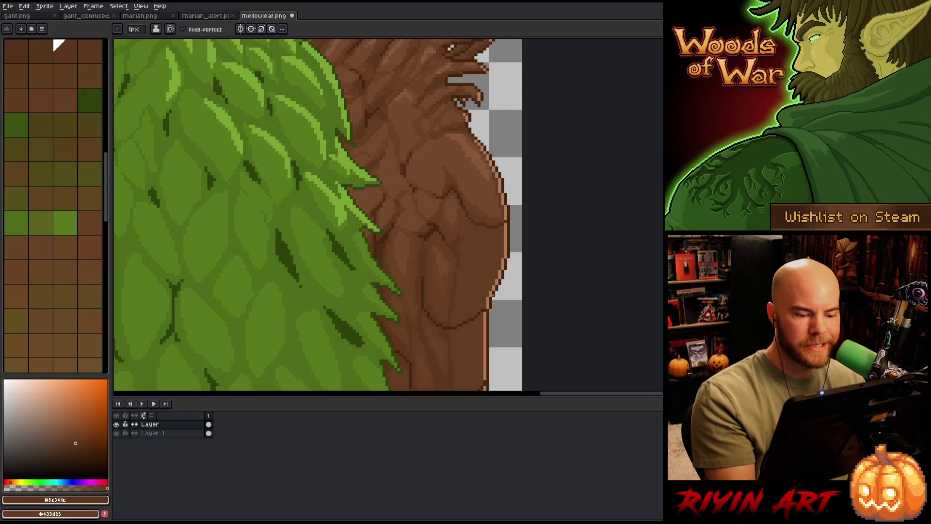
key("w")
left_click(497, 276)
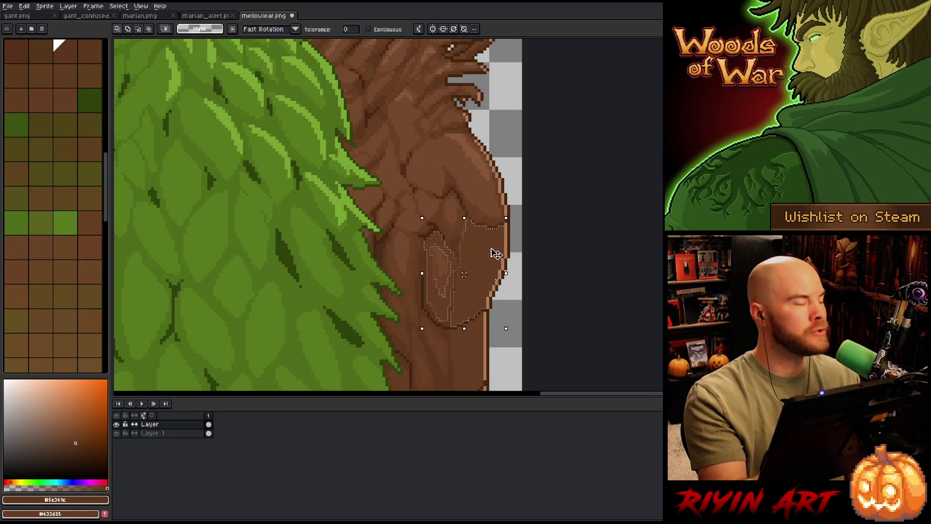
Clear the shoulder selection and sample mid and lighter browns from the shoulder.
key("b")
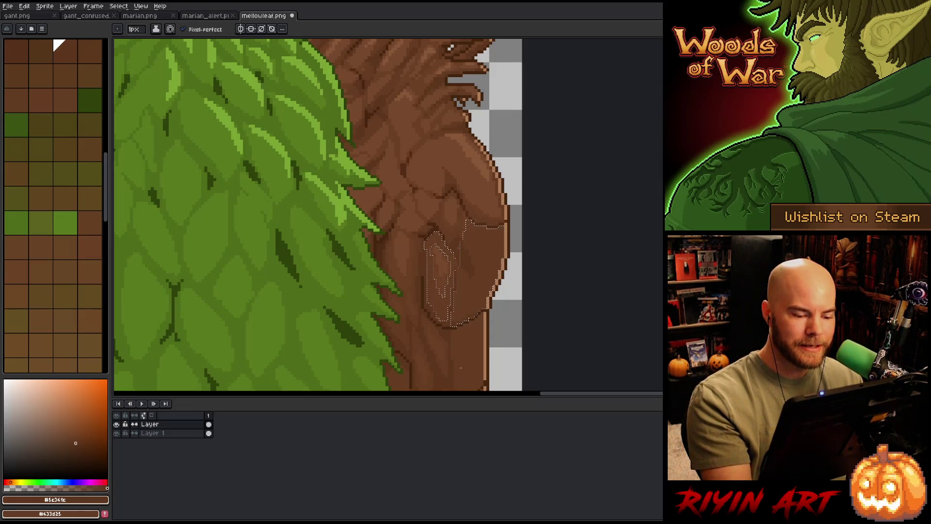
left_click_drag(459, 367, 453, 272)
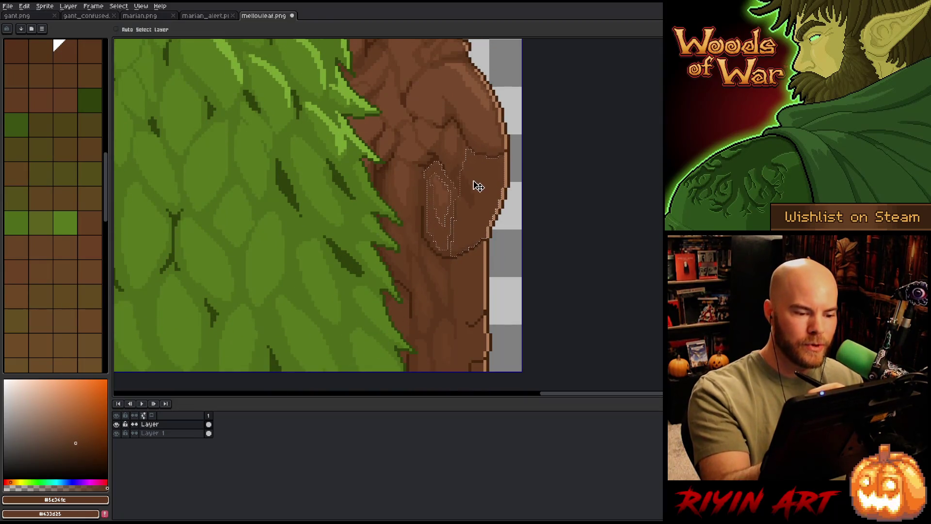
key("ctrl+d")
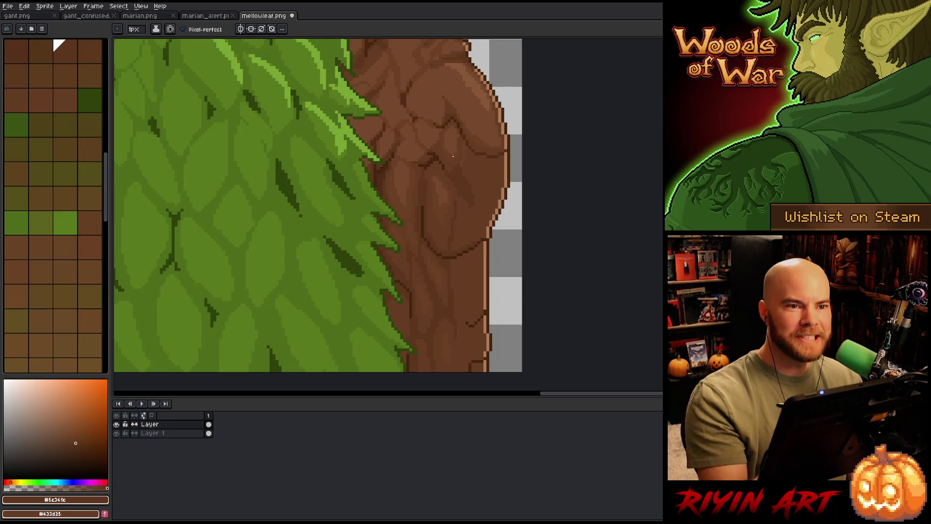
left_click_drag(498, 135, 498, 140)
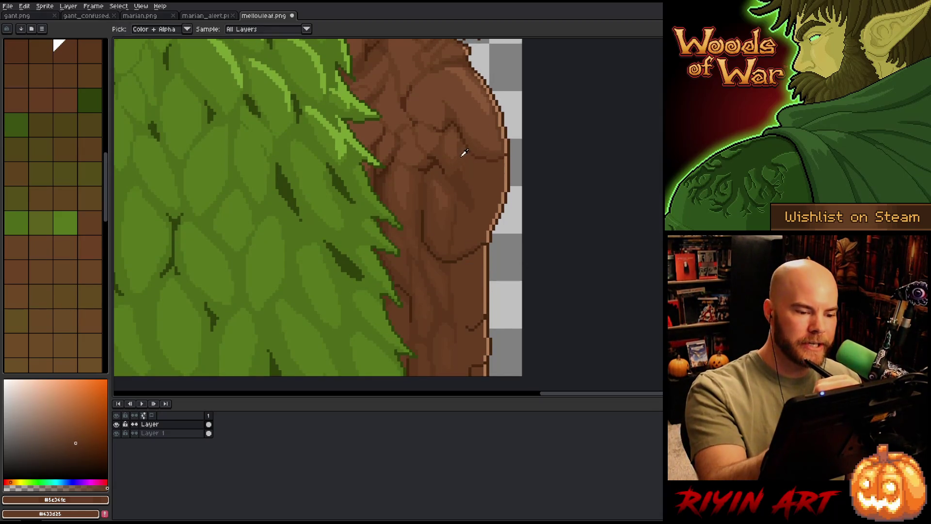
left_click(460, 141, "alt")
left_click(456, 145, "alt")
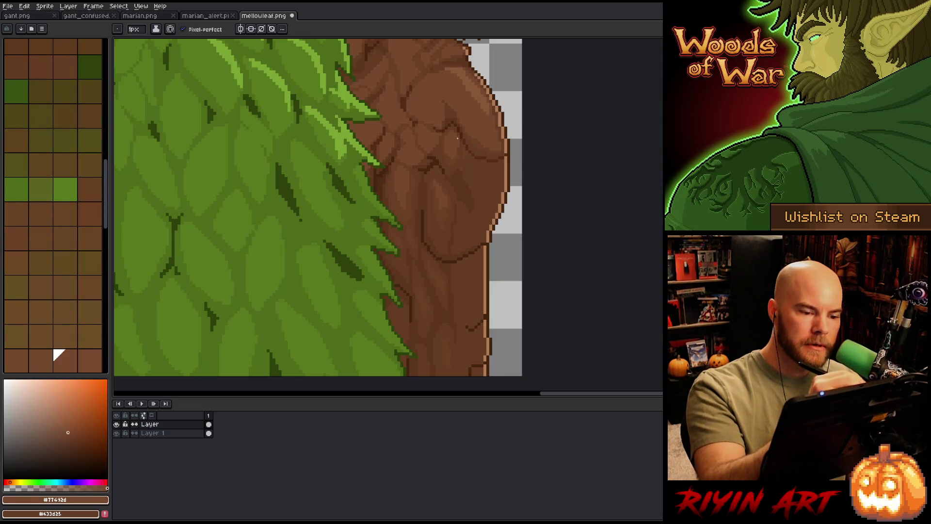
left_click(464, 164, "alt")
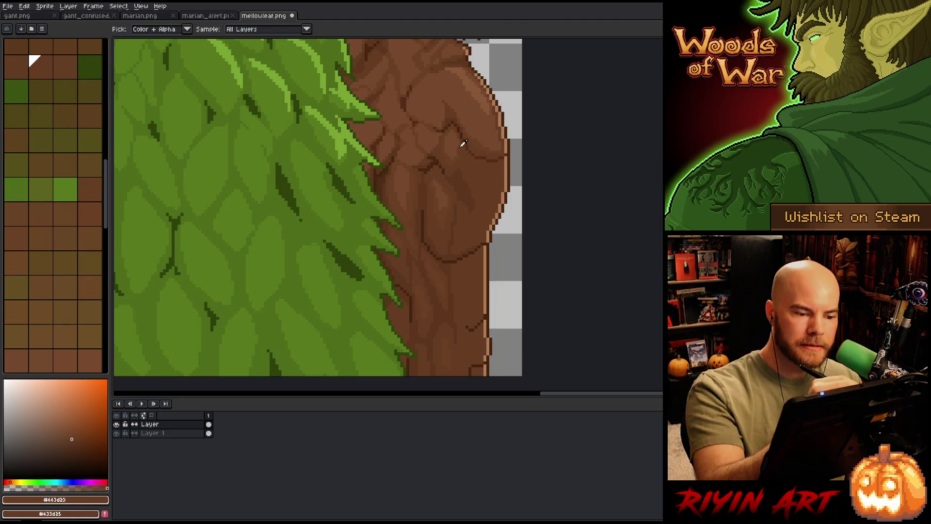
Try warmer and darker trunk browns, ending with the trunk brown picked for shading.
left_click(459, 146, "alt")
left_click(456, 140, "alt")
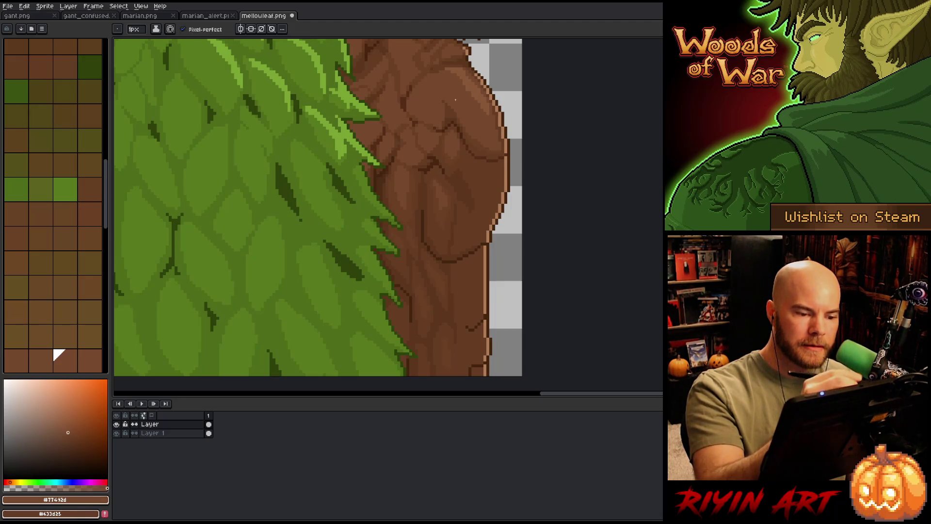
left_click(447, 213, "alt")
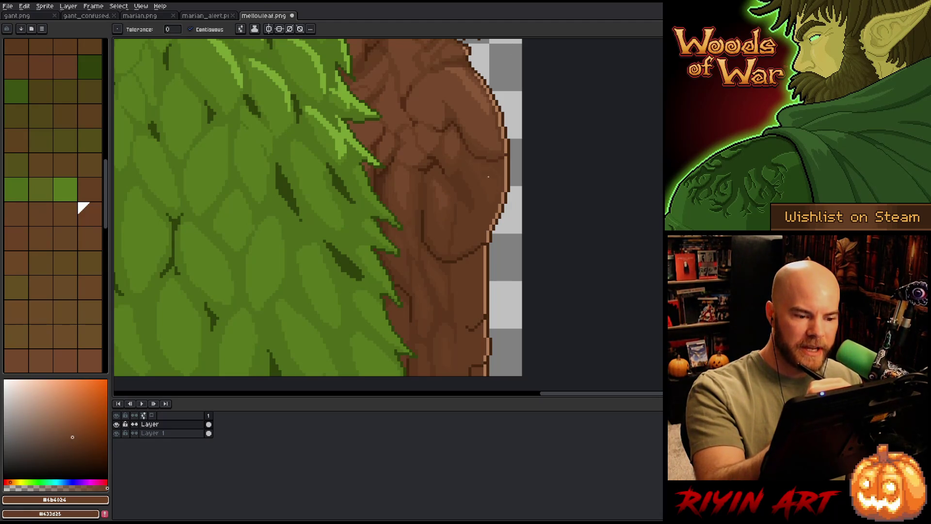
left_click(473, 211, "alt")
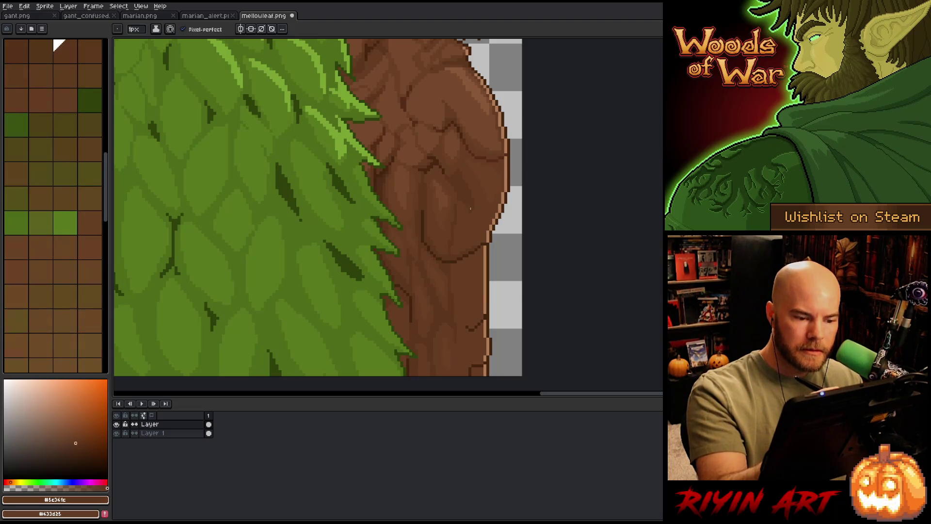
left_click(471, 236, "alt")
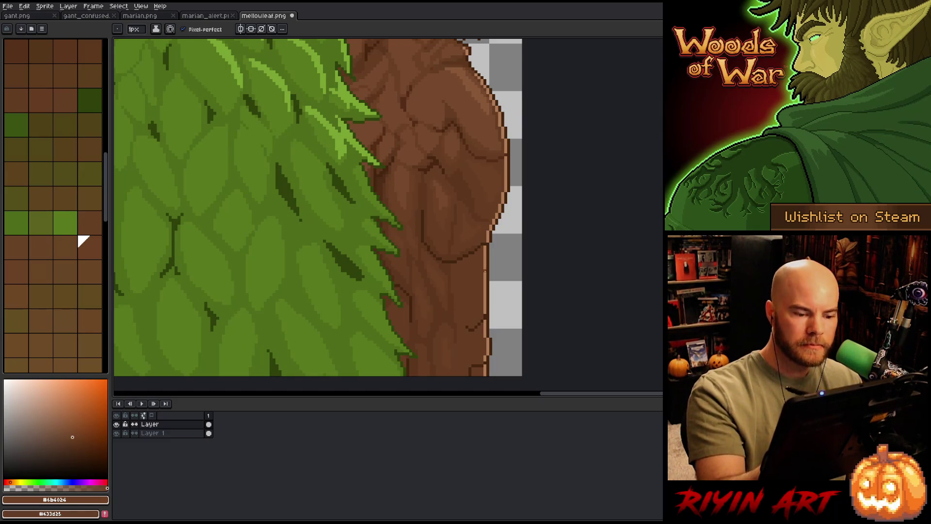
scroll(318, 208, "down", 3)
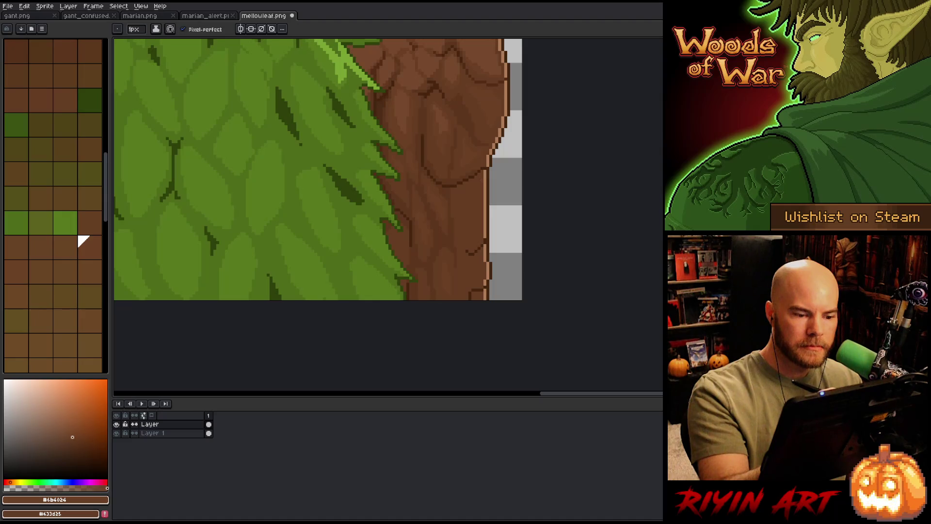
Lasso the lower right of the trunk, deselect, and repaint its shading in a darker brown.
key("q")
left_click_drag(480, 172, 473, 253)
key("b")
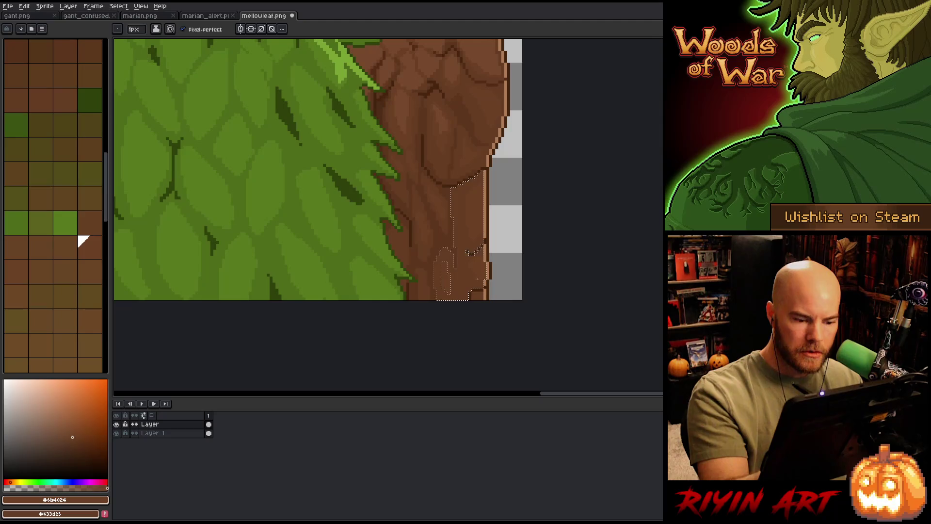
key("ctrl+d")
scroll(464, 249, "up", 1)
left_click(465, 250, "alt")
left_click_drag(464, 250, 454, 258)
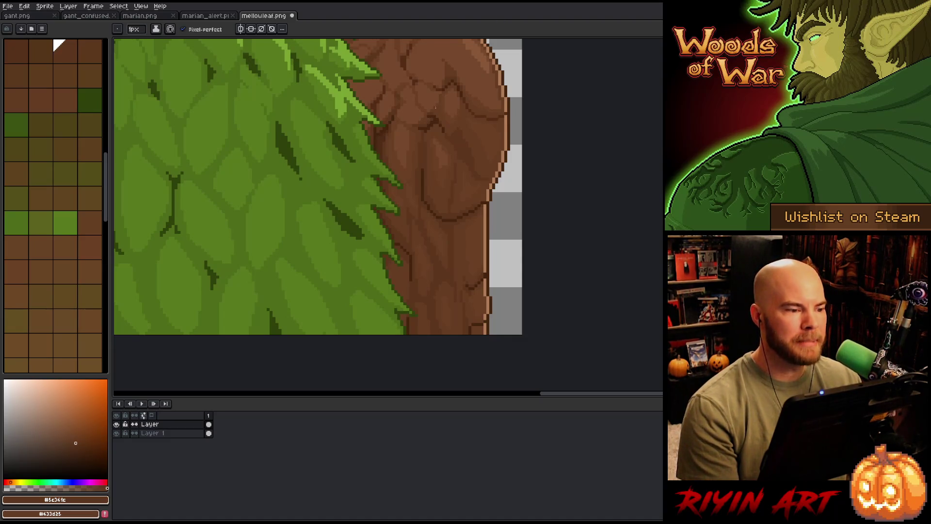
Zoom out to the whole tree and merge Layer down into Layer 1 (Ctrl+E).
key("minus")
key("minus")
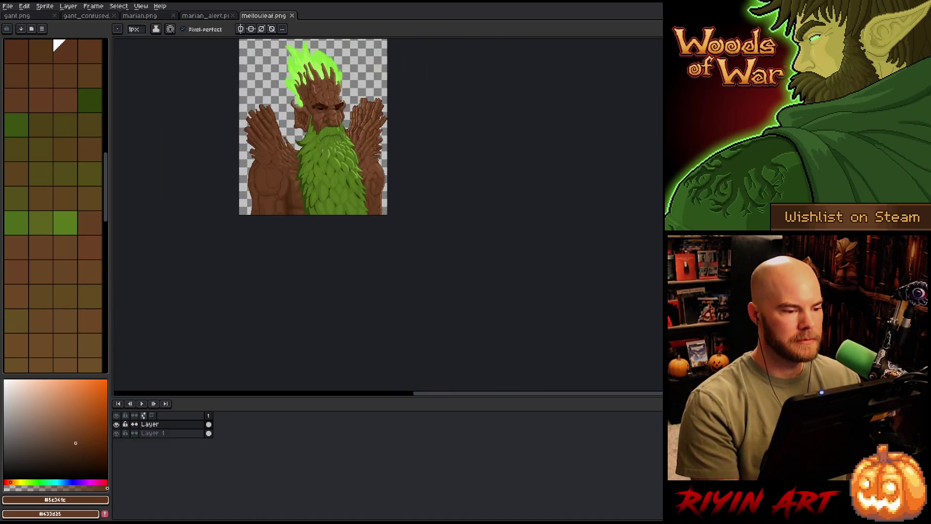
scroll(315, 249, "up", 2)
scroll(315, 248, "down", 1)
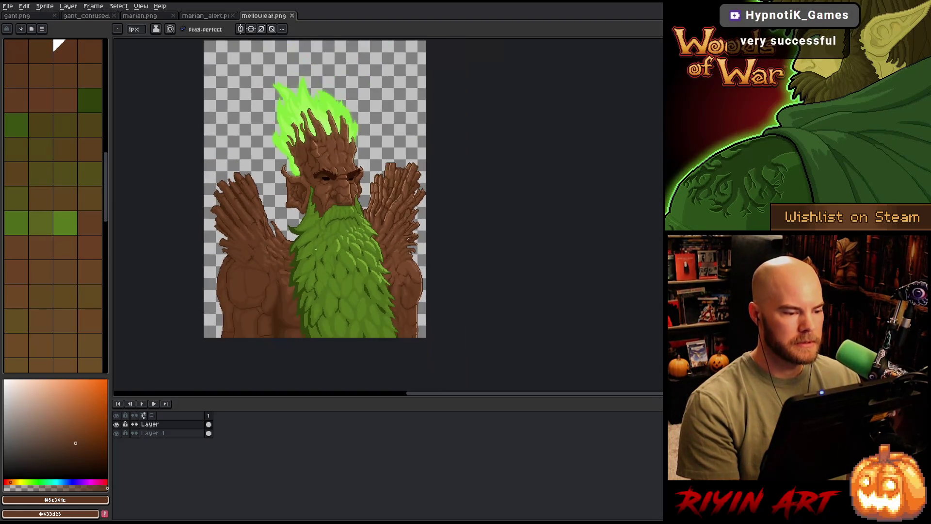
scroll(305, 289, "up", 1)
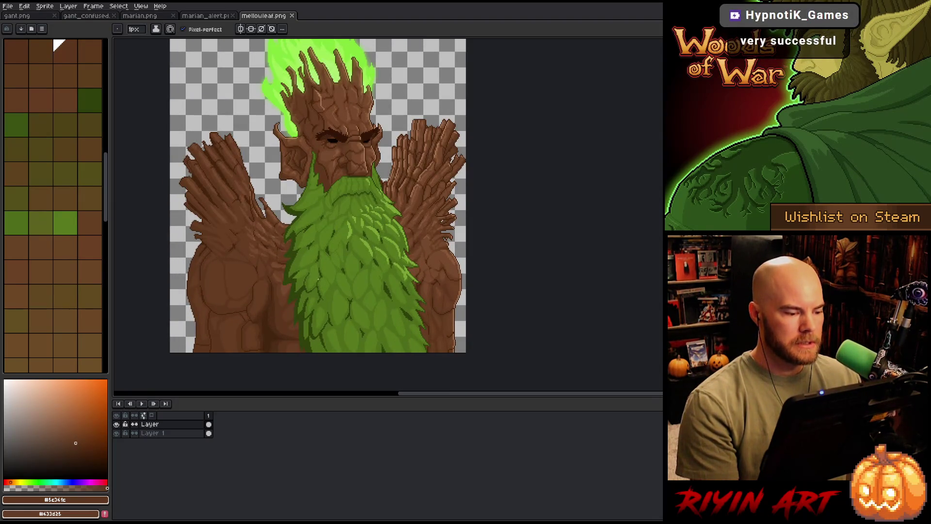
scroll(318, 279, "up", 1)
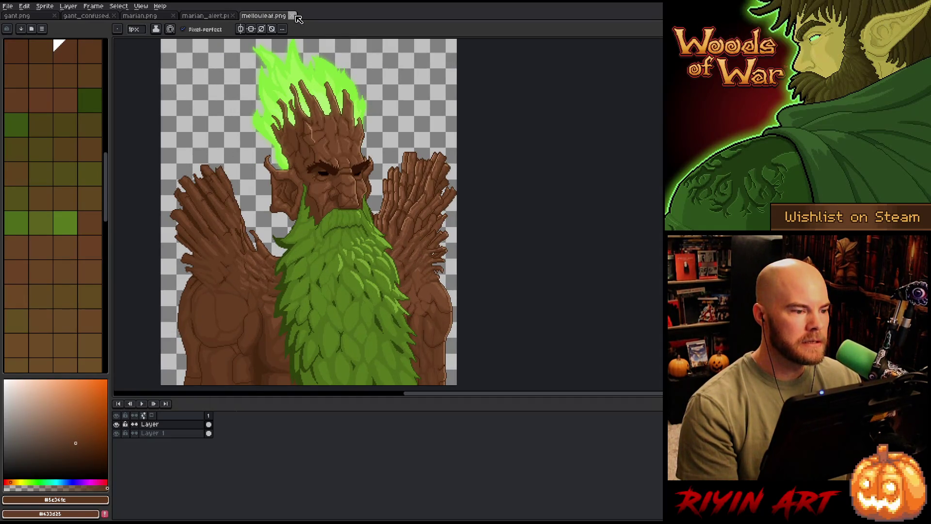
scroll(299, 147, "down", 1)
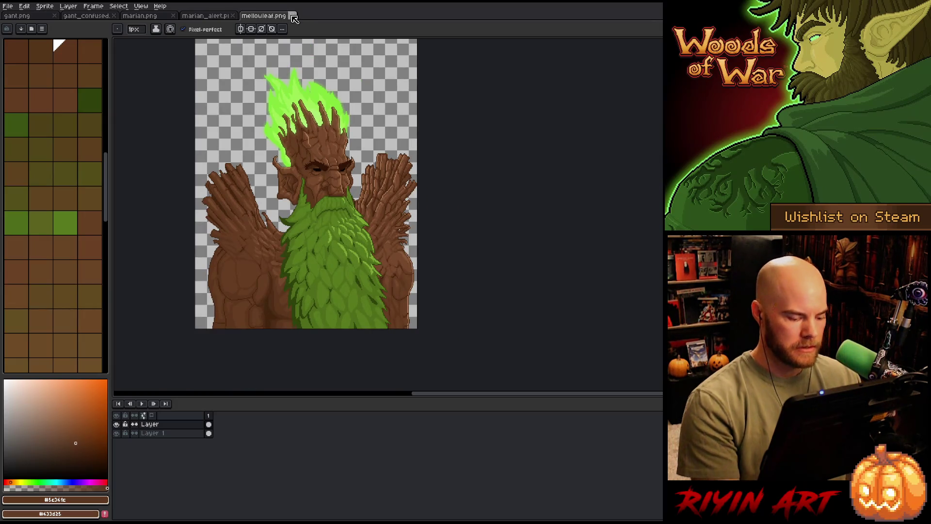
key("ctrl+e")
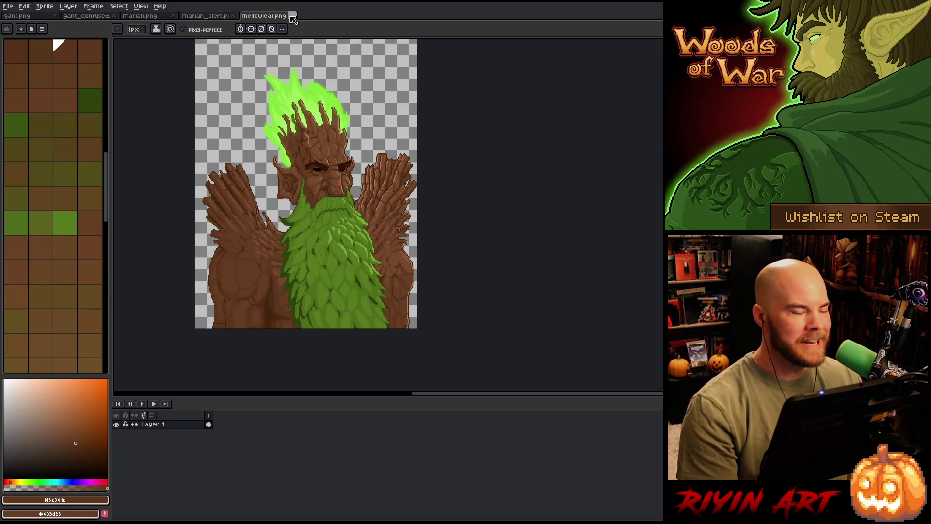
Close mellouleaf.png, check marian.png, and switch to the marian_alert sprite.
left_click(292, 16)
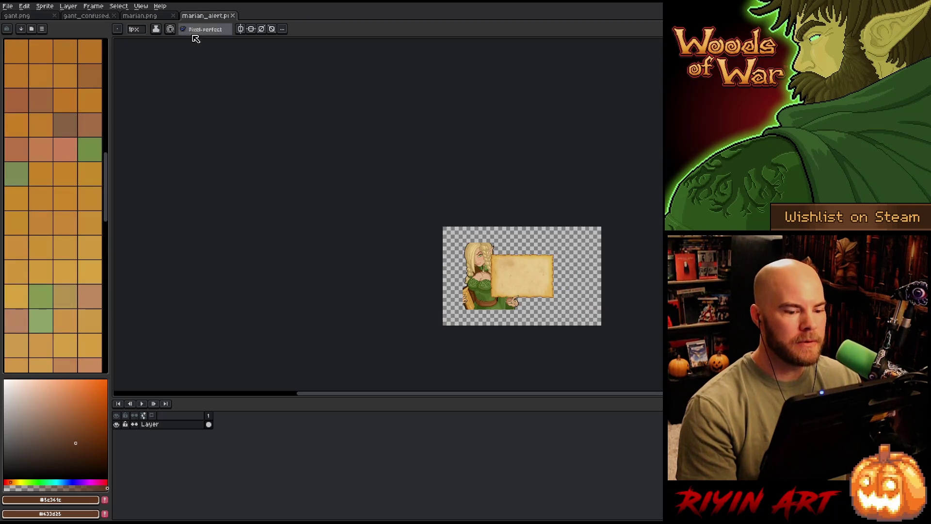
left_click(148, 18)
scroll(486, 248, "up", 2)
scroll(486, 248, "up", 2)
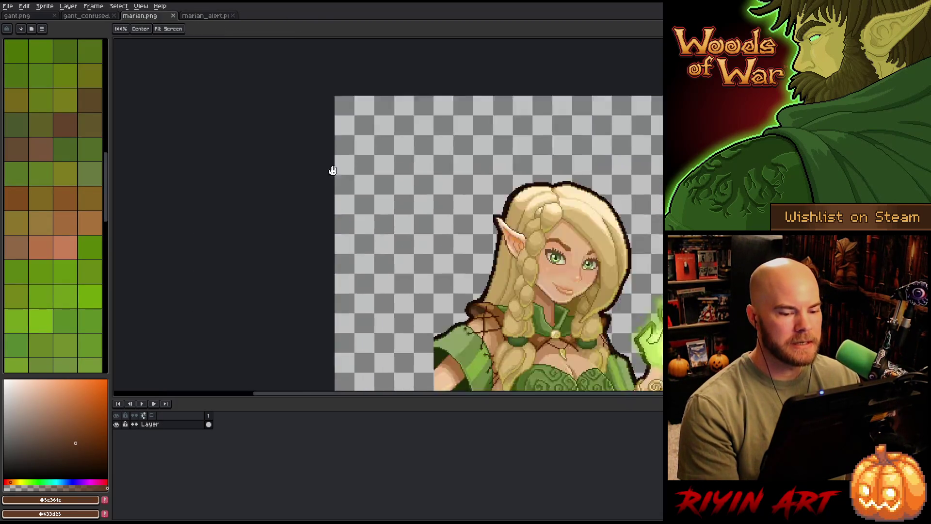
scroll(292, 146, "up", 1)
left_click_drag(252, 141, 262, 132)
scroll(262, 132, "down", 1)
scroll(262, 132, "down", 1)
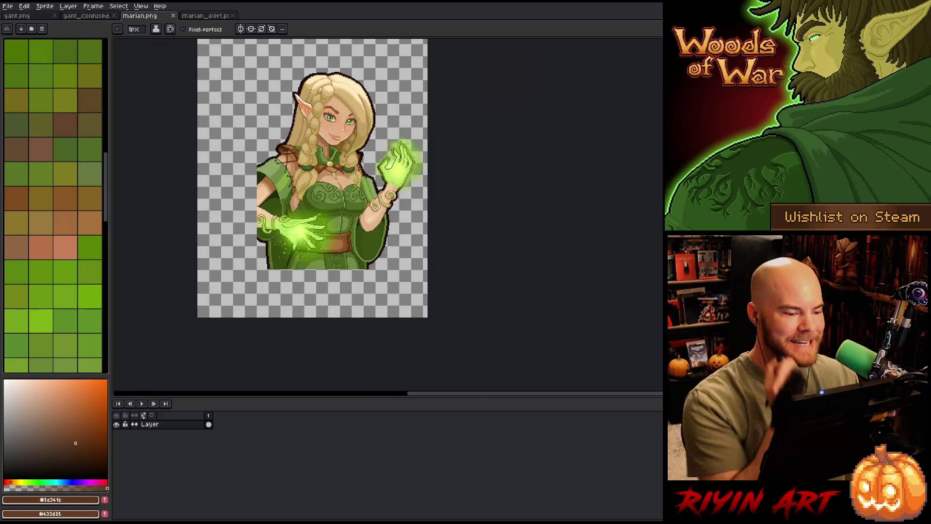
scroll(261, 131, "up", 2)
scroll(244, 193, "down", 1)
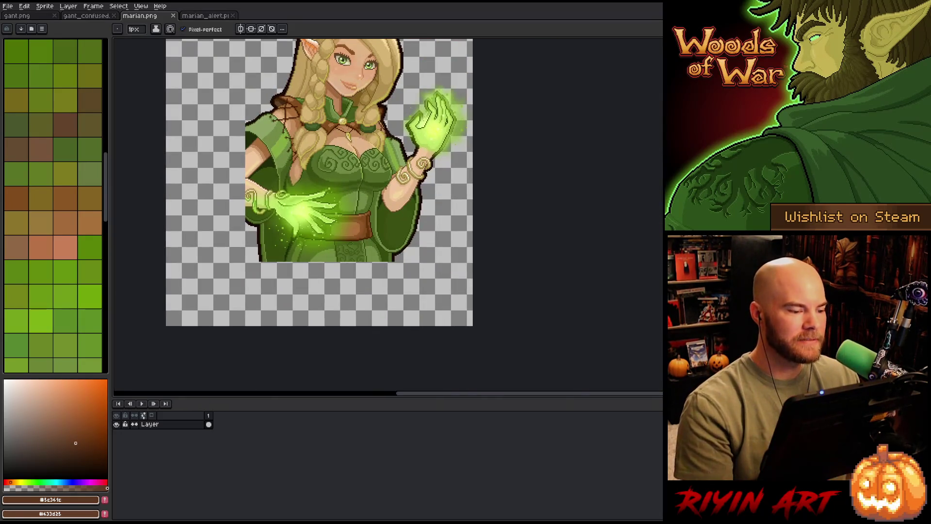
left_click(212, 16)
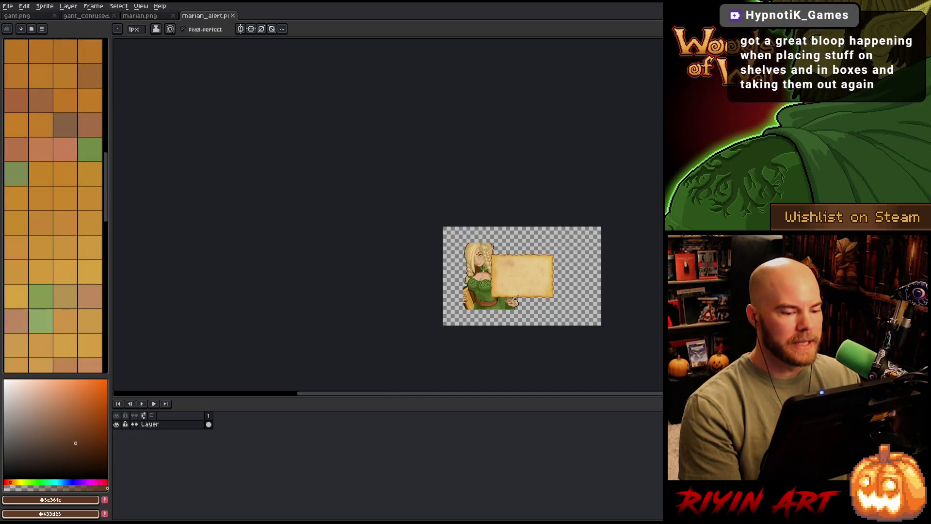
scroll(447, 266, "up", 2)
scroll(346, 258, "up", 1)
scroll(298, 251, "up", 1)
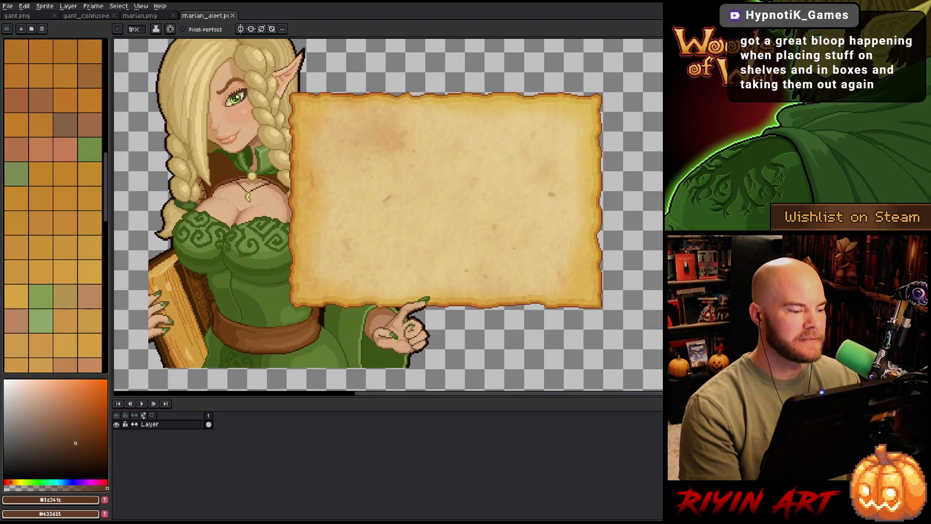
scroll(289, 250, "down", 1)
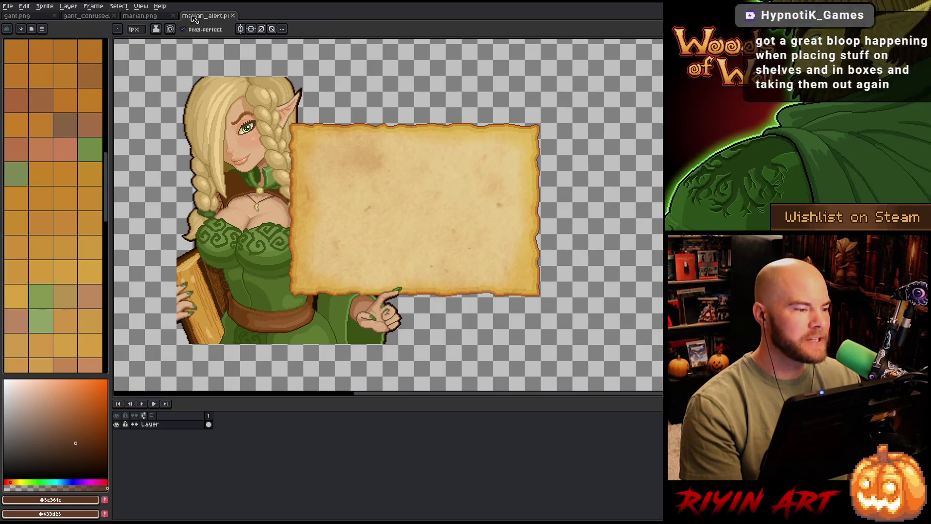
Compare marian_alert beside marian.png in a split view, then return it to a single view.
mouse_move(207, 16)
left_mouse_down()
mouse_move(114, 86)
mouse_move(132, 41)
left_mouse_up()
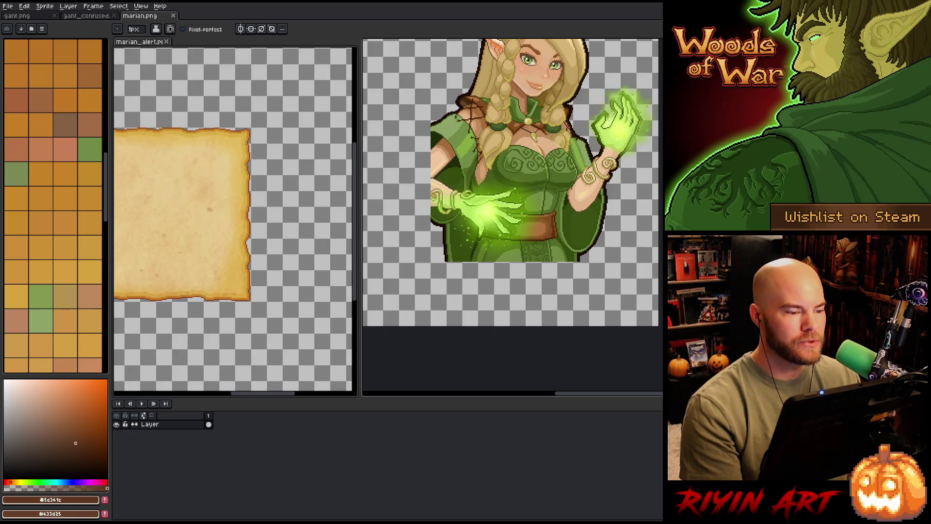
scroll(206, 189, "down", 3)
scroll(235, 239, "up", 3)
scroll(239, 233, "down", 1)
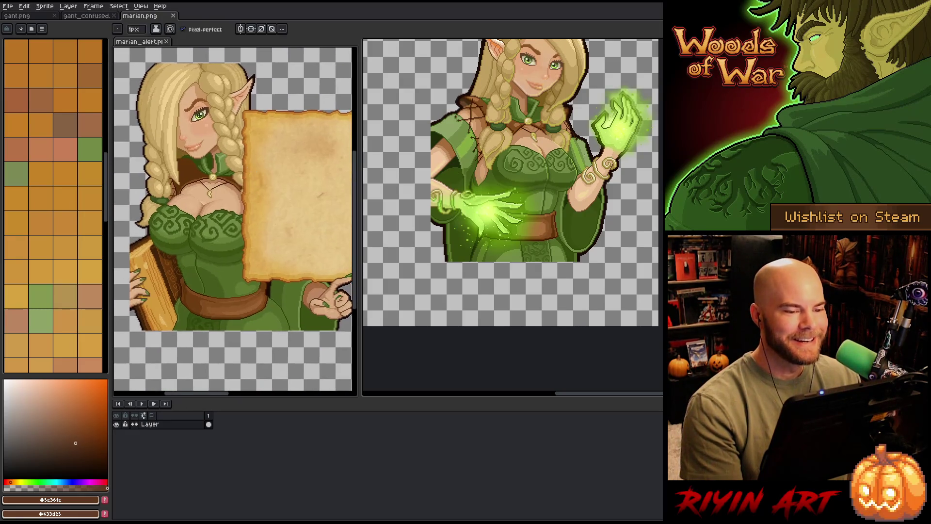
scroll(513, 214, "up", 2)
scroll(513, 215, "down", 1)
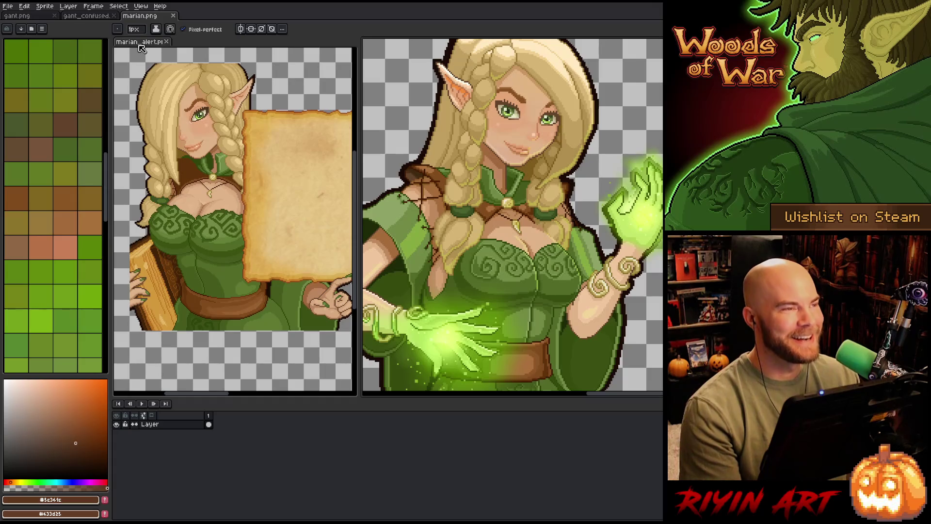
left_click_drag(142, 46, 204, 15)
left_click_drag(550, 213, 495, 213)
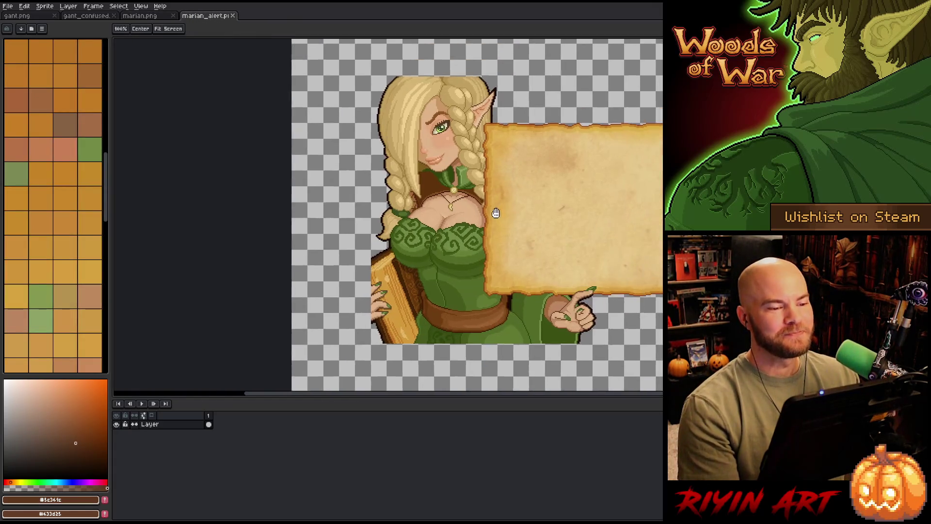
scroll(496, 212, "up", 1)
scroll(496, 212, "up", 1)
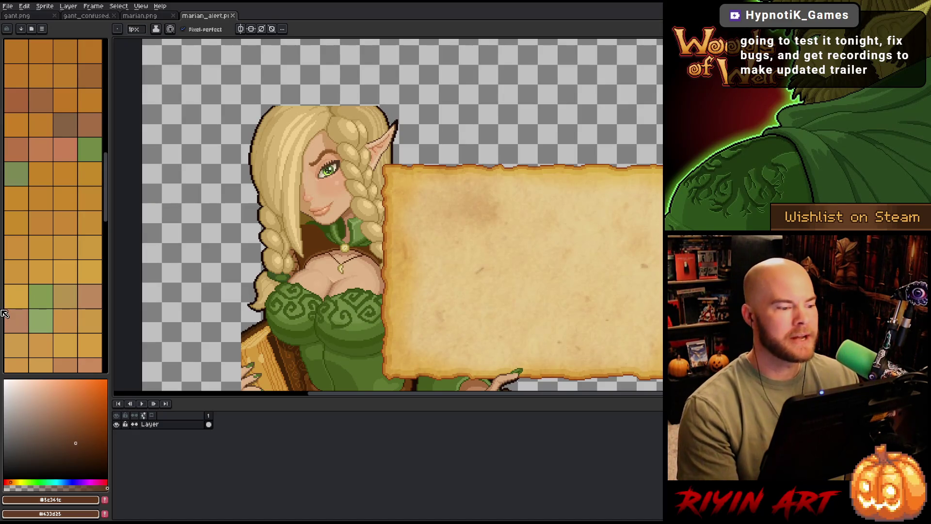
scroll(488, 66, "up", 1)
Sketch and extend a thin tan guide arc above the elf's hair crown.
left_click_drag(455, 195, 615, 310)
scroll(399, 271, "up", 1)
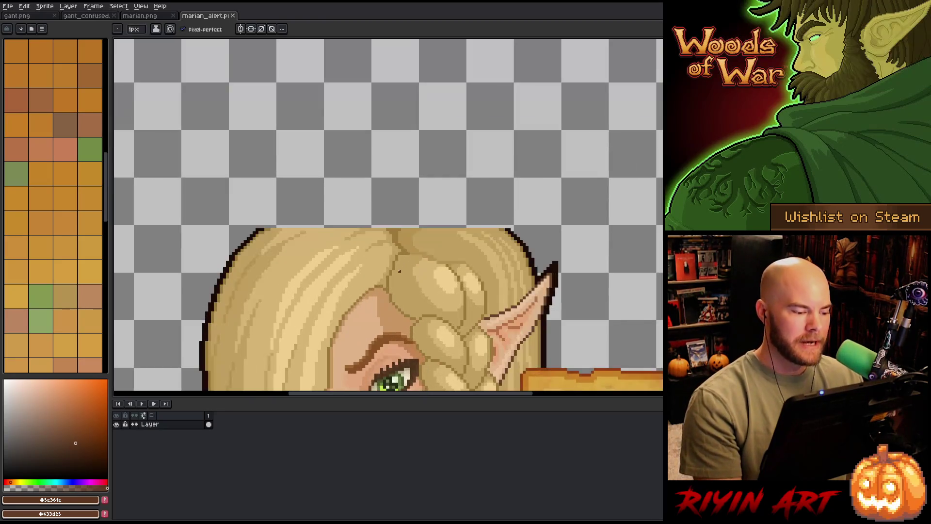
scroll(398, 268, "up", 1)
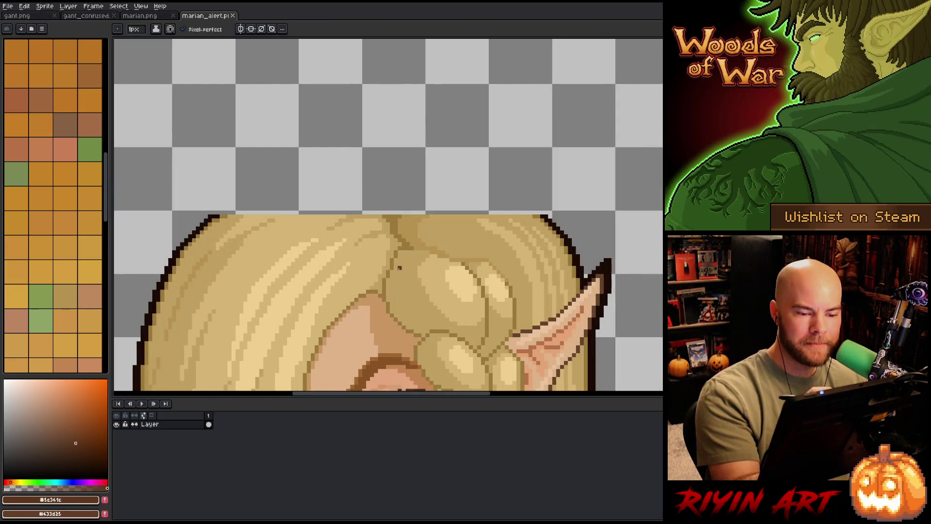
left_click(538, 217, "alt")
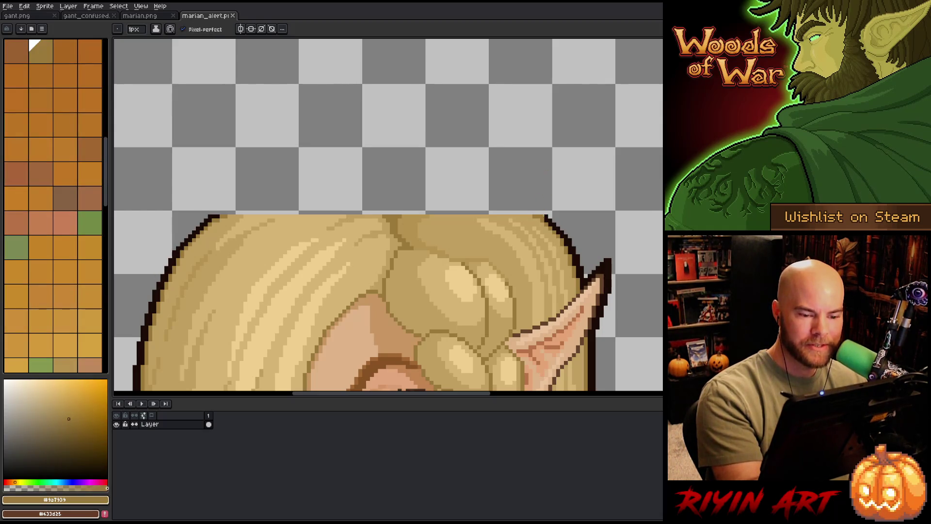
key("alt")
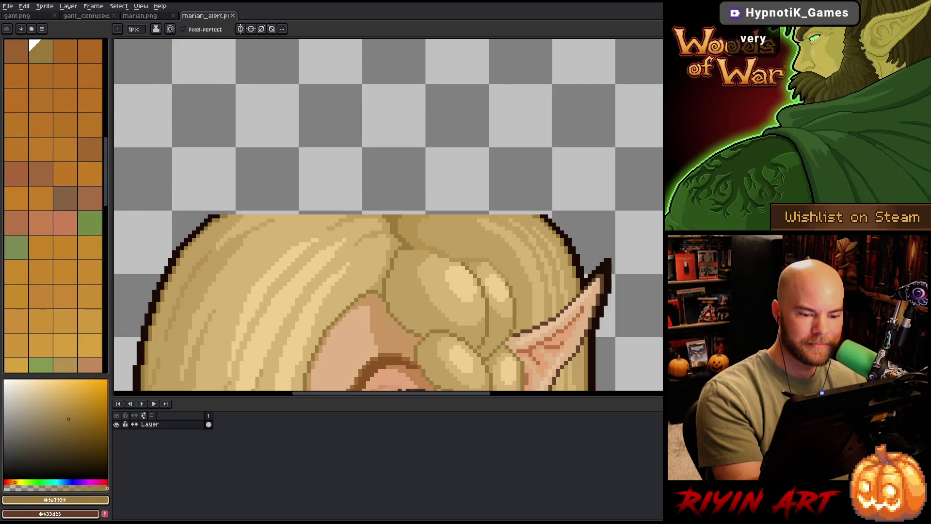
mouse_move(538, 212)
left_mouse_down()
mouse_move(482, 193)
mouse_move(238, 213)
left_mouse_up()
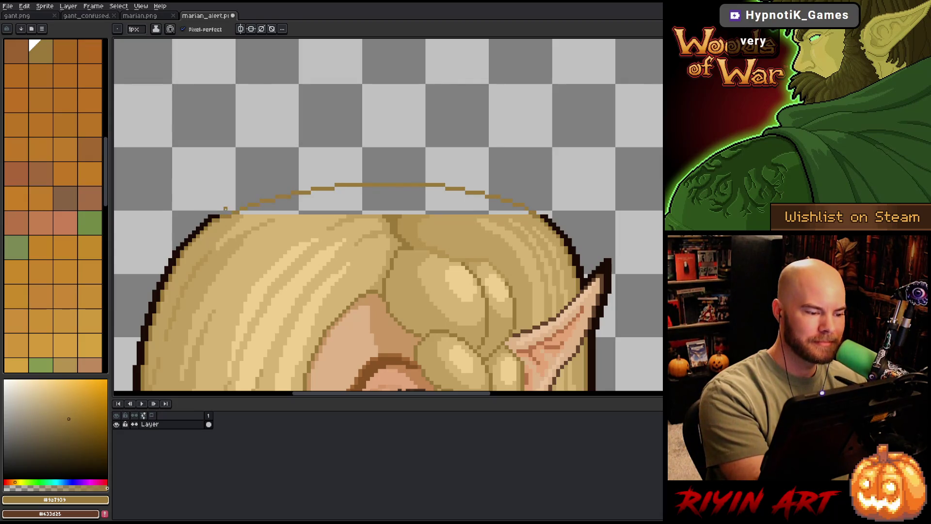
scroll(564, 218, "down", 3)
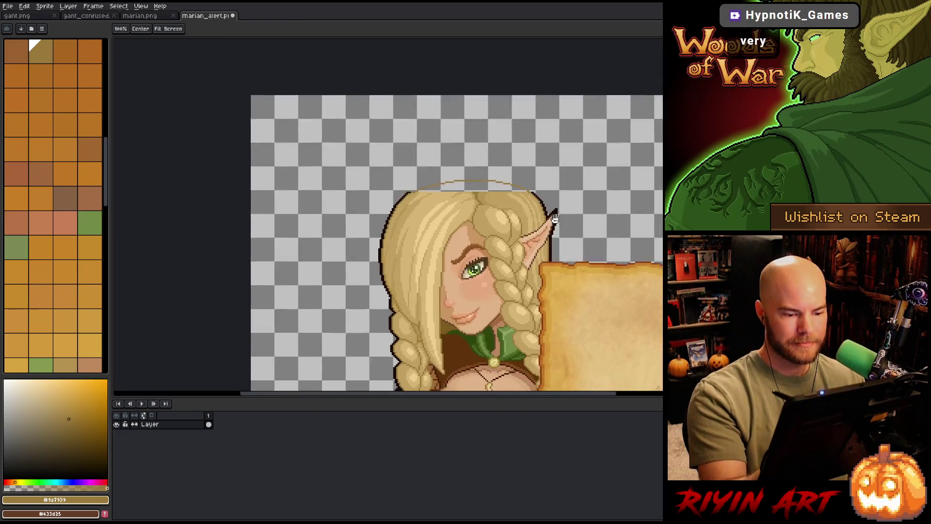
key("ctrl+z")
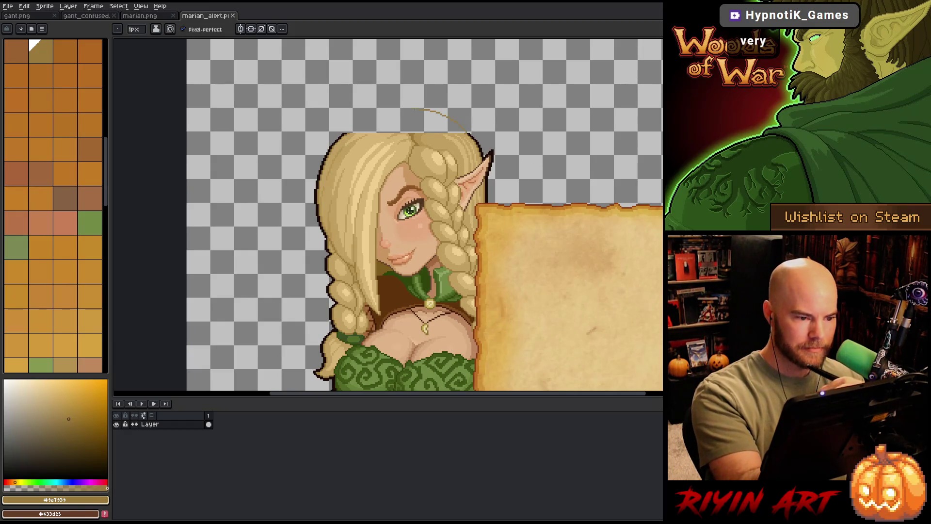
left_click_drag(419, 109, 353, 130)
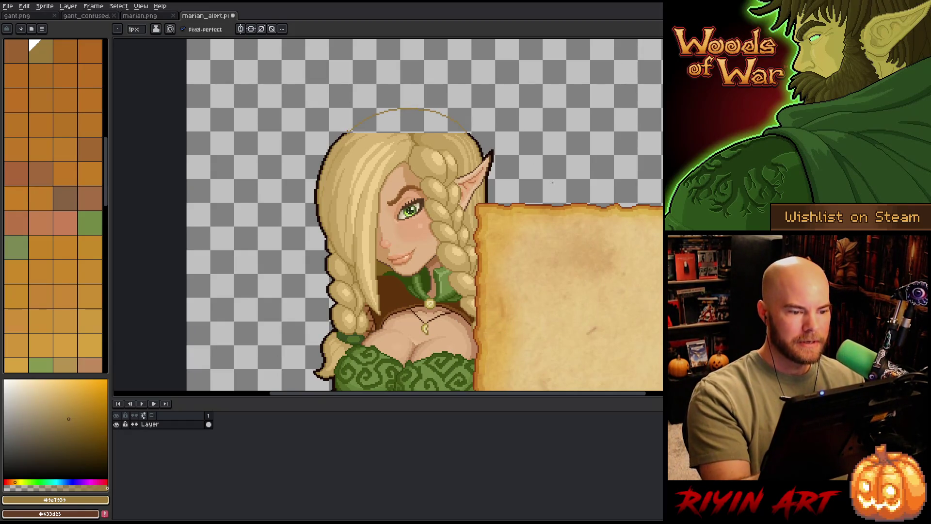
scroll(429, 145, "up", 2)
scroll(539, 320, "down", 2)
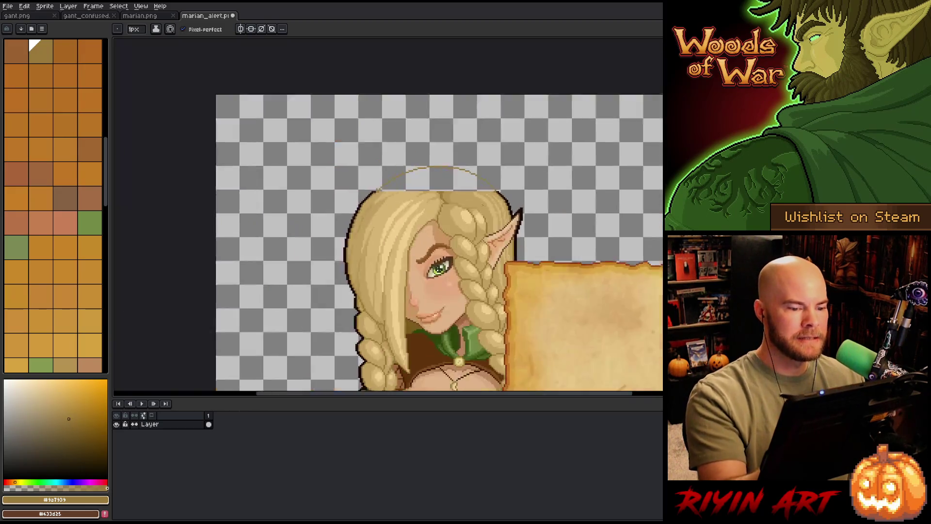
scroll(538, 320, "down", 1)
mouse_move(465, 255)
left_mouse_down()
mouse_move(310, 113)
mouse_move(283, 147)
left_mouse_up()
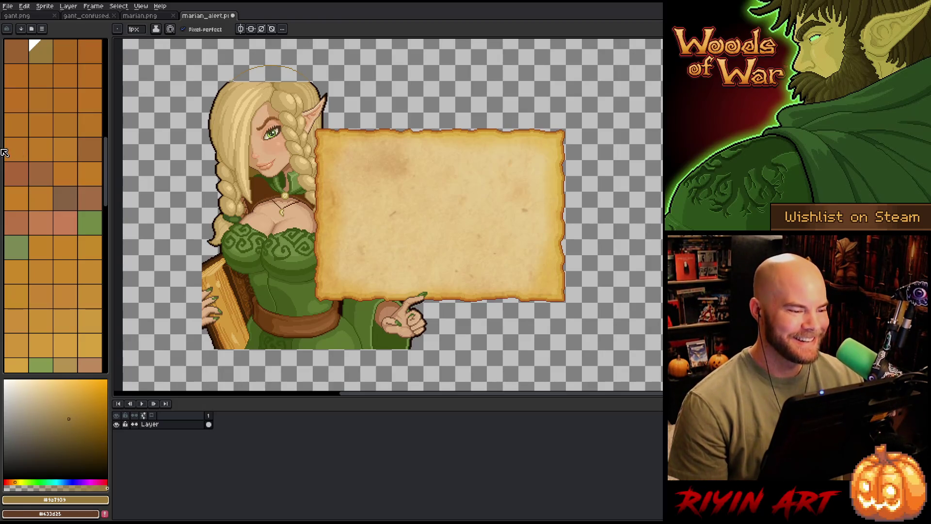
scroll(240, 81, "up", 2)
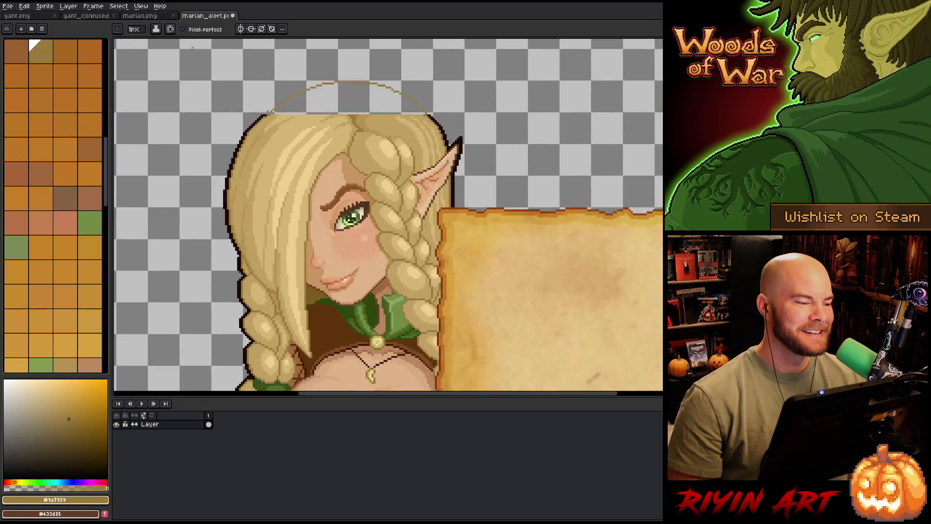
scroll(240, 80, "up", 3)
Eyedropper the hair colour and paint the gap between the hair top and the arc.
left_click_drag(501, 266, 388, 228)
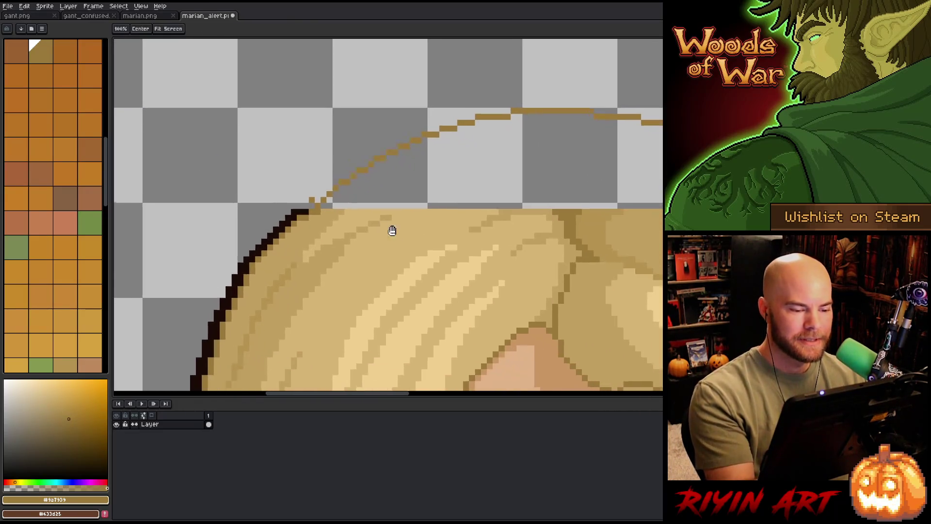
left_click(337, 193, "alt")
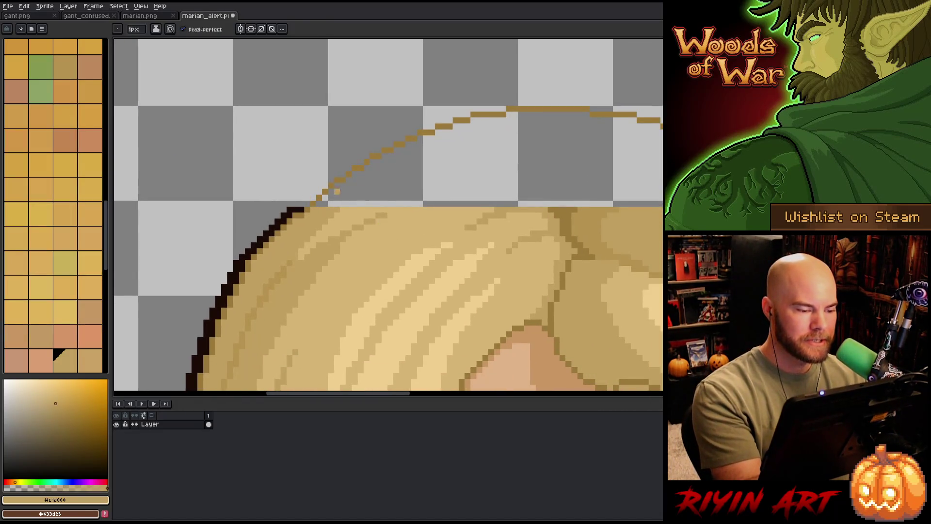
left_click(534, 179)
left_click_drag(631, 232, 502, 160)
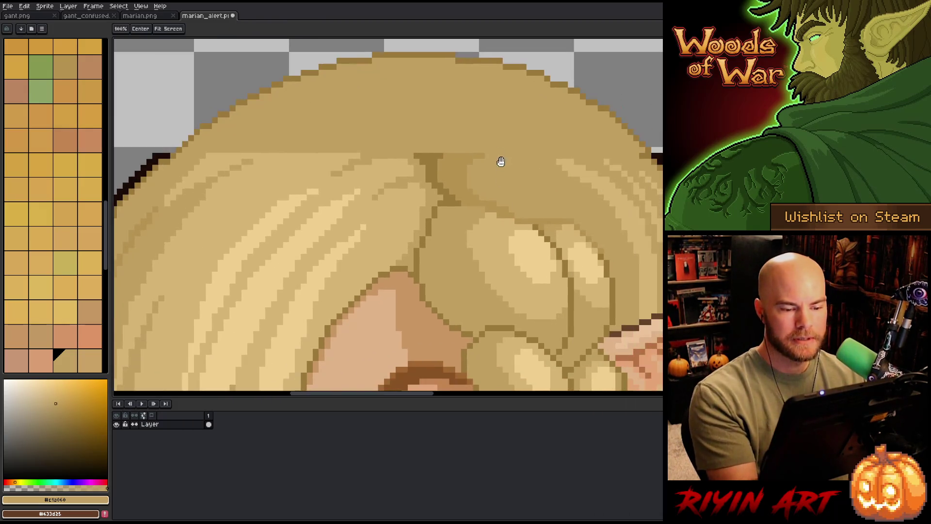
Try light highlight strokes across the crown with a sampled hair tone, then undo them.
left_click(381, 167, "alt")
mouse_move(400, 125)
left_mouse_down()
mouse_move(354, 120)
mouse_move(389, 91)
mouse_move(273, 122)
left_mouse_up()
left_click_drag(324, 89, 217, 149)
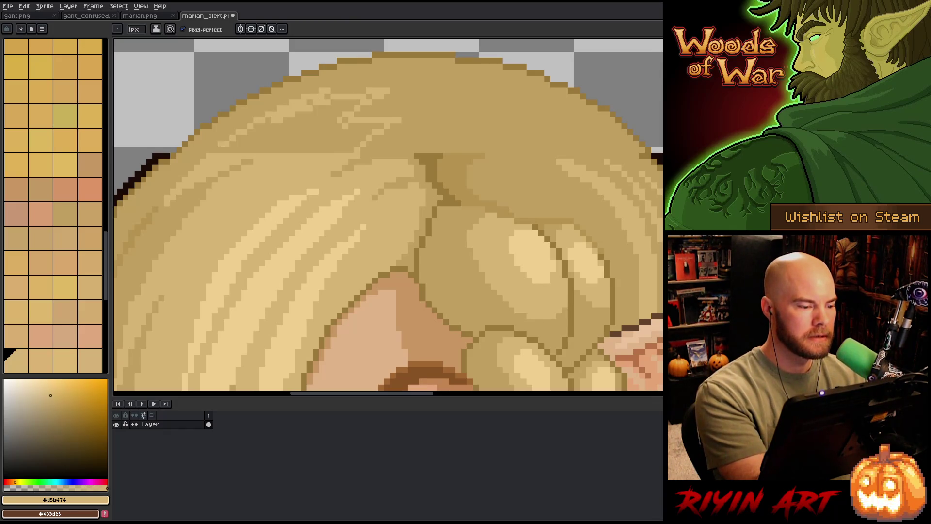
key("ctrl+z")
key("ctrl+z")
key("ctrl+z")
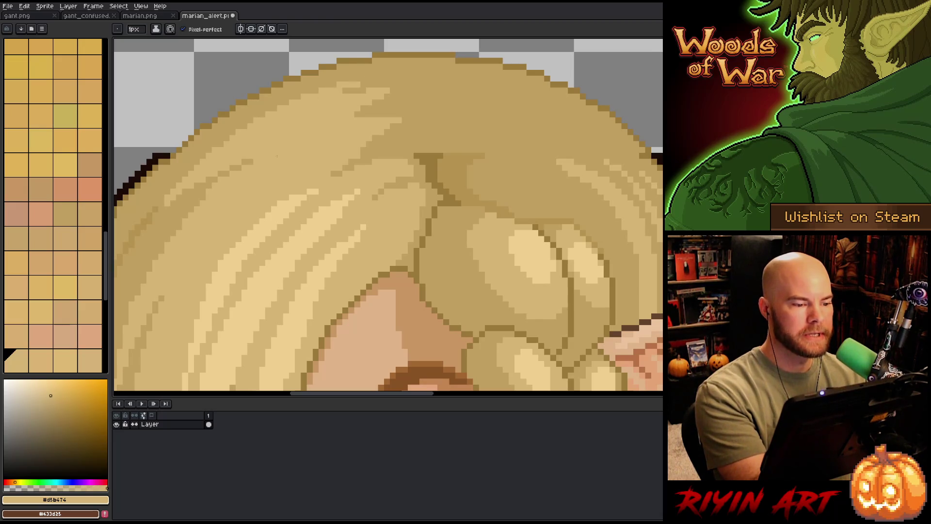
Pencil a dark parting line up the crown and a short dark strand with a darker hair tone.
left_click_drag(574, 222, 457, 208)
left_click(327, 141, "alt")
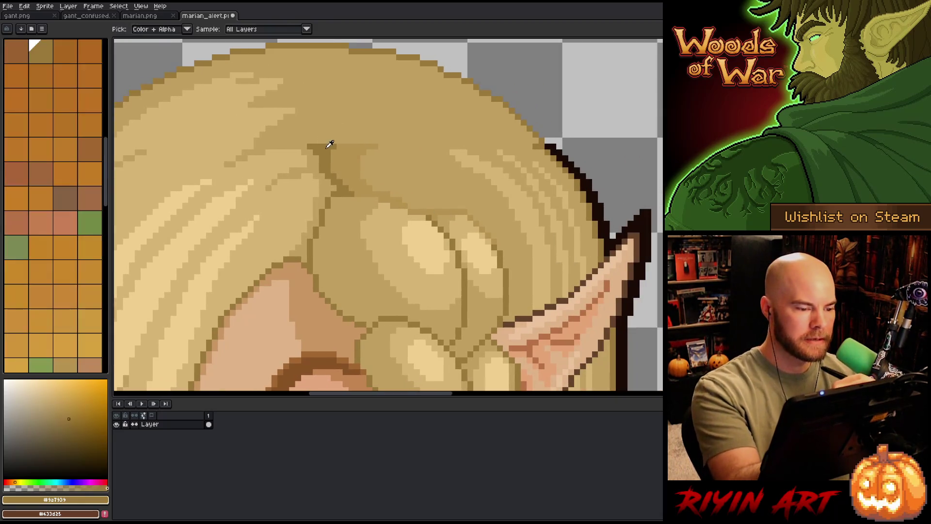
left_click_drag(324, 126, 310, 48)
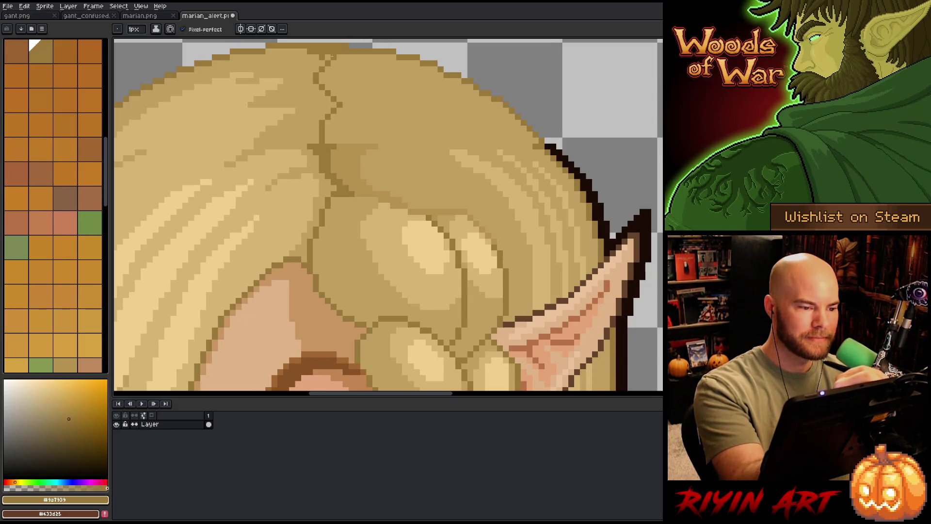
left_click_drag(321, 78, 346, 107)
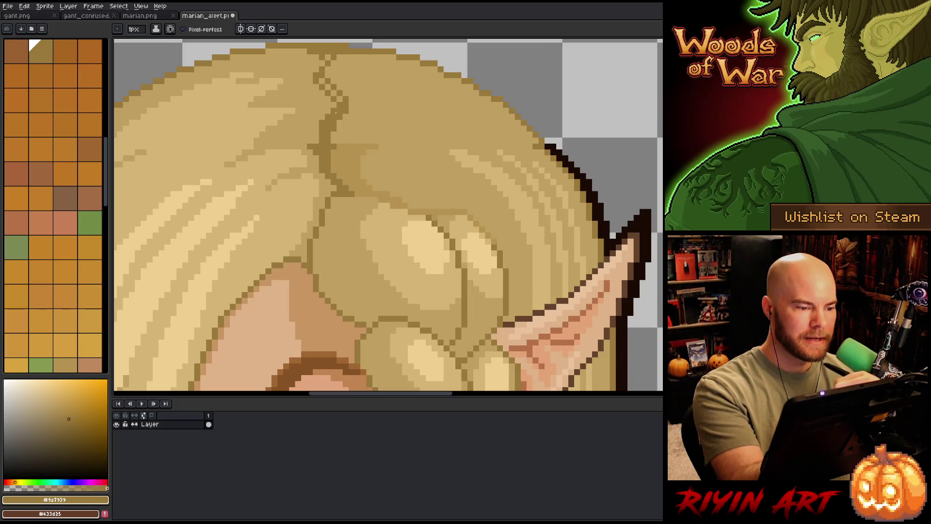
Sample several hair tones from the artwork around the crown.
left_click_drag(504, 226, 453, 222)
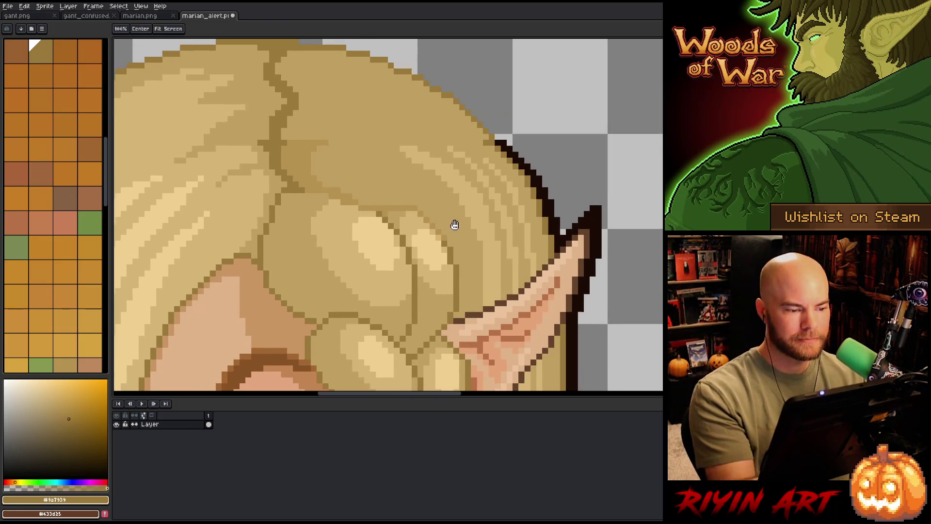
left_click(305, 146, "alt")
left_click(279, 144, "alt")
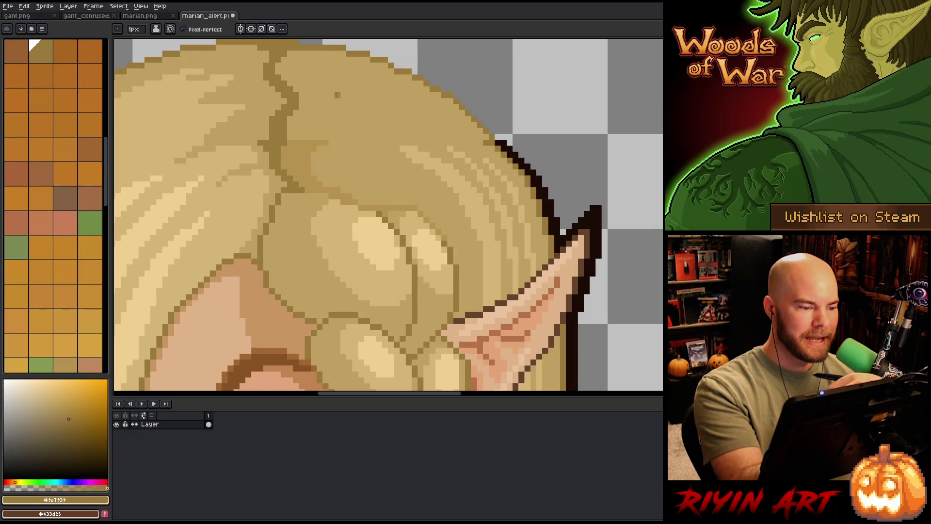
left_click(337, 94, "alt")
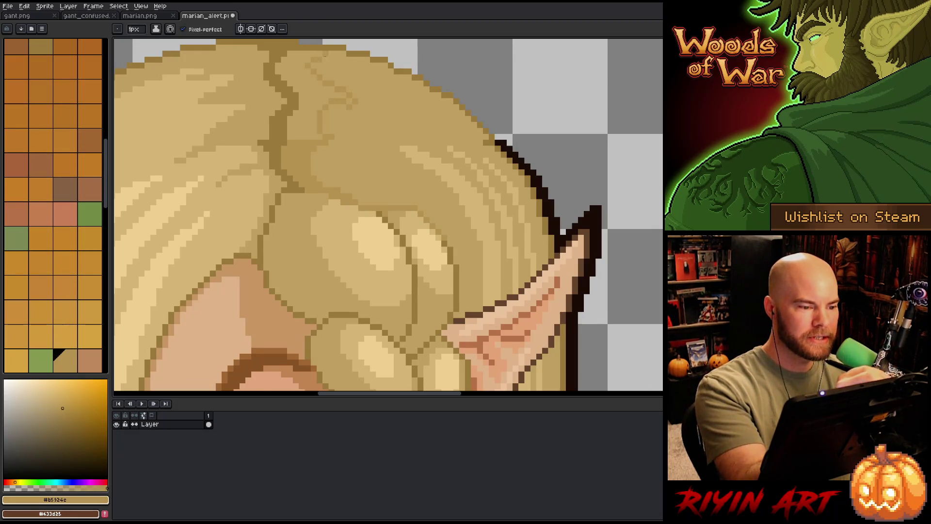
left_click(272, 137, "alt")
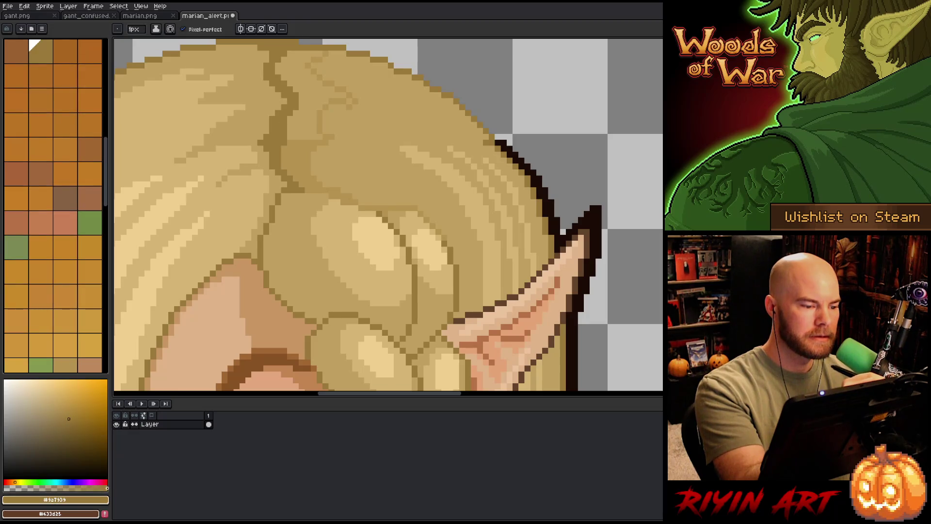
left_click(302, 149, "alt")
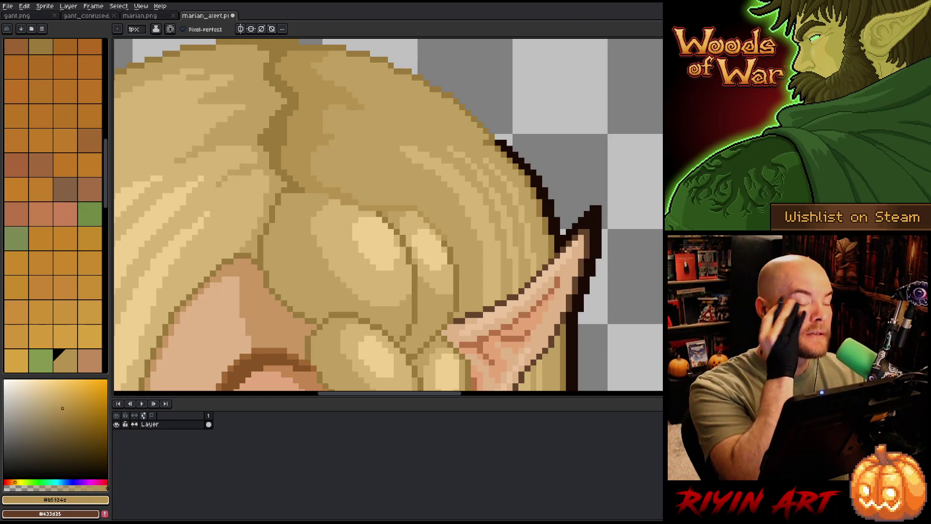
scroll(357, 235, "down", 1)
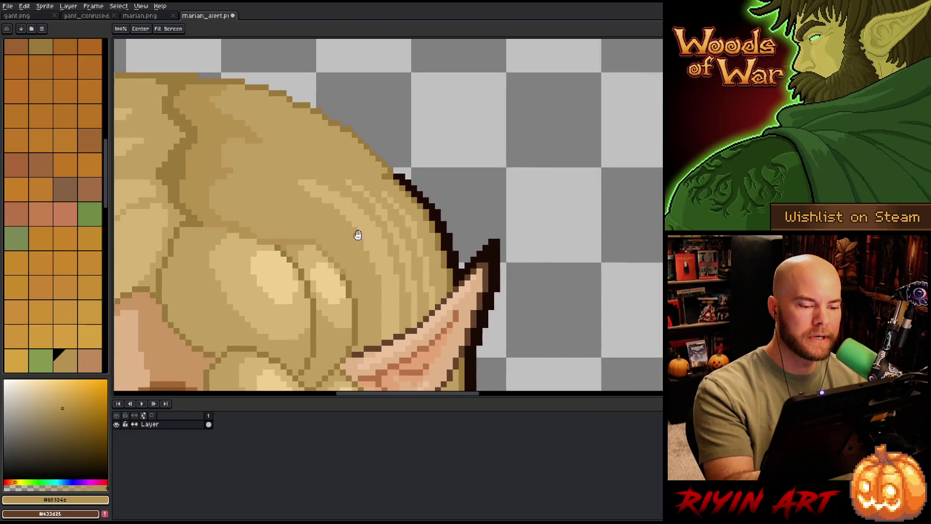
Sample hair tones across the crown for shading touches around the parting.
left_click(377, 167, "alt")
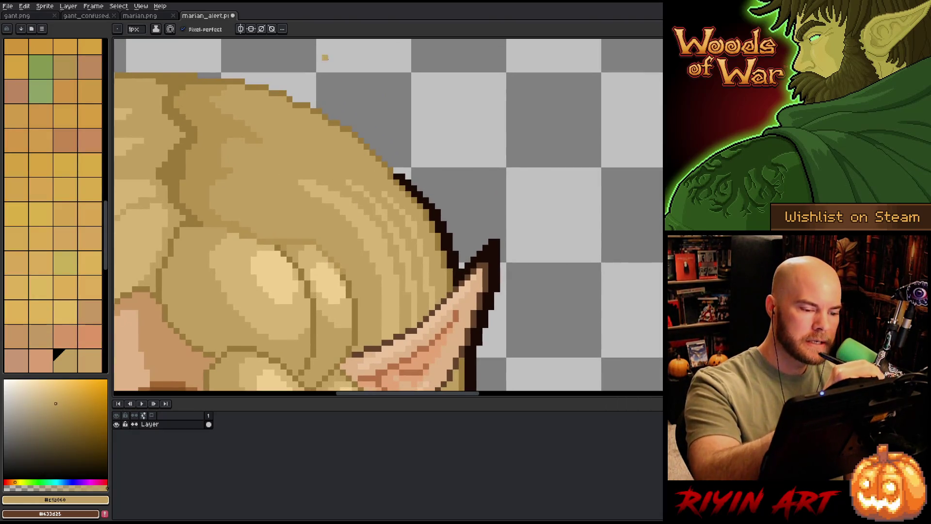
left_click(401, 173, "alt")
scroll(401, 173, "up", 1)
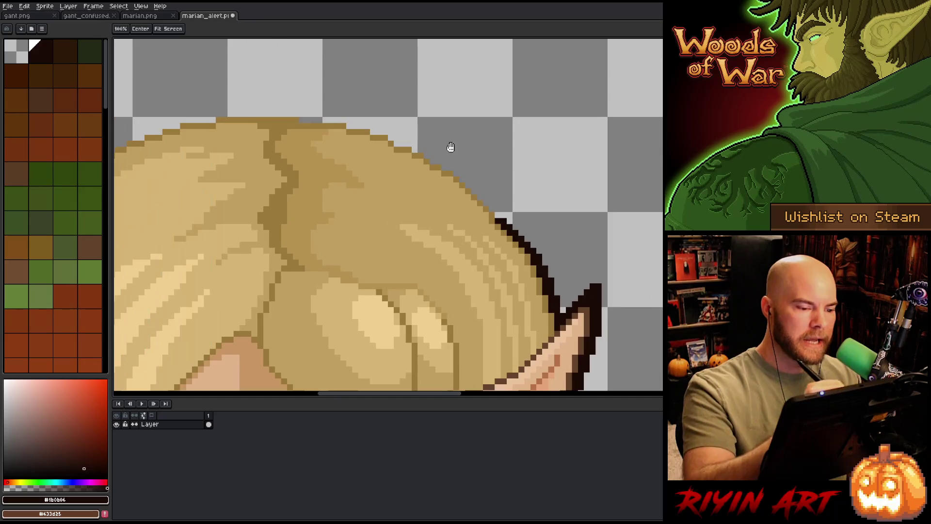
left_click(404, 153, "alt")
left_click(402, 144, "alt")
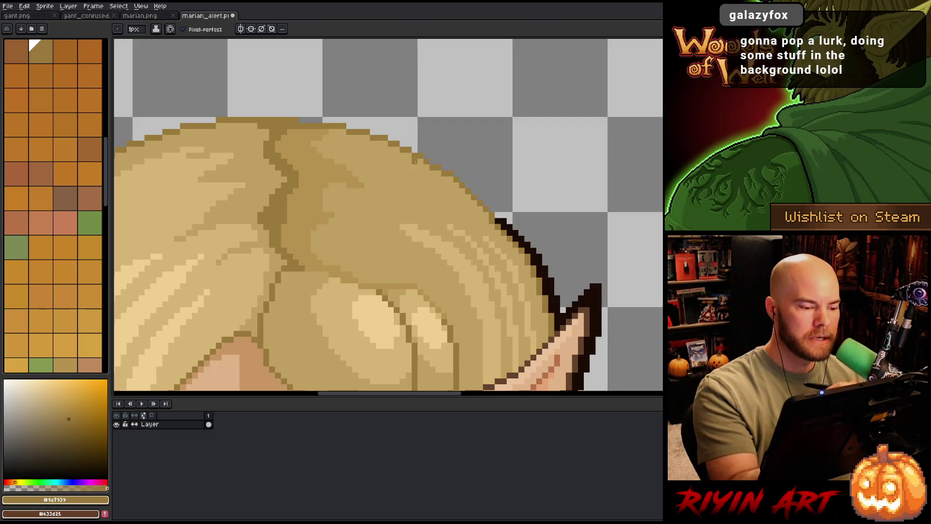
left_click(325, 123, "alt")
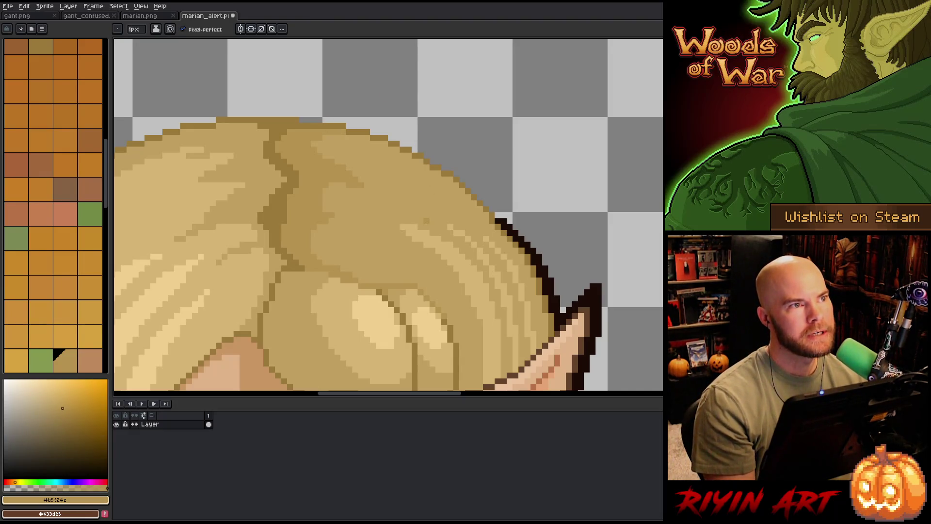
Pick a lighter tan tone from the crown and re-zoom on the head and ear.
left_click(437, 211, "alt")
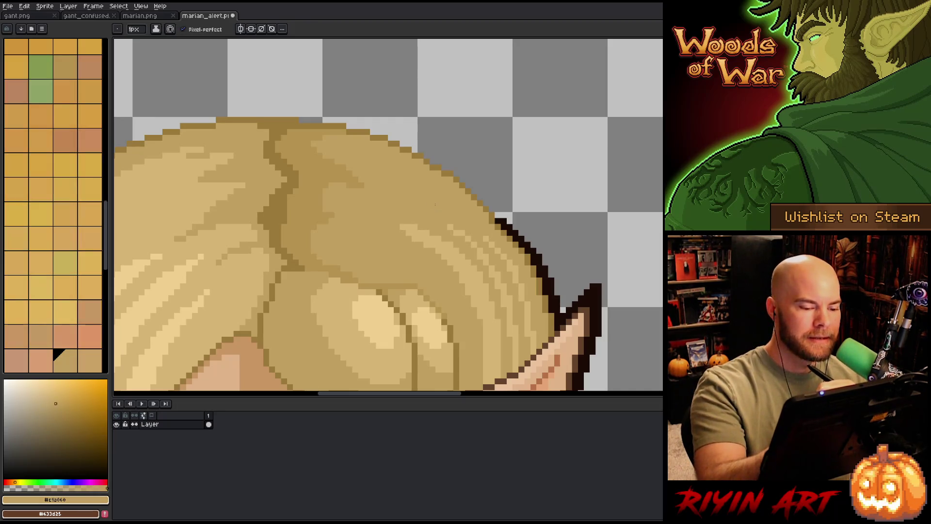
left_click_drag(446, 175, 389, 119)
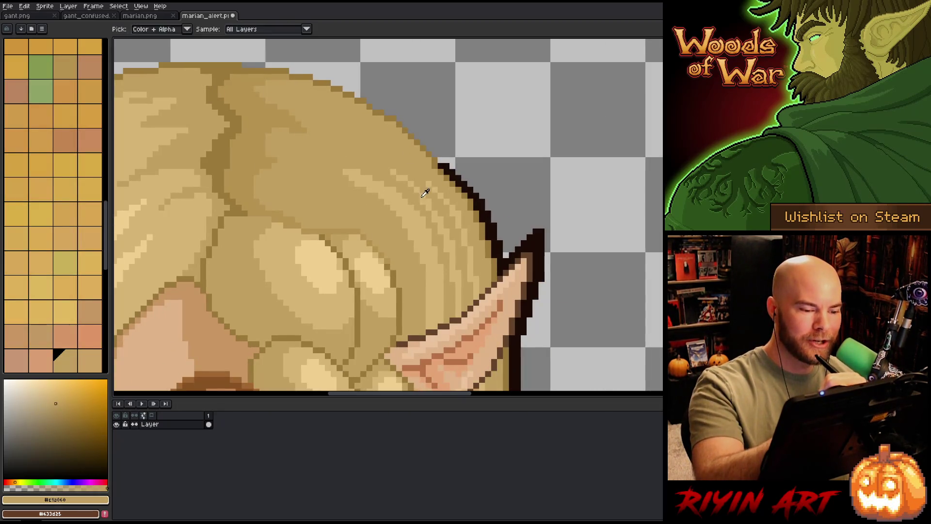
left_click(427, 191, "alt")
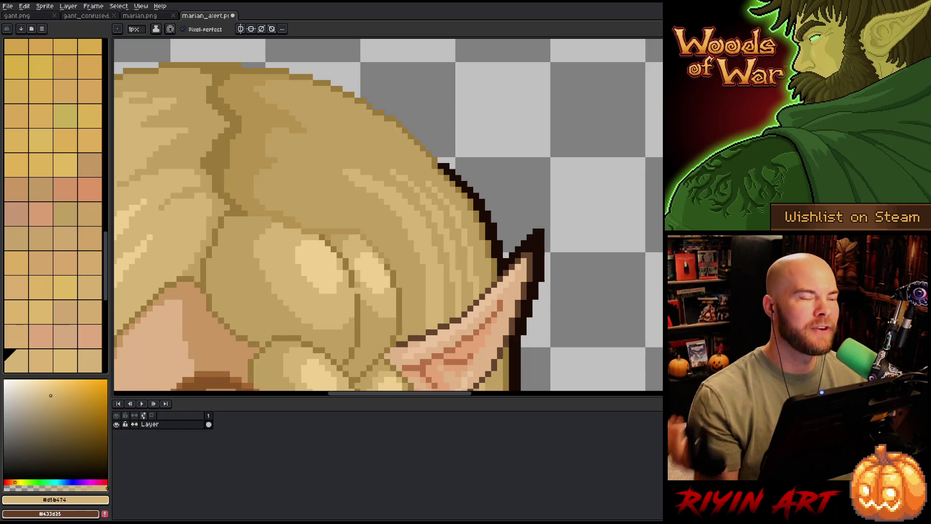
key("minus")
key("plus")
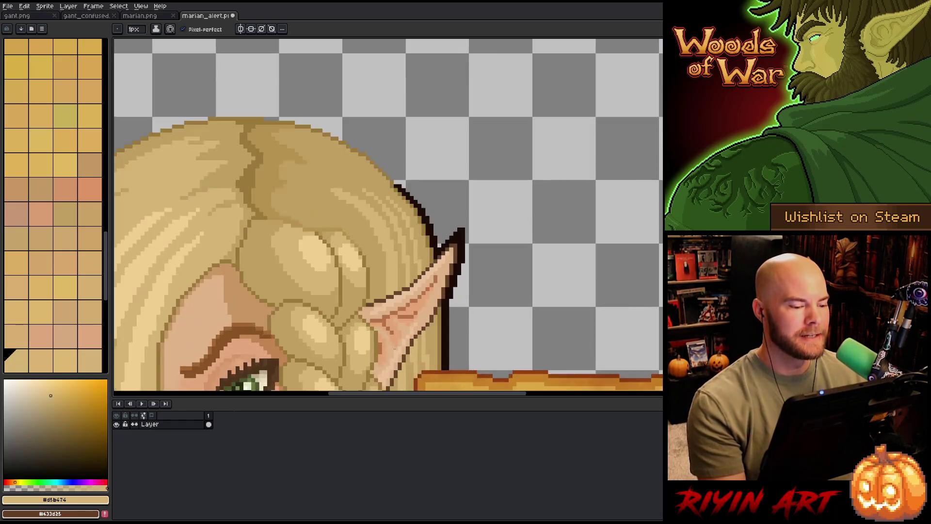
key("minus")
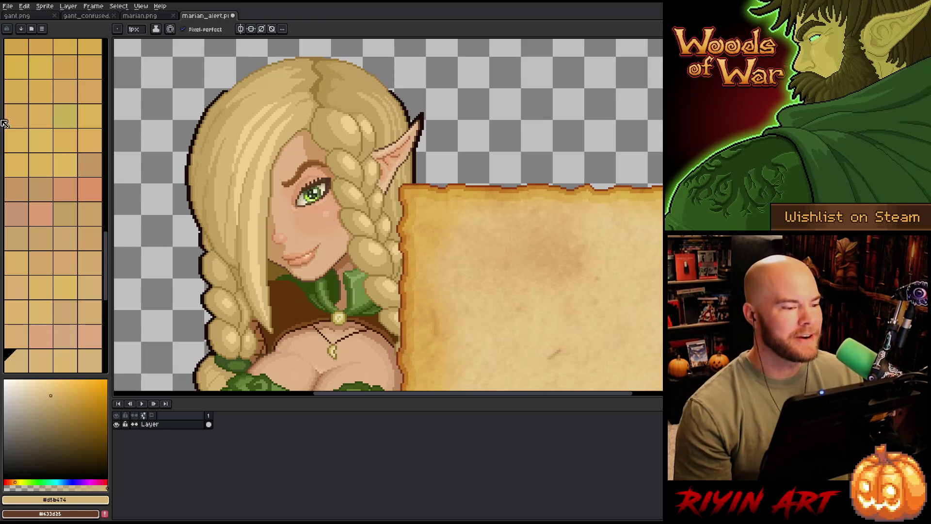
scroll(321, 106, "down", 1)
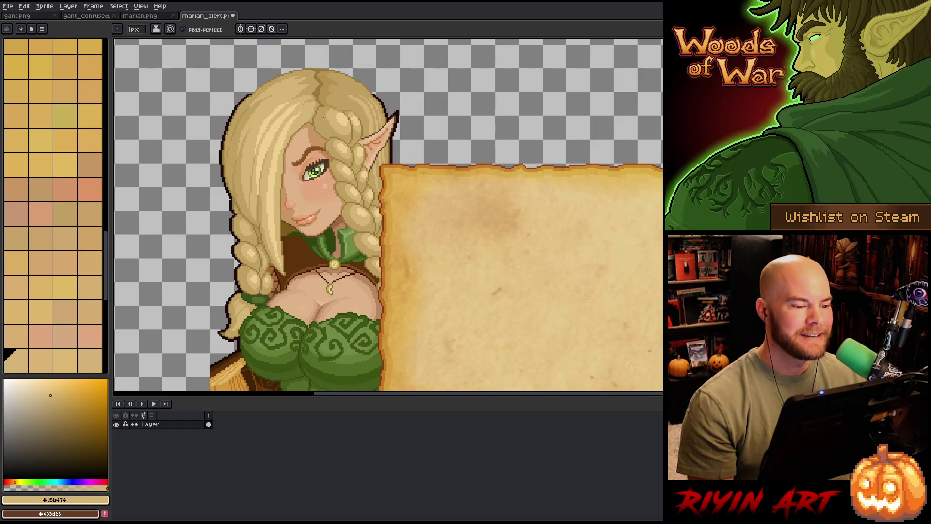
scroll(325, 124, "down", 1)
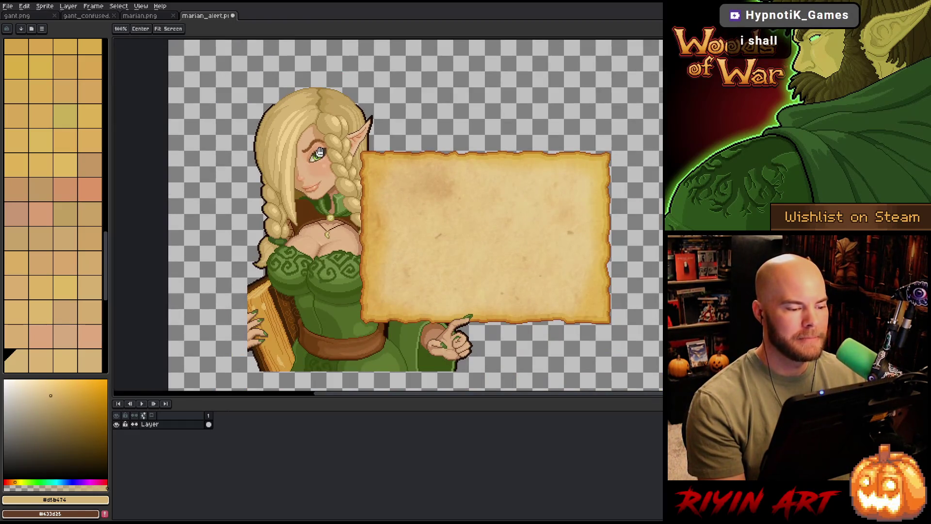
left_click_drag(401, 143, 418, 171)
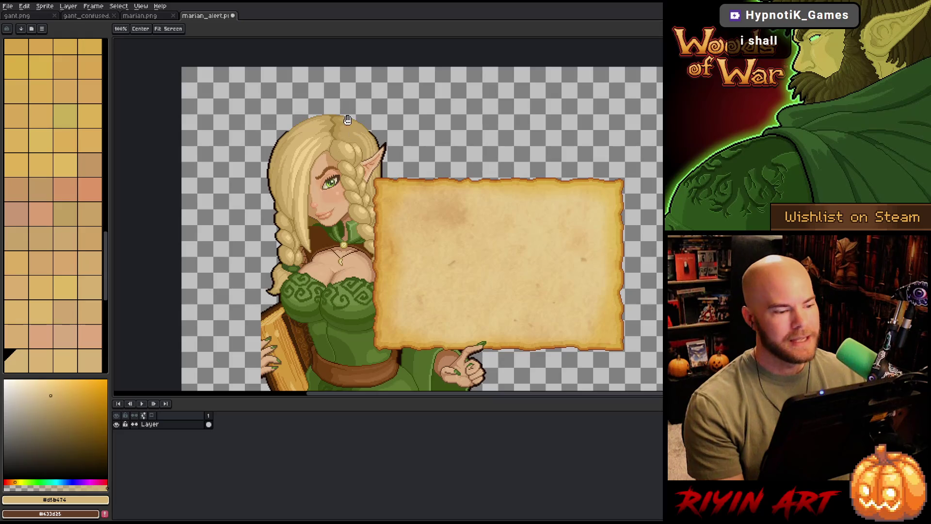
scroll(378, 175, "up", 1)
scroll(321, 185, "up", 2)
scroll(269, 194, "up", 1)
scroll(268, 194, "up", 1)
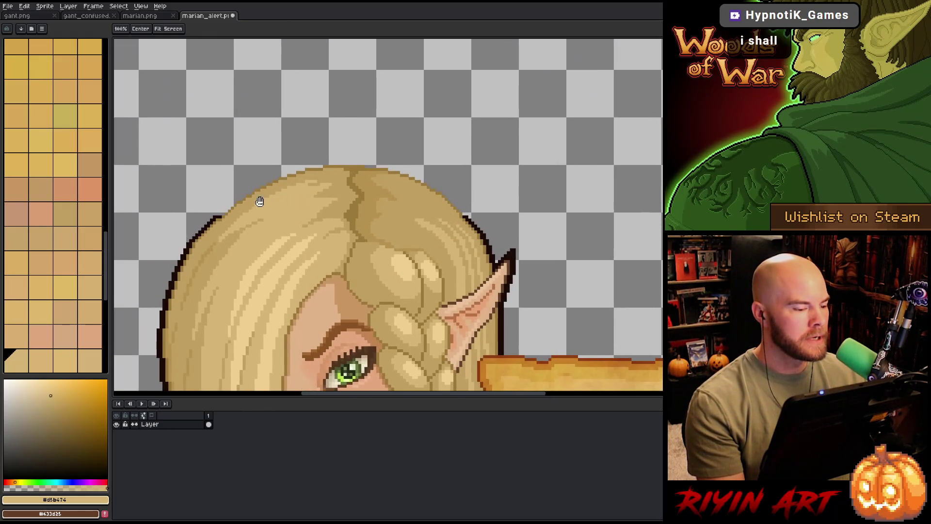
scroll(258, 201, "up", 2)
left_click_drag(352, 204, 310, 206)
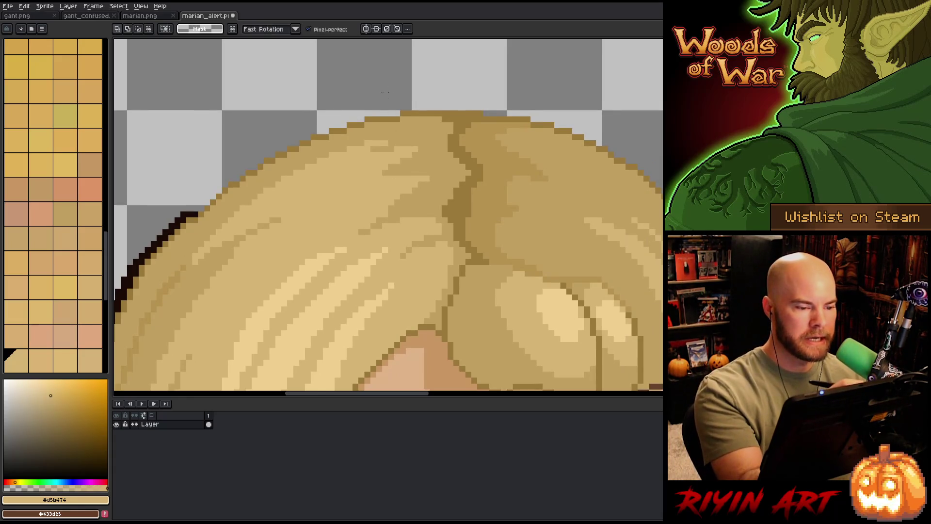
Lasso the stray grey pixels on the upper-left hair edge, deselect, and pick the light tan.
left_click_drag(384, 96, 195, 227)
left_click_drag(376, 116, 190, 215)
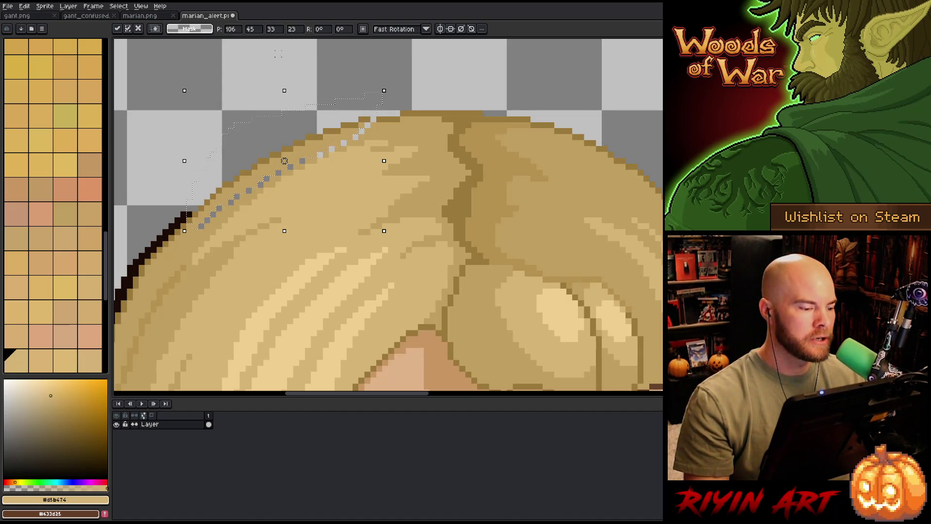
key("b")
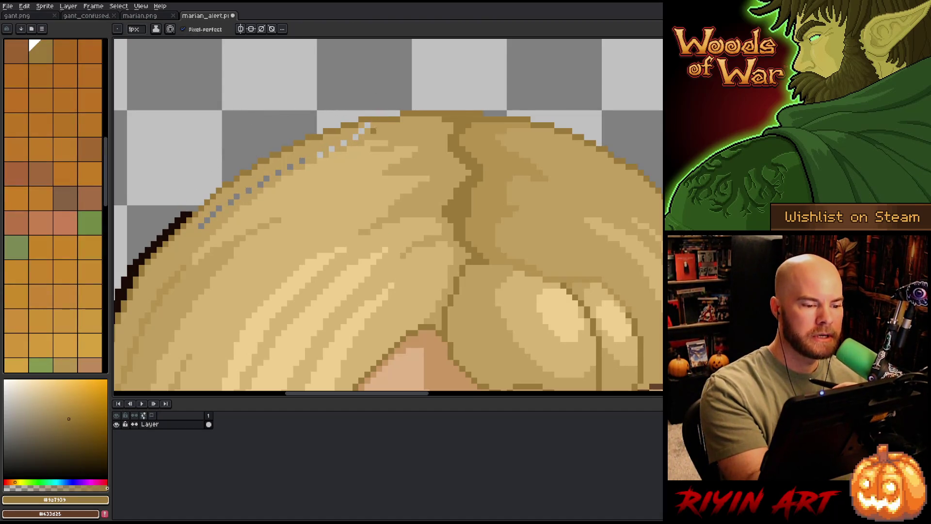
left_click(367, 126, "alt")
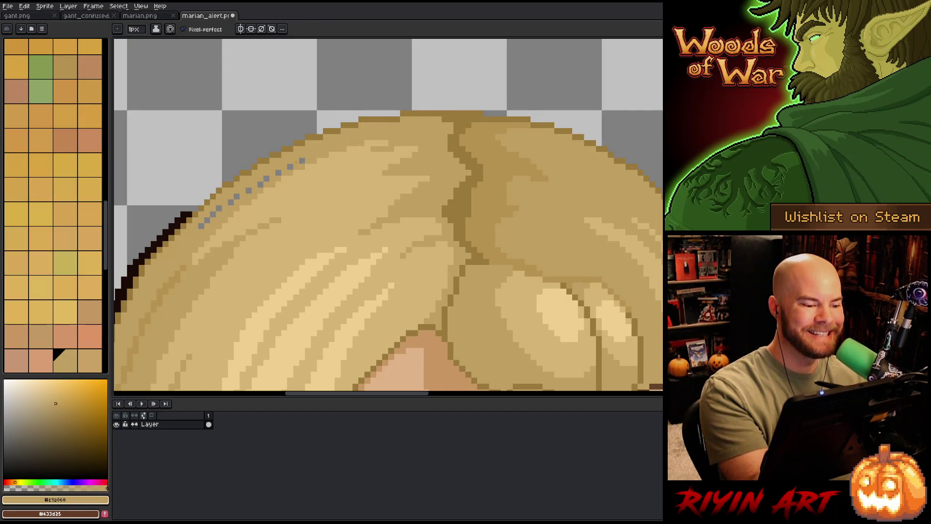
Paint the grey edge pixels over with tan so the hair edge is solid.
left_click_drag(303, 160, 280, 172)
left_click_drag(221, 207, 201, 227)
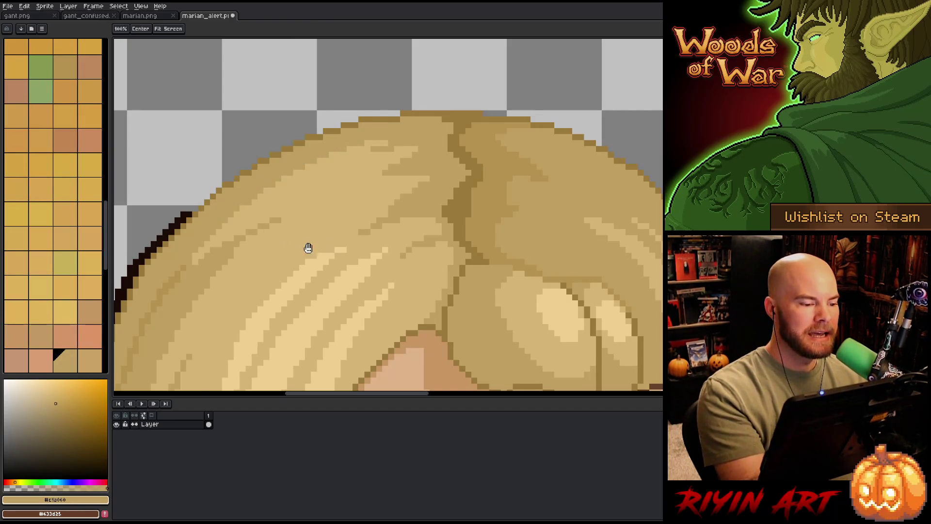
left_click_drag(308, 245, 391, 289)
left_click(330, 218, "alt")
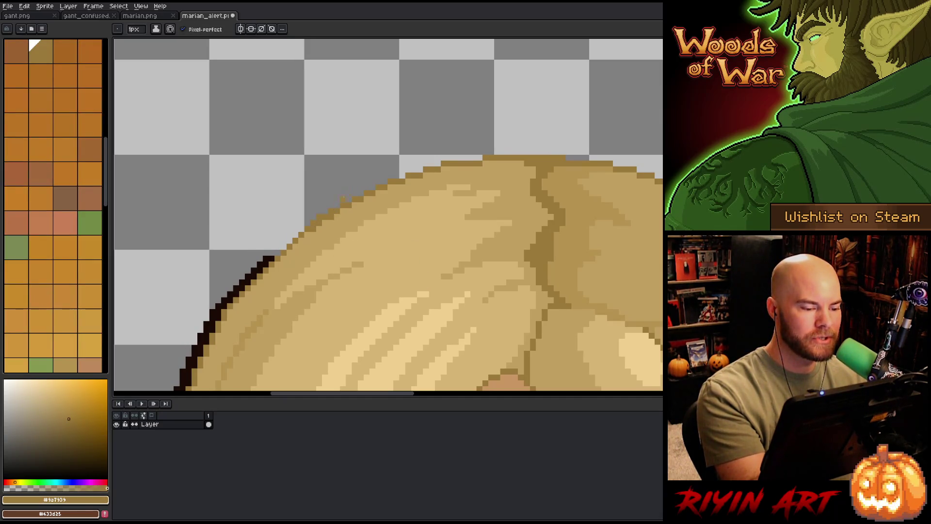
left_click(331, 217, "alt")
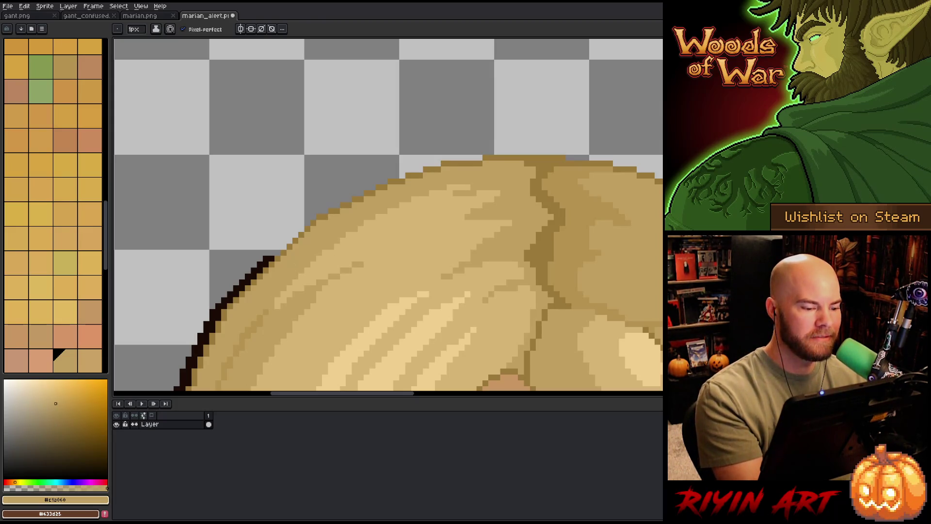
left_click(265, 258, "alt")
Select over the hair crown and dab dark brown pixels along its edge.
left_click_drag(443, 294, 341, 272)
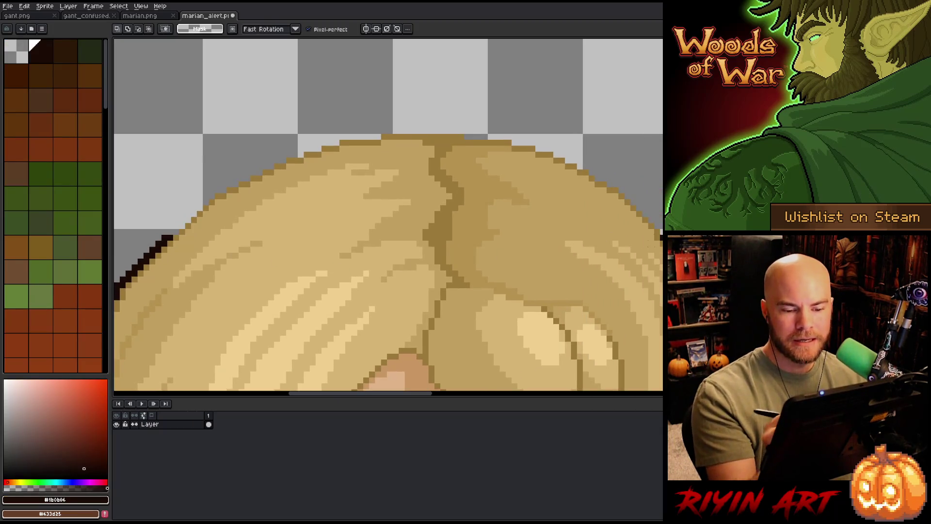
left_click_drag(651, 243, 195, 238)
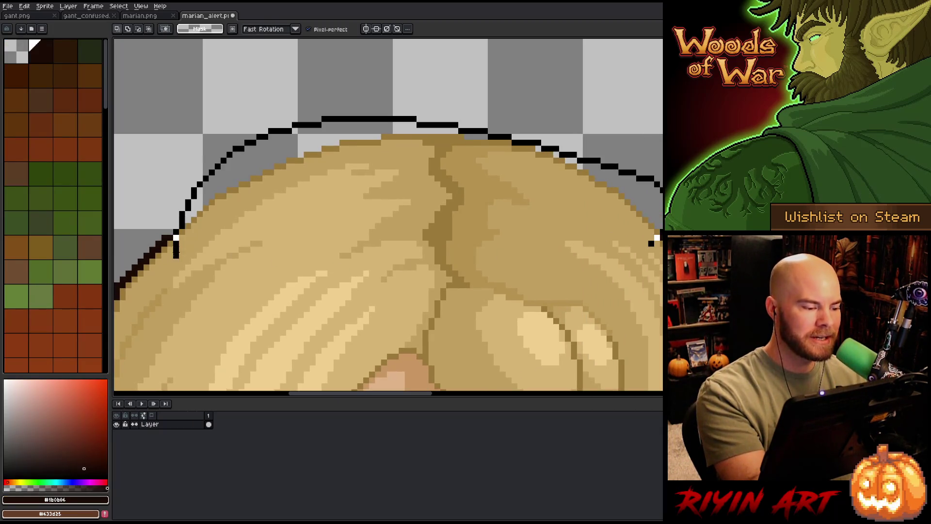
left_click(191, 213)
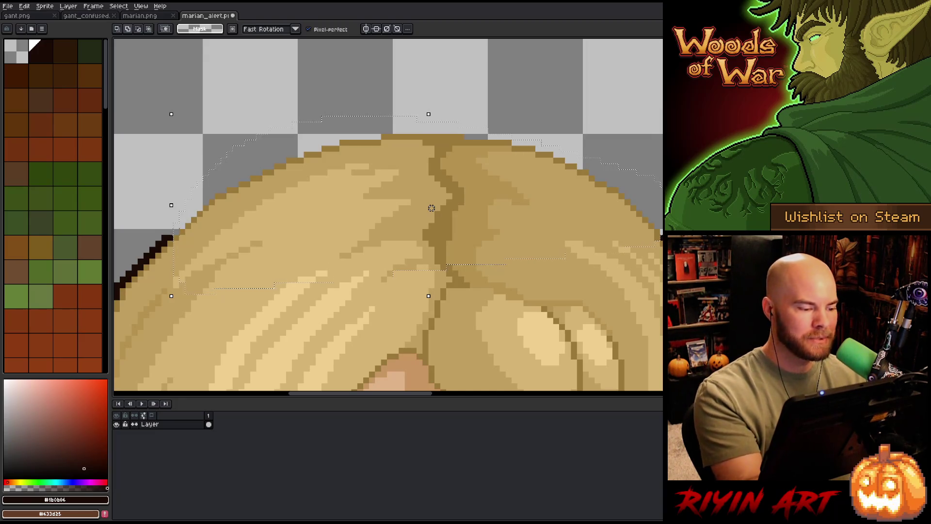
key("Right")
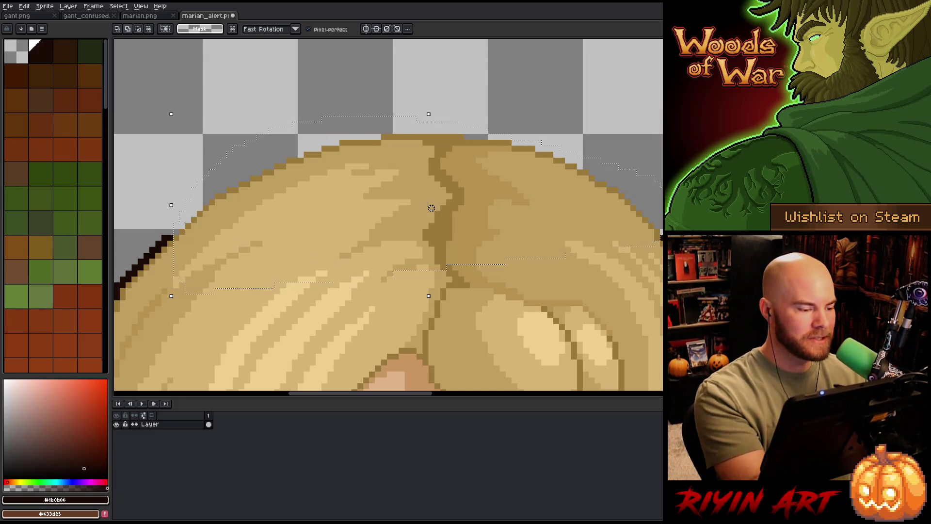
key("Left")
left_click_drag(178, 226, 189, 219)
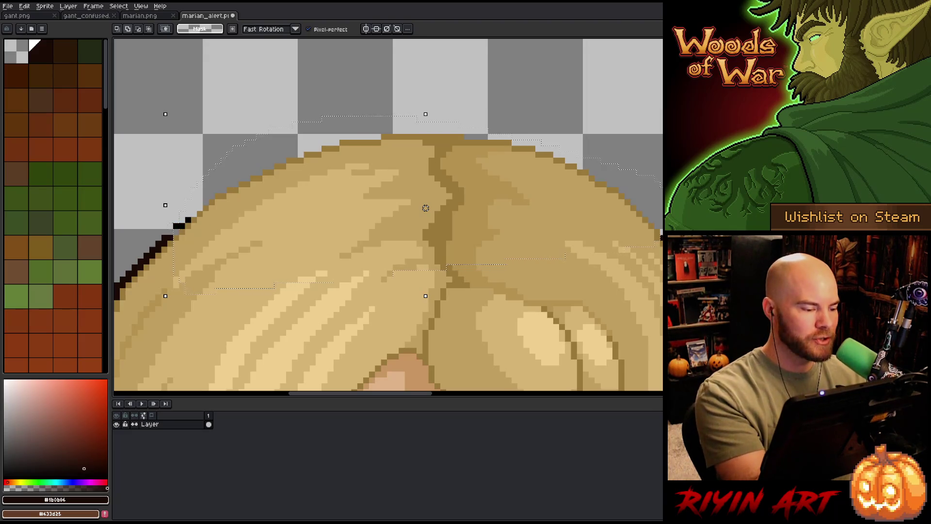
Lasso the area above the hair and apply the Outline effect (Shift+O) in dark brown.
key("i")
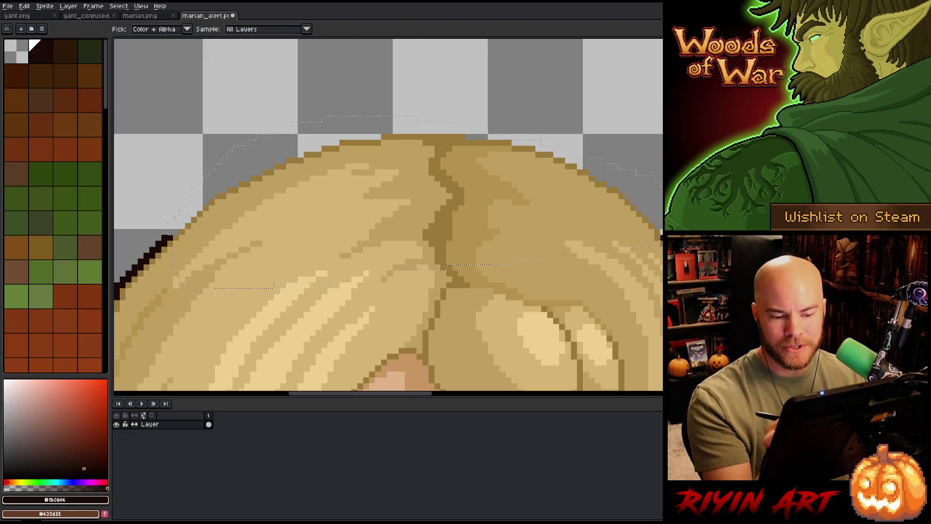
key("w")
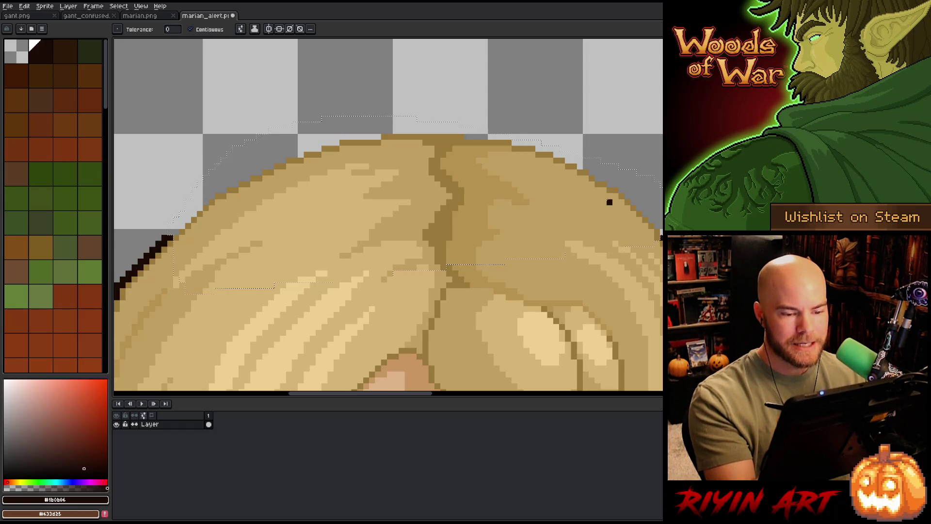
key("q")
left_click_drag(609, 202, 387, 91)
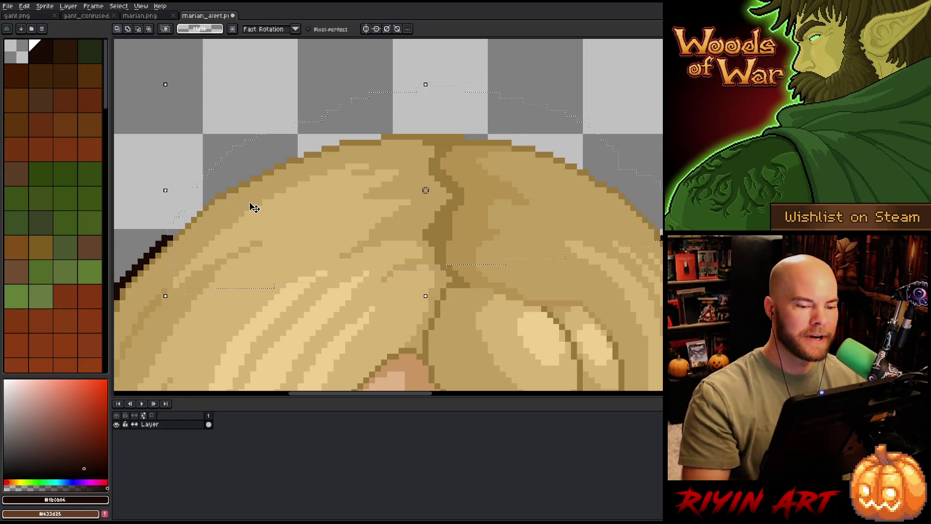
key("i")
key("b")
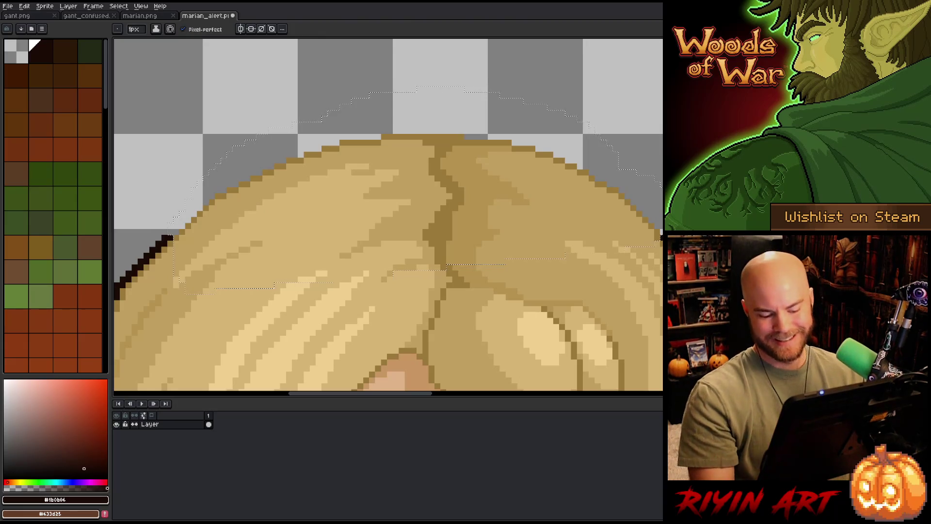
key("shift+o")
key("Return")
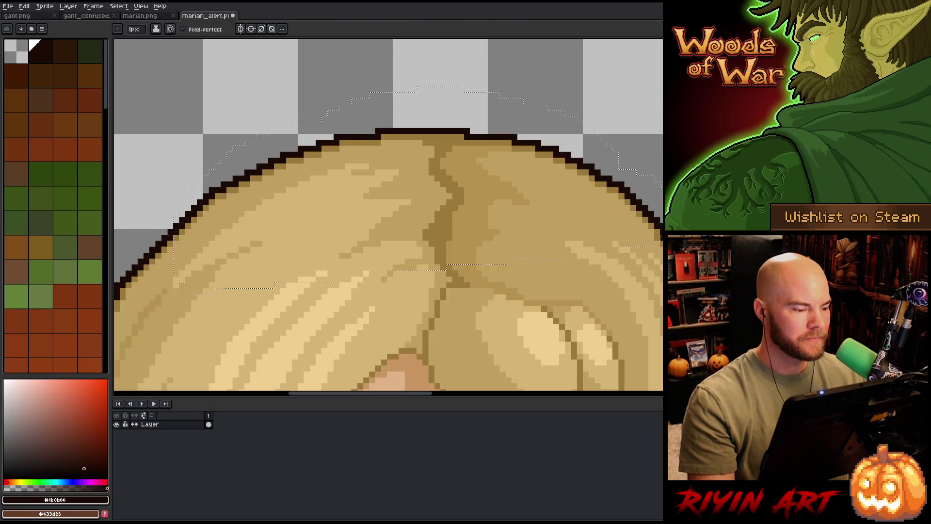
scroll(561, 208, "down", 3)
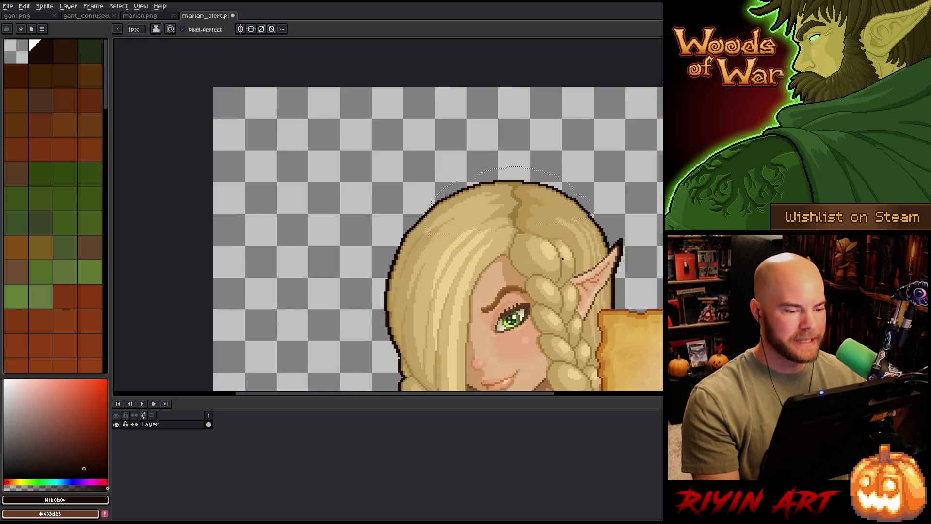
Fill the outline gap at the hair parting with dark pixels.
left_click_drag(645, 247, 483, 150)
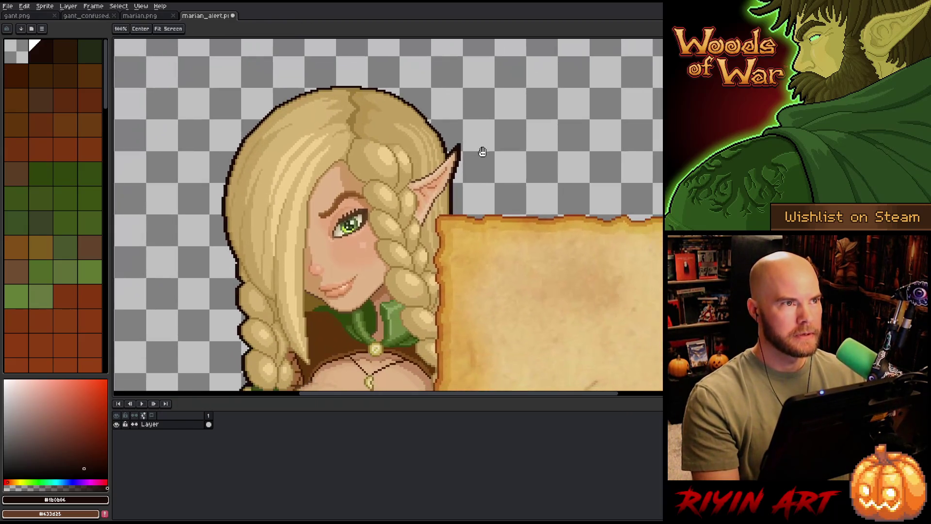
scroll(365, 95, "up", 3)
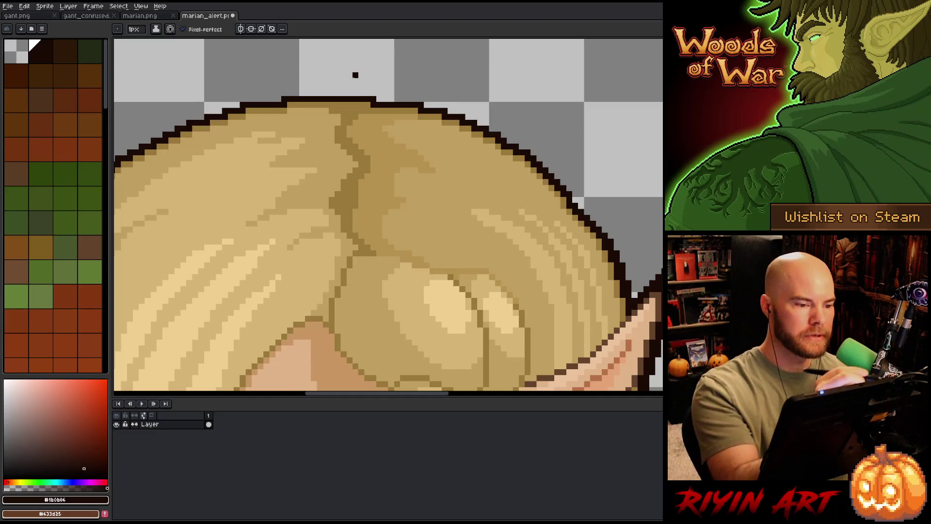
left_click(349, 109)
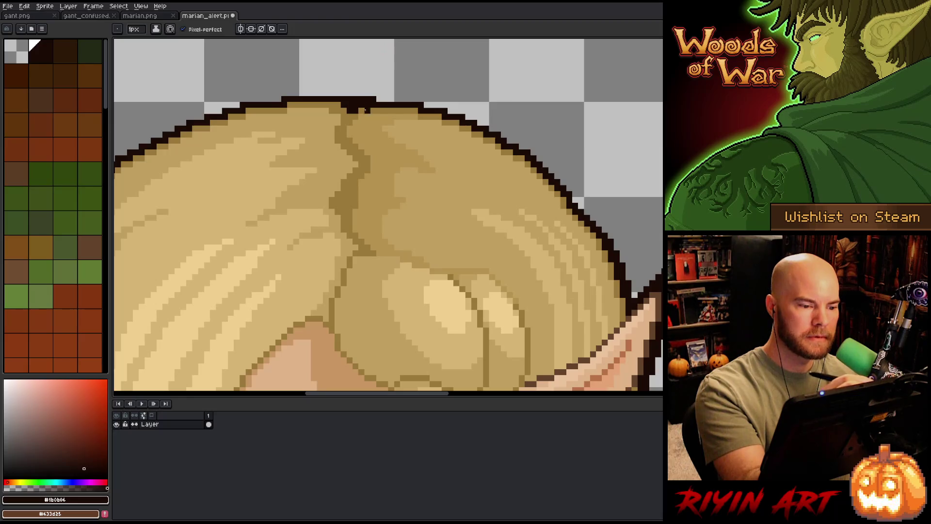
left_click(378, 70, "alt")
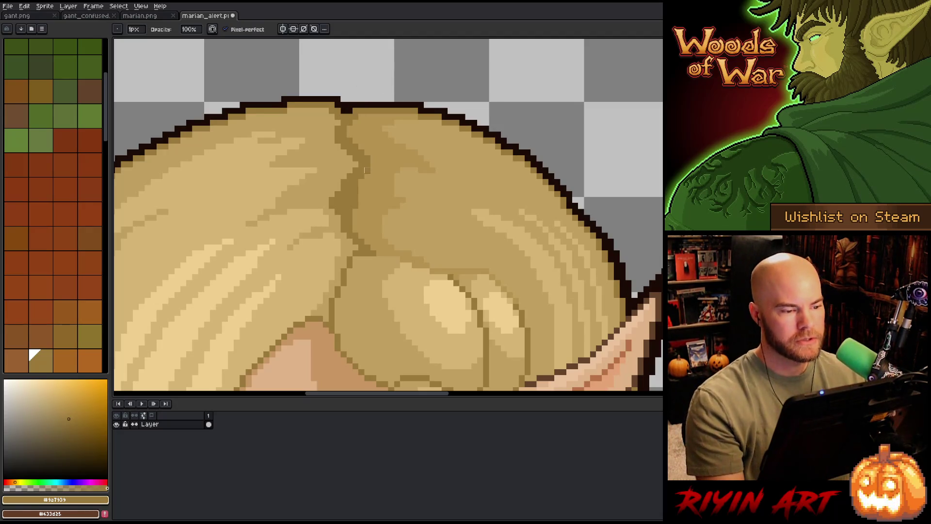
scroll(368, 221, "down", 3)
scroll(368, 94, "up", 3)
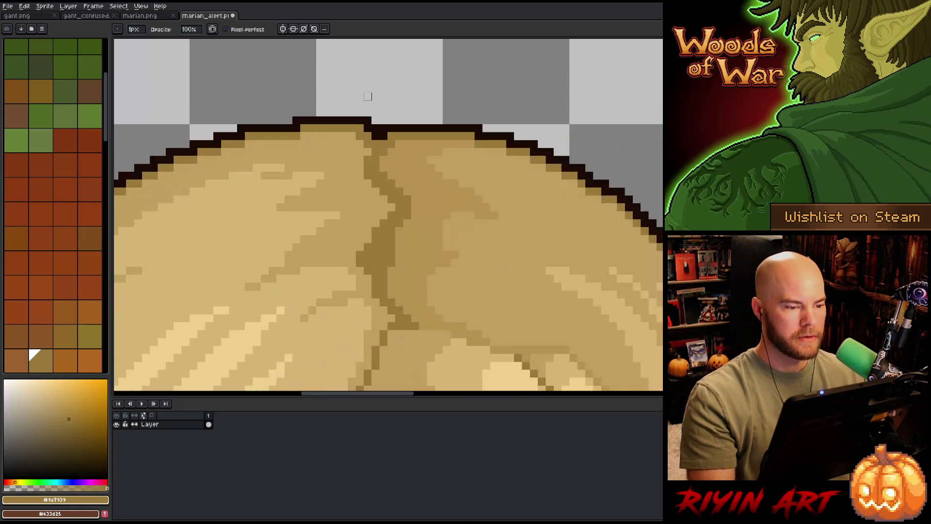
left_click(390, 136, "alt")
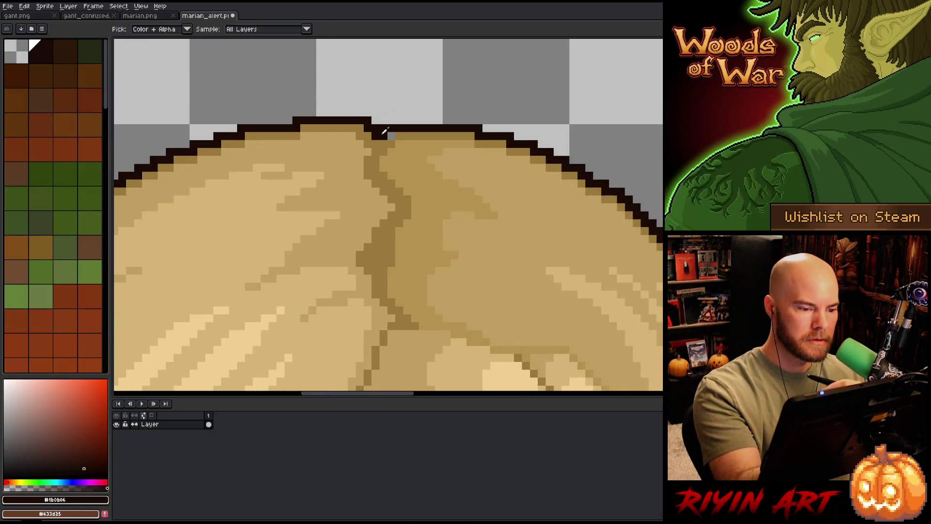
scroll(469, 89, "down", 3)
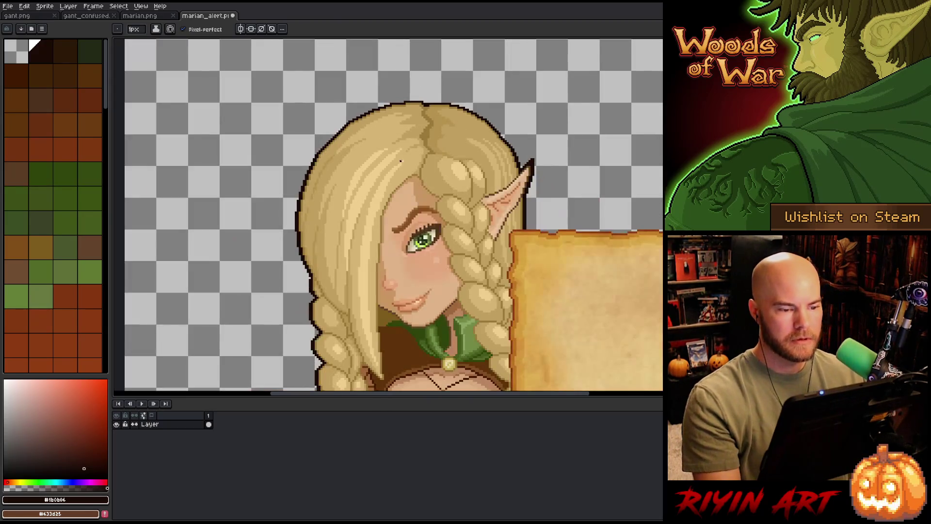
scroll(470, 88, "up", 1)
scroll(470, 88, "up", 1)
scroll(383, 79, "up", 1)
scroll(415, 289, "up", 1)
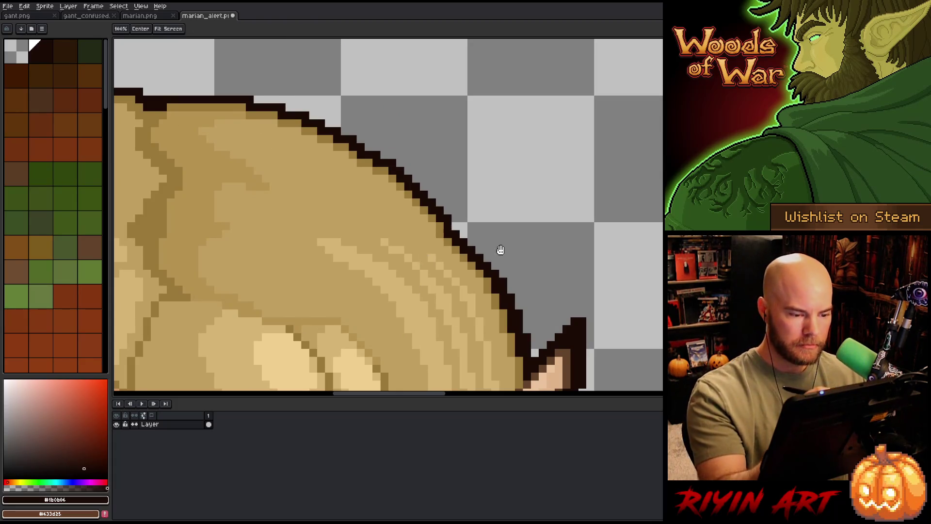
Lasso a stepped outline section above the ear and nudge it to smooth the slope.
left_click_drag(499, 250, 482, 209)
left_click_drag(415, 186, 470, 227)
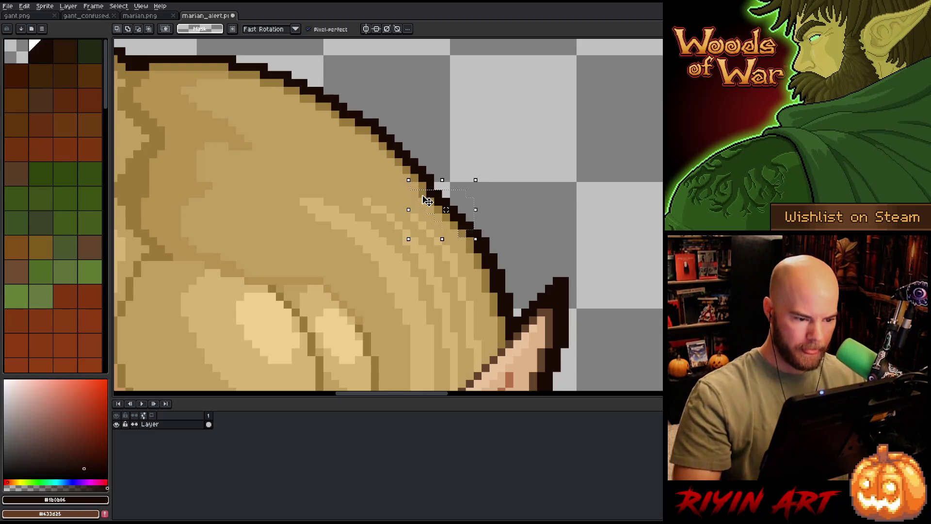
left_click_drag(426, 197, 426, 201)
key("Return")
left_click(426, 201, "alt")
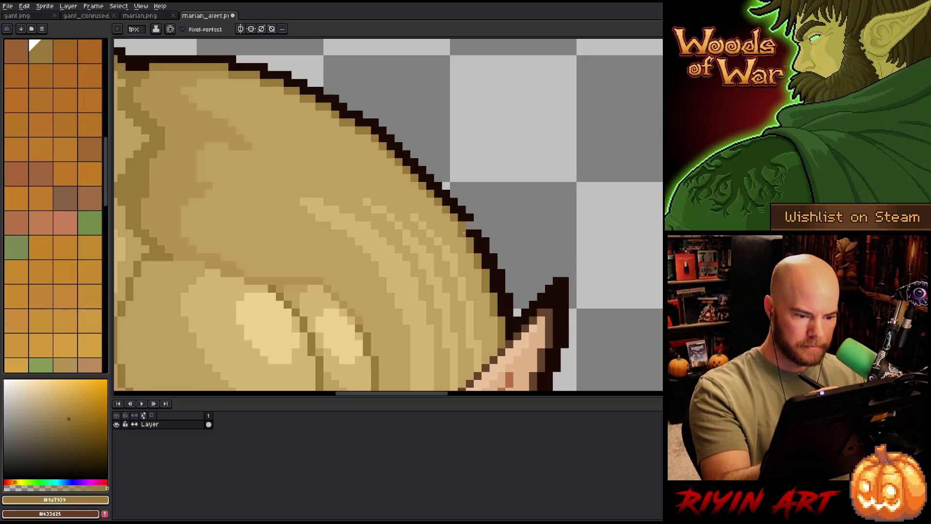
left_click(478, 222, "alt")
scroll(497, 249, "down", 5)
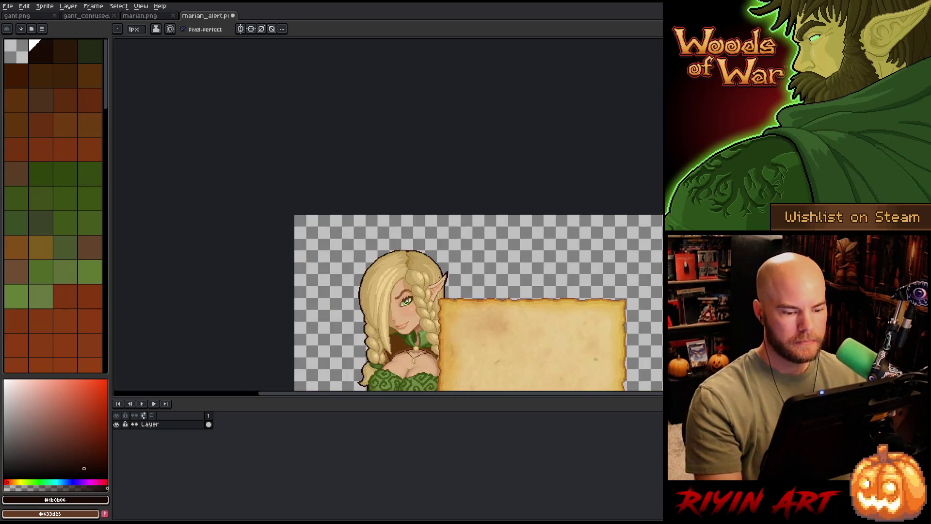
left_click_drag(379, 386, 305, 246)
key("b")
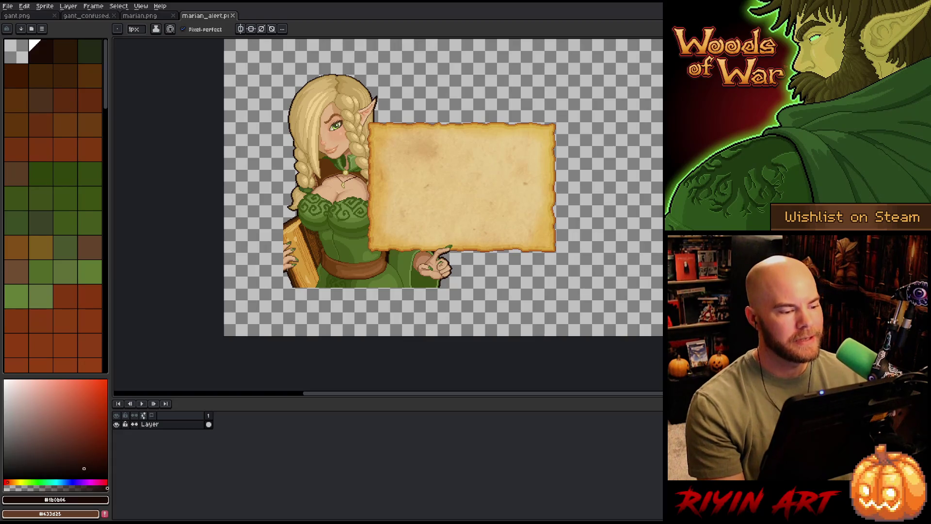
left_click_drag(342, 270, 313, 270)
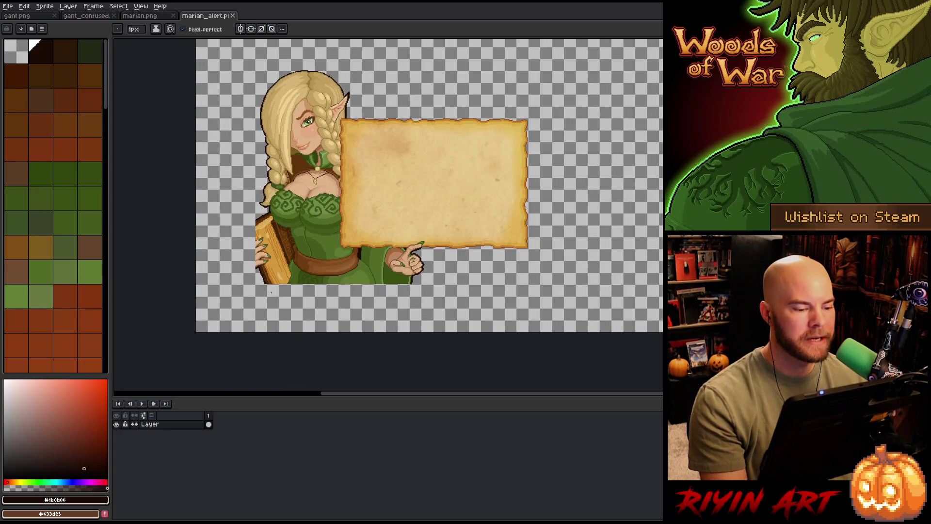
scroll(313, 271, "up", 2)
scroll(313, 272, "down", 2)
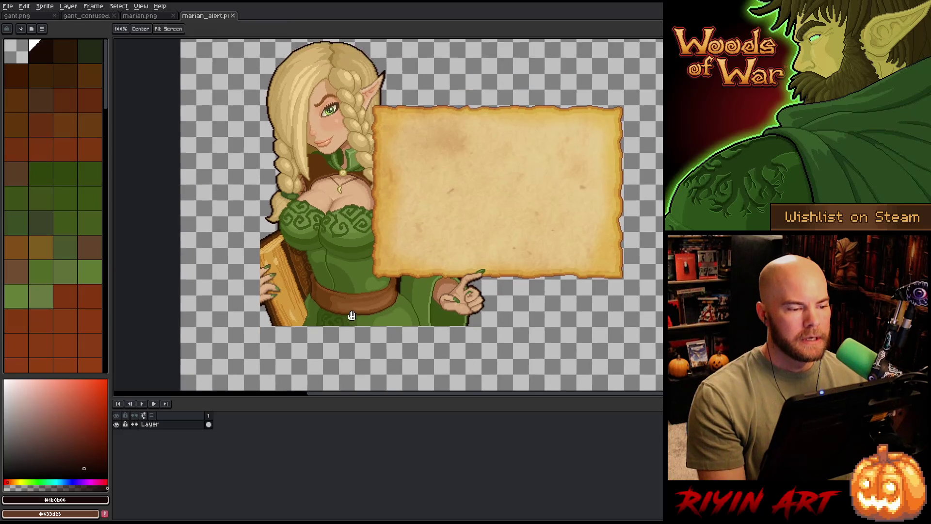
left_click_drag(326, 322, 323, 284)
scroll(323, 284, "down", 2)
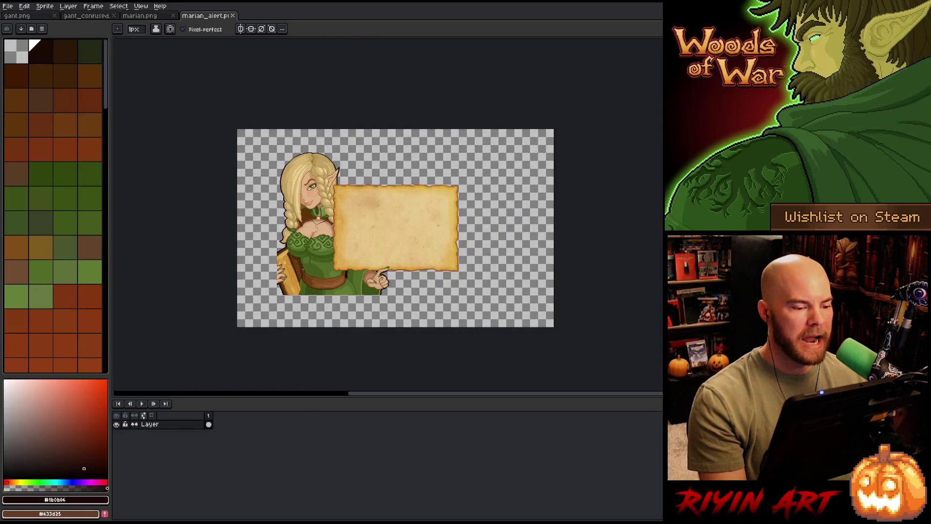
scroll(296, 264, "up", 2)
scroll(270, 194, "up", 1)
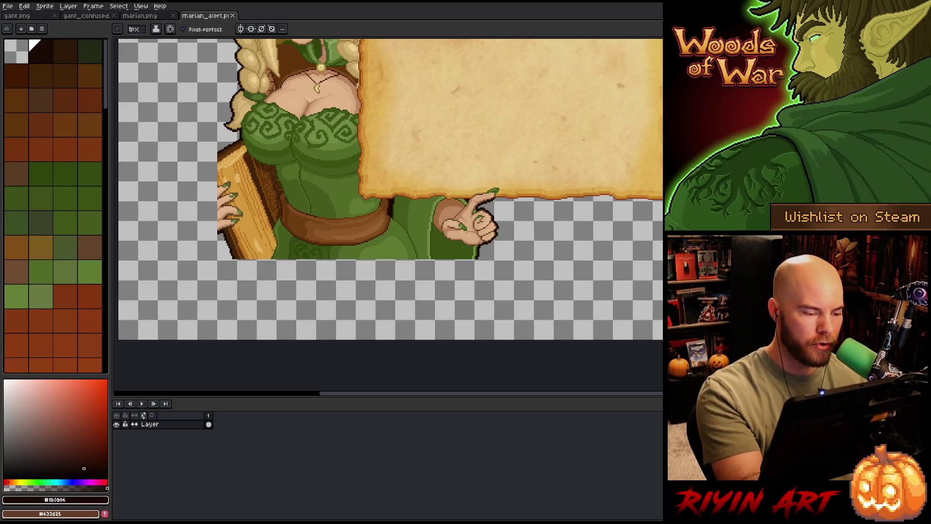
scroll(273, 262, "up", 2)
Draw the dress's left and right side outlines below the belt in dark green.
left_click(271, 261, "alt")
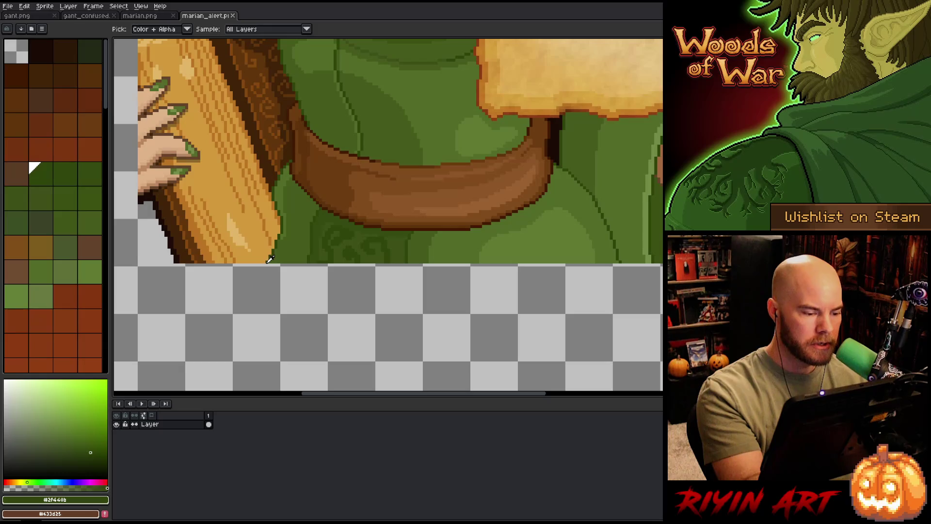
mouse_move(329, 285)
left_mouse_down()
mouse_move(295, 168)
mouse_move(254, 360)
left_mouse_up()
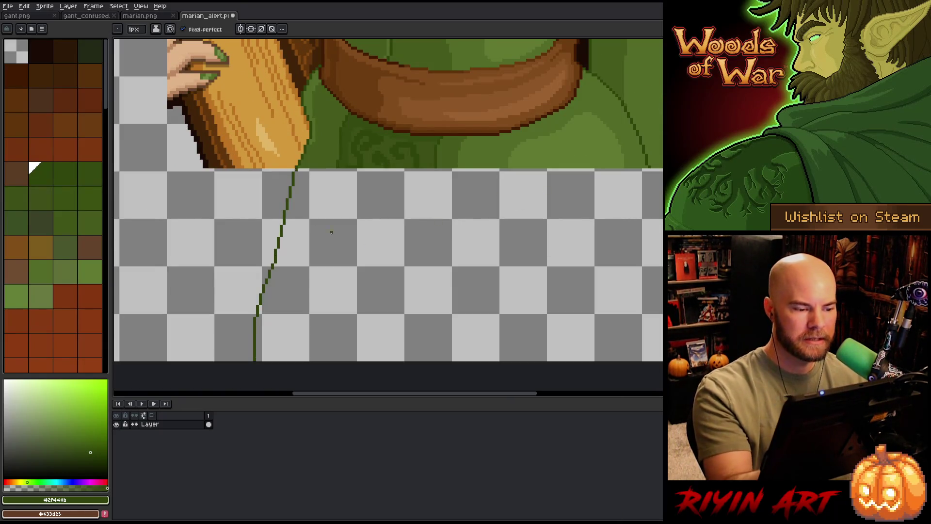
key("ctrl+z")
left_click_drag(295, 170, 273, 359)
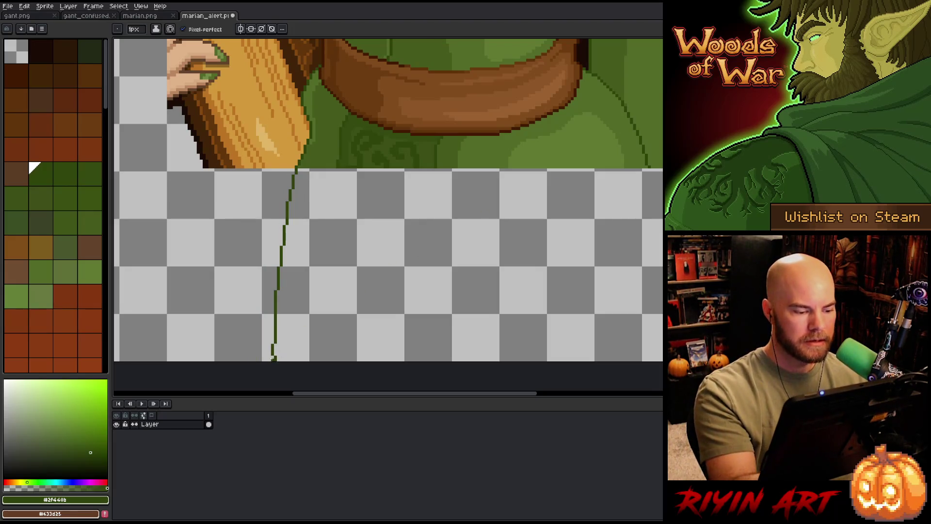
key("e")
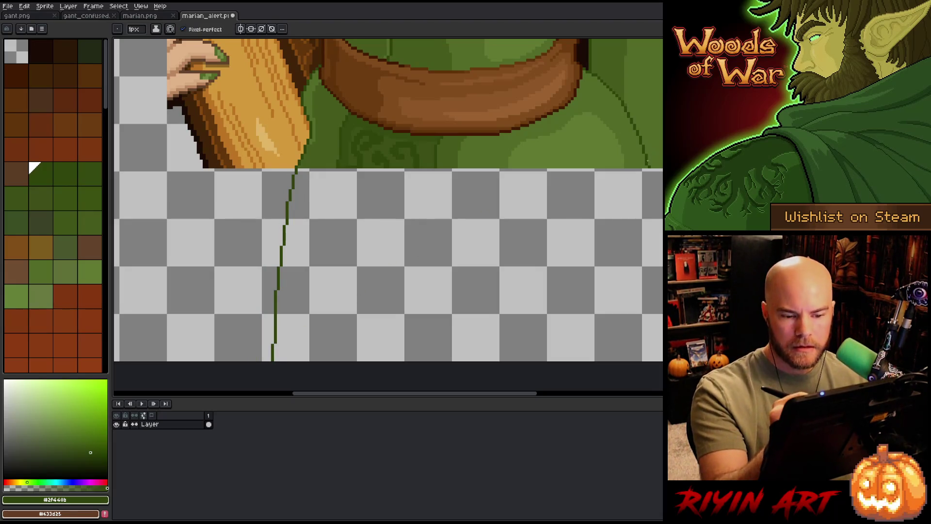
key("e")
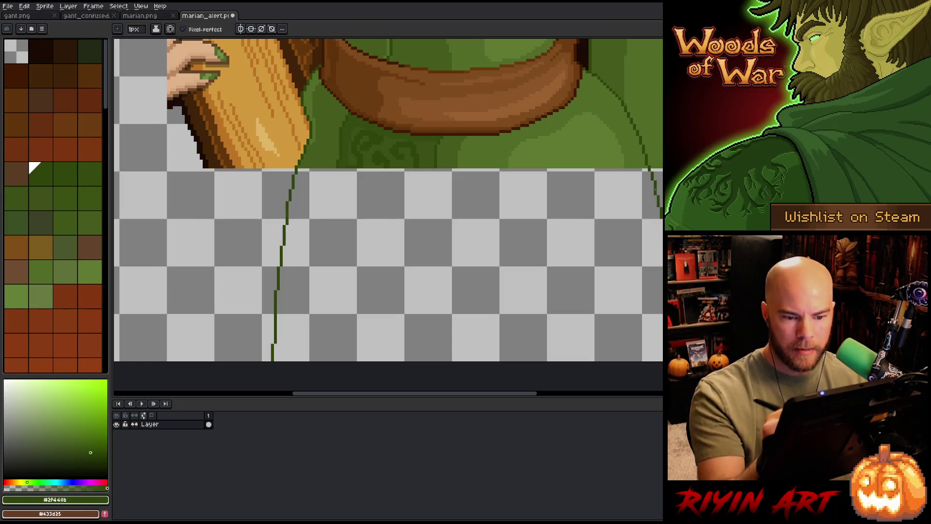
left_click_drag(649, 171, 661, 303)
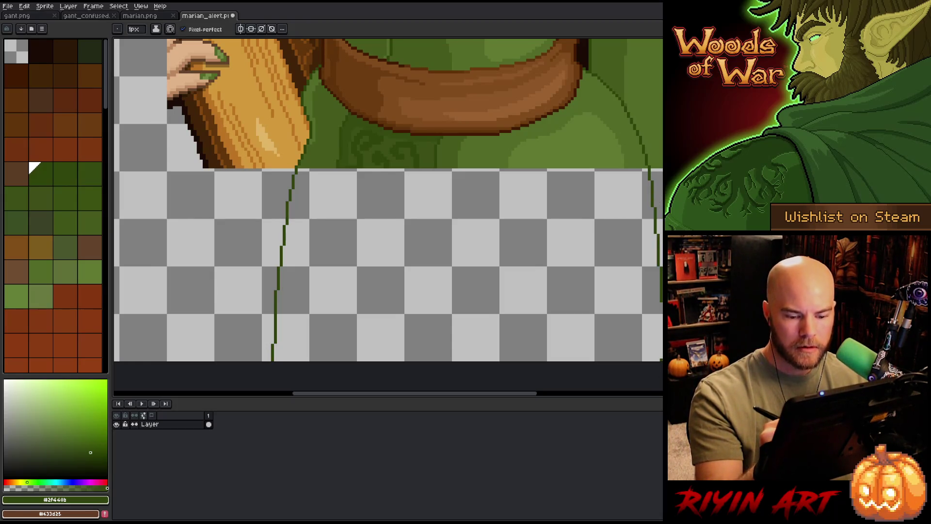
Bucket-fill the lower dress mid green and pencil two dark vertical panel lines.
key("i")
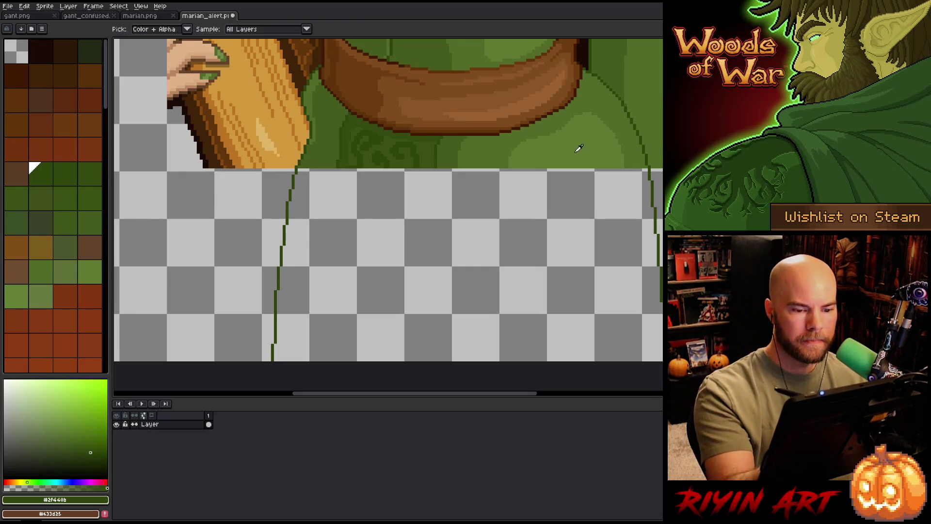
key("g")
left_click(503, 181)
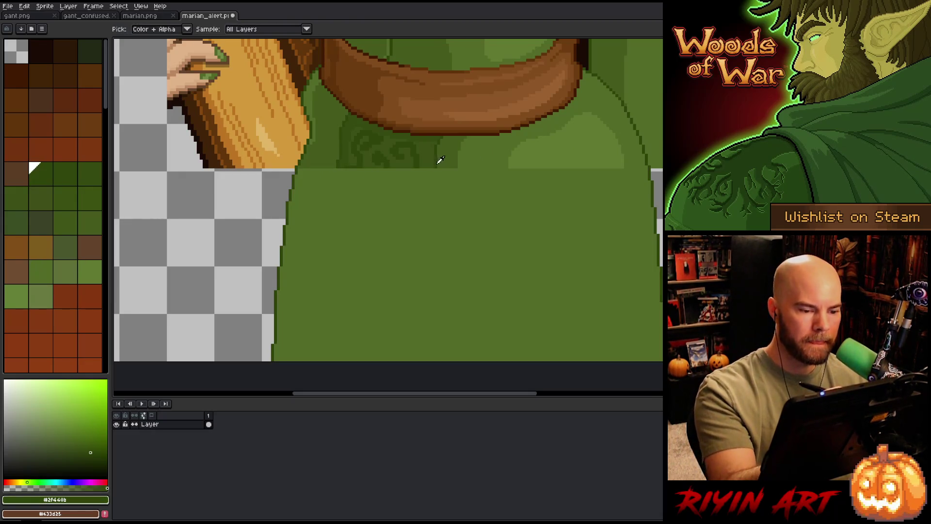
key("b")
left_click_drag(436, 168, 433, 364)
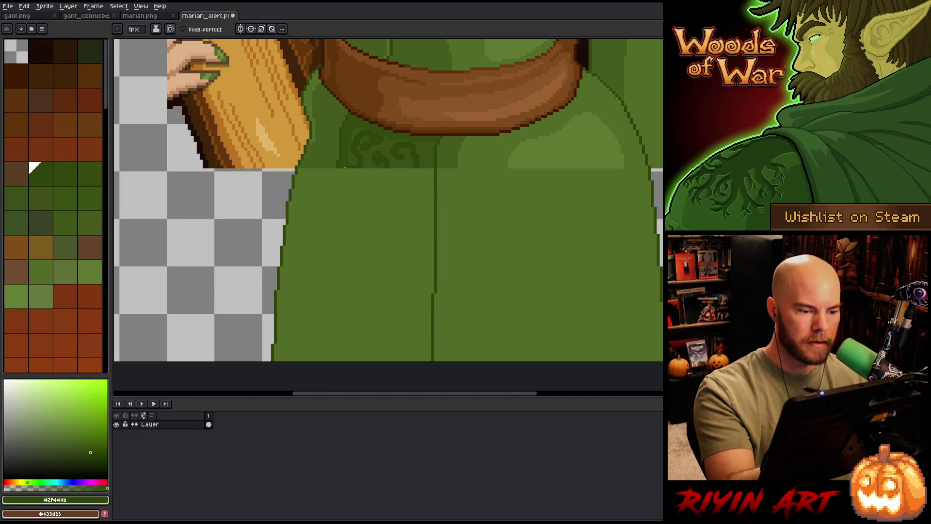
left_click_drag(337, 168, 328, 361)
scroll(427, 140, "down", 1)
key("i")
left_click(427, 140)
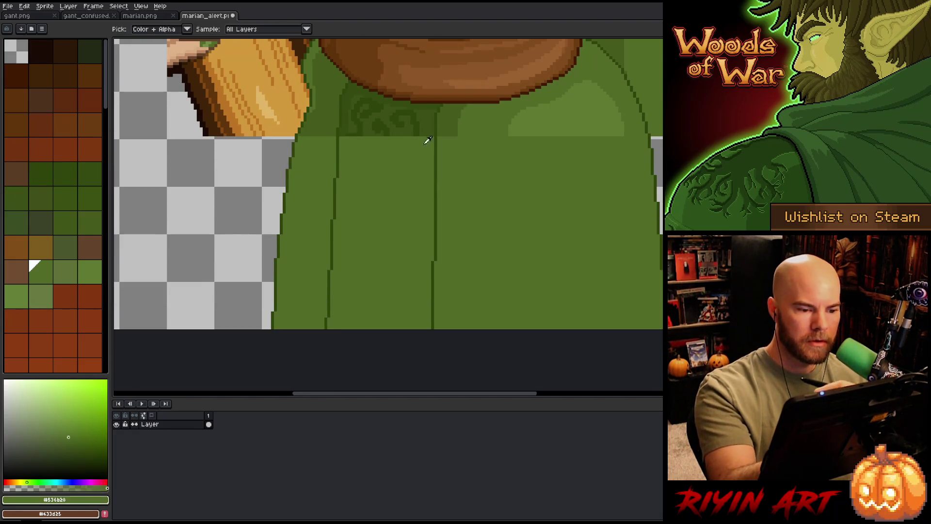
key("g")
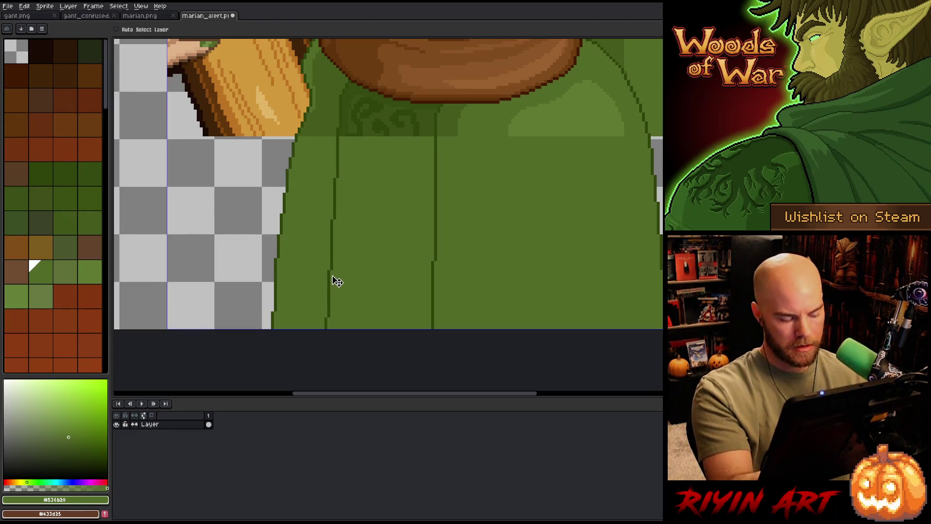
Fill the column between the fold lines with a darker green and select that panel by colour.
left_click(431, 122, "alt")
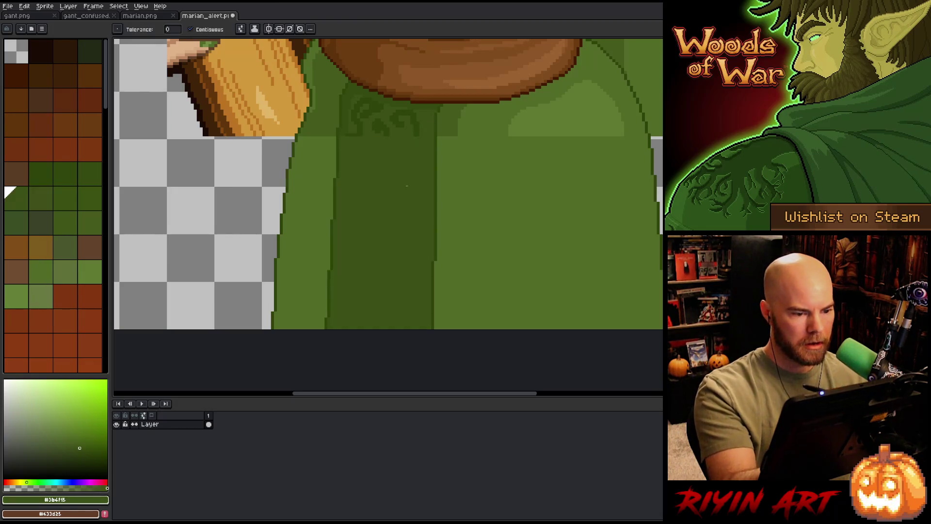
left_click(425, 145)
left_click(348, 122, "alt")
key("w")
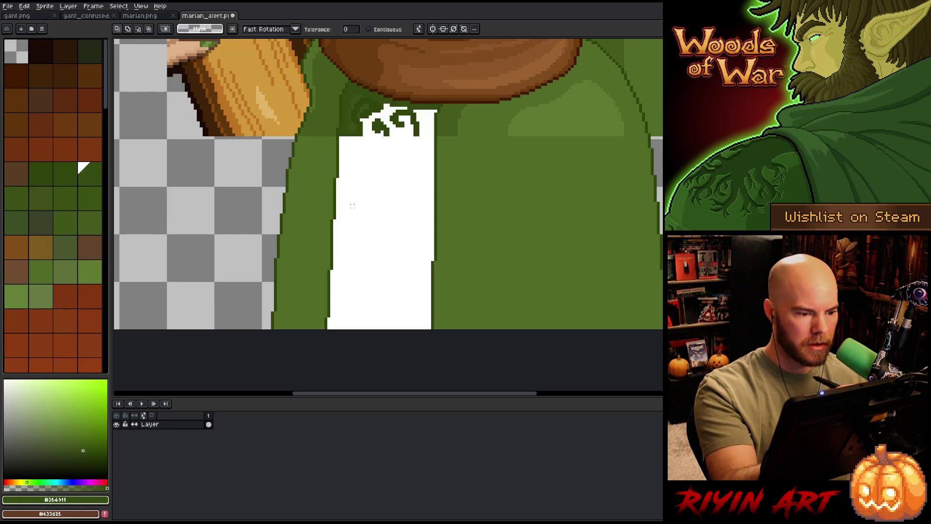
left_click(348, 122)
Return to the Pencil, sample the dark outline green and clear the panel selection.
key("b")
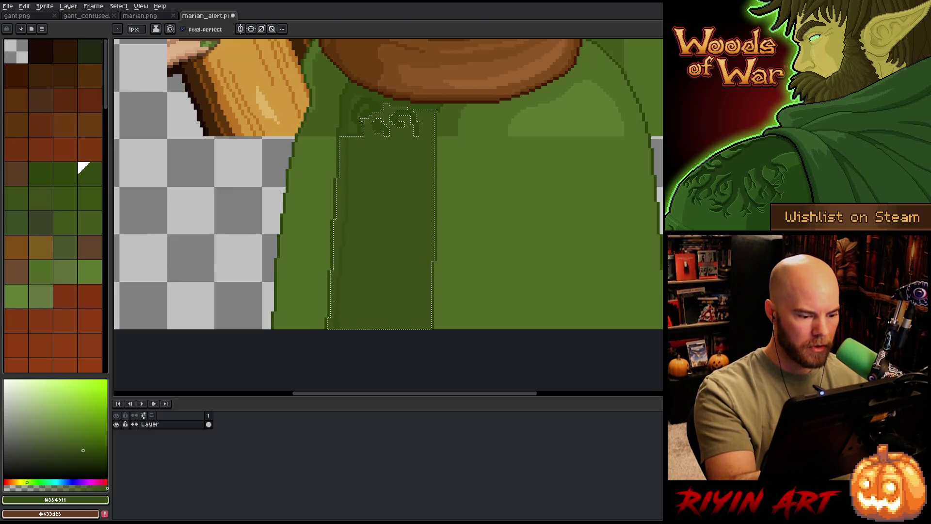
key("alt")
left_click(361, 124, "alt")
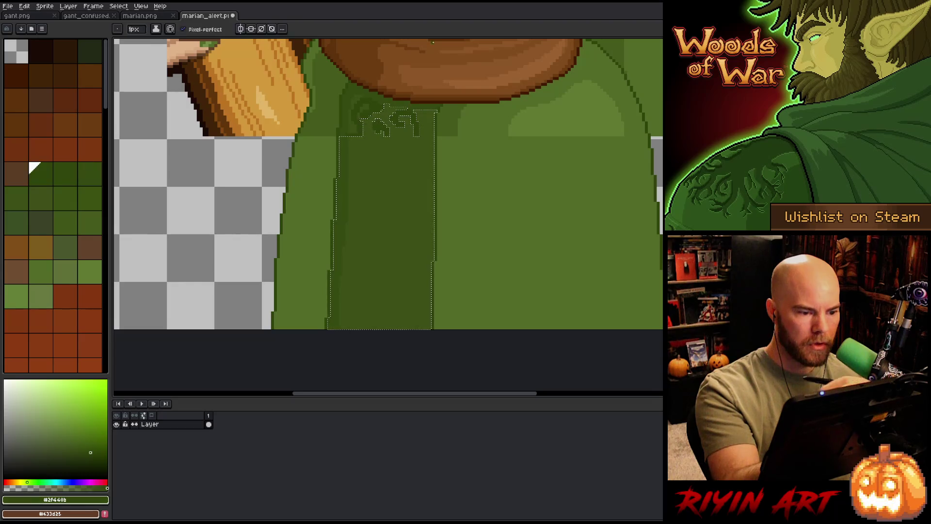
key("ctrl+d")
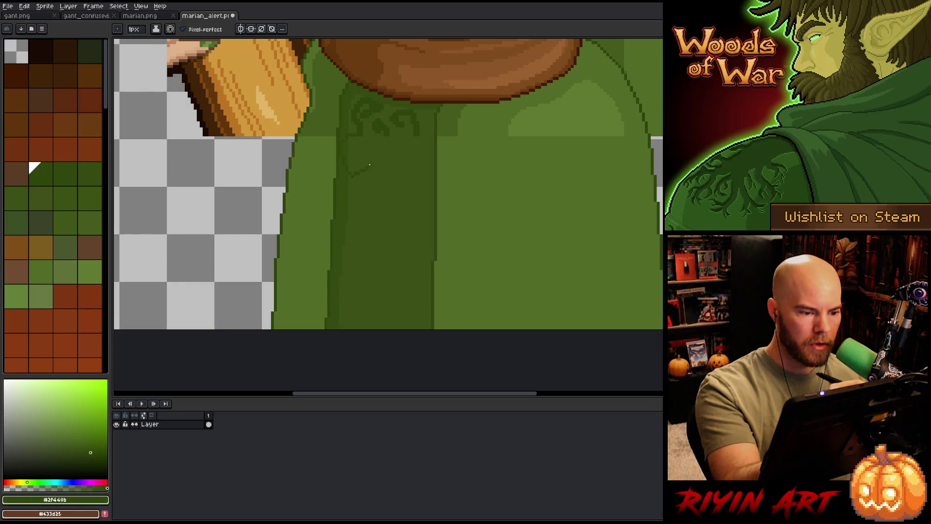
Draw the first dark swirl and knot curl at the panel top, then resample the dark pattern green.
left_click_drag(369, 165, 364, 154)
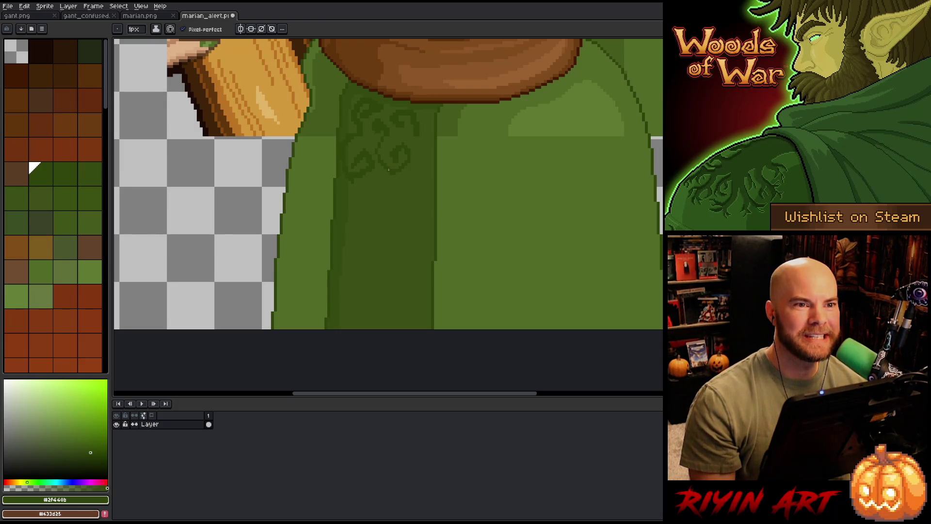
scroll(389, 169, "up", 2)
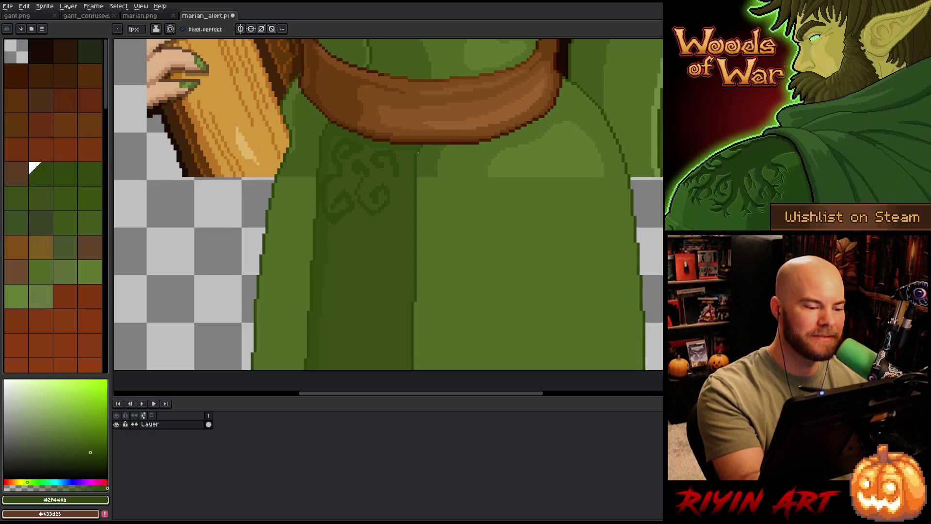
scroll(432, 183, "right", 2)
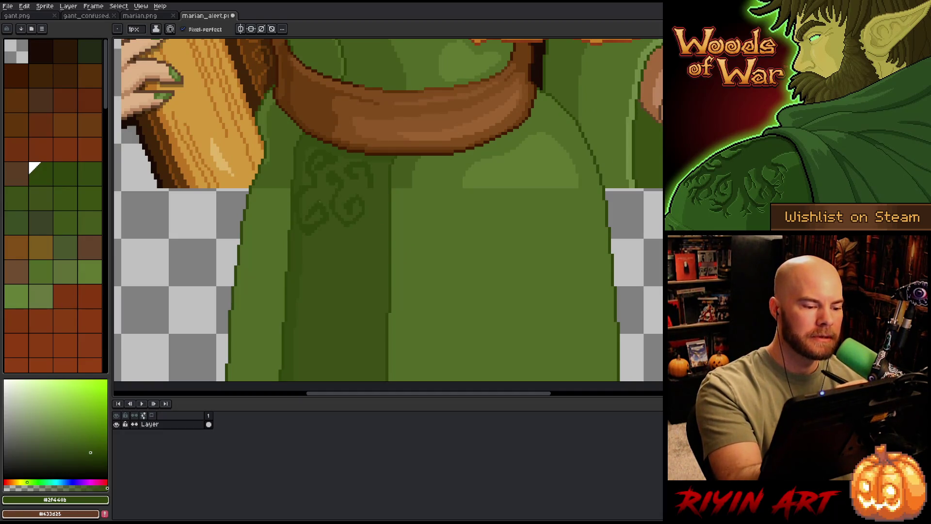
scroll(330, 154, "right", 1)
scroll(360, 276, "right", 1)
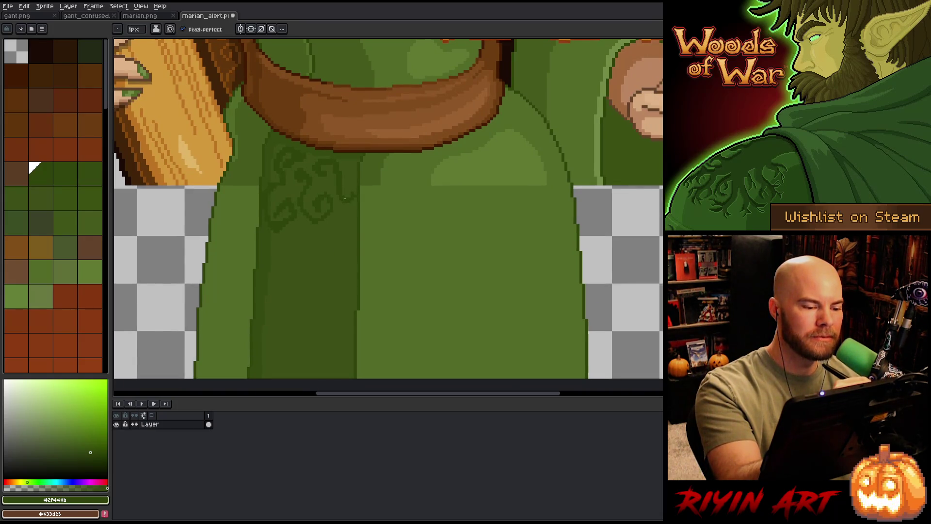
left_click_drag(351, 182, 349, 198)
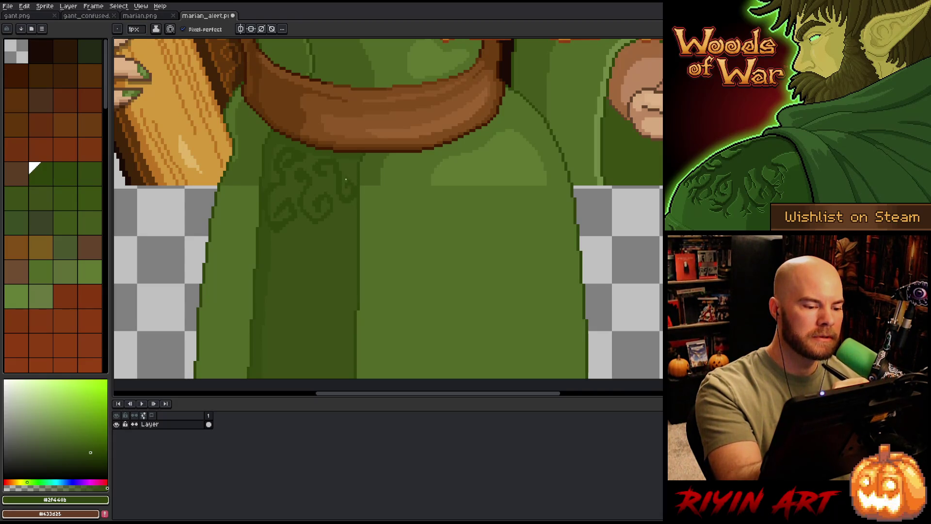
mouse_move(341, 185)
left_mouse_down()
mouse_move(364, 250)
mouse_move(395, 190)
left_mouse_up()
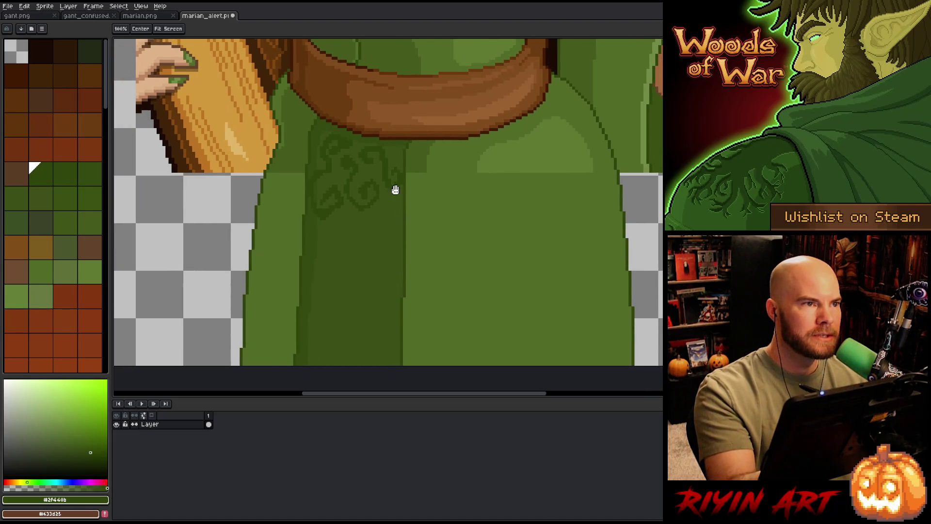
left_click(323, 209, "alt")
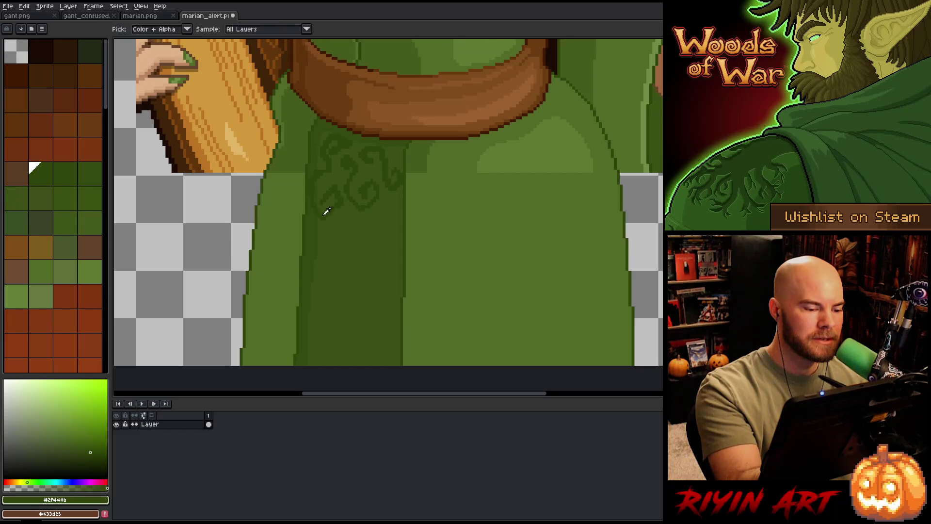
left_click(325, 203, "alt")
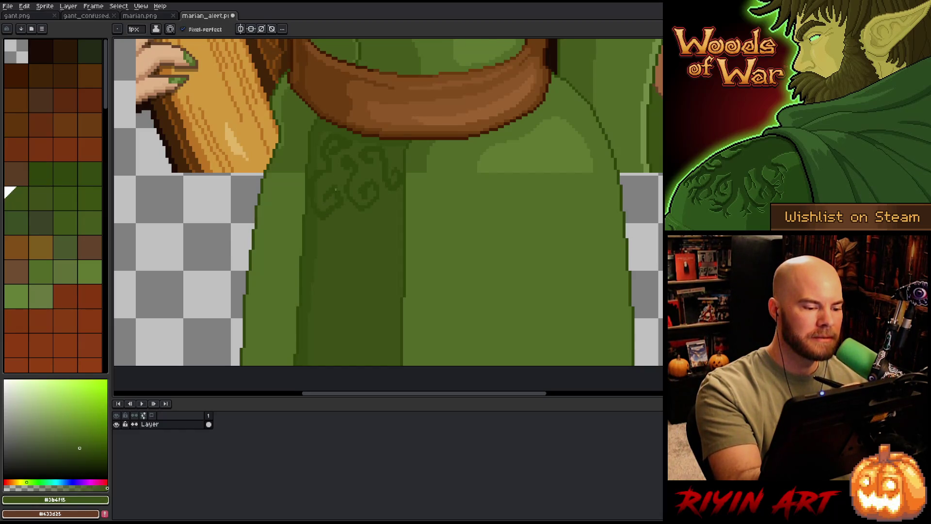
left_click(323, 202, "alt")
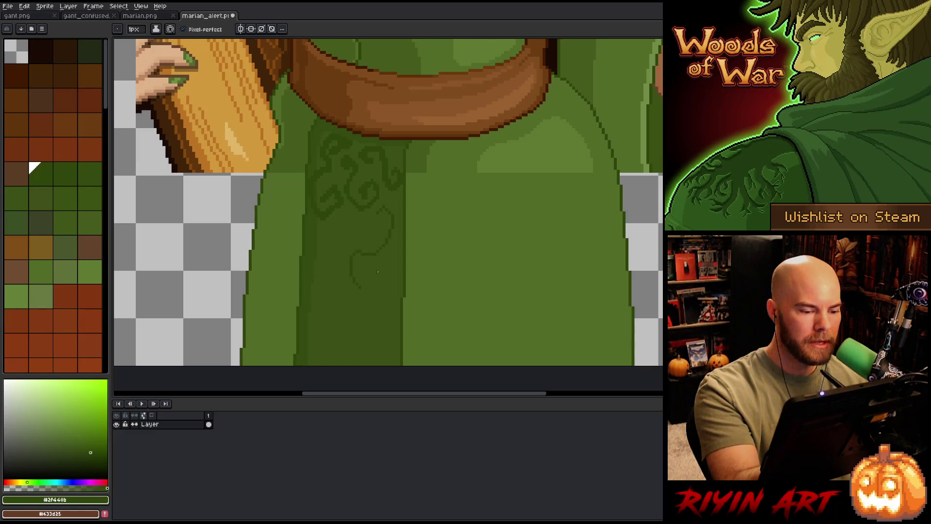
Draw an S-curve swirl further down the panel and pick the dark pattern green again.
left_click_drag(392, 212, 375, 269)
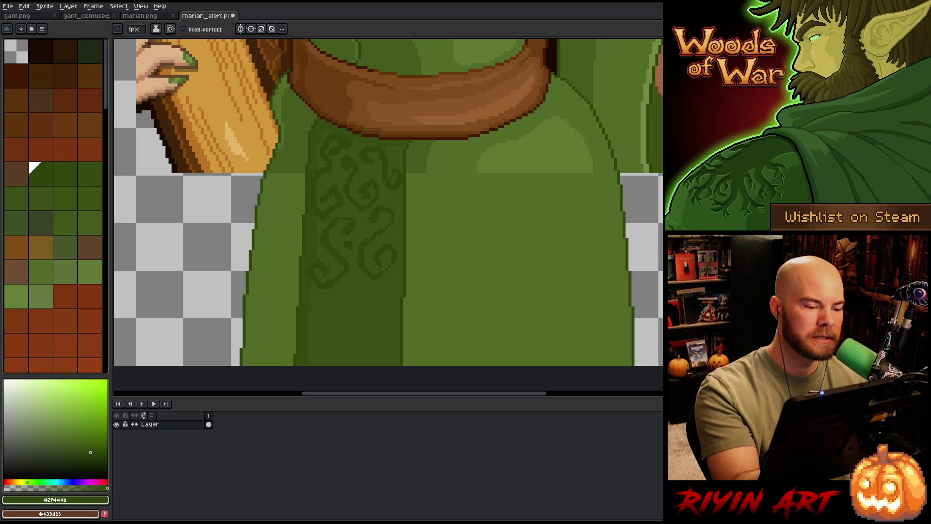
left_click(349, 170, "alt")
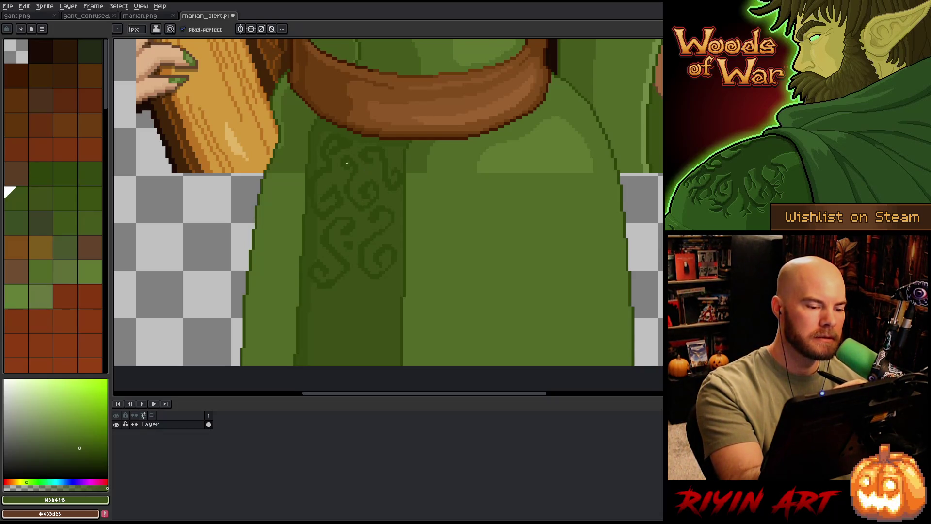
left_click(356, 162, "alt")
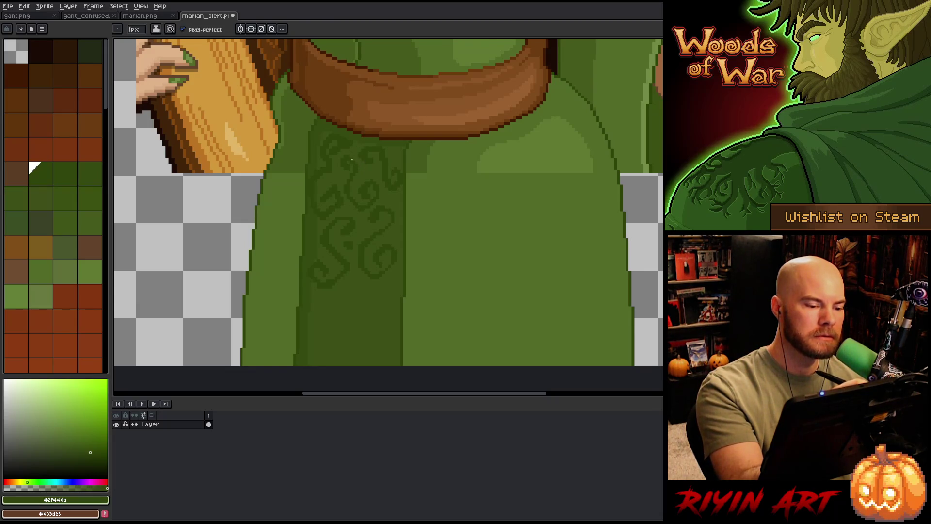
left_click(357, 162, "alt")
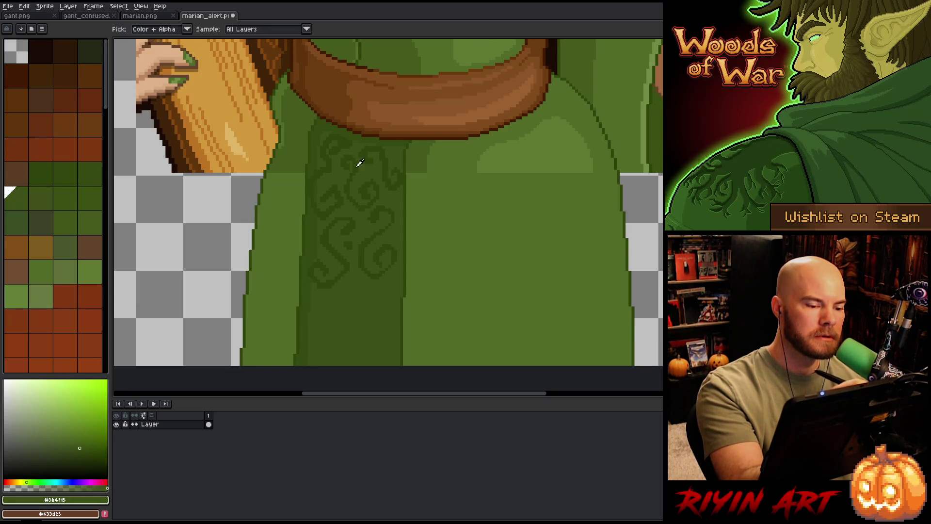